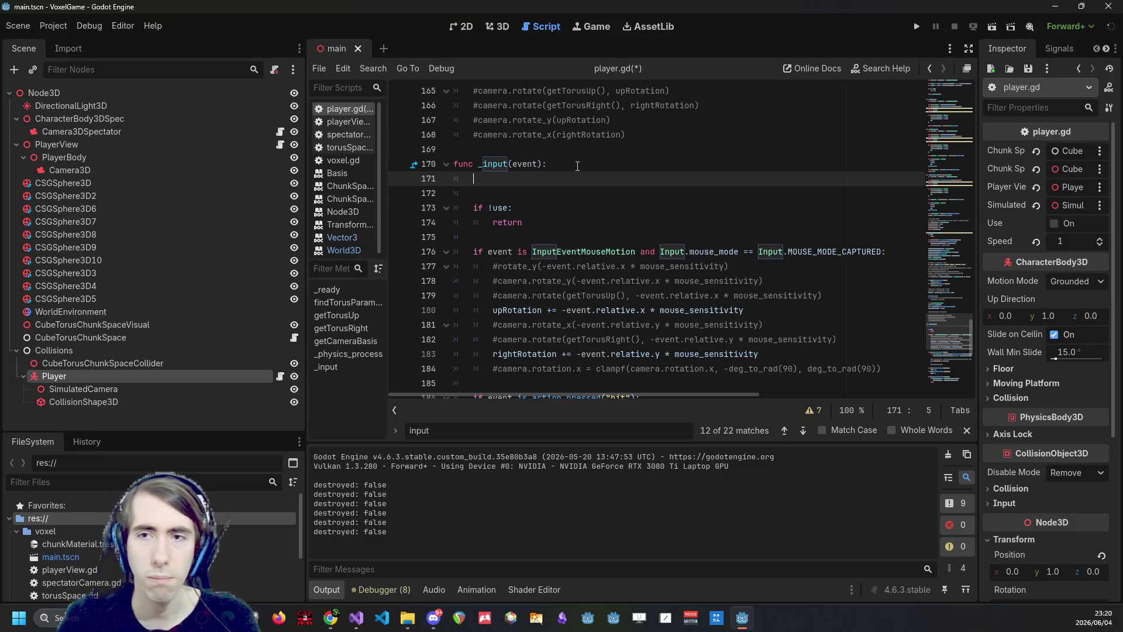
Step: Add a new input action named 'spectator' in the Project Settings Input Map
scroll(577, 166, "down", 8)
scroll(592, 168, "up", 5)
scroll(592, 169, "up", 4)
scroll(592, 168, "down", 2)
scroll(591, 169, "up", 2)
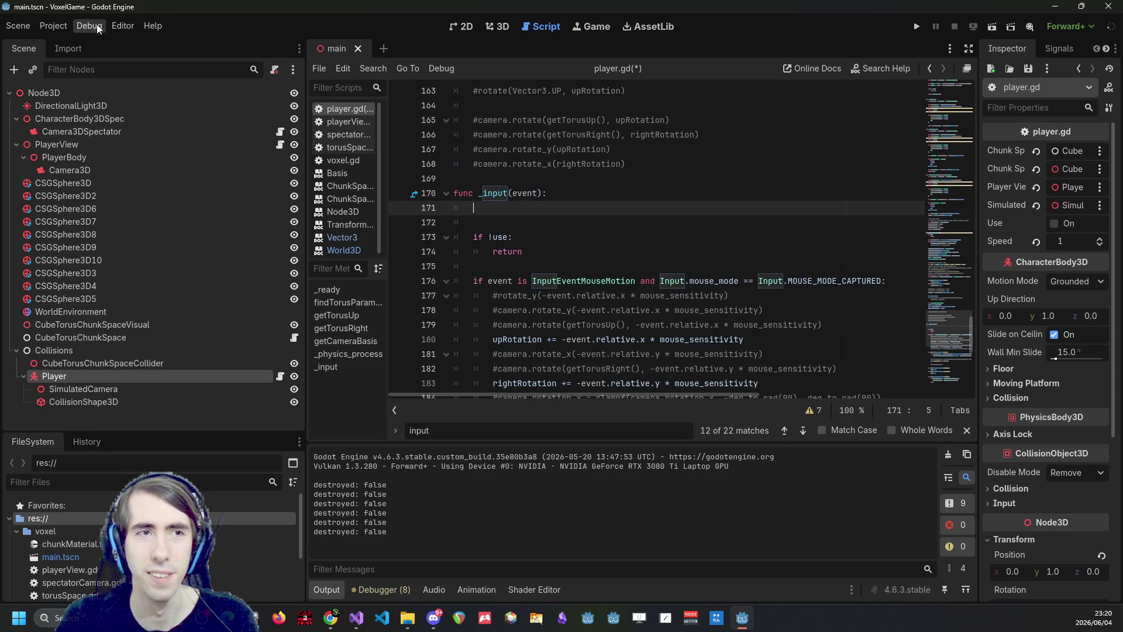
left_click(53, 26)
left_click(66, 40)
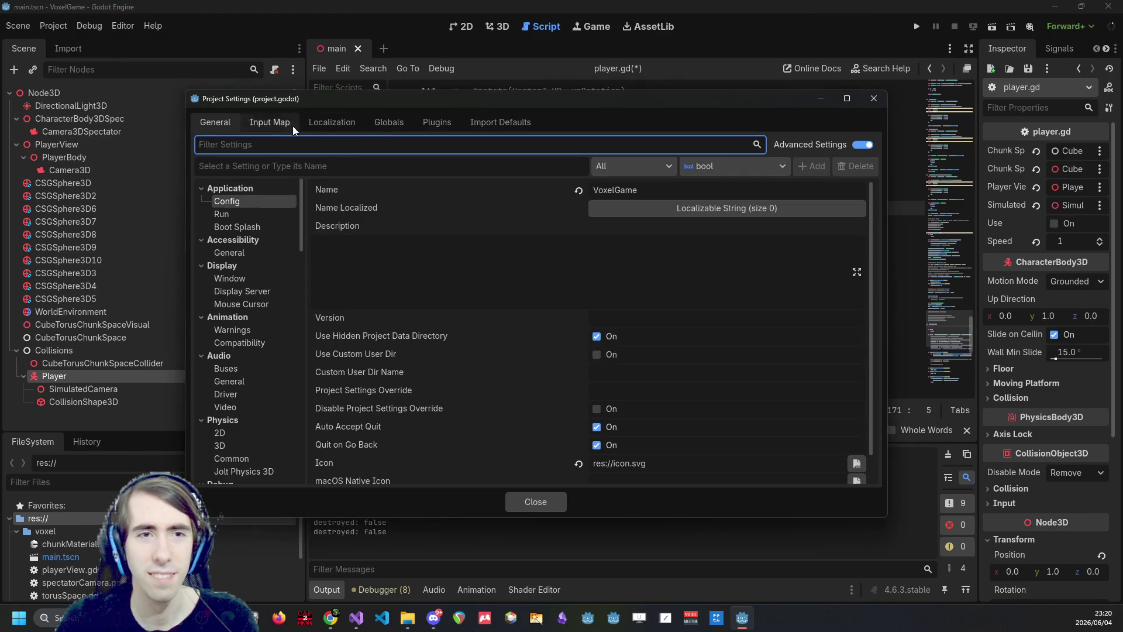
left_click(288, 124)
left_click(690, 166)
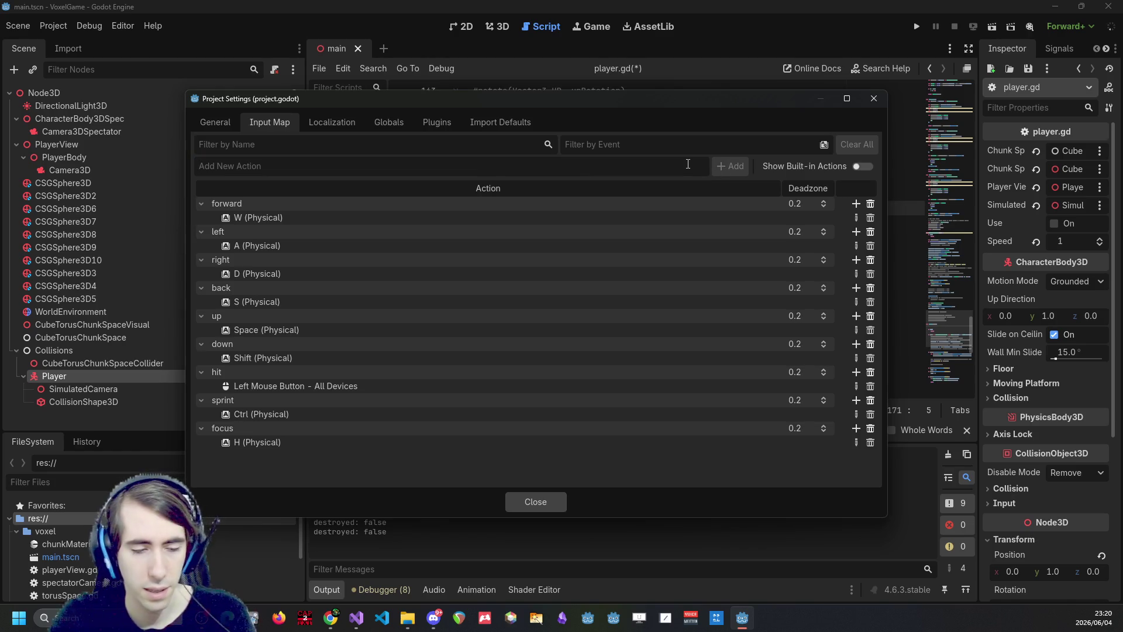
type("S")
key("BackSpace")
type("spectaa")
key("BackSpace")
type("tor")
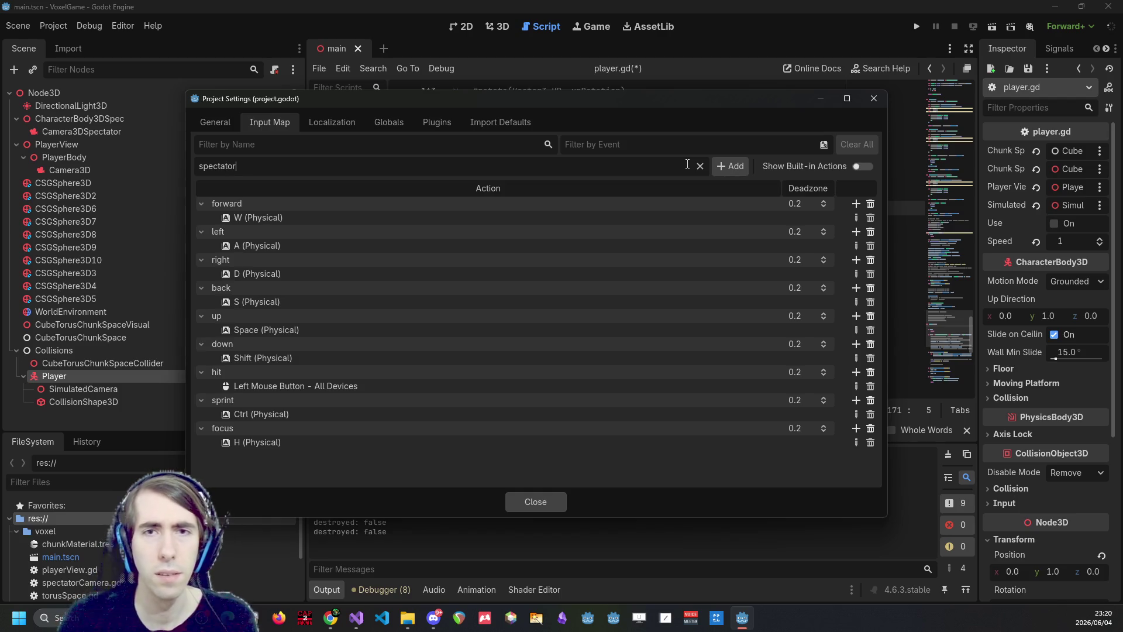
left_click(722, 170)
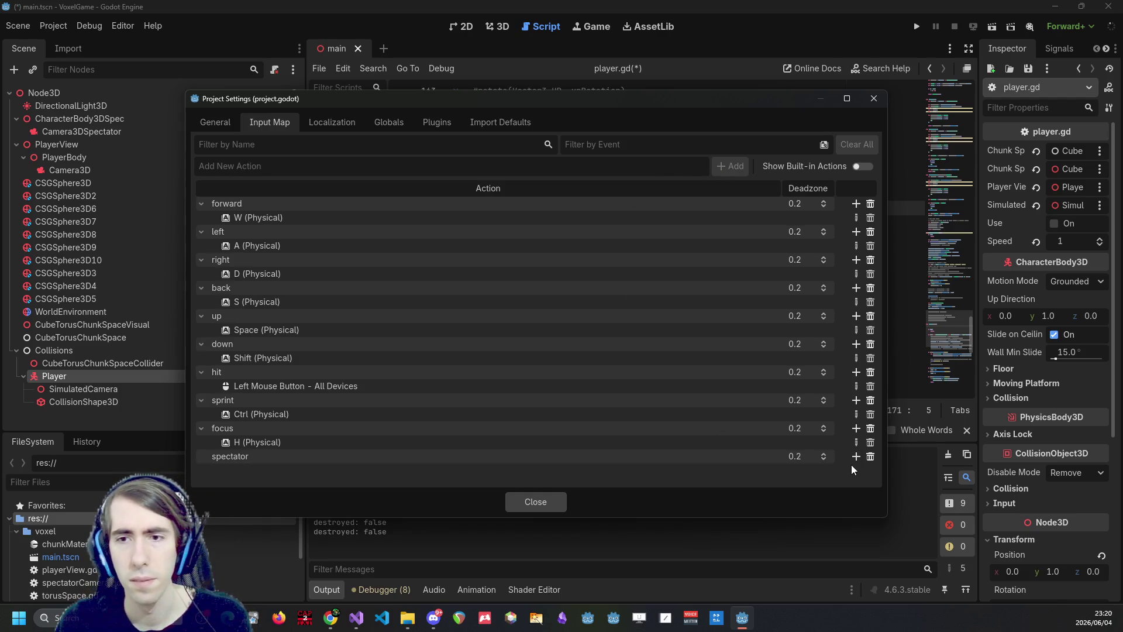
Step: Bind the 1 key to the spectator action and close Project Settings
left_click(856, 455)
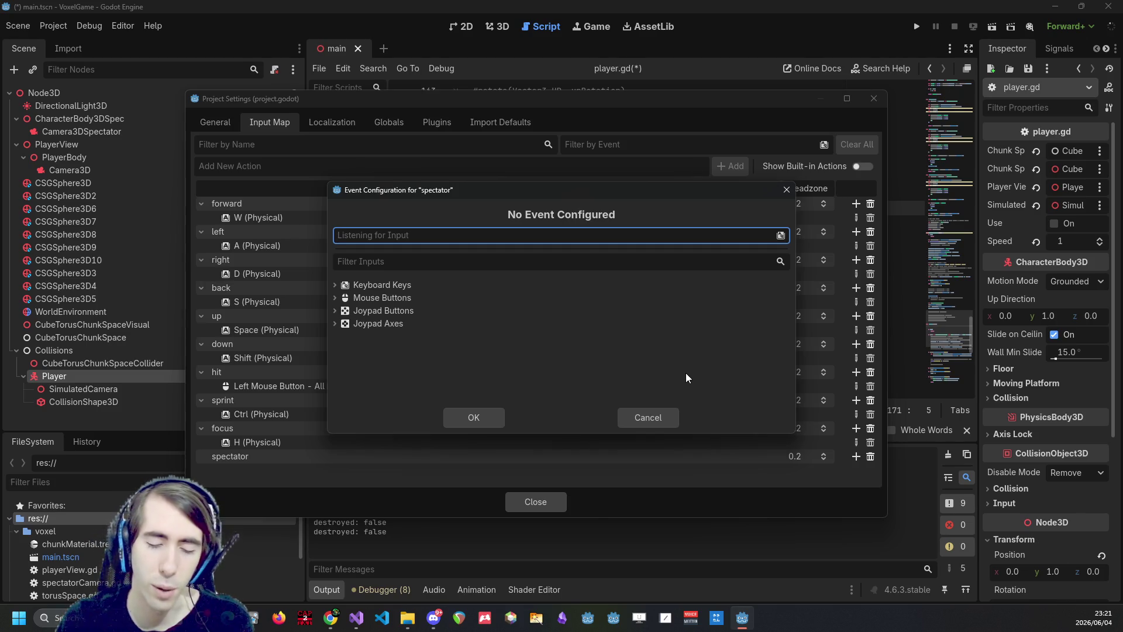
key("1")
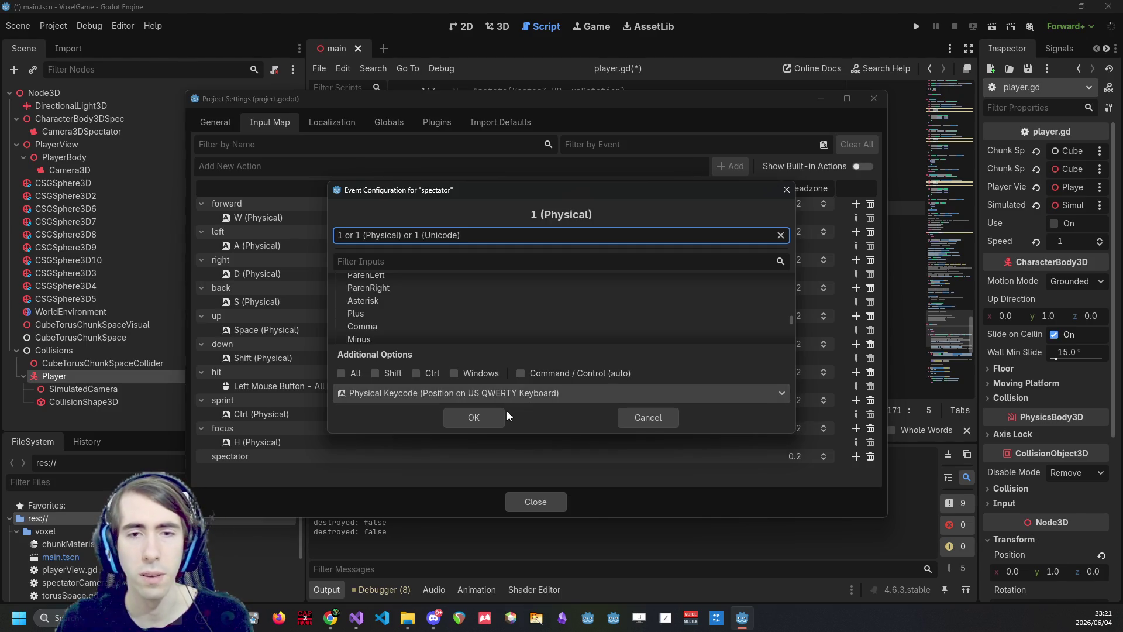
left_click(493, 412)
left_click(543, 497)
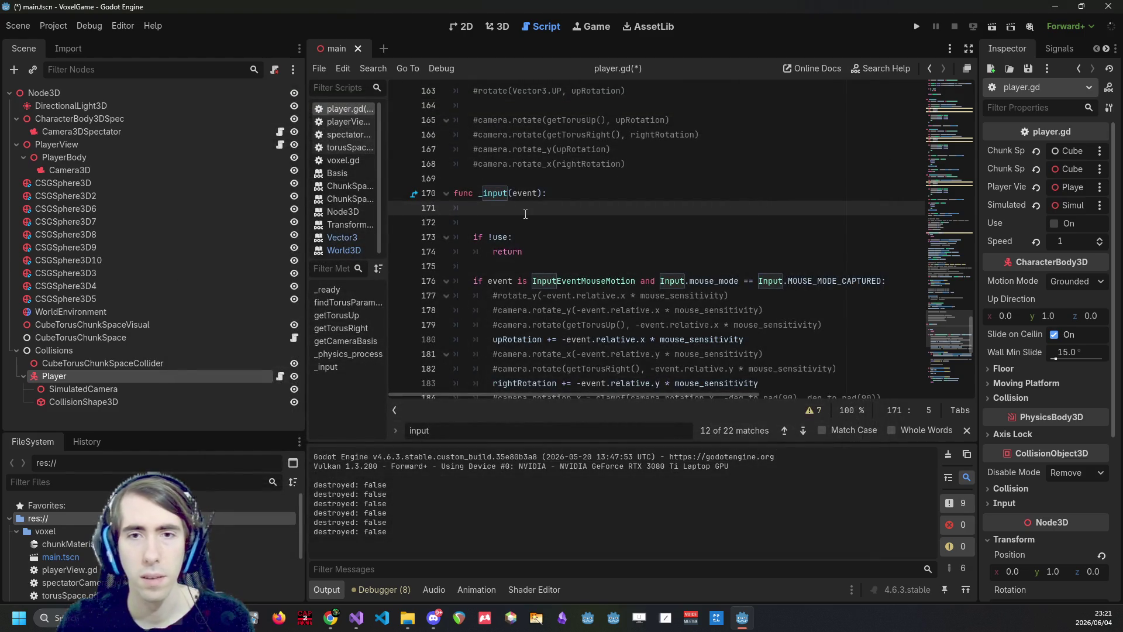
Step: In _input, write if event.is_action_pressed("spectator"): use = !use, followed by else:
type("if event")
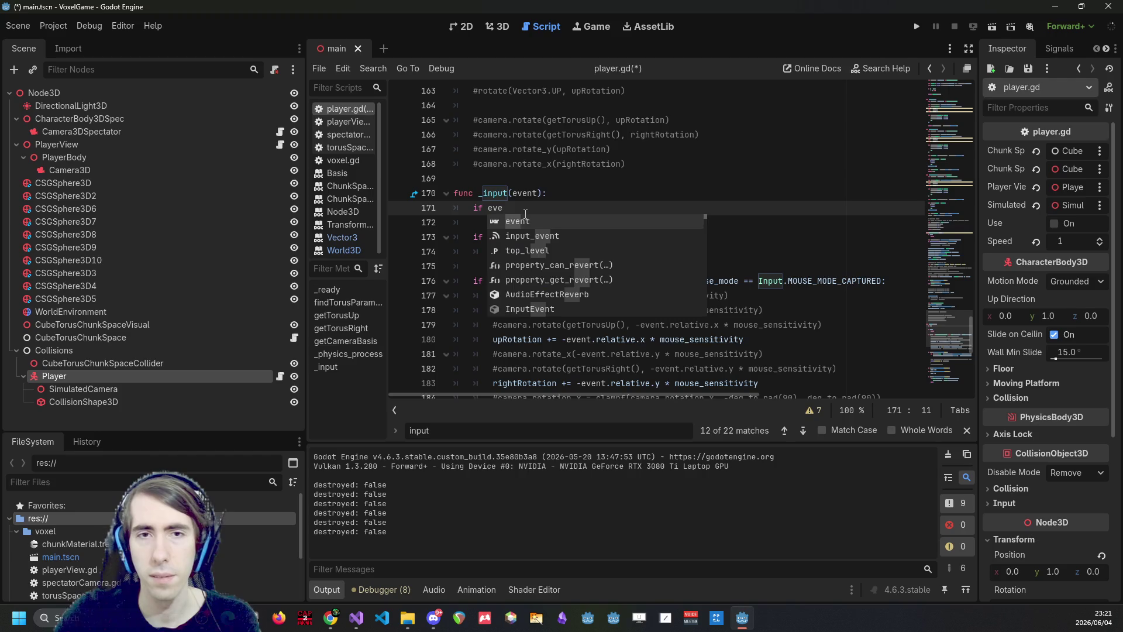
type(".")
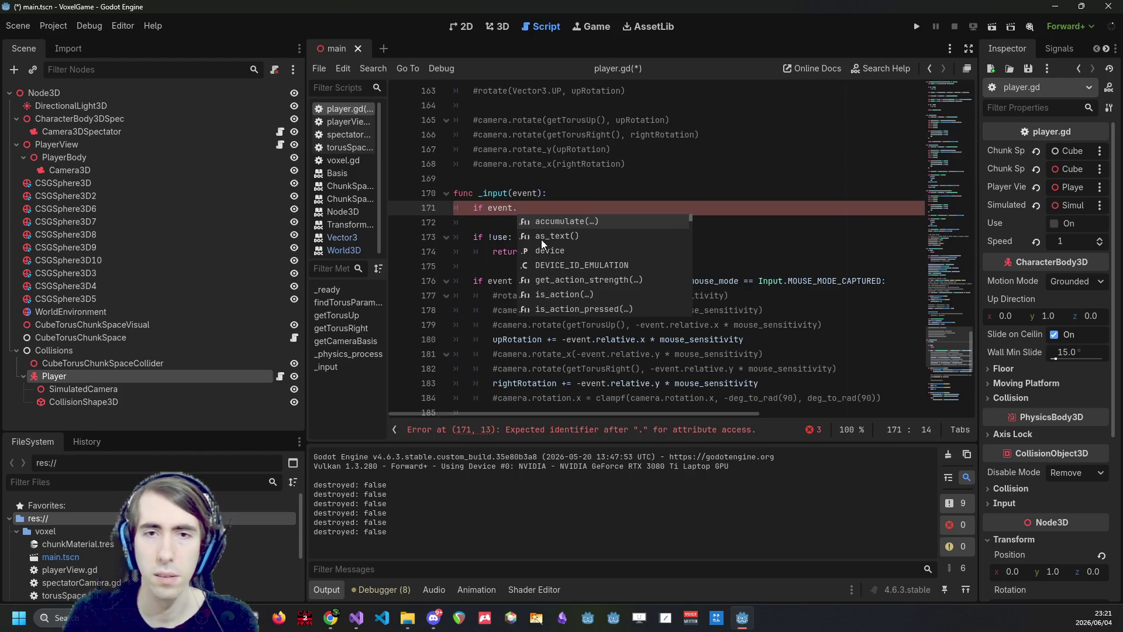
key("Escape")
scroll(526, 240, "down", 5)
scroll(525, 245, "up", 4)
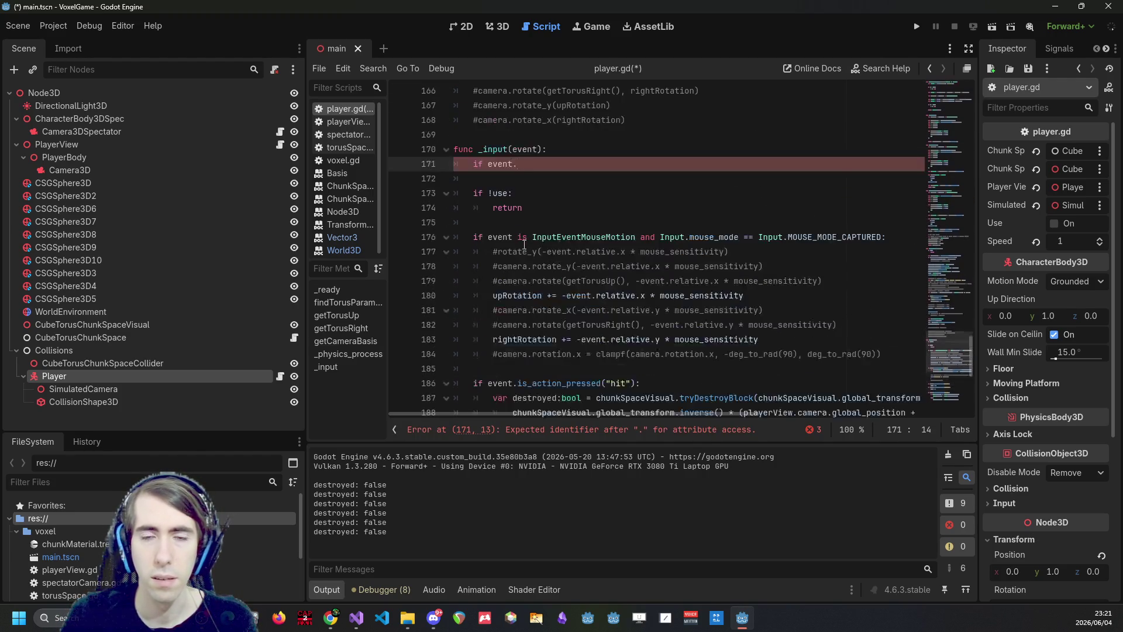
type("is_action")
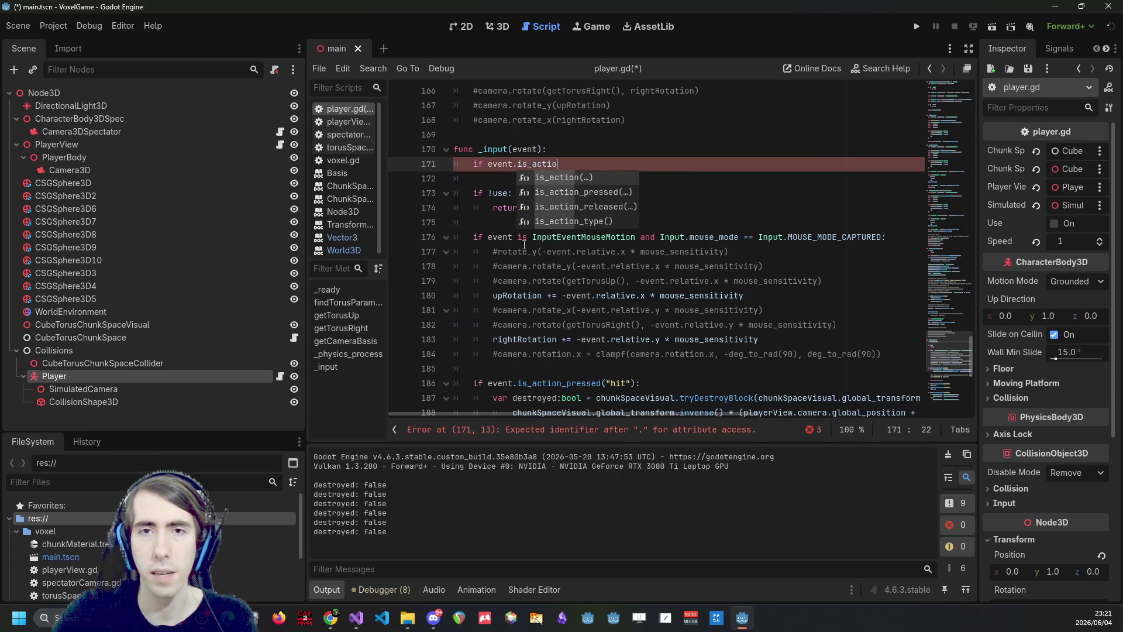
key("Down")
key("Return")
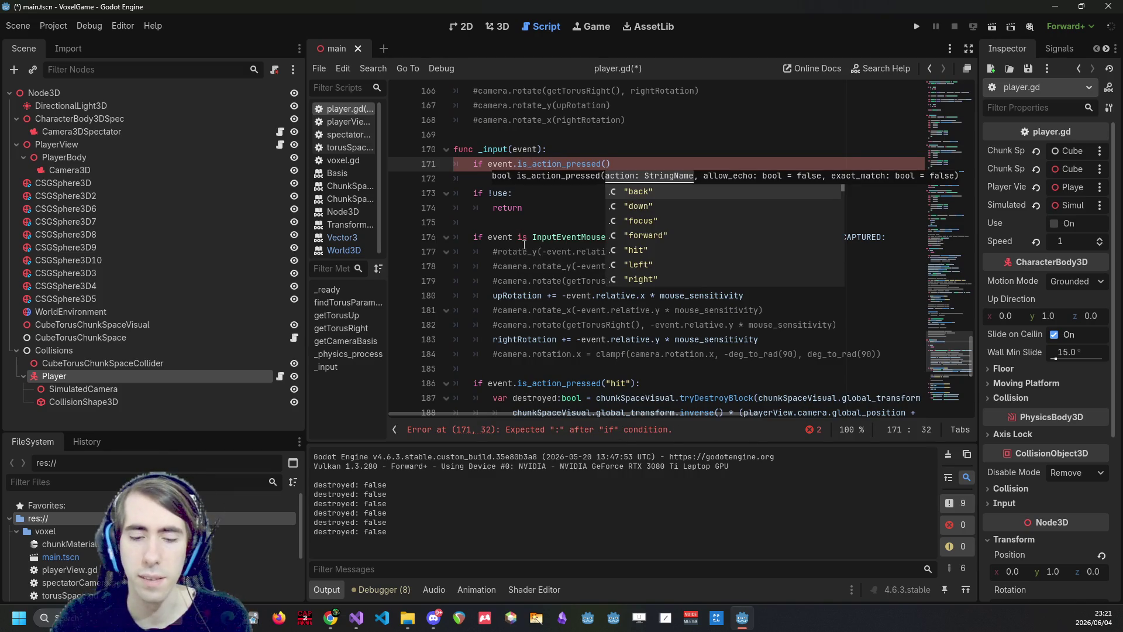
type("\"spe")
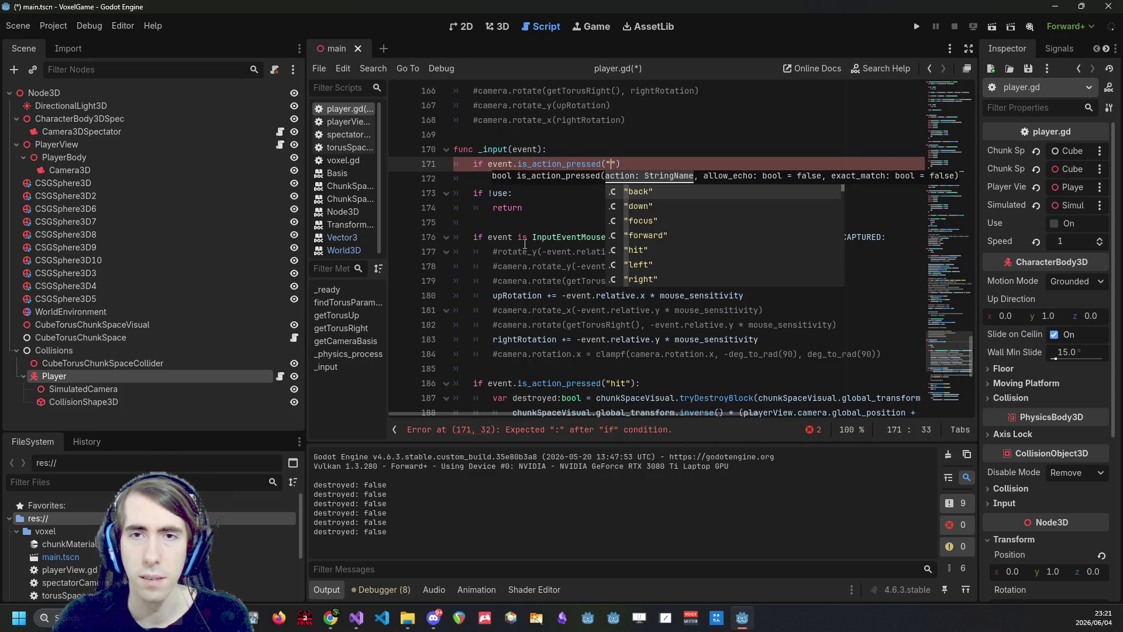
key("Return")
scroll(634, 250, "up", 2)
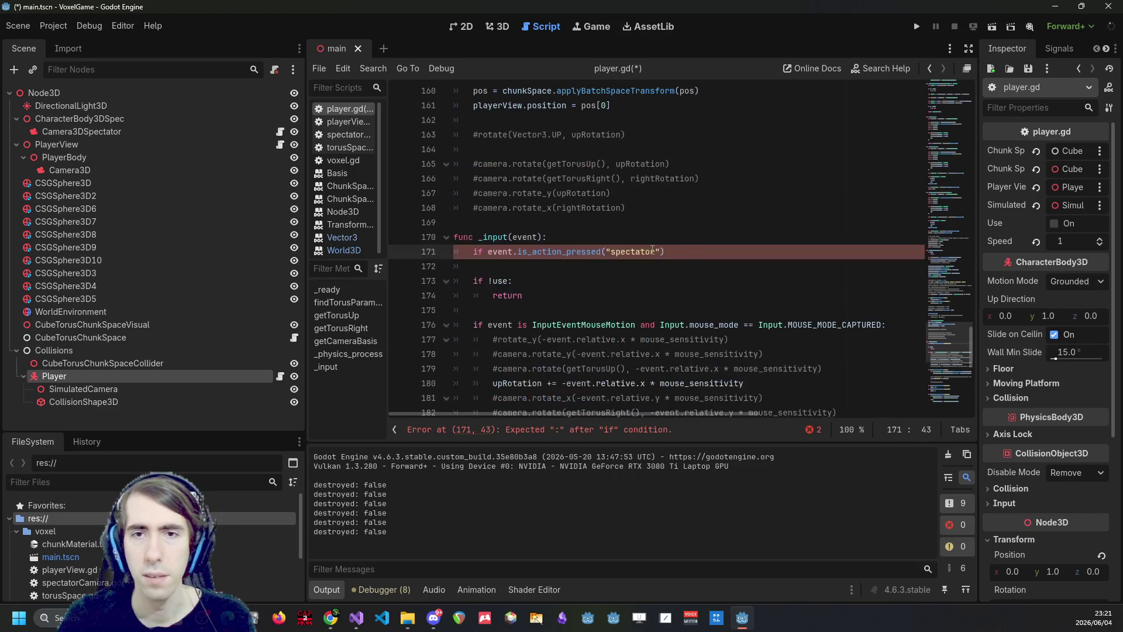
key("Return")
type("use ")
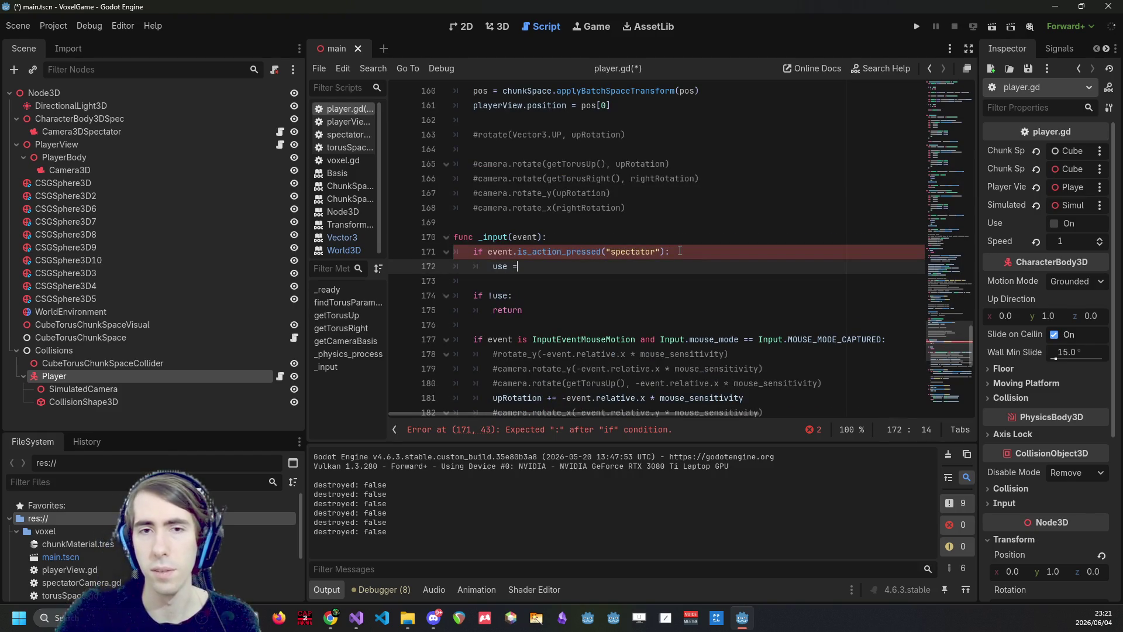
type("= !")
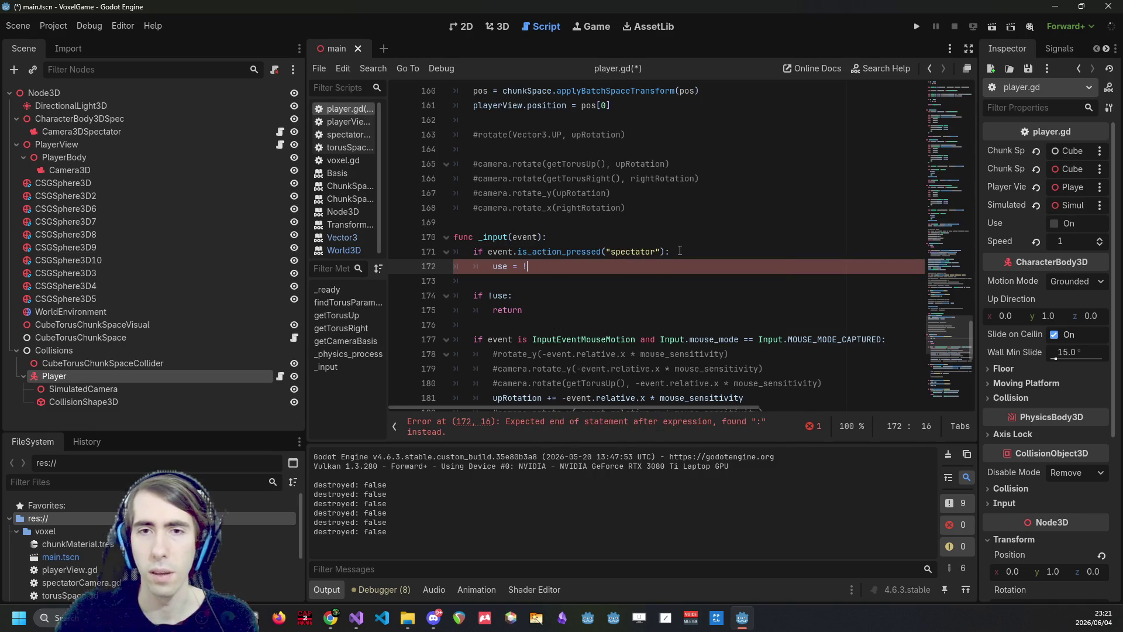
type("use")
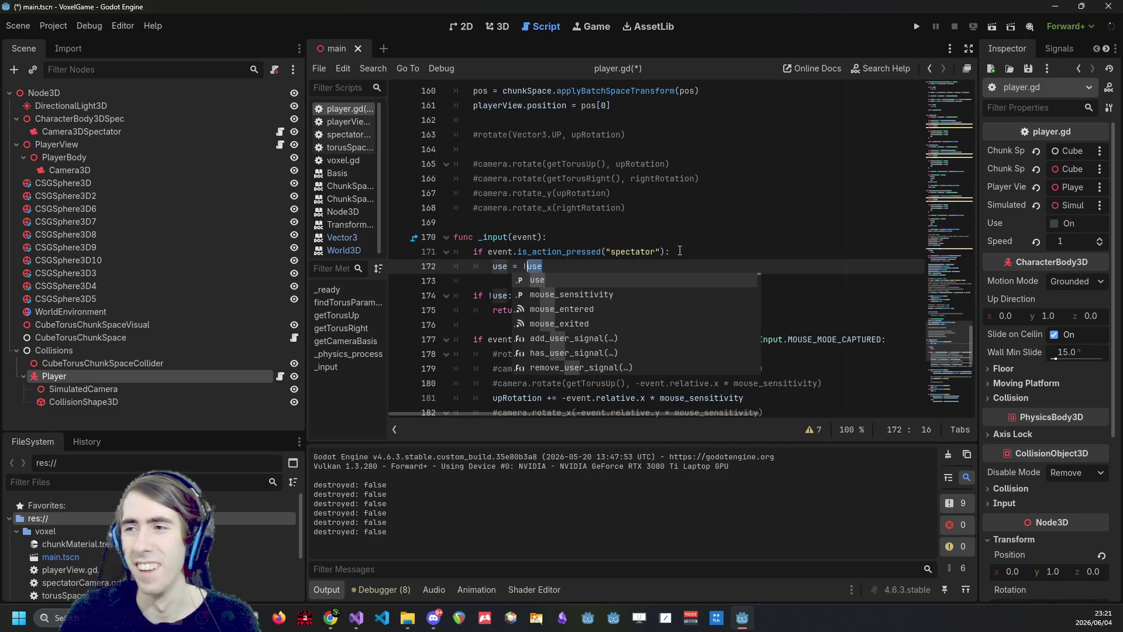
key("Escape")
key("Left")
key("Left")
key("Left")
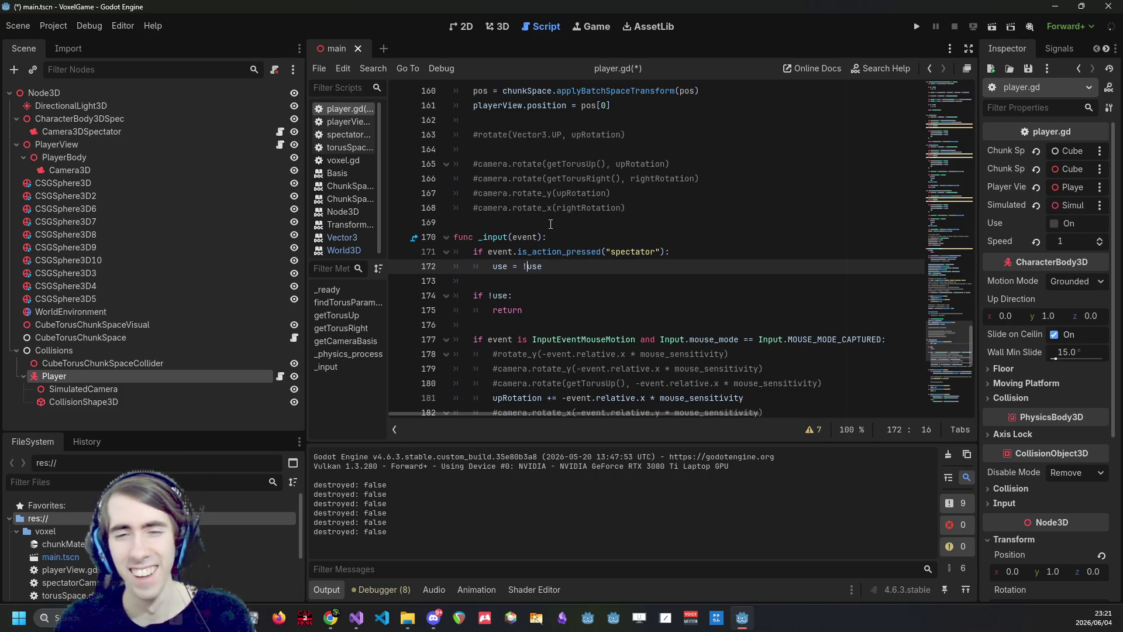
key("Return")
key("BackSpace")
type("else:")
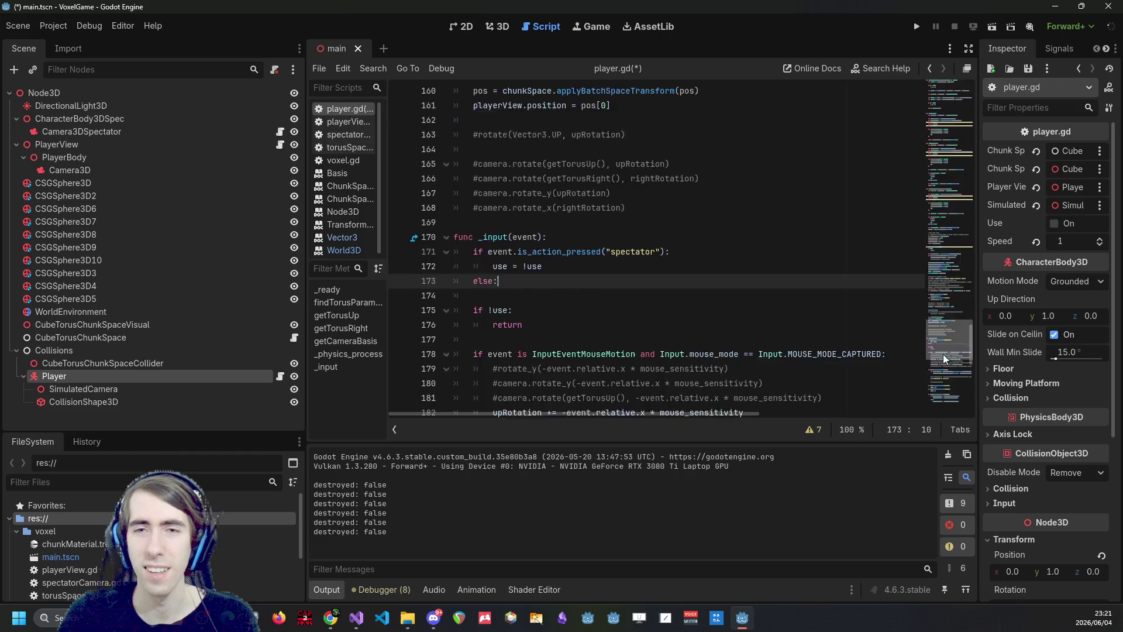
left_click_drag(946, 356, 944, 93)
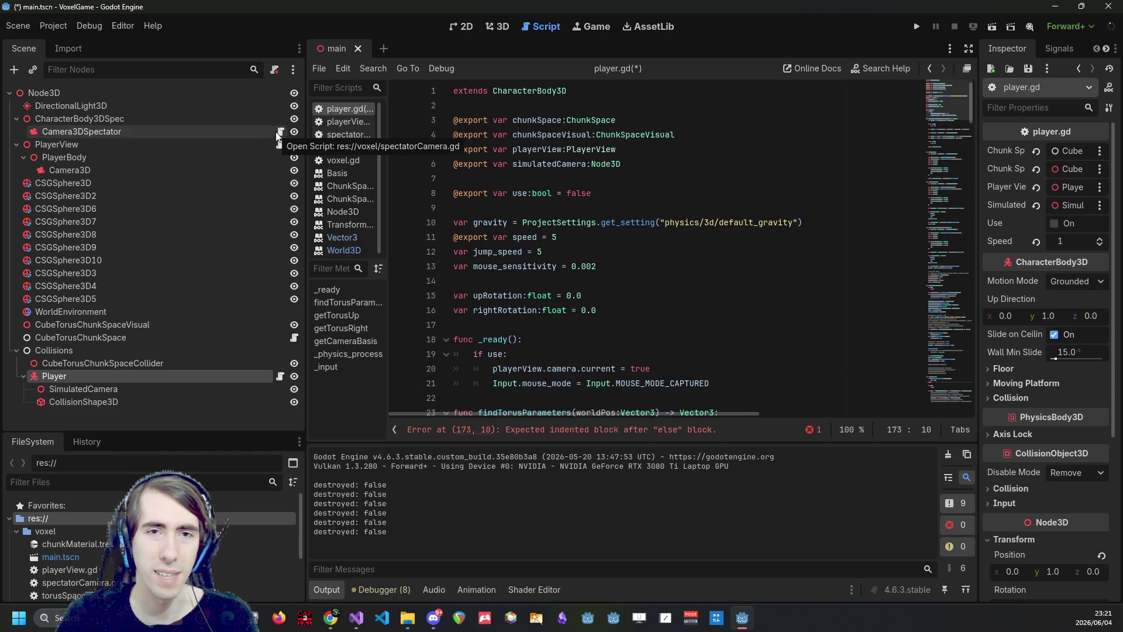
left_click(635, 163)
key("Return")
type("@export ")
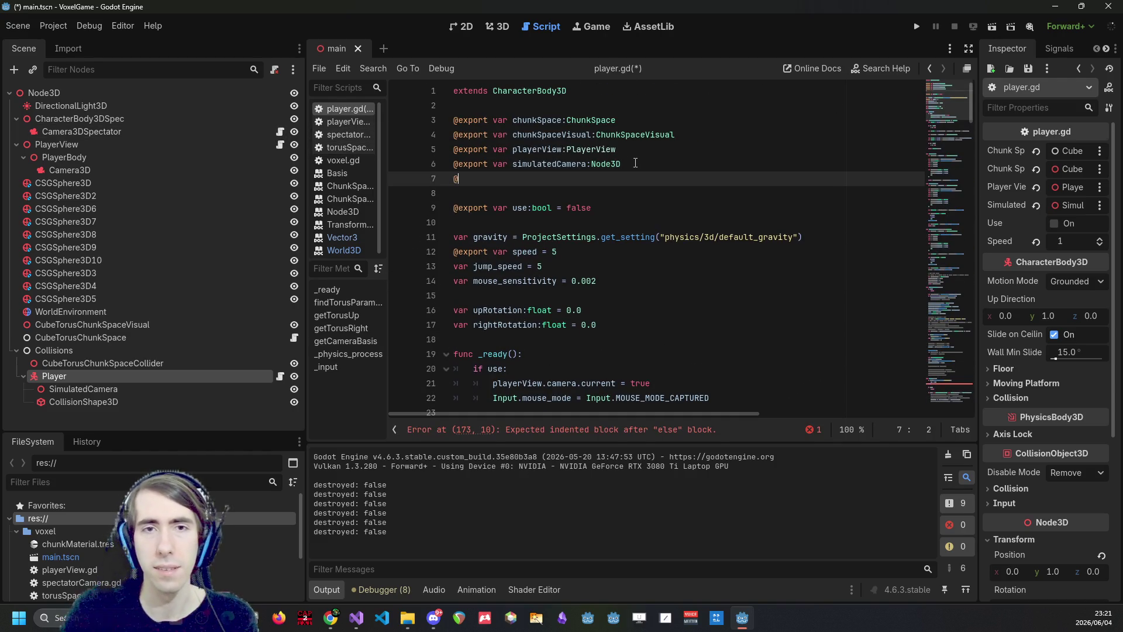
type("var spectatorCamera:")
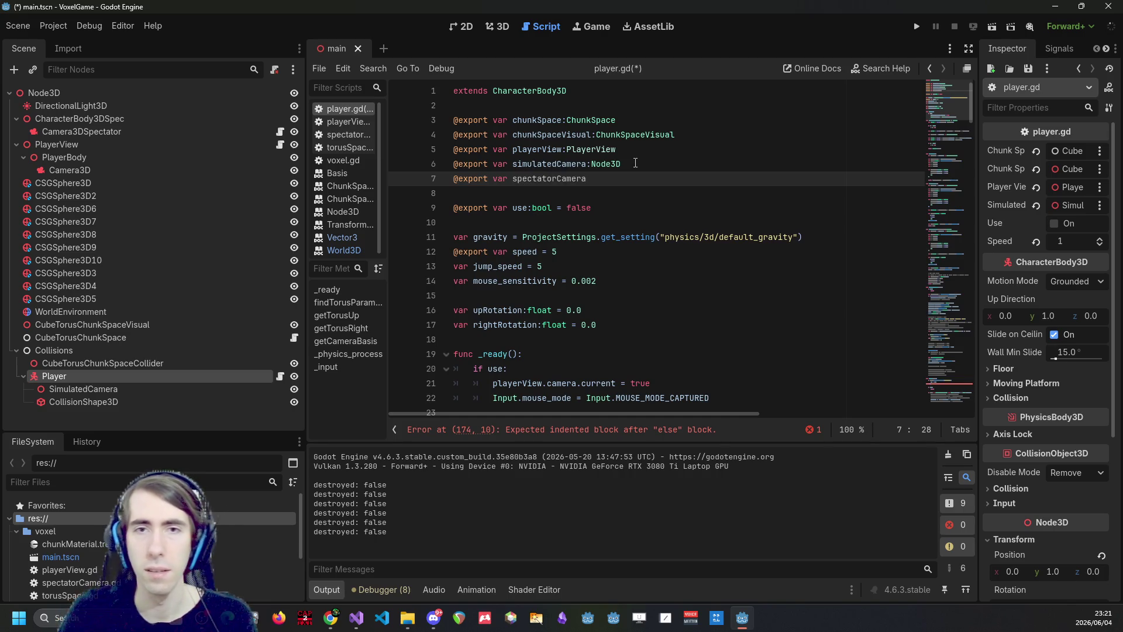
Step: Name the spectator camera script class SpectatorCamera and type the spectatorCamera export with it
left_click(281, 132)
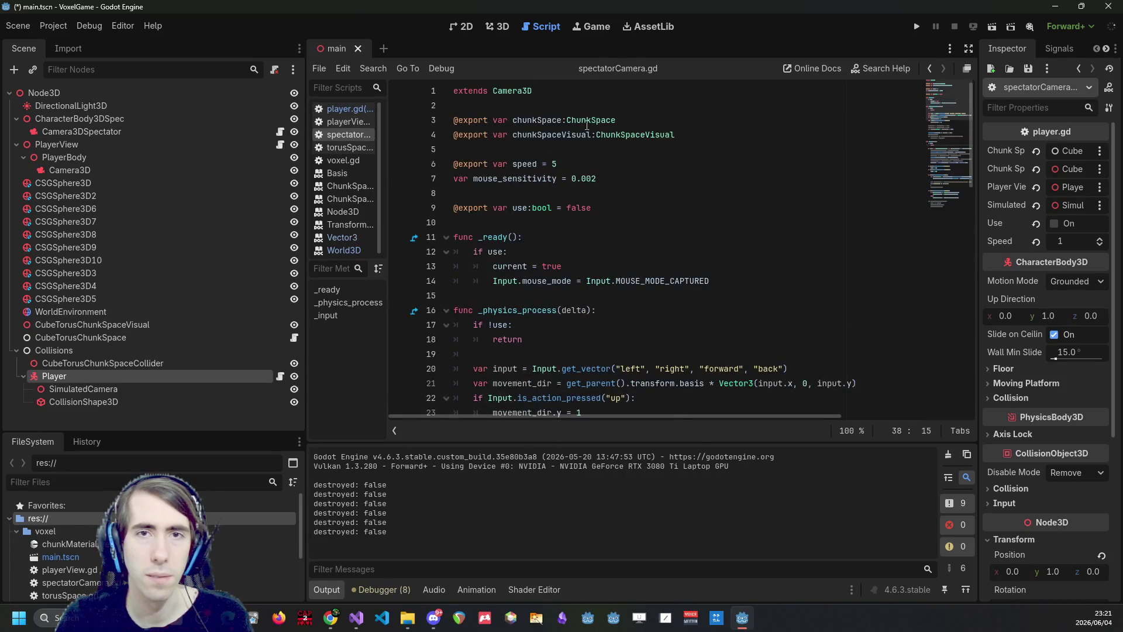
key("Return")
type("class_")
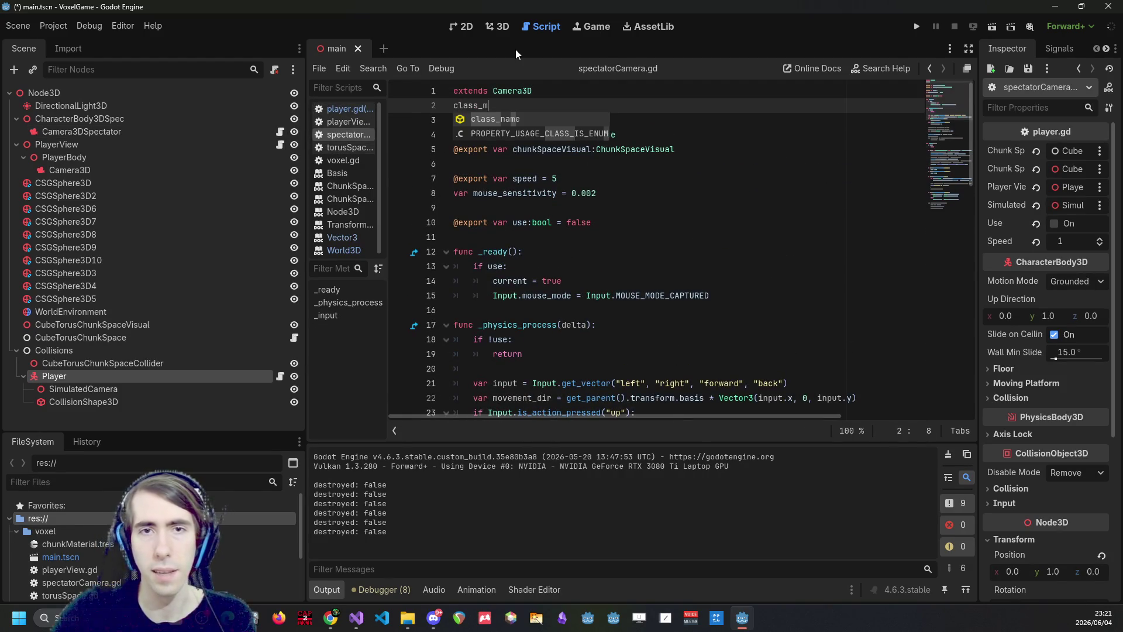
key("Return")
type("SpectatorCame")
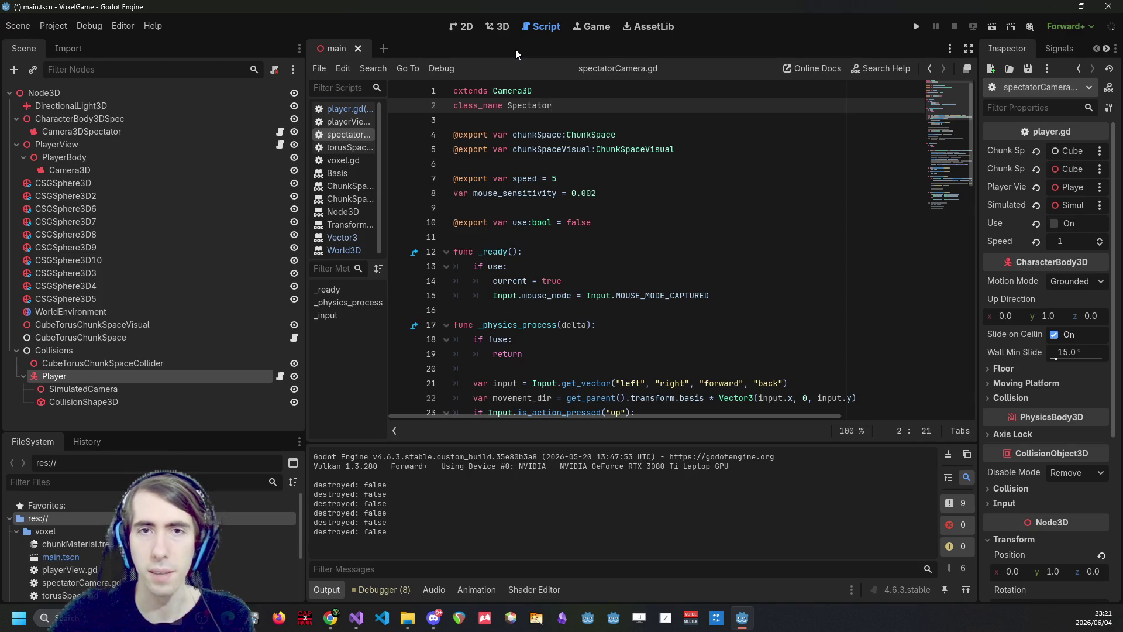
type("ra")
key("ctrl+z")
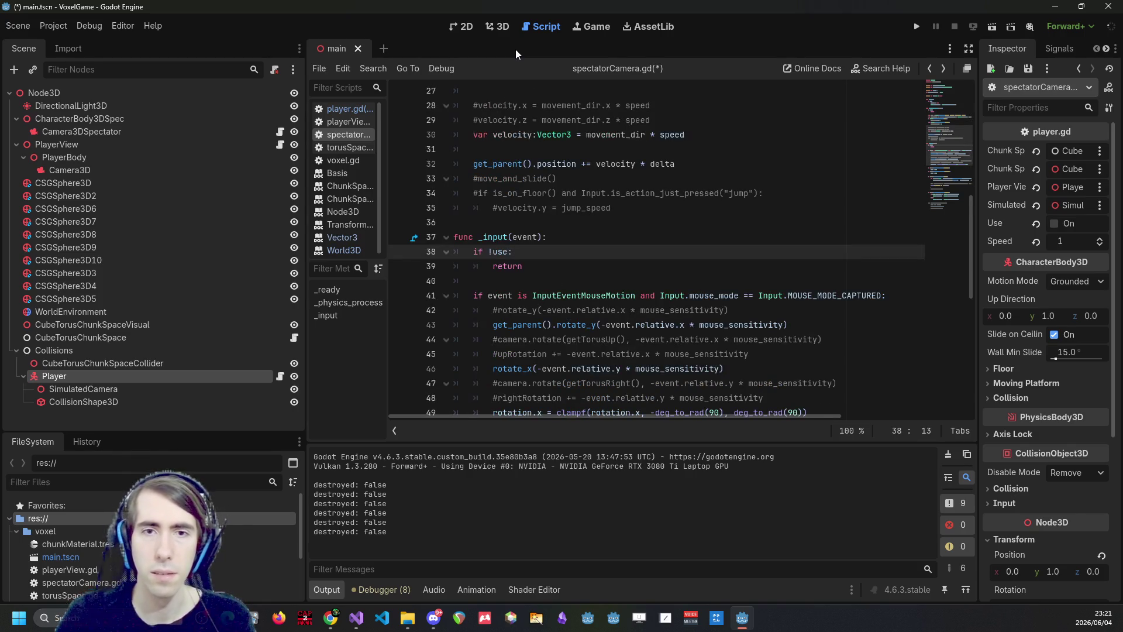
key("alt+Left")
key("alt+Left")
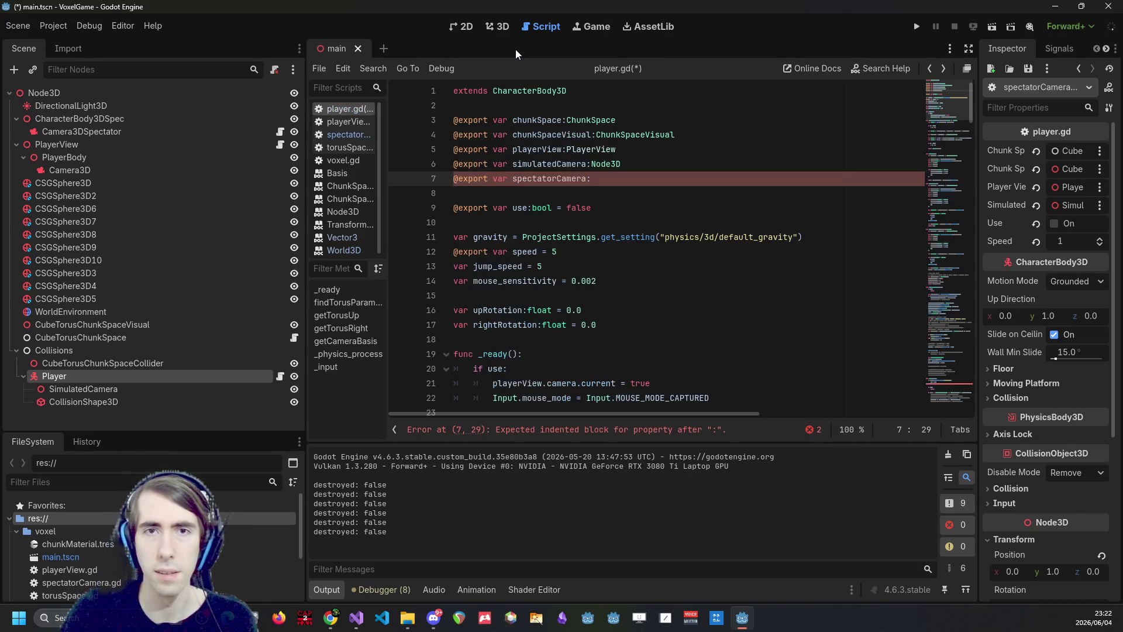
type("SpectatorCamera")
Step: Under else, add spectatorCamera.use = !spectatorCamera.use and save player.gd
double_click(535, 184)
left_click_drag(967, 92, 943, 345)
left_click(527, 170)
key("Return")
type("spectatorCamera.use =")
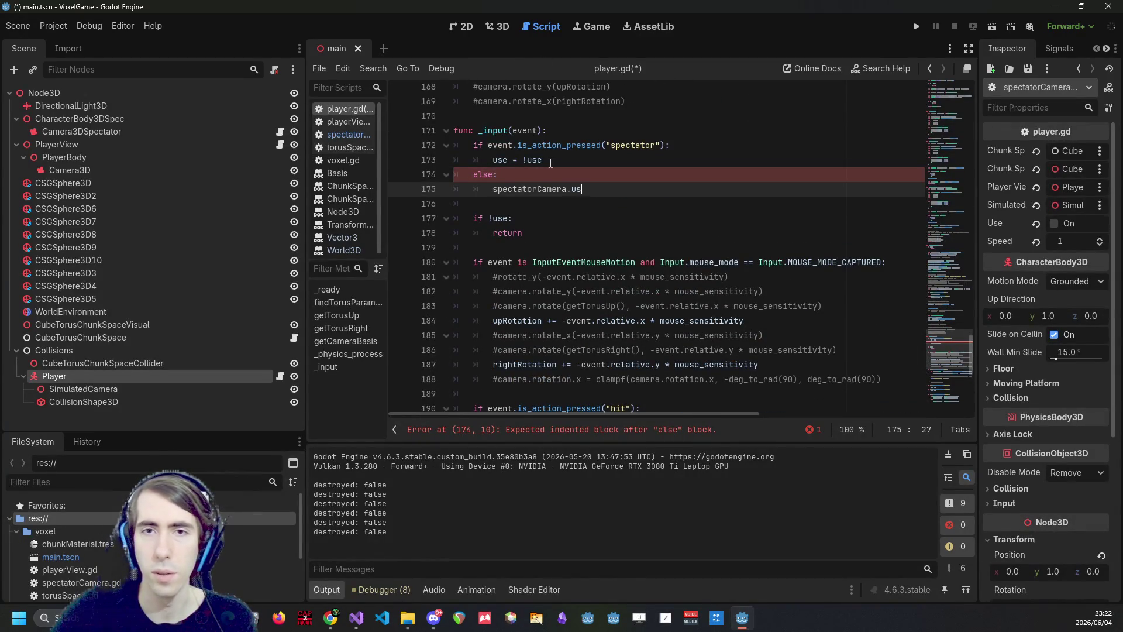
key("Left")
key("Left")
key("Left")
key("shift+Home")
key("ctrl+c")
key("End")
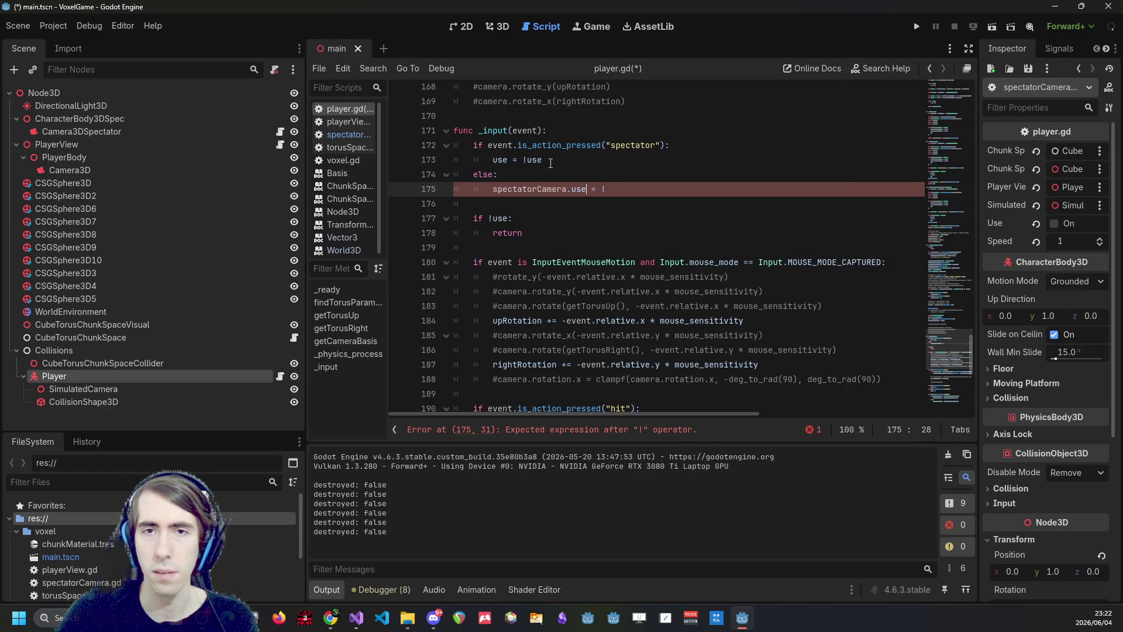
key("ctrl+v")
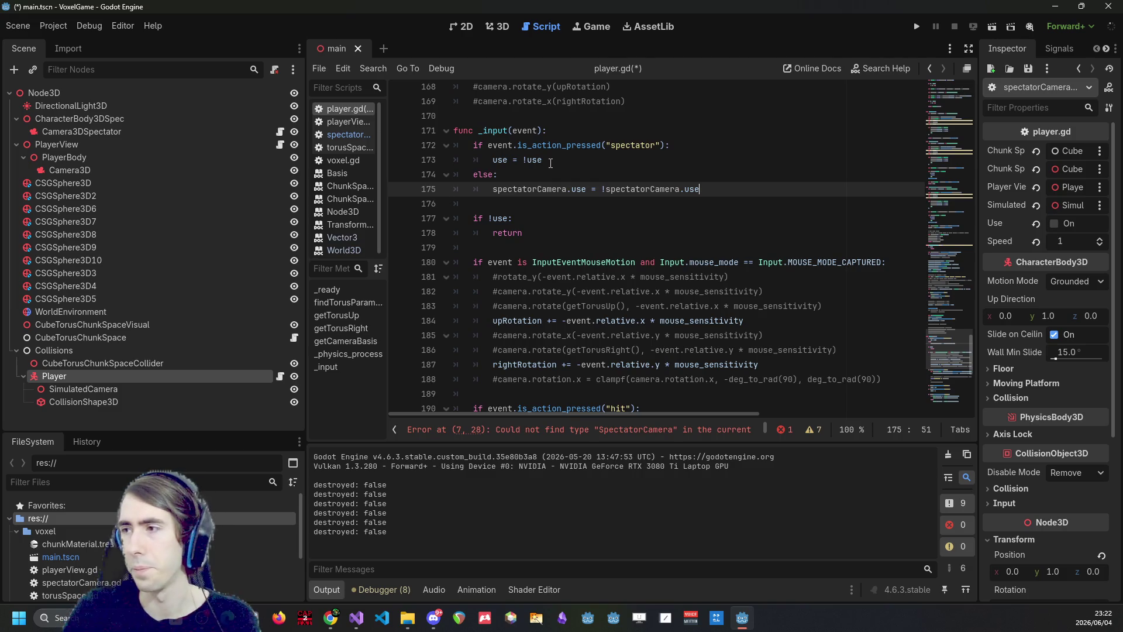
key("ctrl+s")
Step: Move the spectatorCamera.use toggle under the spectator check, delete else:, and save
left_click(622, 234)
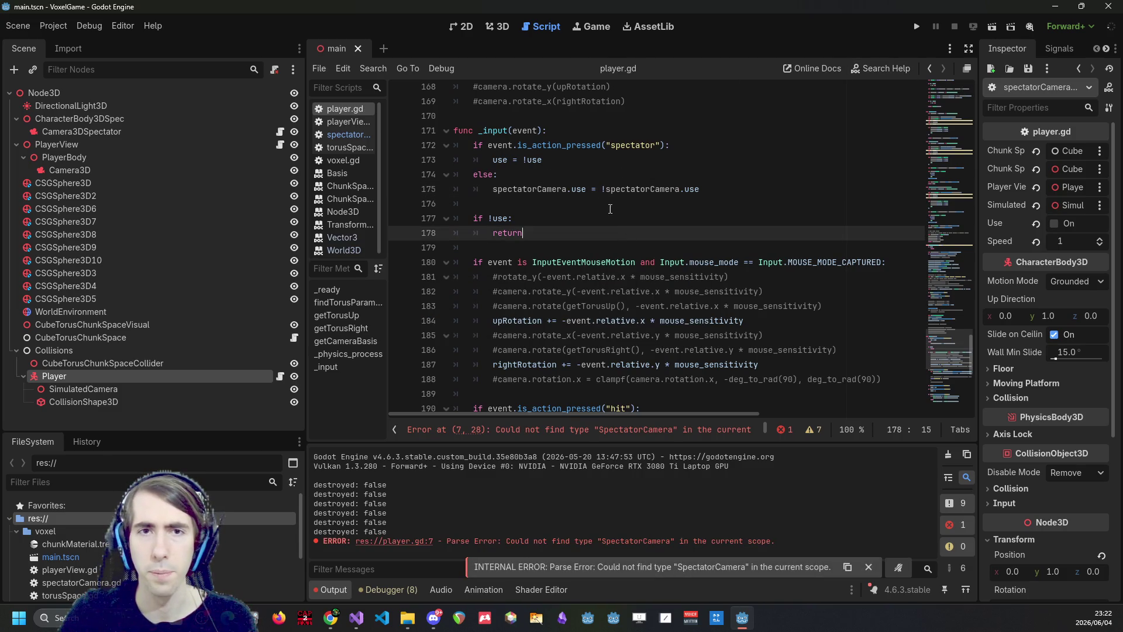
left_click(589, 188)
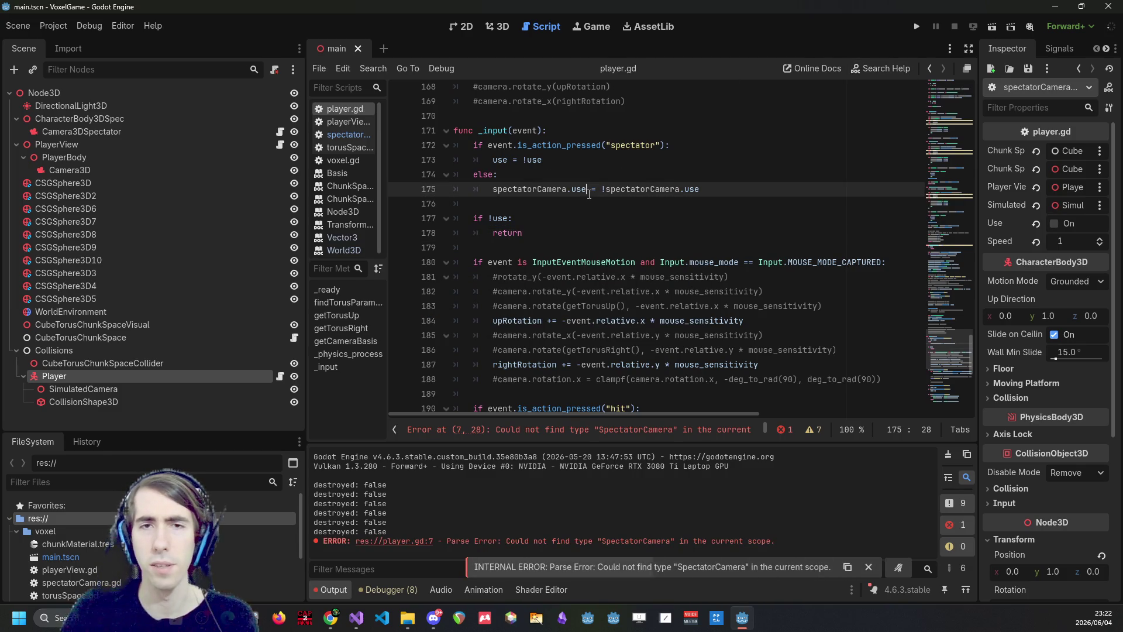
key("alt+Up")
left_click_drag(589, 194, 421, 190)
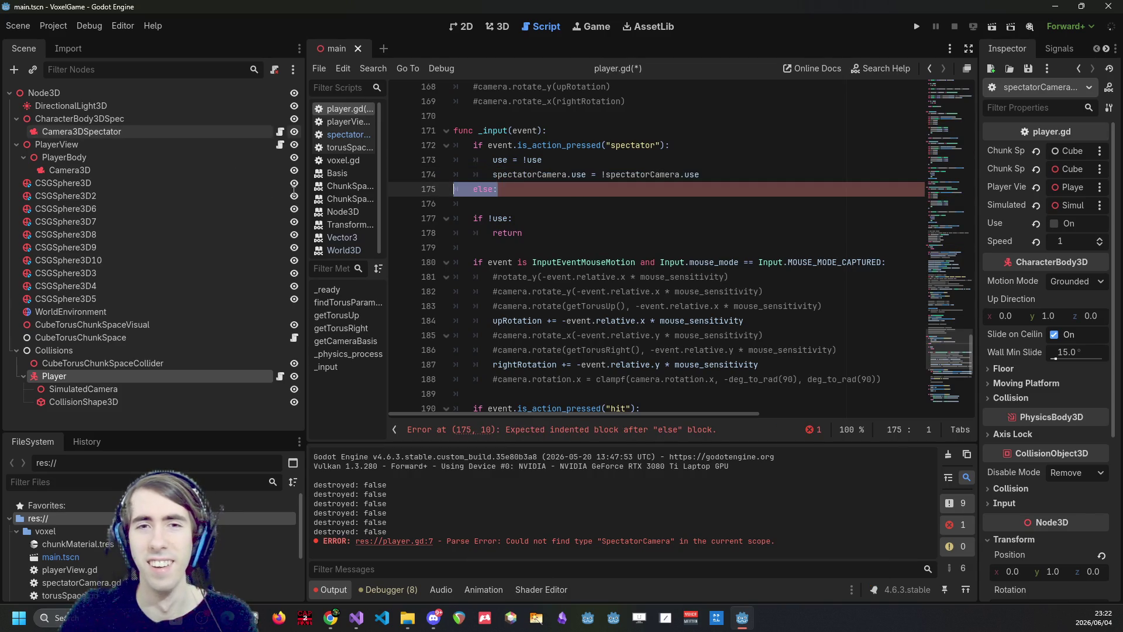
key("BackSpace")
key("BackSpace")
key("ctrl+s")
Step: Assign Camera3DSpectator to the player's Spectator property and run the game
left_click(1056, 220)
double_click(509, 199)
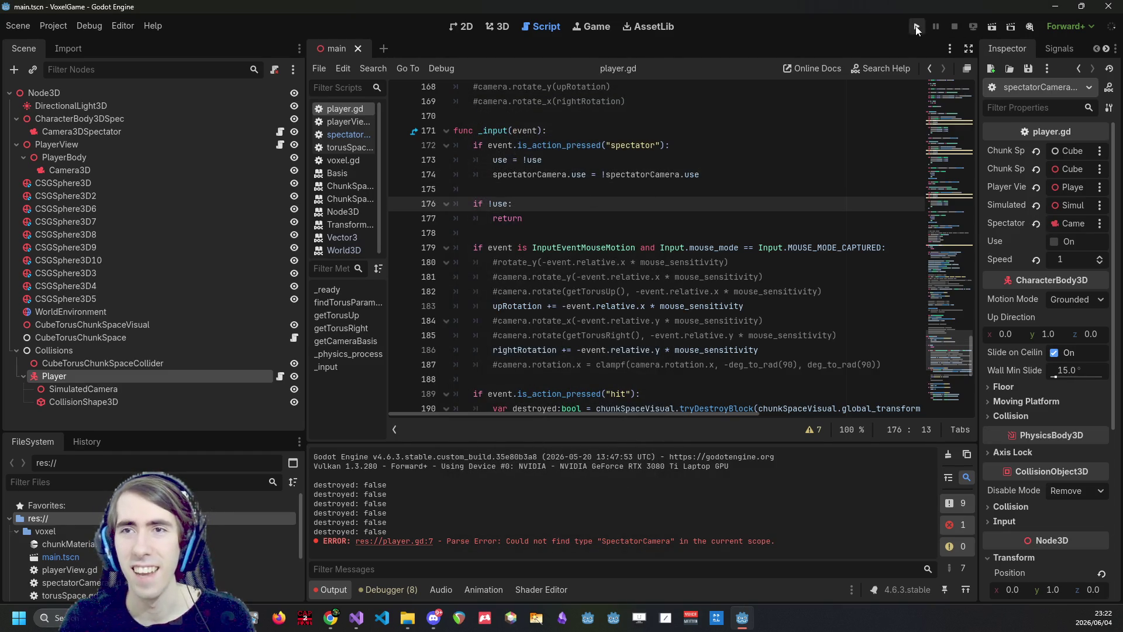
left_click(916, 27)
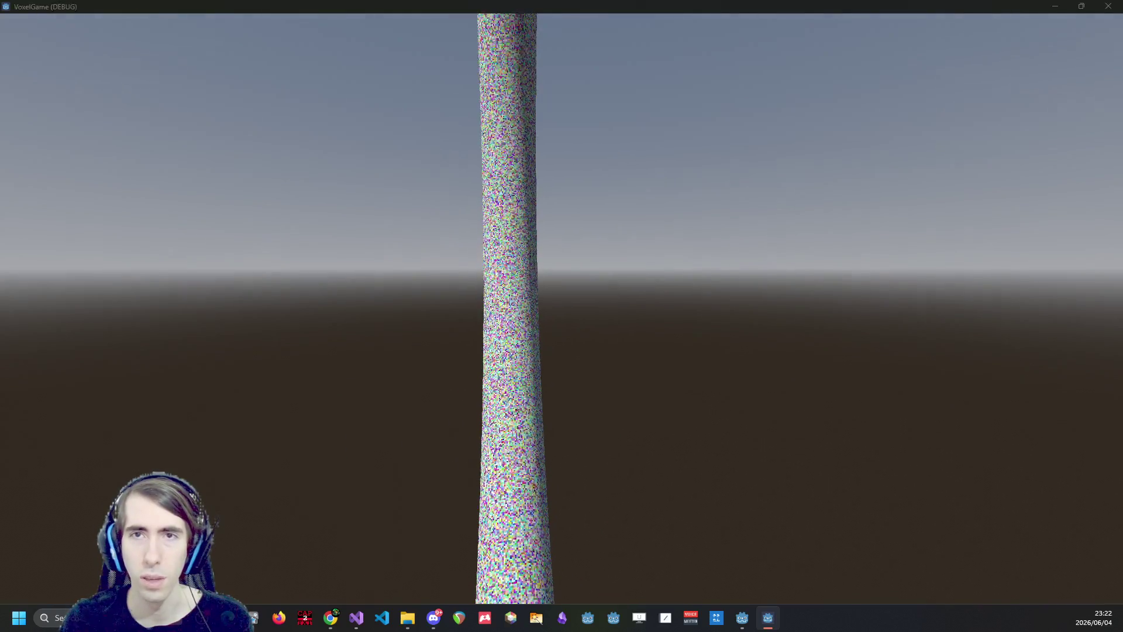
key("Escape")
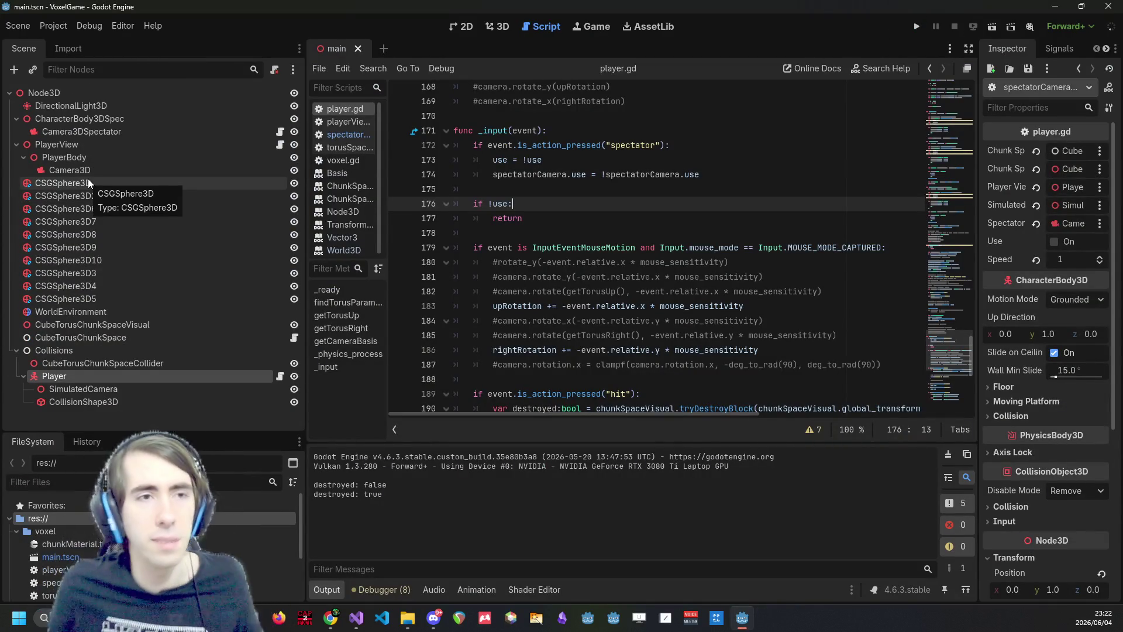
Step: Review how the use variable and current property are used in spectatorCamera.gd
left_click(279, 132)
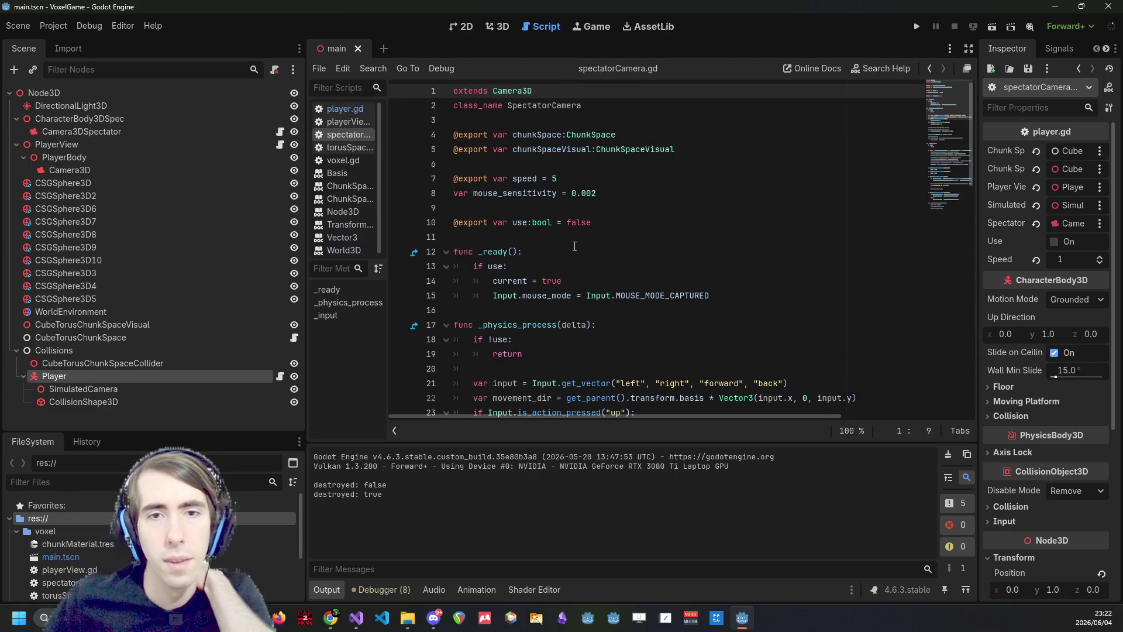
double_click(497, 268)
scroll(514, 301, "down", 1)
triple_click(514, 295)
scroll(514, 296, "down", 5)
scroll(516, 294, "down", 3)
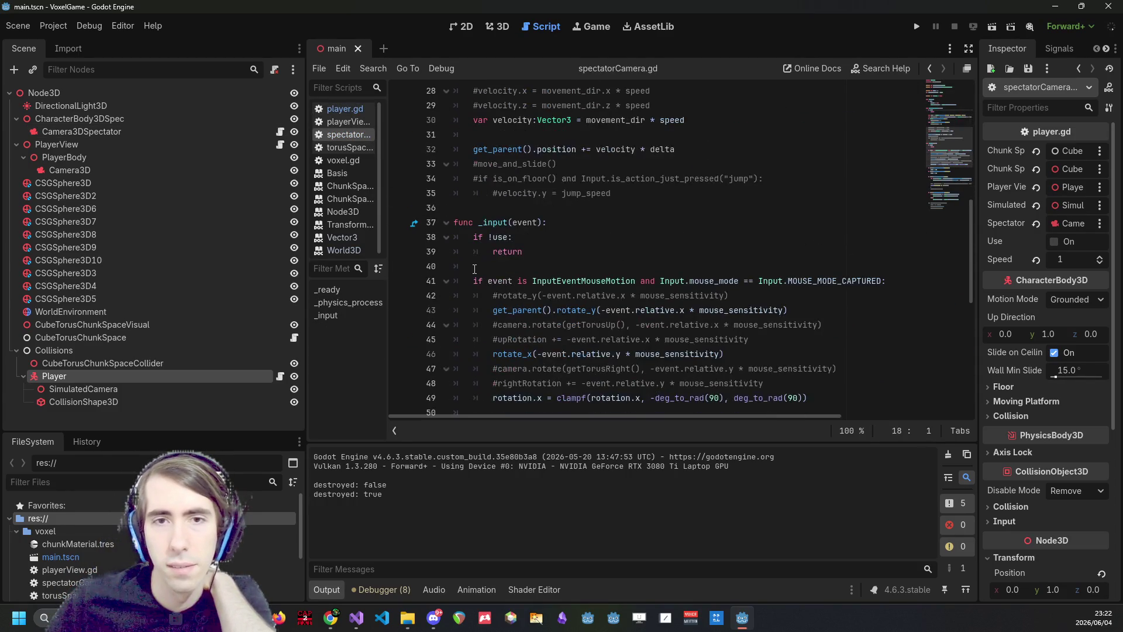
scroll(480, 264, "down", 9)
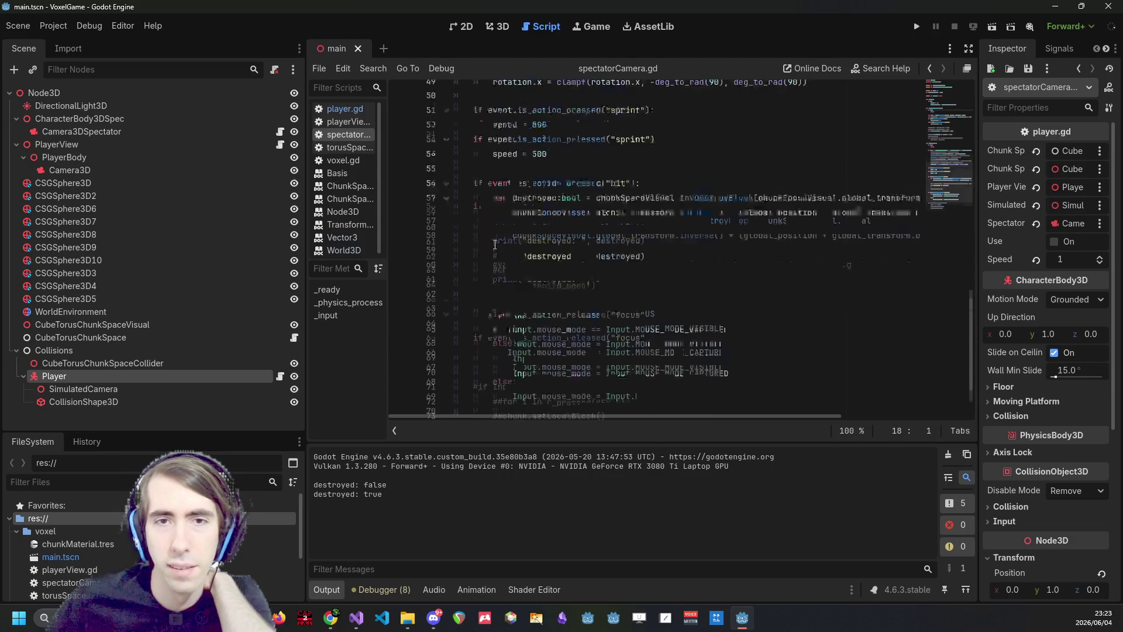
scroll(495, 245, "up", 5)
scroll(497, 245, "up", 11)
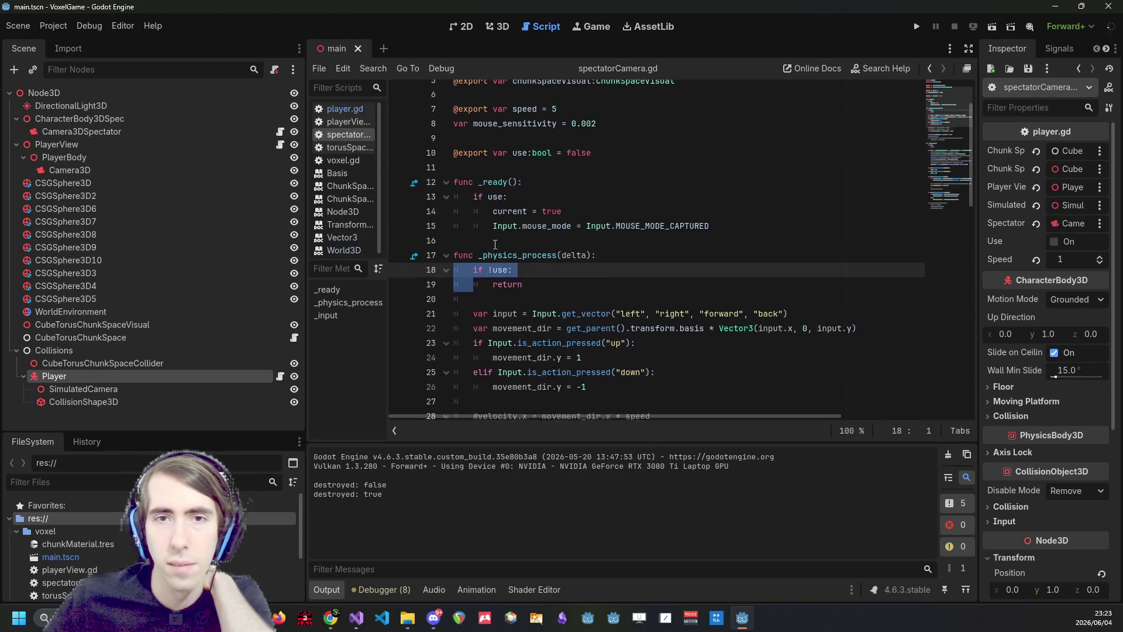
scroll(521, 240, "up", 2)
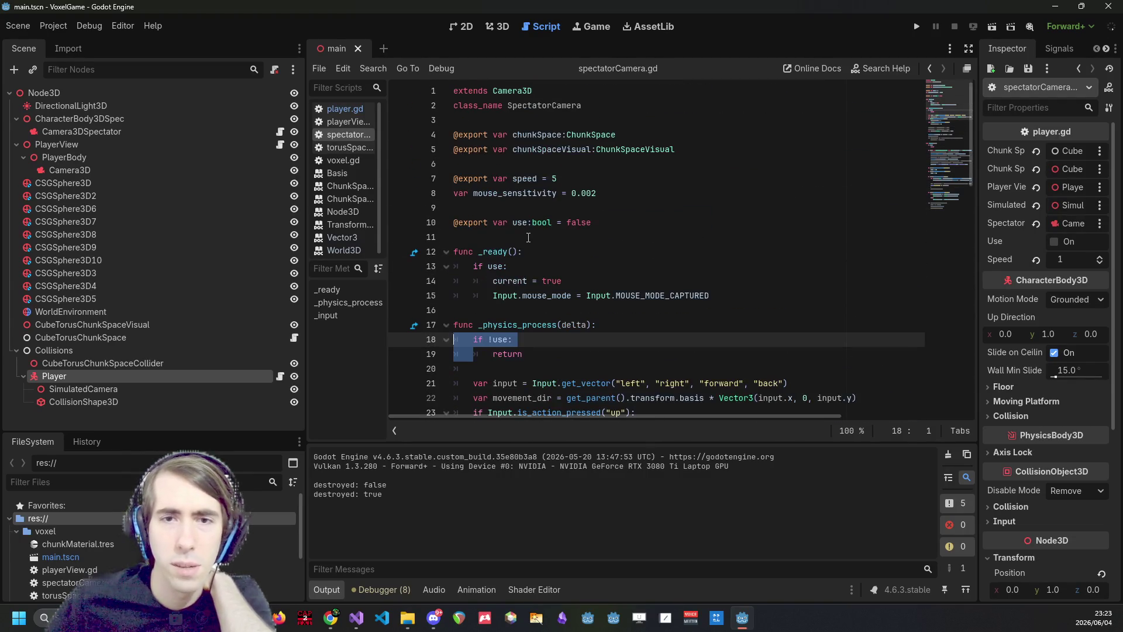
double_click(510, 281)
mouse_move(510, 280)
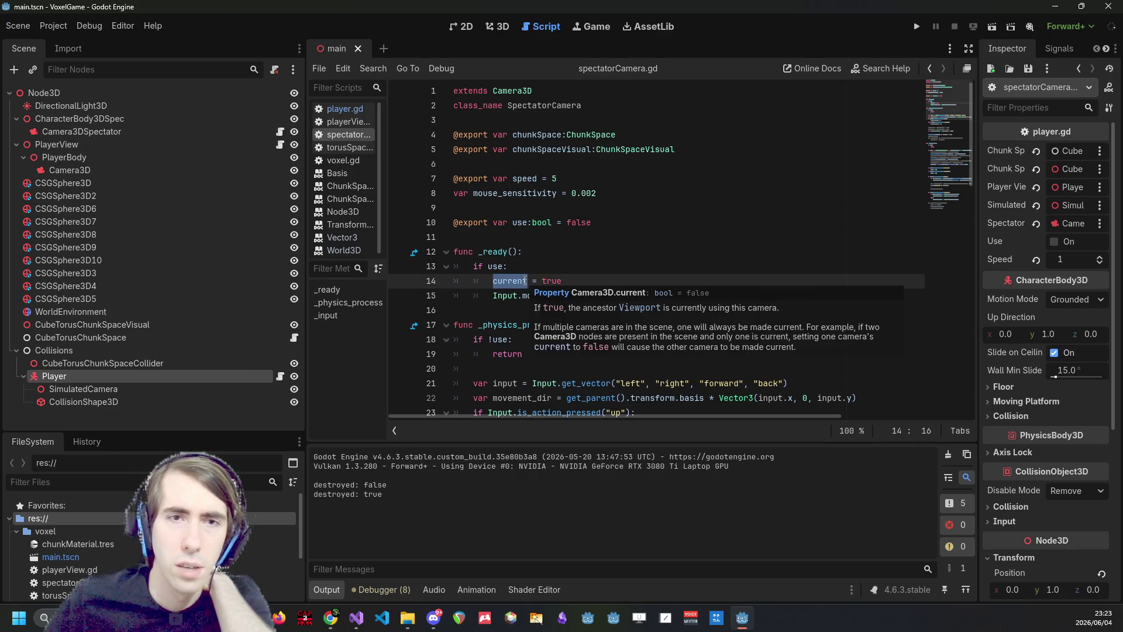
Step: Add func switch() after _ready containing use = !use and an if use: block
left_click(495, 309)
key("Return")
key("Return")
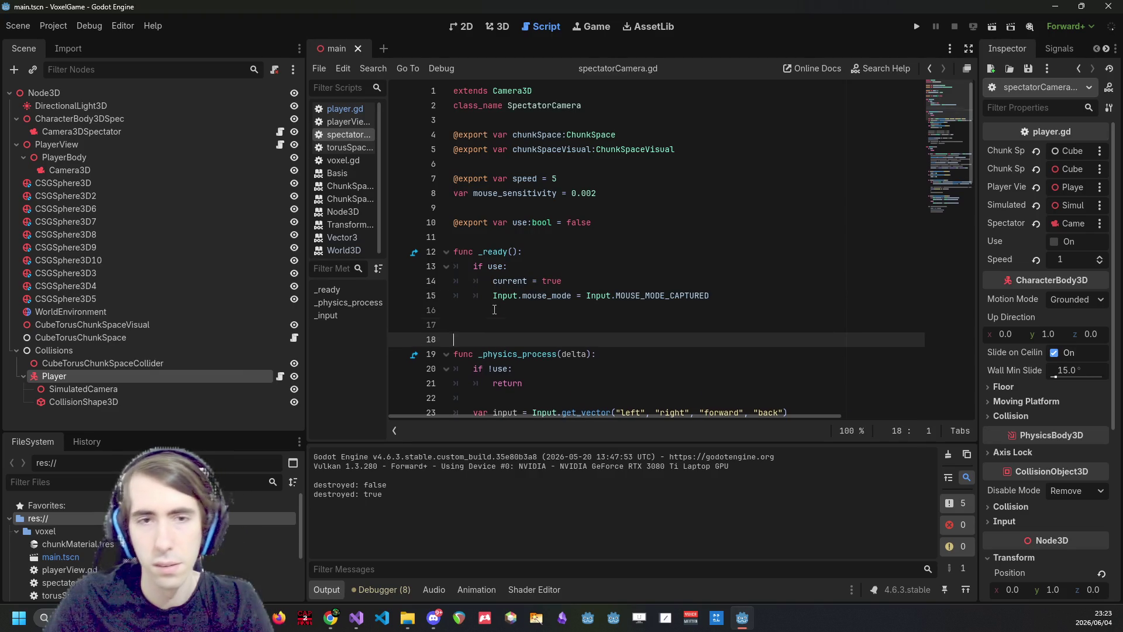
key("Up")
type("func switch(")
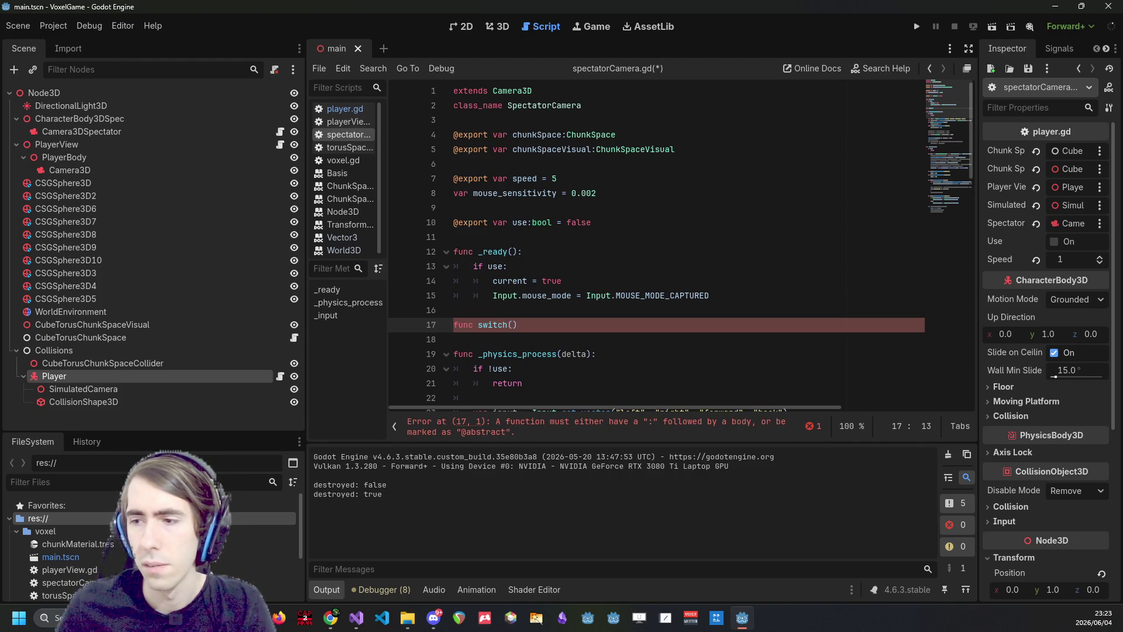
left_click(590, 321)
key("Return")
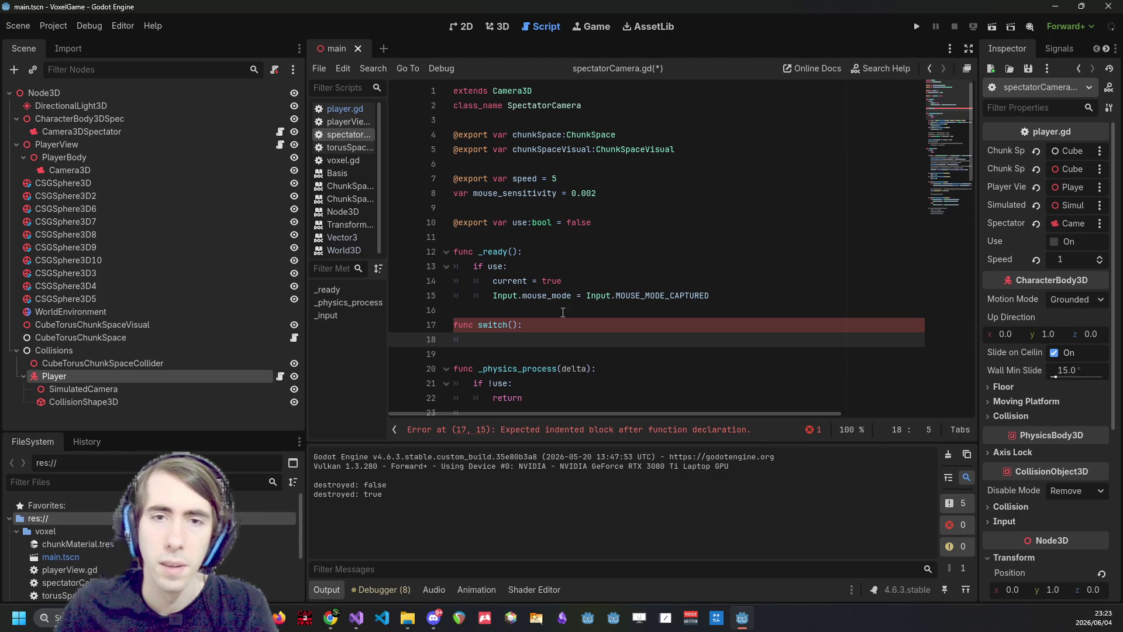
double_click(520, 222)
key("ctrl+c")
left_click(501, 340)
key("ctrl+v")
type("= !use")
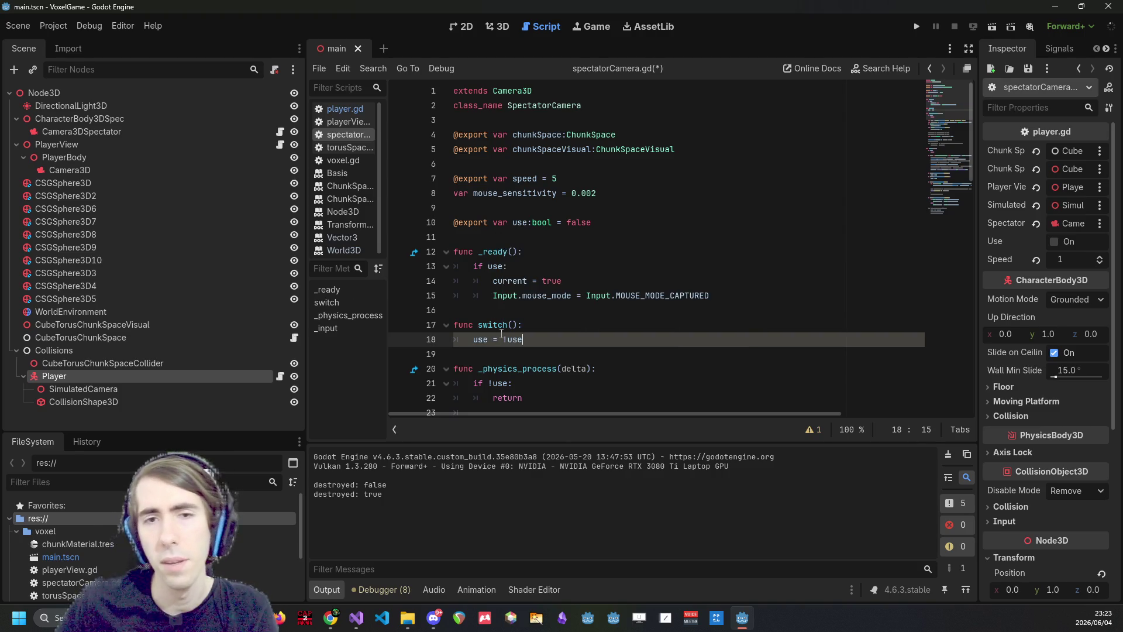
key("Return")
type("if use:")
key("Return")
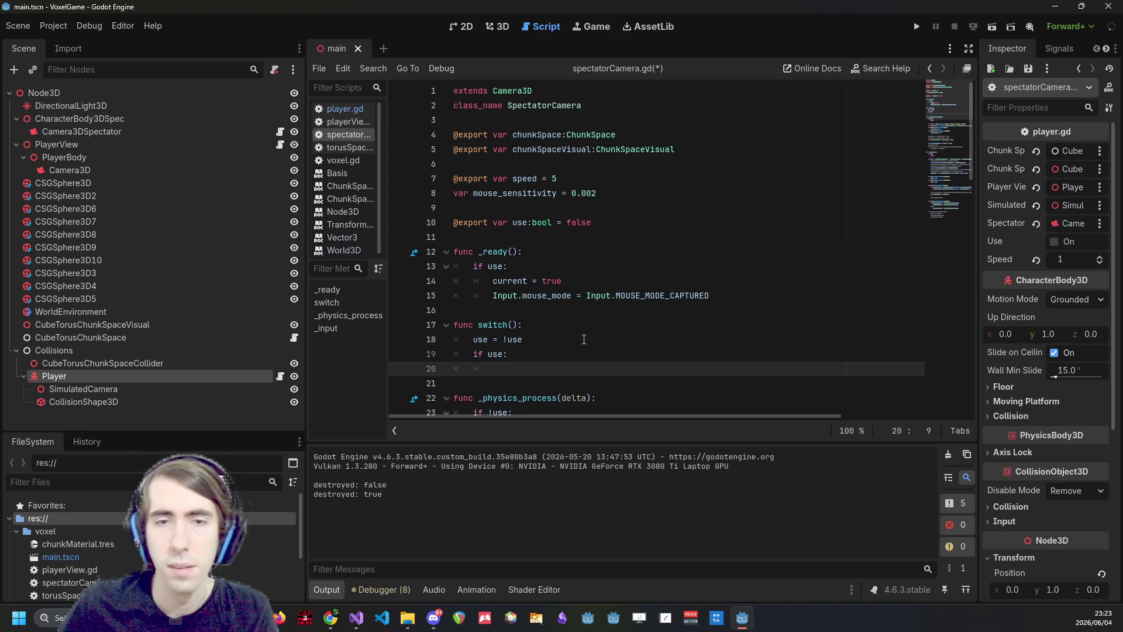
Step: Copy the current and mouse-capture lines from _ready into the if use: block and save
left_click(762, 298)
mouse_move(762, 297)
left_mouse_down()
mouse_move(515, 297)
mouse_move(371, 283)
left_mouse_up()
key("ctrl+c")
left_click(551, 368)
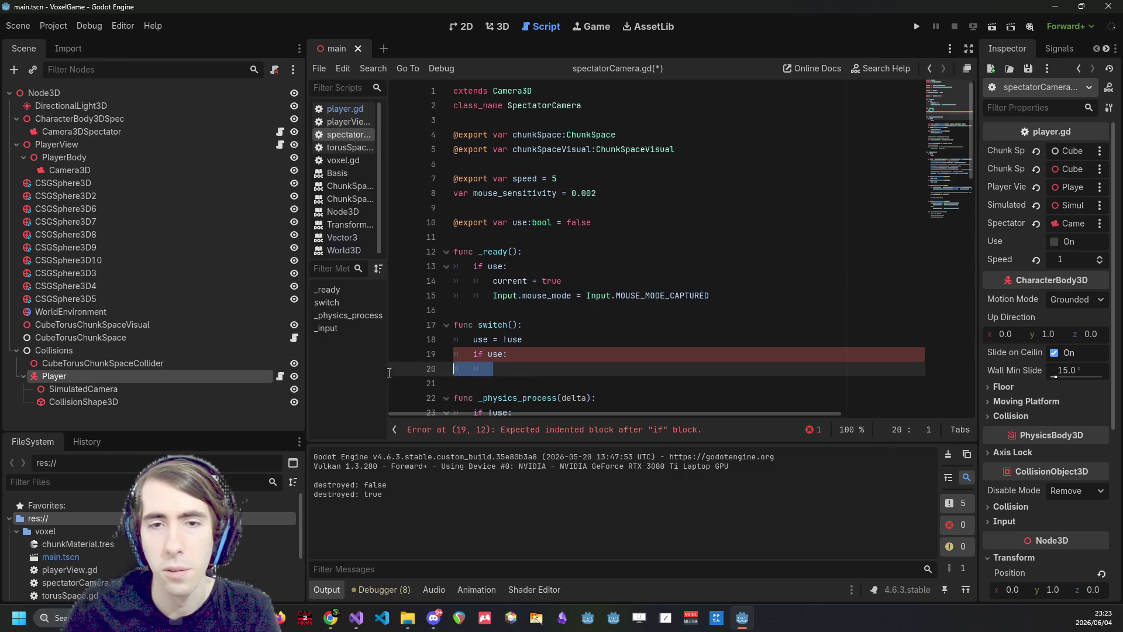
key("ctrl+v")
left_click(642, 353)
key("ctrl+s")
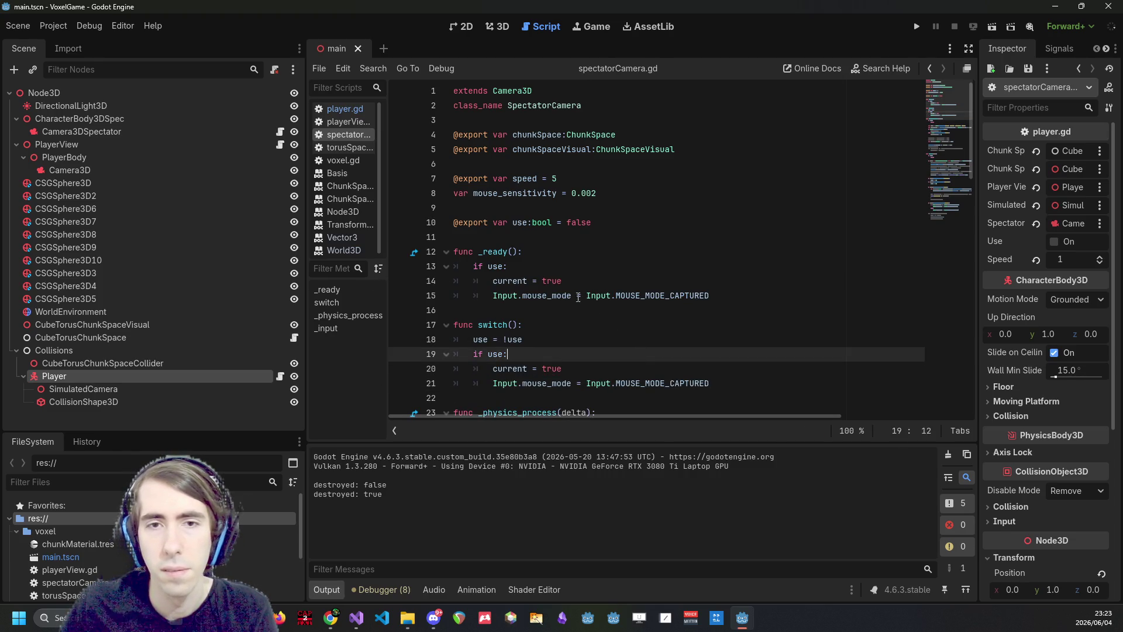
Step: Start a new top-level if statement below the switch() function
left_click_drag(579, 280, 497, 281)
left_click(506, 281)
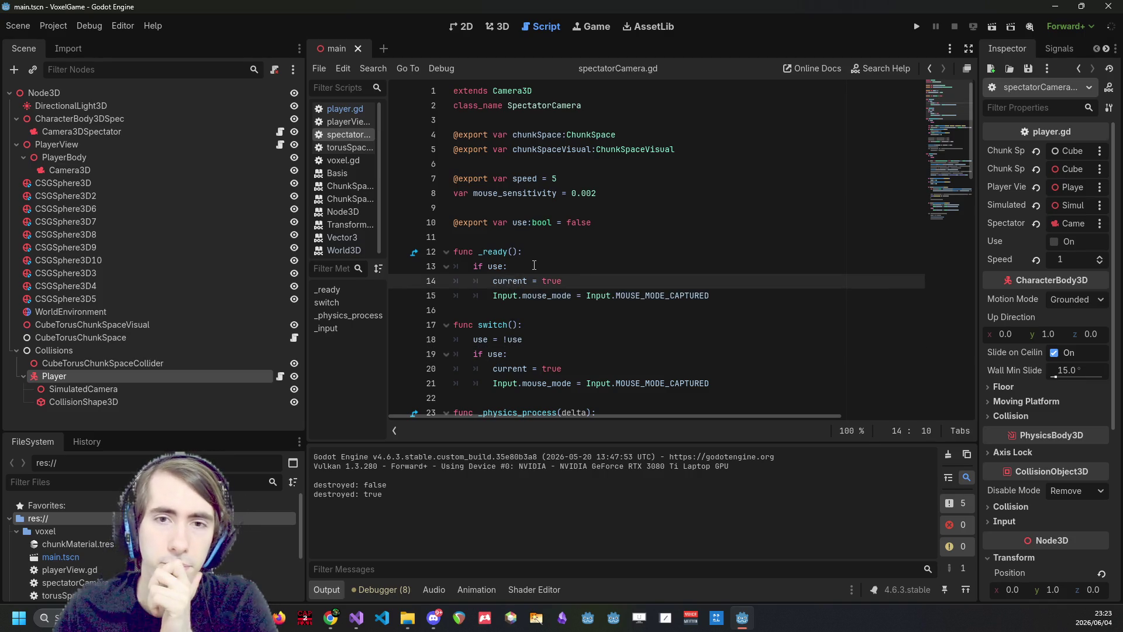
double_click(501, 324)
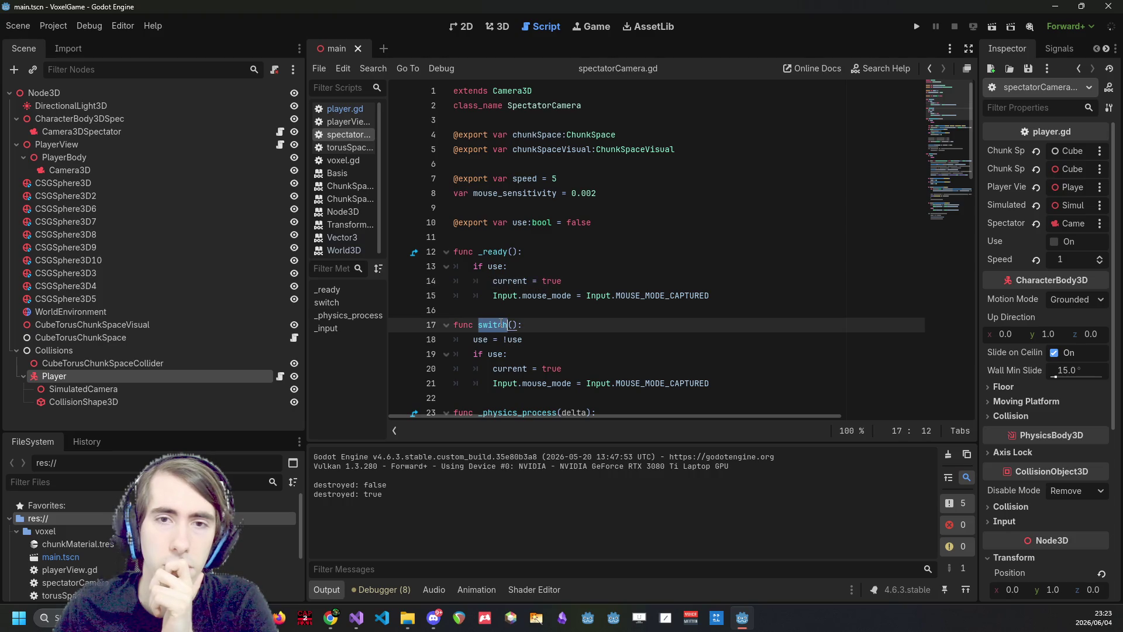
left_click(532, 358)
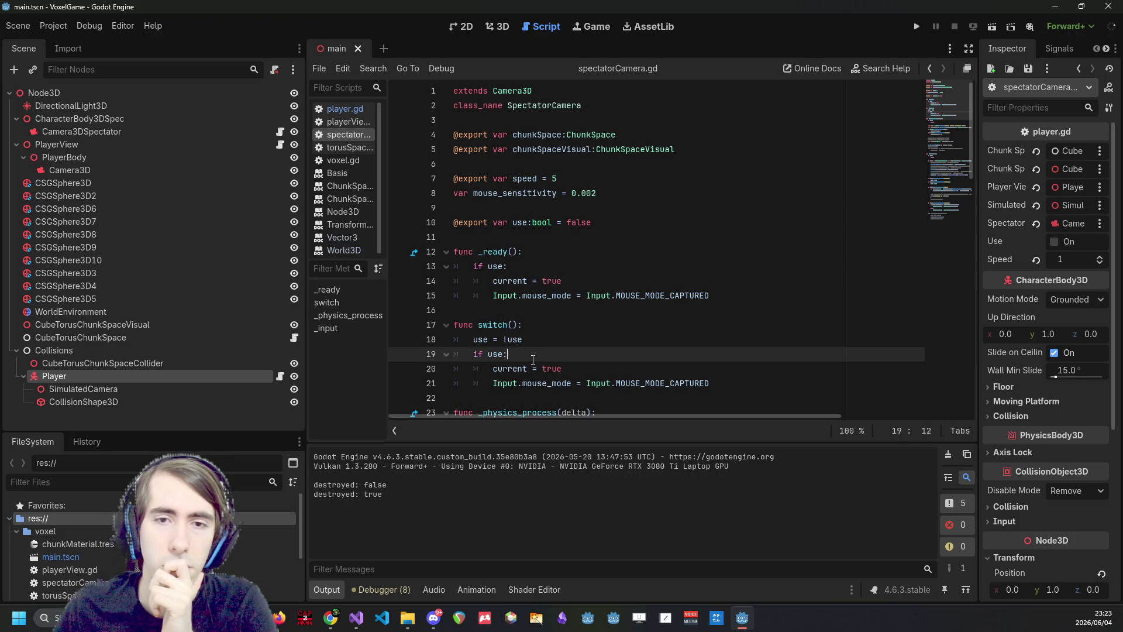
scroll(530, 347, "down", 1)
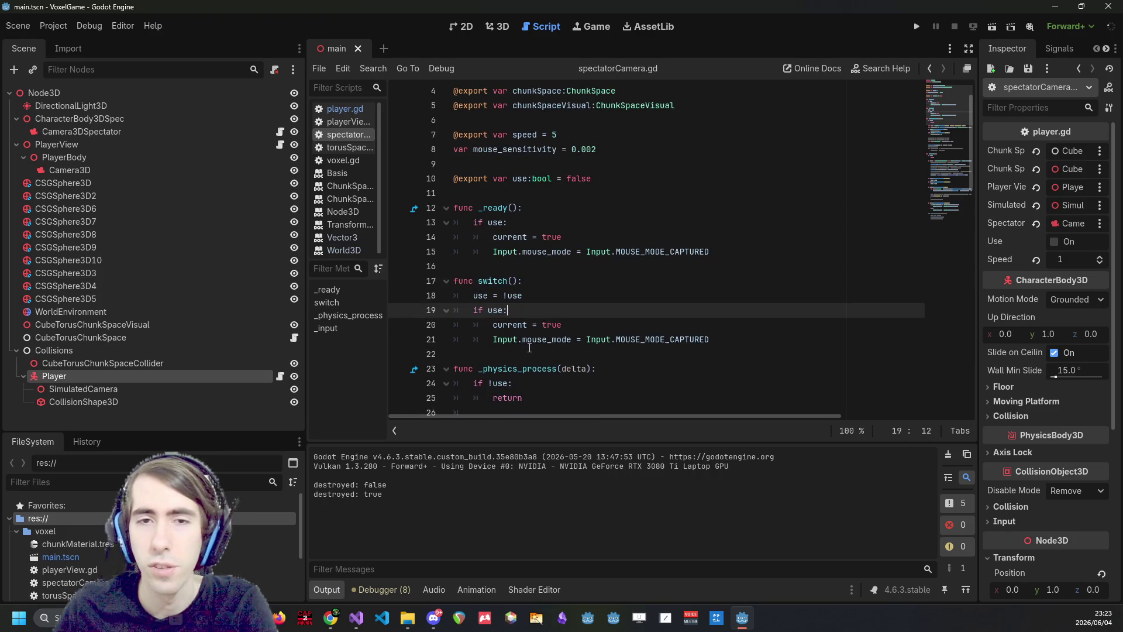
left_click(530, 351)
key("Return")
key("Return")
key("Up")
type("fuc")
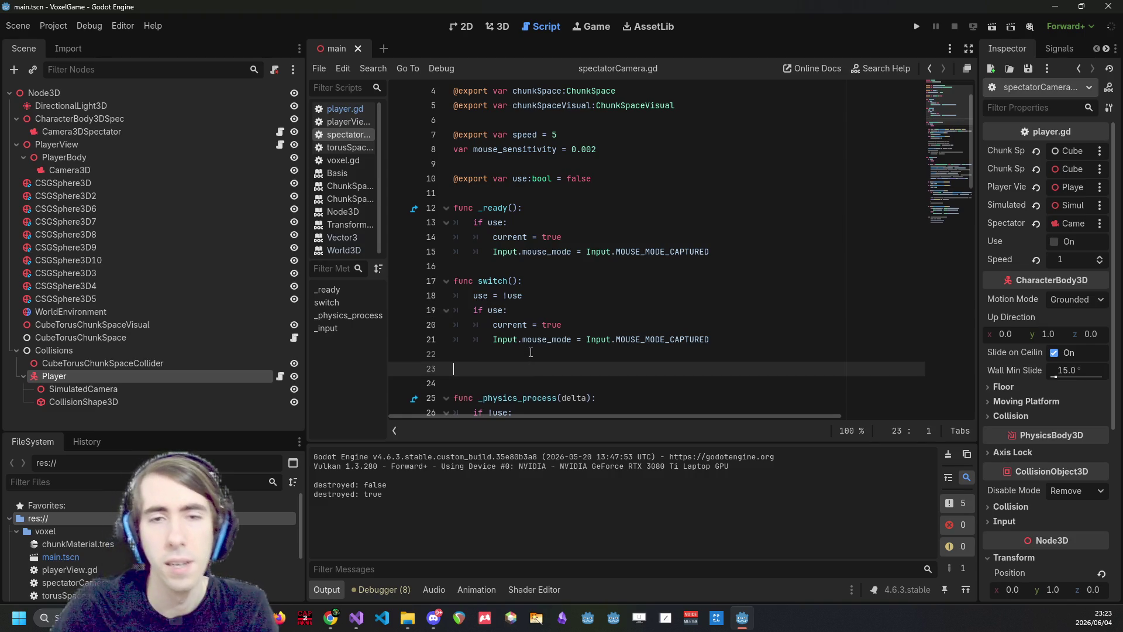
key("ctrl+z")
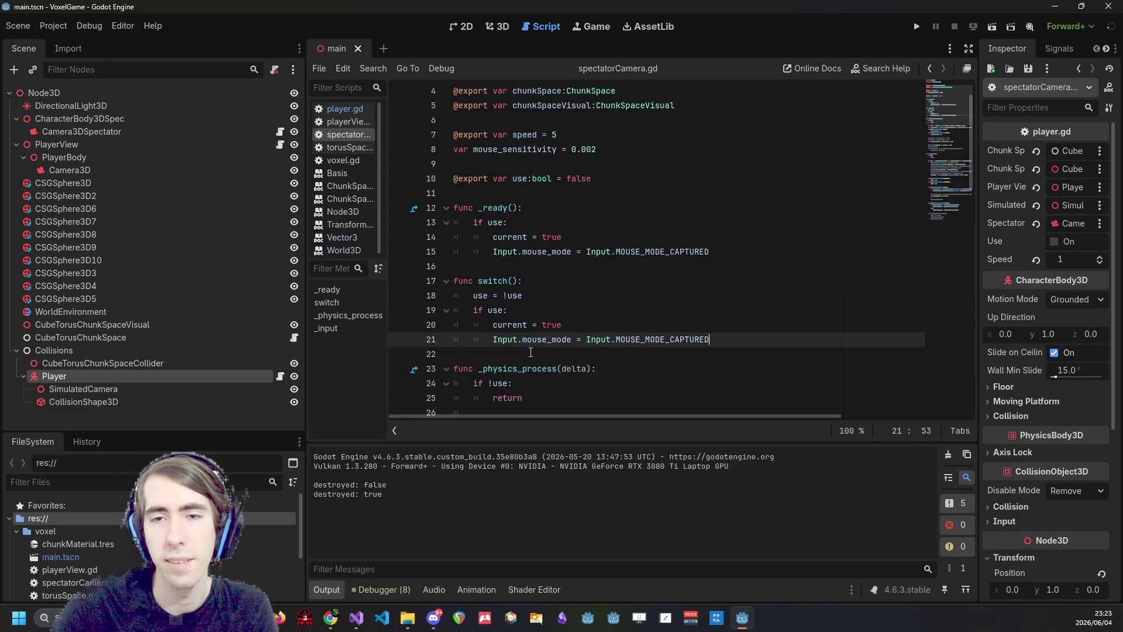
key("Up")
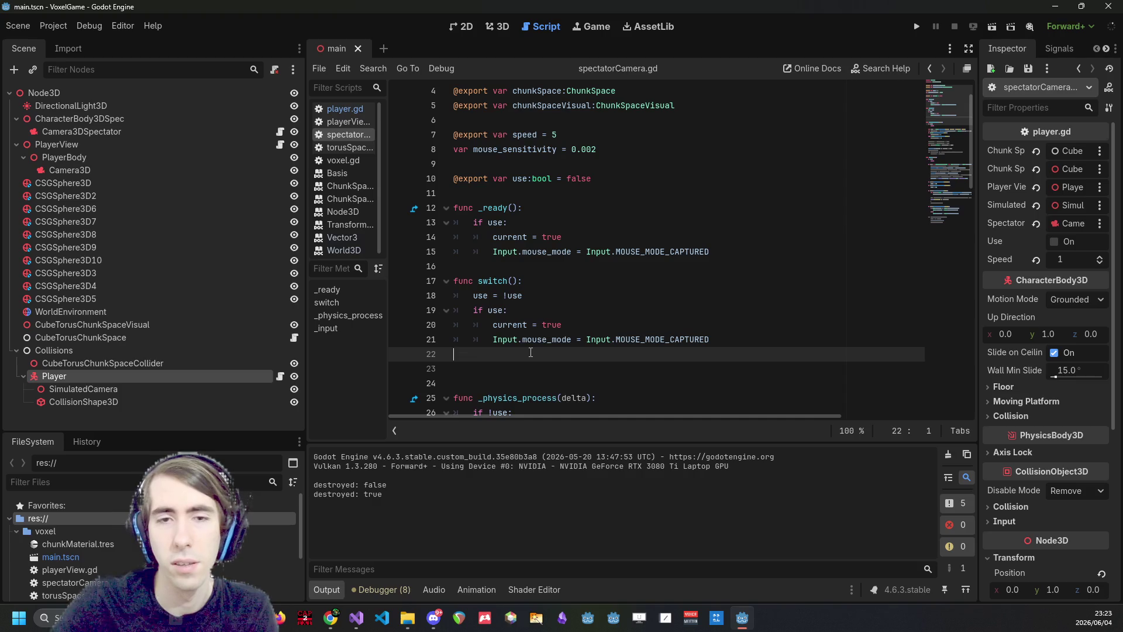
key("Return")
type("if")
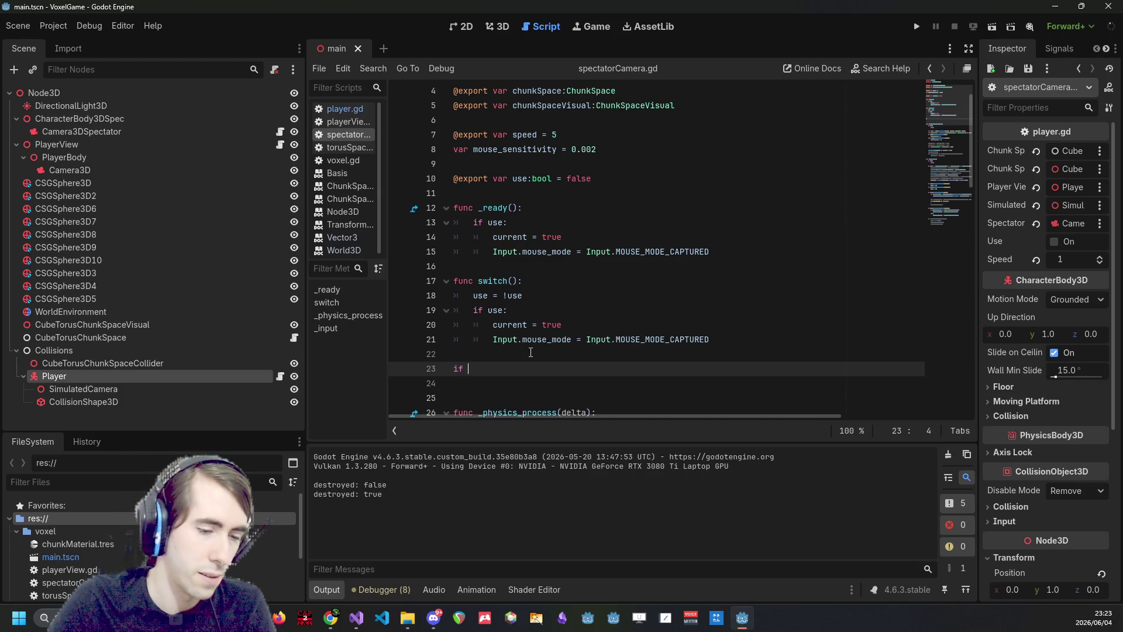
Step: Start a new switchOn(): declaration in spectatorCamera.gd
type("ti")
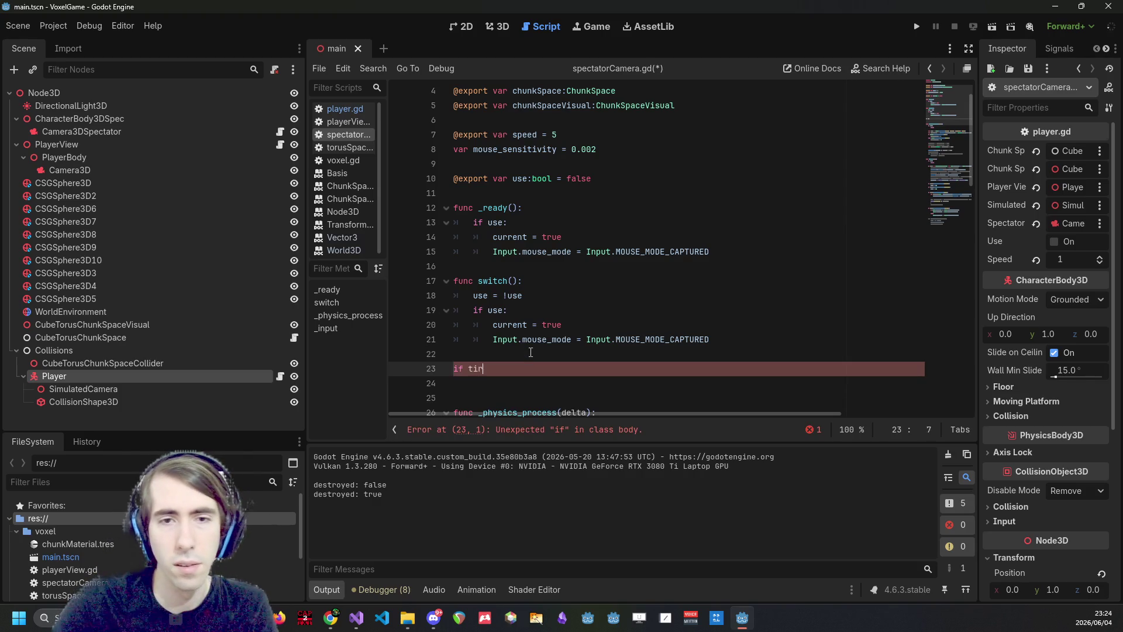
key("BackSpace")
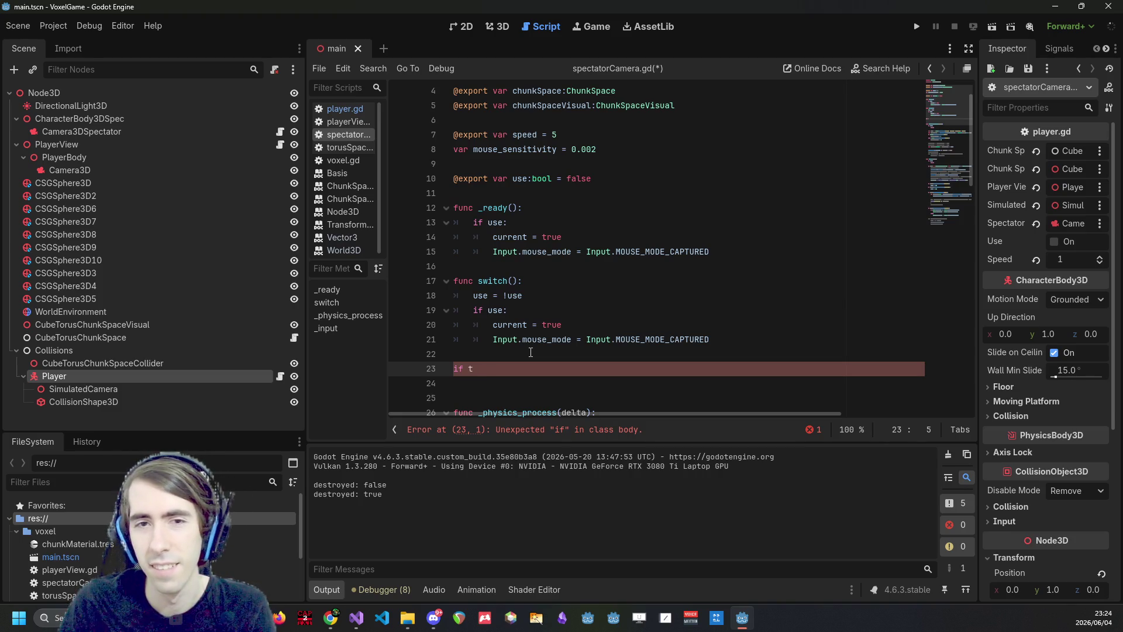
key("BackSpace")
type("switch")
key("BackSpace")
key("BackSpace")
key("BackSpace")
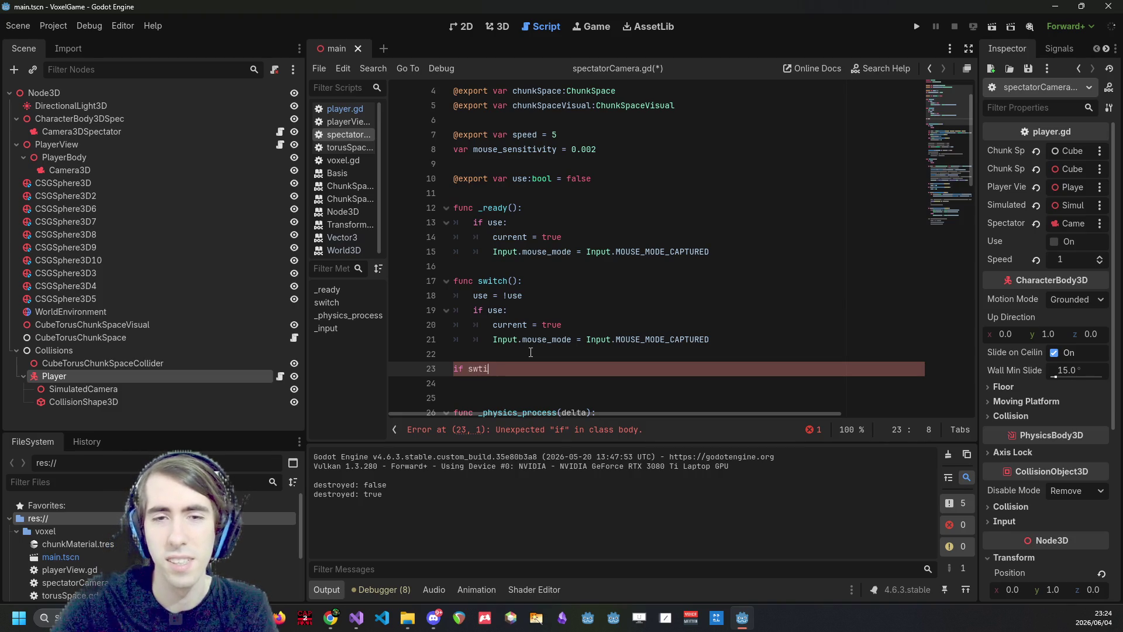
type("tchOn():")
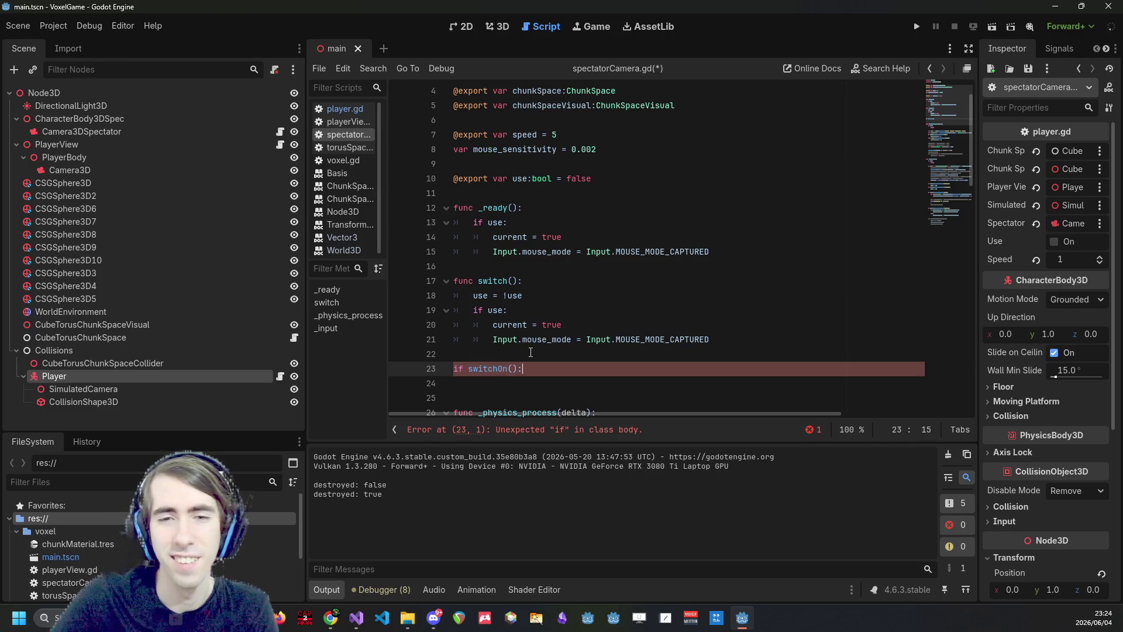
key("Return")
Step: Copy the current and mouse-capture lines into the switchOn body
scroll(531, 351, "down", 1)
mouse_move(710, 296)
left_mouse_down()
mouse_move(555, 289)
mouse_move(462, 269)
mouse_move(454, 280)
left_mouse_up()
key("ctrl+c")
left_click(480, 345)
key("ctrl+v")
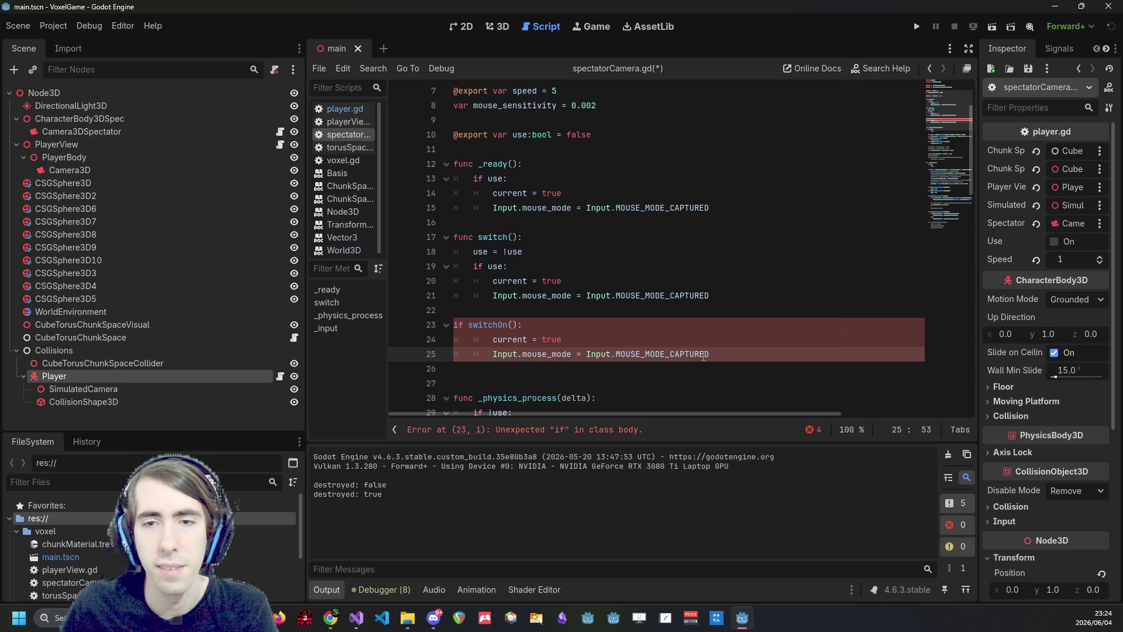
key("Up")
key("Home")
key("BackSpace")
Step: Add use = true to switchOn, prefix it with func, and save
left_click(518, 323)
key("Return")
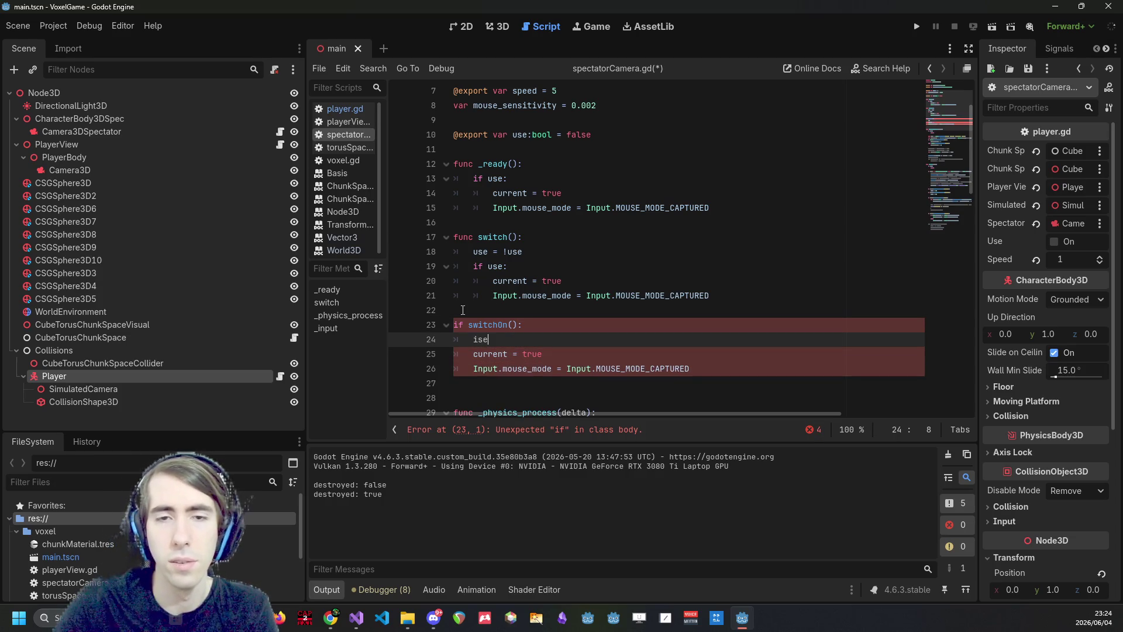
type("use = true")
key("ctrl+s")
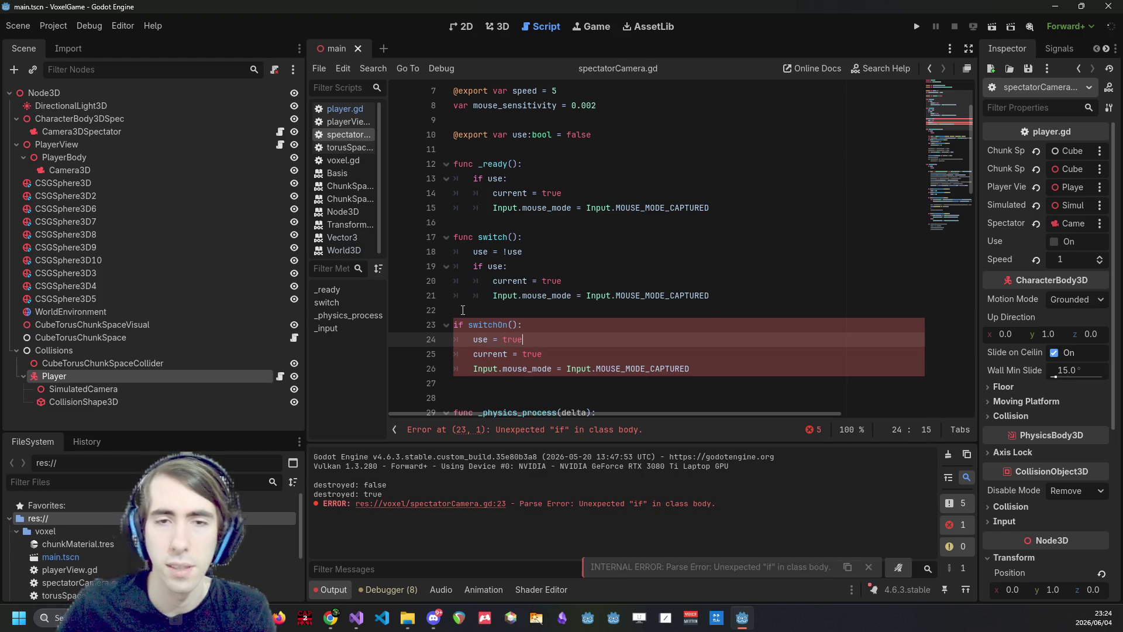
double_click(460, 324)
type("func")
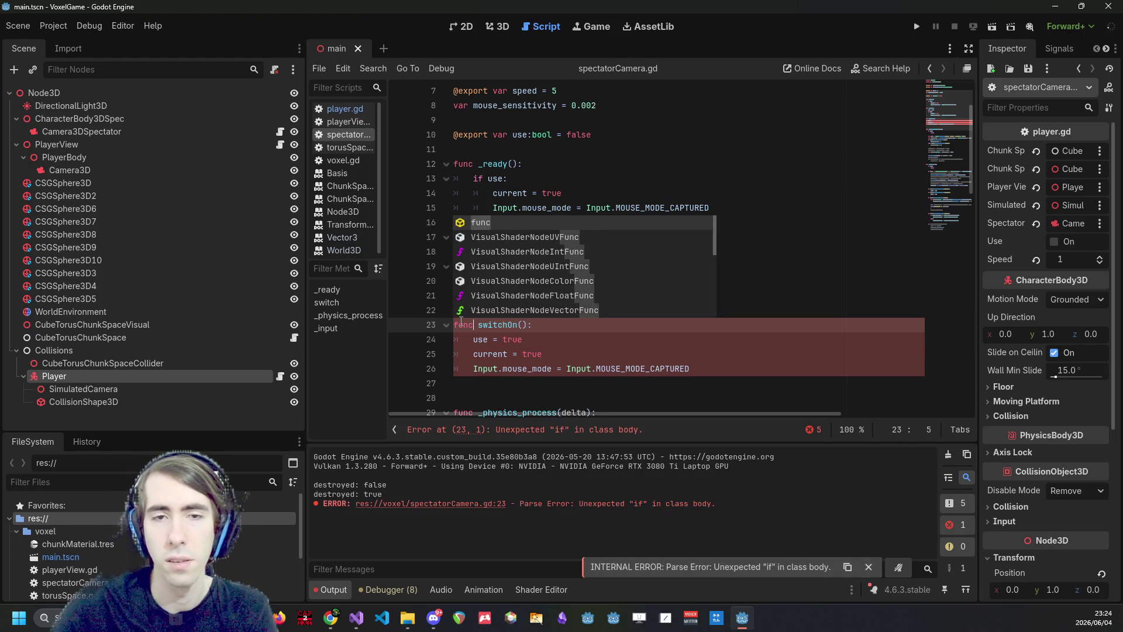
key("ctrl+s")
Step: Replace the duplicated camera lines in switch() with a switchOn() call
double_click(498, 325)
left_click_drag(710, 295, 411, 283)
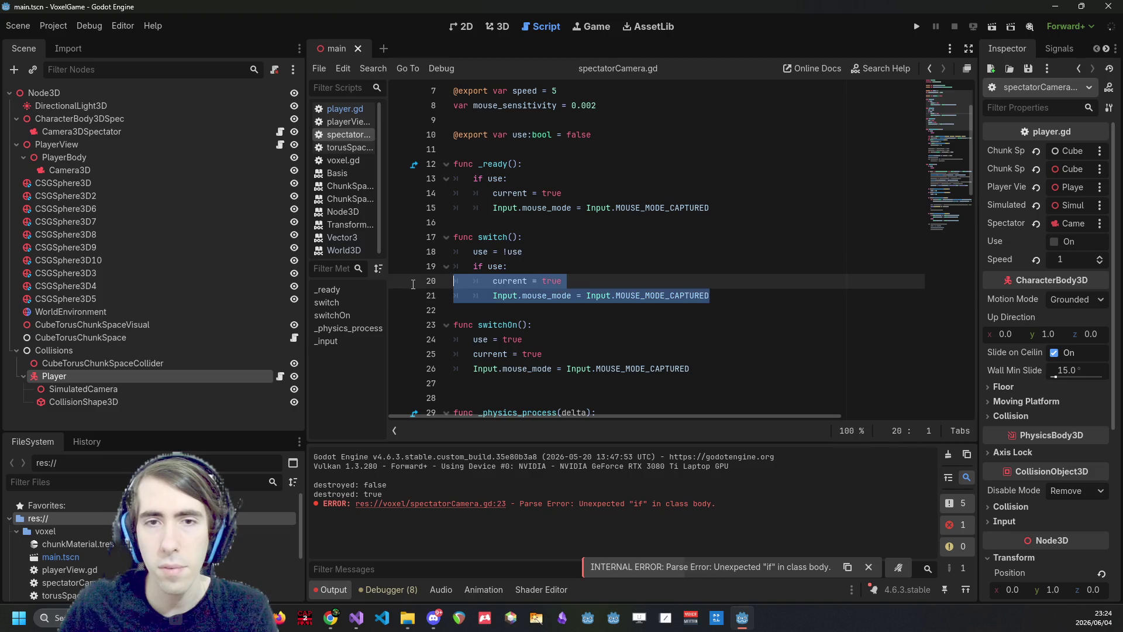
key("BackSpace")
key("Tab")
key("Tab")
type("switchOn()")
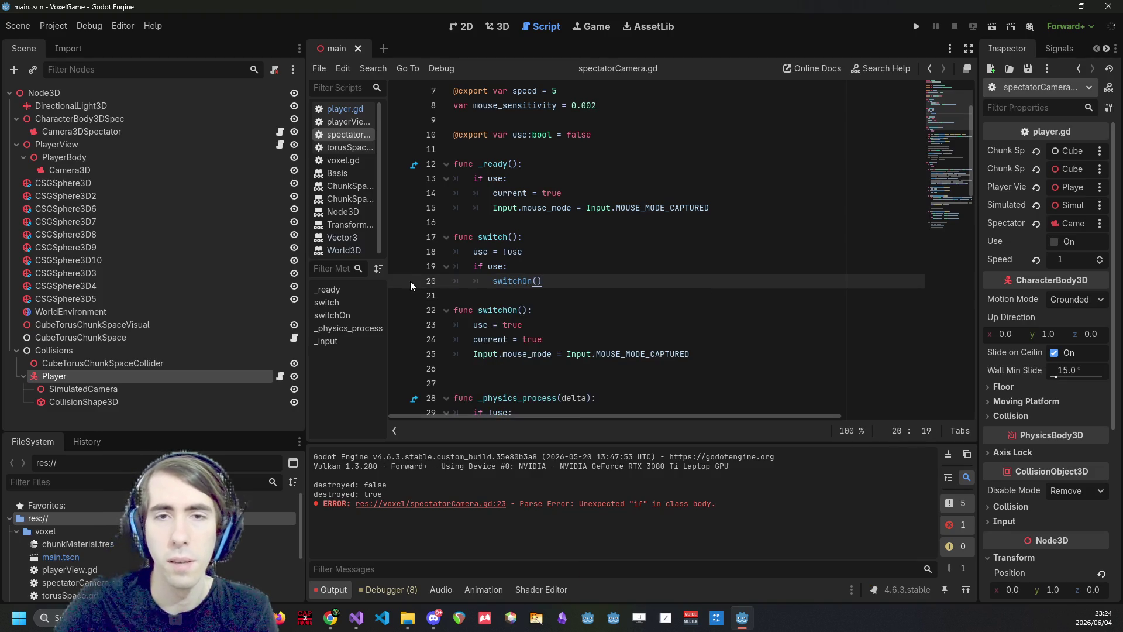
Step: Replace the duplicated camera lines in _ready() with switchOn() and save
scroll(493, 269, "up", 1)
mouse_move(710, 252)
left_mouse_down()
mouse_move(474, 251)
mouse_move(401, 233)
left_mouse_up()
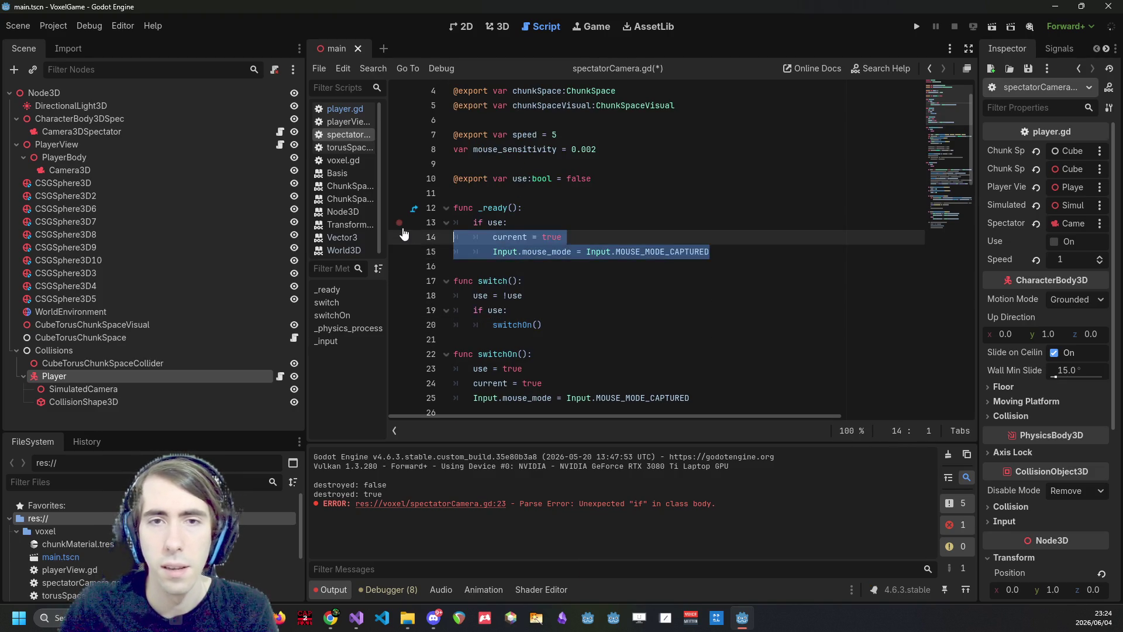
key("BackSpace")
key("Tab")
key("Tab")
type("switchOn()")
key("ctrl+s")
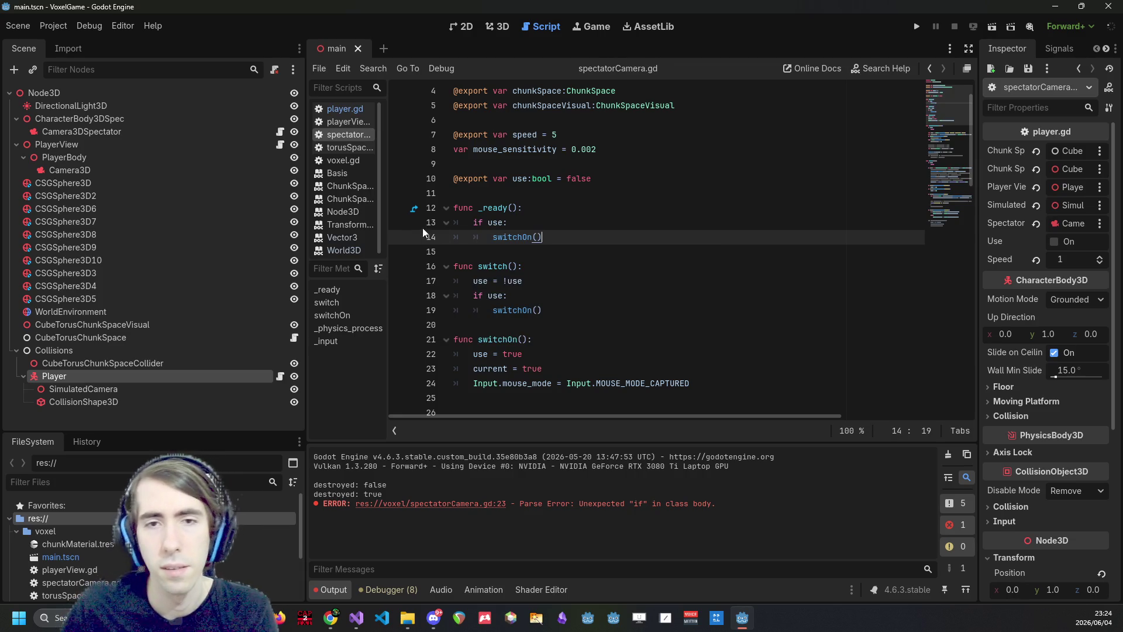
Step: Review the switch and switchOn blocks, briefly checking the Player script
mouse_move(543, 310)
left_mouse_down()
mouse_move(495, 310)
mouse_move(455, 251)
left_mouse_up()
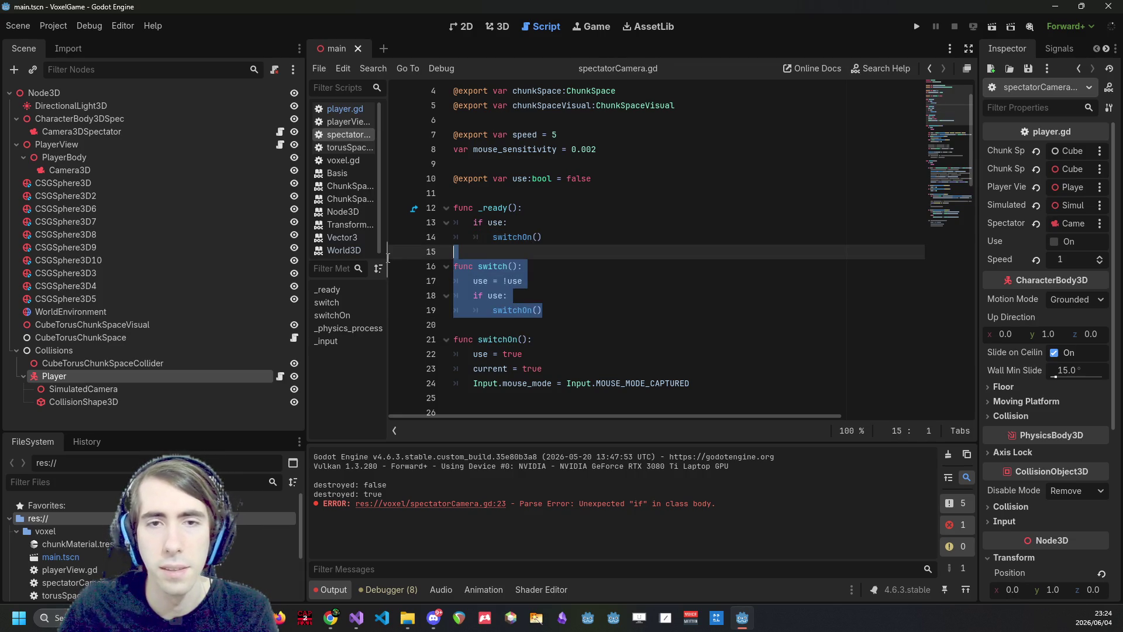
left_click_drag(581, 310, 454, 266)
left_click_drag(690, 384, 394, 345)
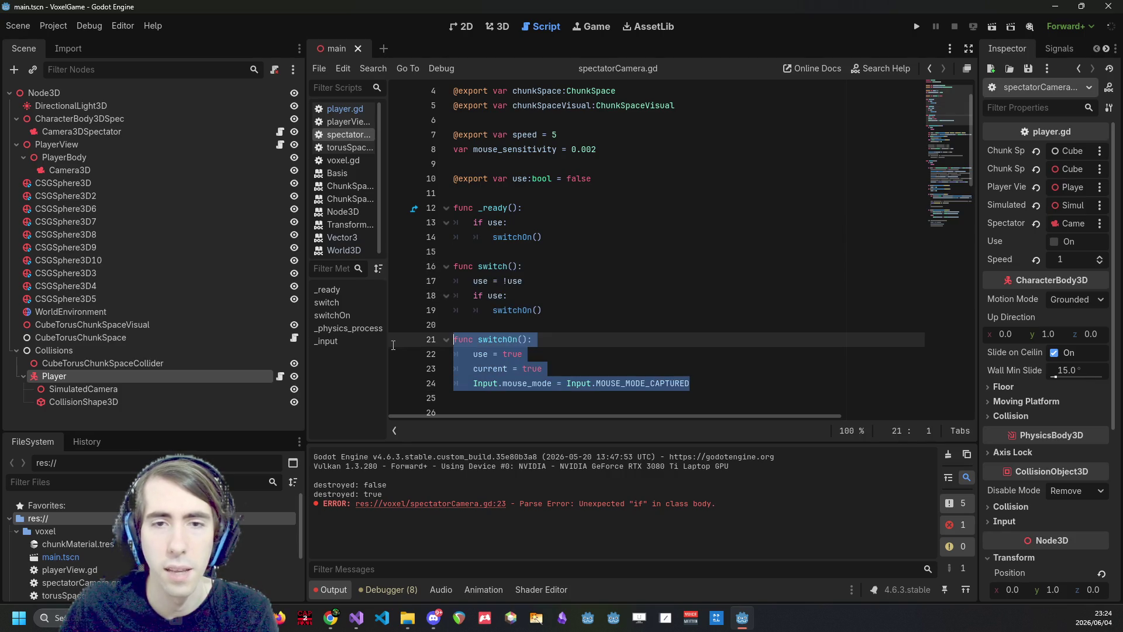
scroll(544, 330, "down", 1)
left_click(732, 356)
key("BackSpace")
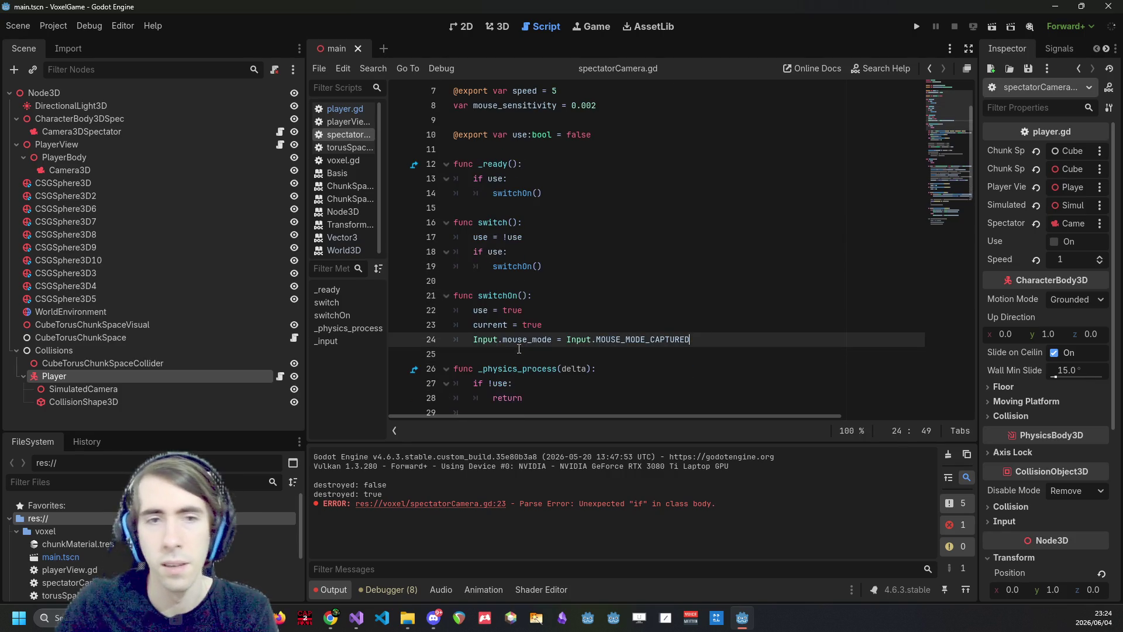
mouse_move(702, 341)
left_mouse_down()
mouse_move(462, 310)
mouse_move(451, 295)
left_mouse_up()
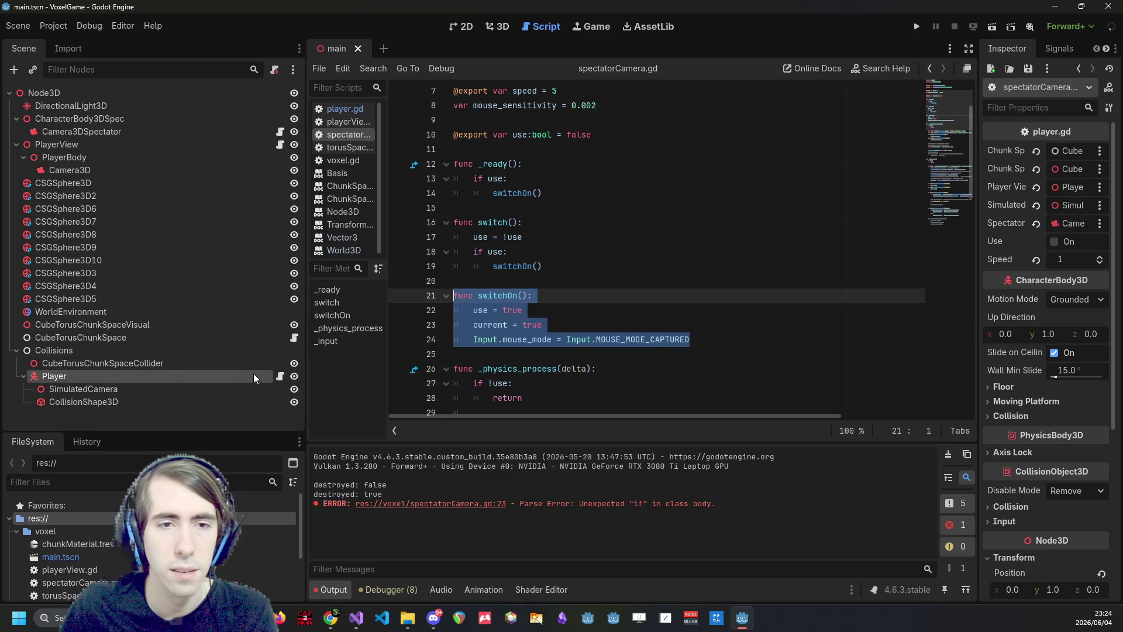
left_click(280, 377)
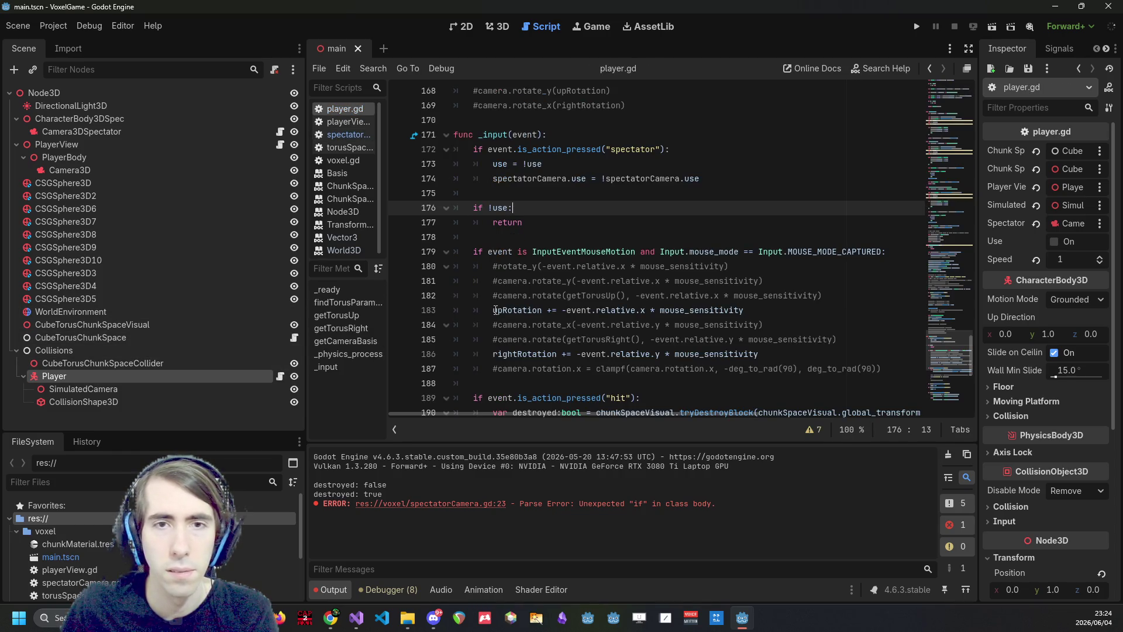
key("alt+Left")
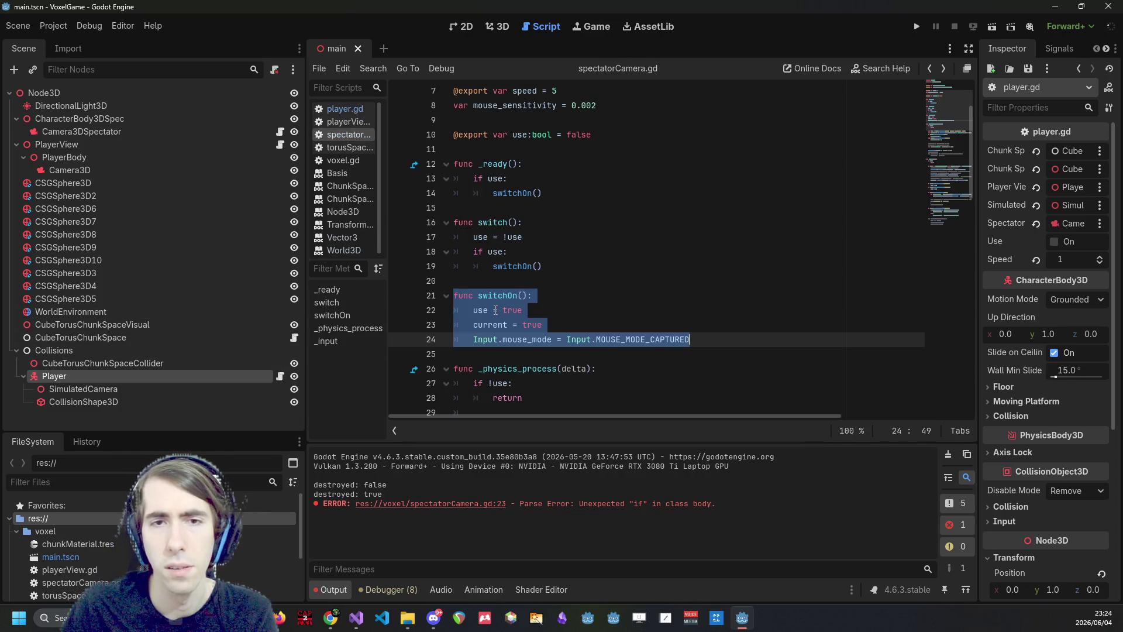
Step: Declare func switchOff(): below switchOn, separated by a blank line
key("Escape")
key("Down")
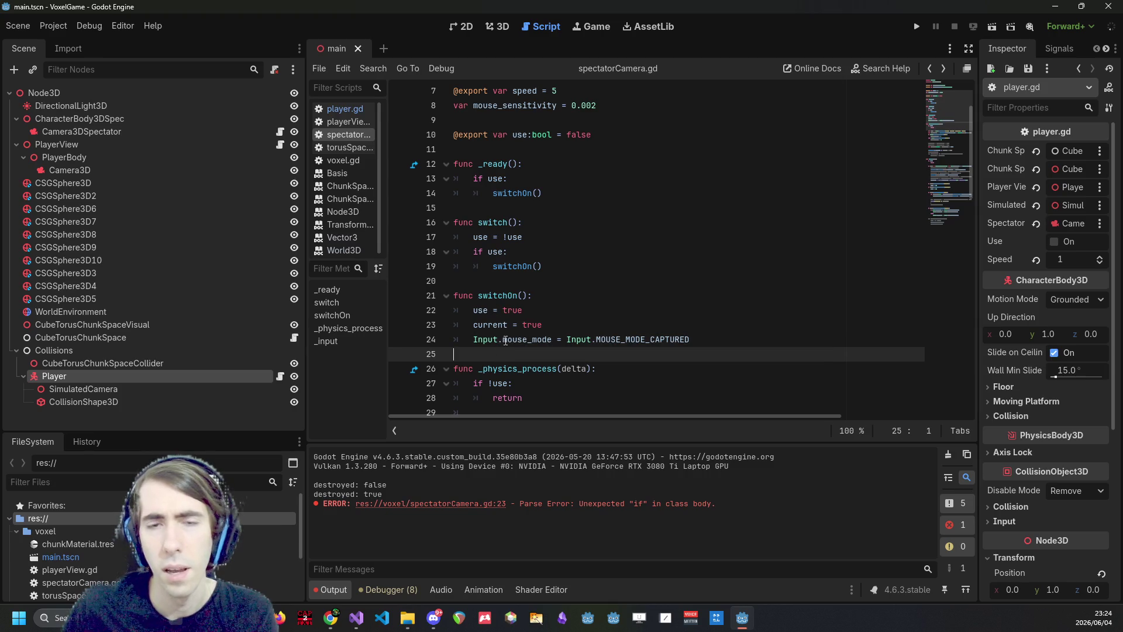
key("Return")
key("Return")
key("Up")
type("func switc")
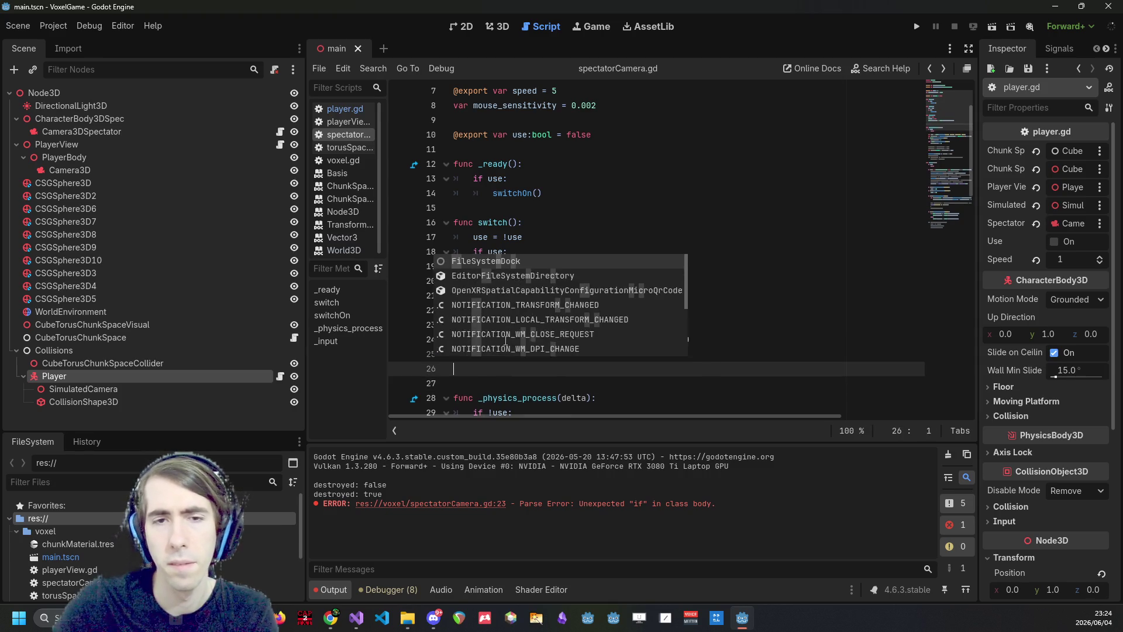
type("hOff():")
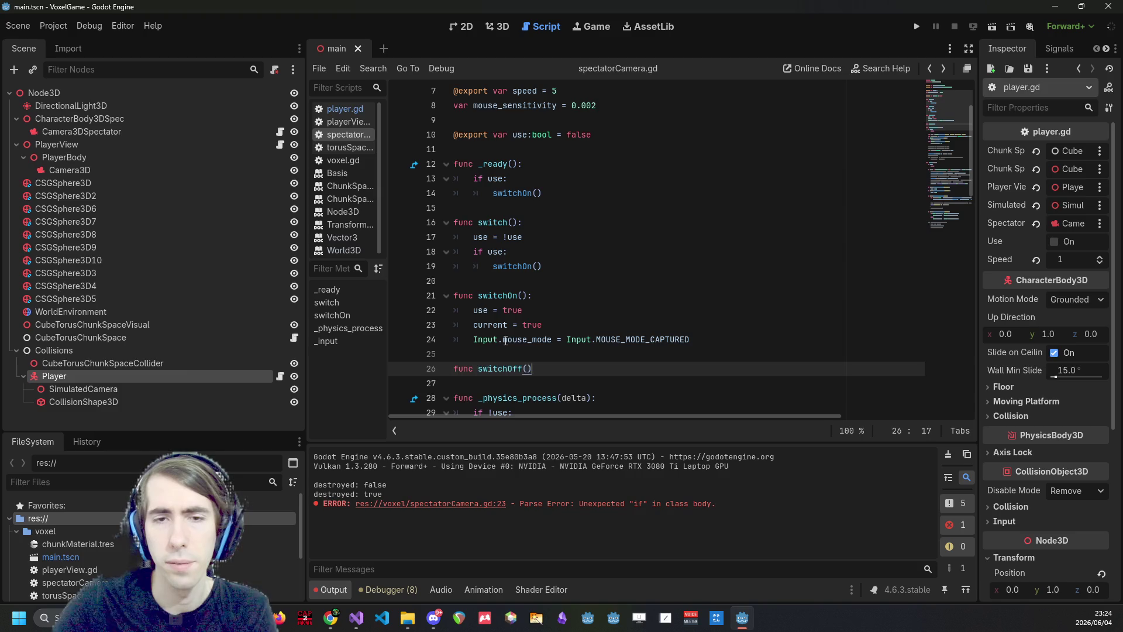
key("Return")
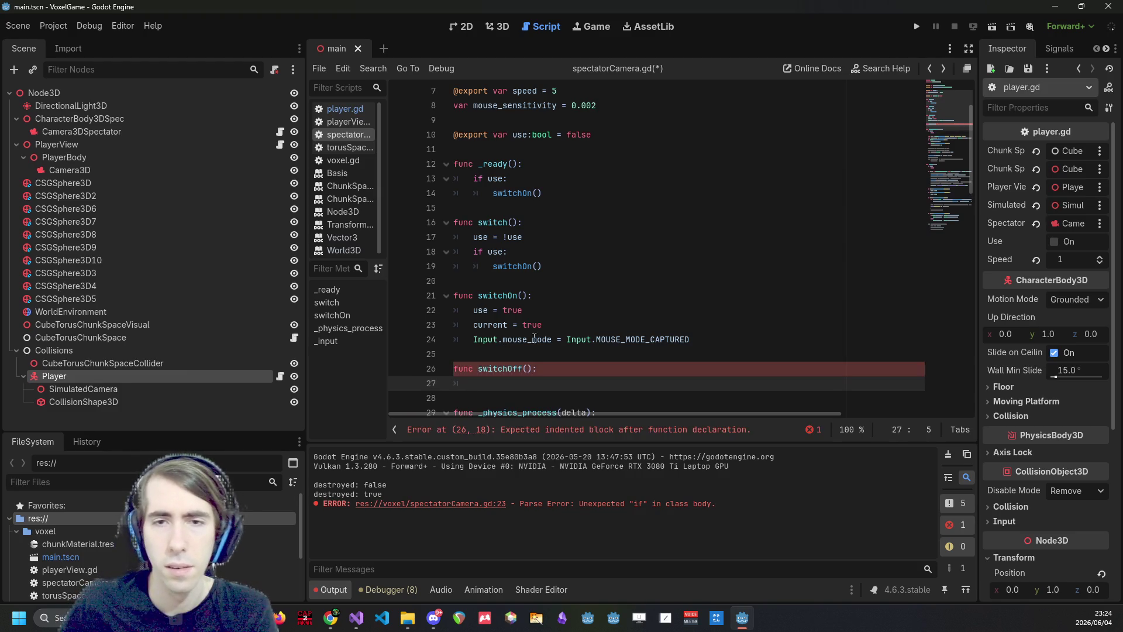
Step: Copy the three switchOn body lines into switchOff
mouse_move(693, 339)
left_mouse_down()
mouse_move(448, 324)
mouse_move(448, 310)
left_mouse_up()
key("ctrl+c")
left_click(430, 391)
key("BackSpace")
key("ctrl+v")
key("Return")
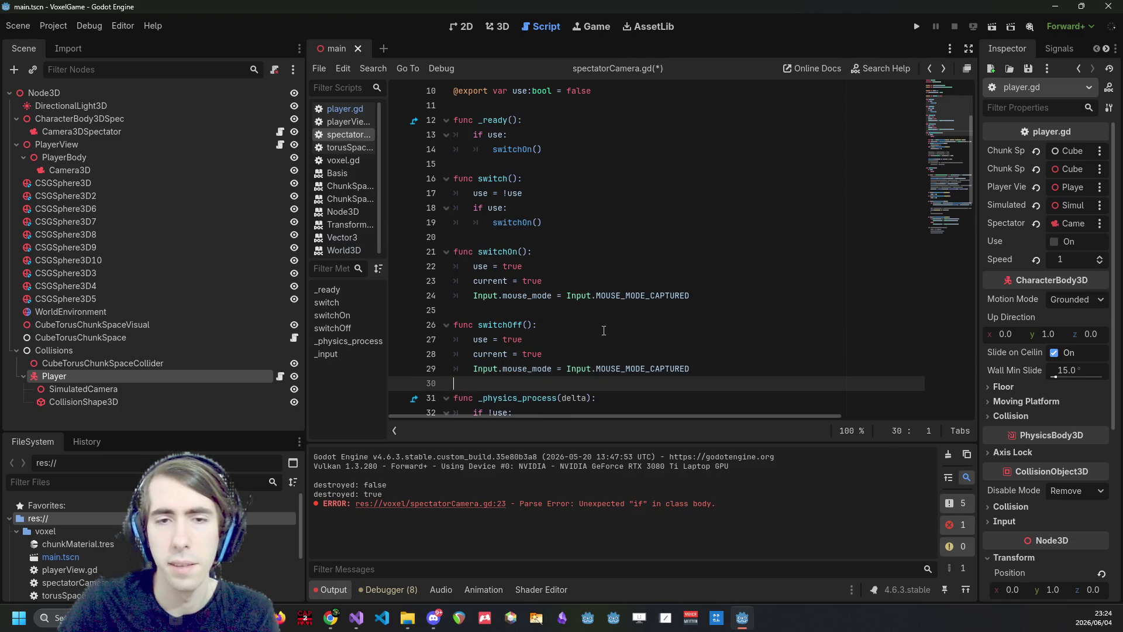
Step: Check the use declaration at the top of the script
double_click(532, 354)
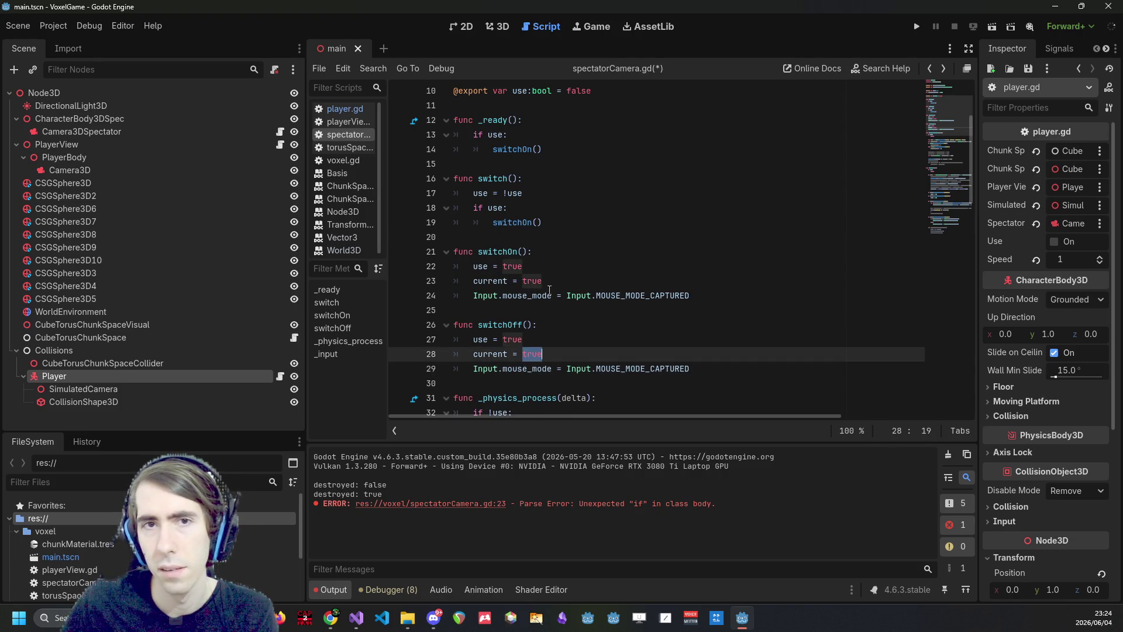
scroll(551, 256, "up", 3)
scroll(573, 246, "down", 3)
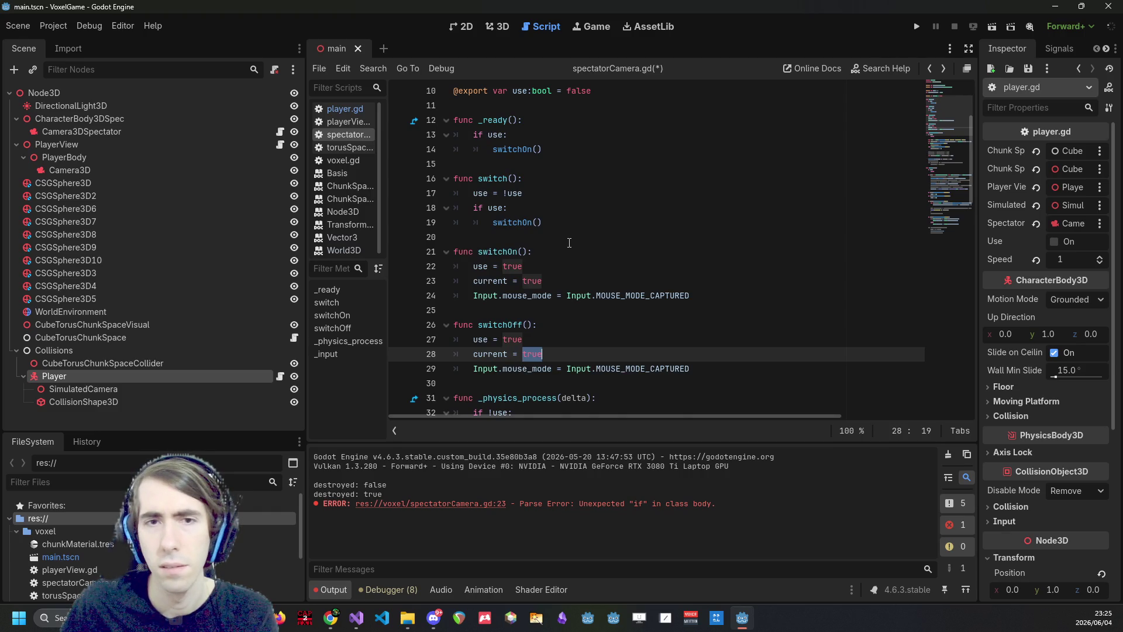
scroll(569, 242, "up", 1)
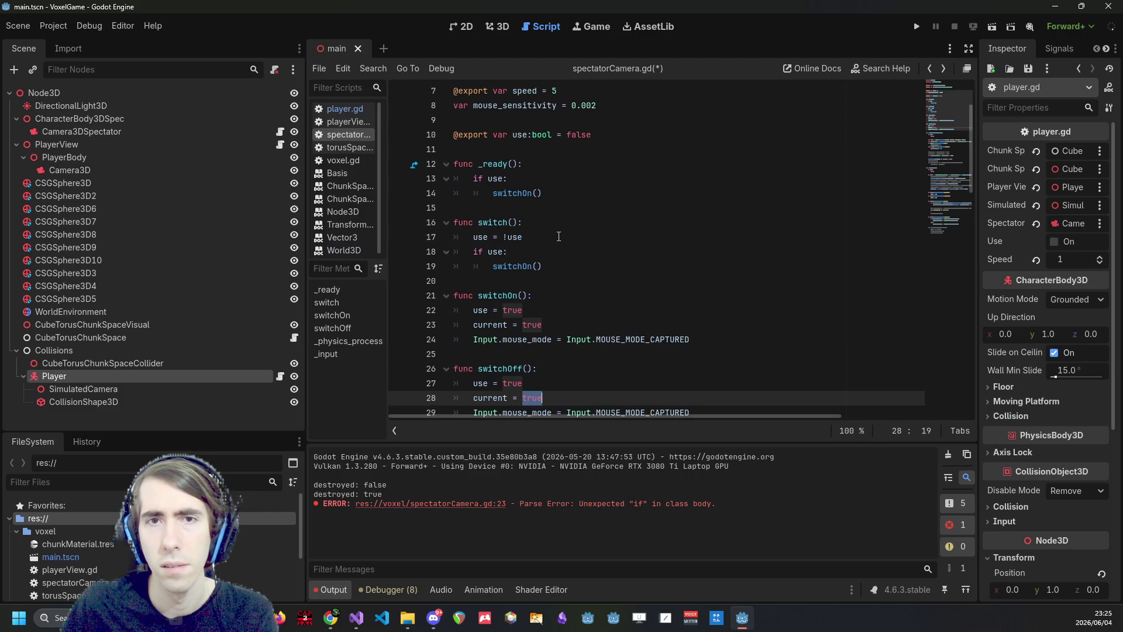
scroll(558, 237, "up", 1)
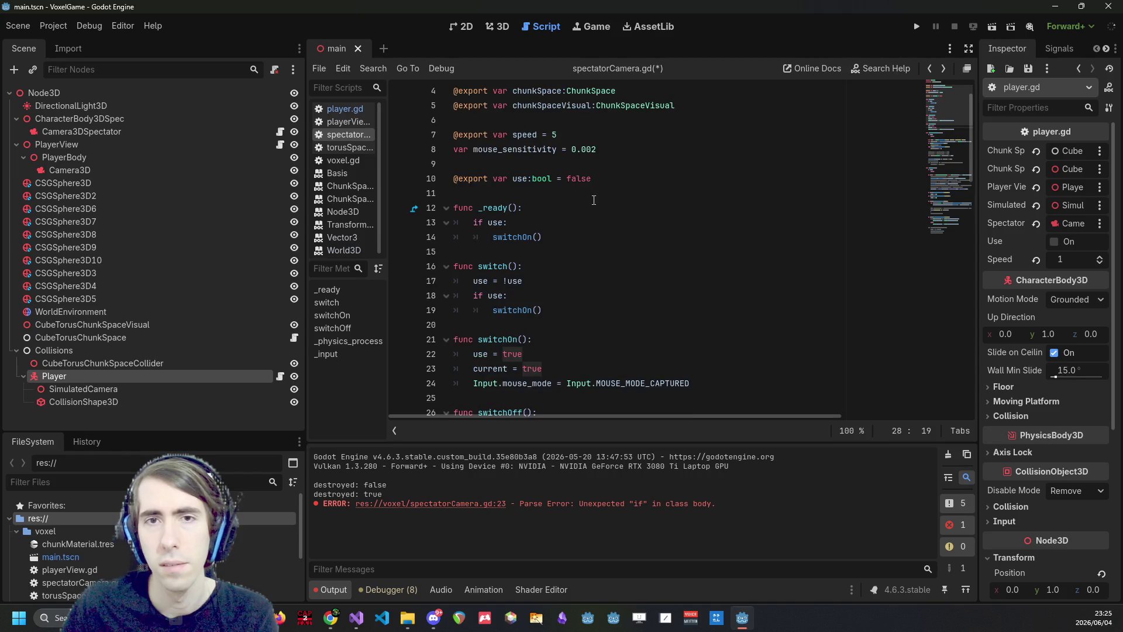
left_click(604, 177)
scroll(604, 176, "down", 2)
scroll(604, 176, "down", 1)
scroll(561, 257, "up", 1)
Step: Change switchOff's use and current values to false and save
left_click(517, 339)
double_click(517, 339)
type("fa")
key("ctrl+z")
type("false")
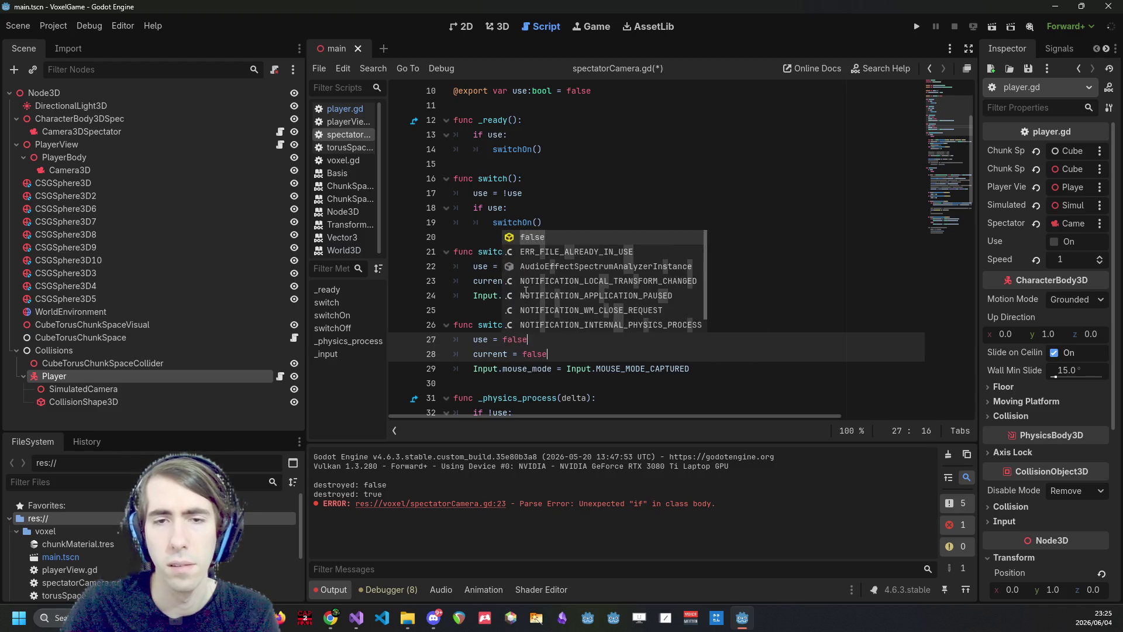
key("ctrl+s")
left_click(565, 319)
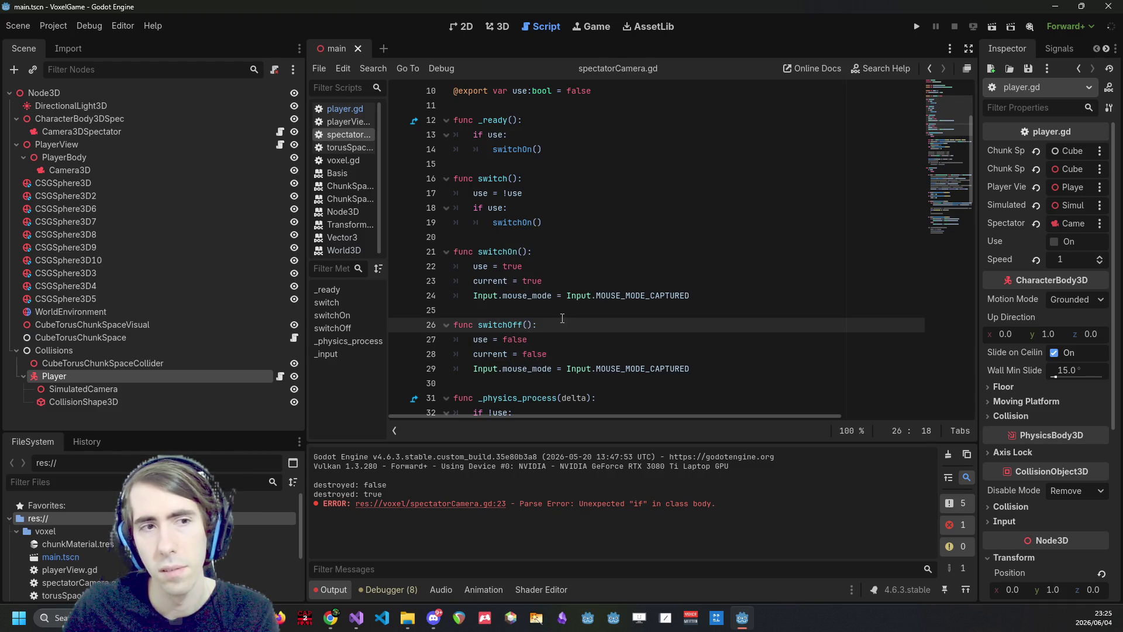
key("alt+Tab")
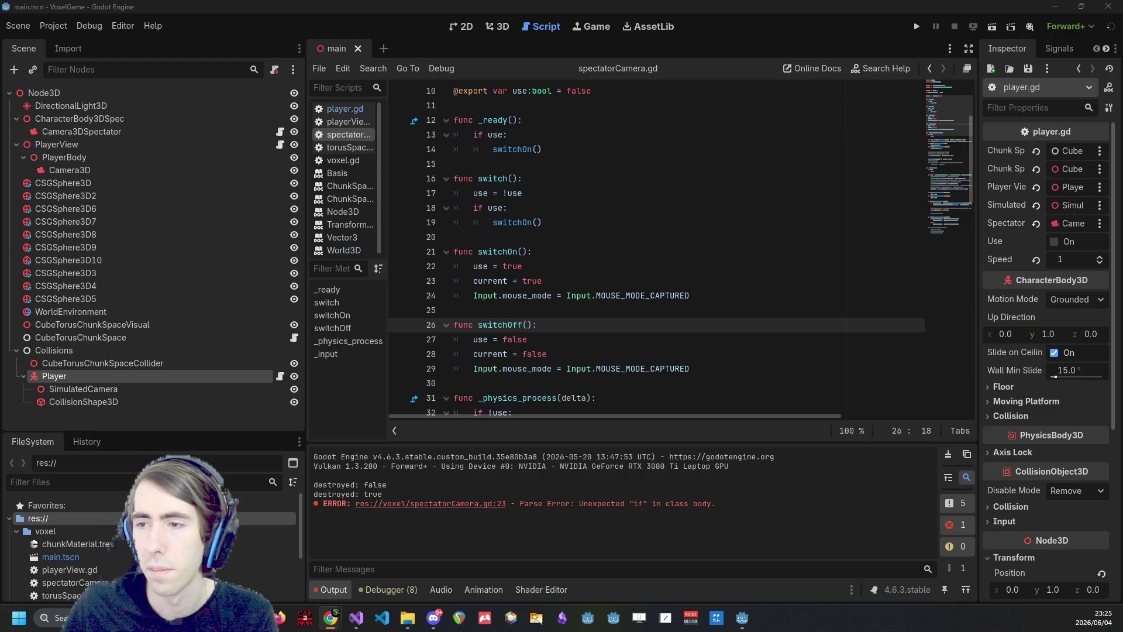
Step: Give the use variable a set(value): setter and a get: returning use
scroll(577, 133, "up", 1)
left_click(605, 134)
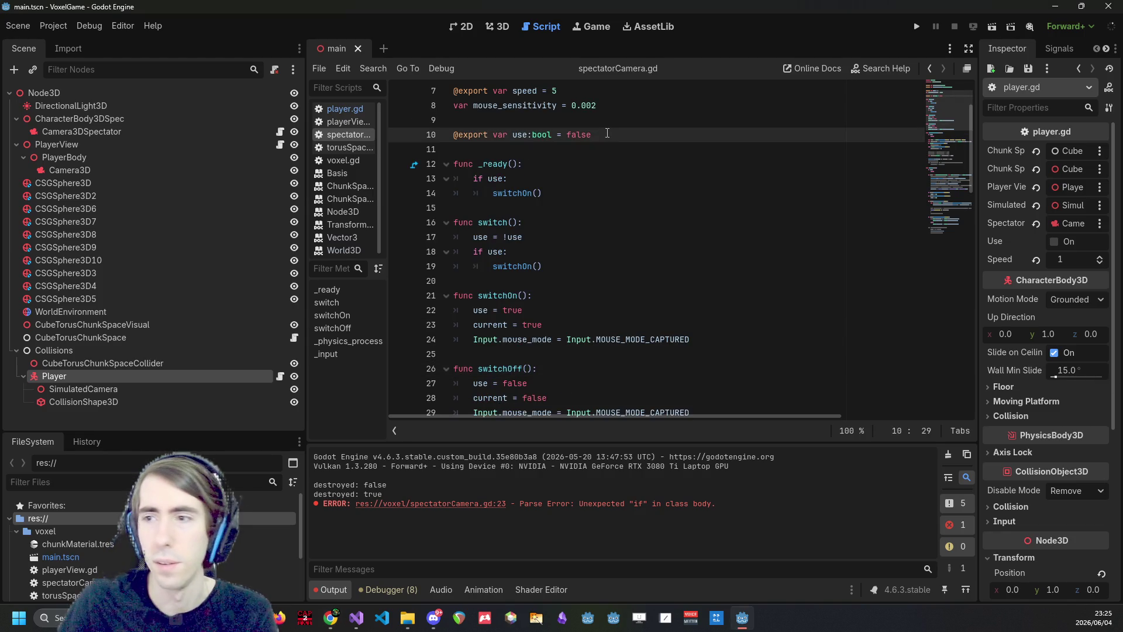
type(";")
key("Return")
type("set(value)")
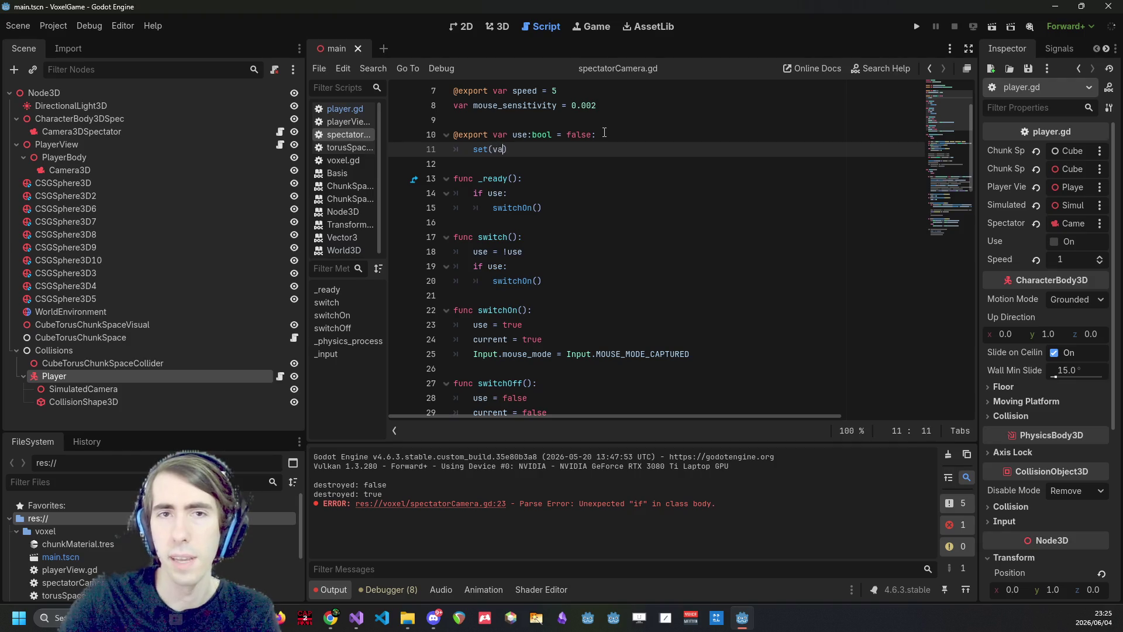
type(":")
key("Return")
key("BackSpace")
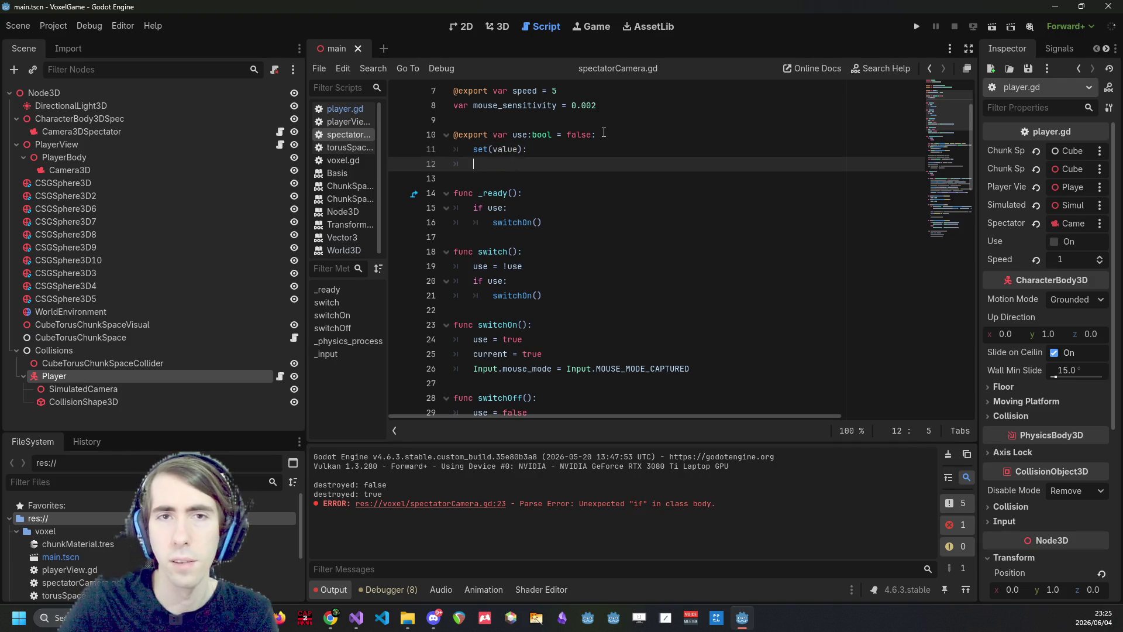
key("Return")
type("get:")
key("Return")
type("return ")
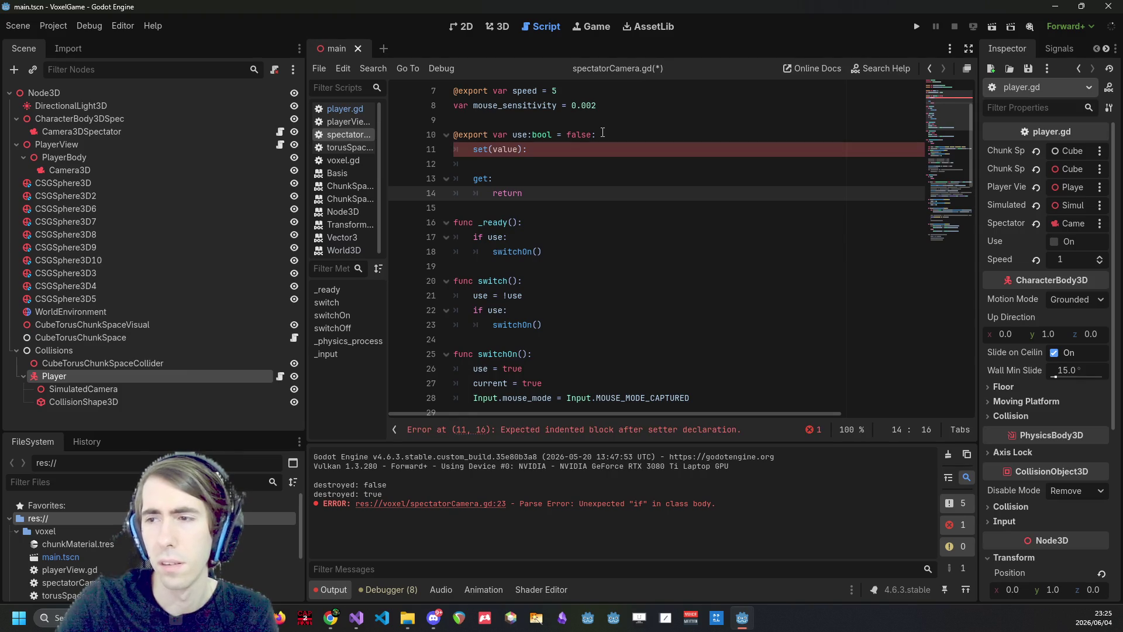
type("use")
Step: Start the setter body with use = value and an if use: branch
left_click(505, 150)
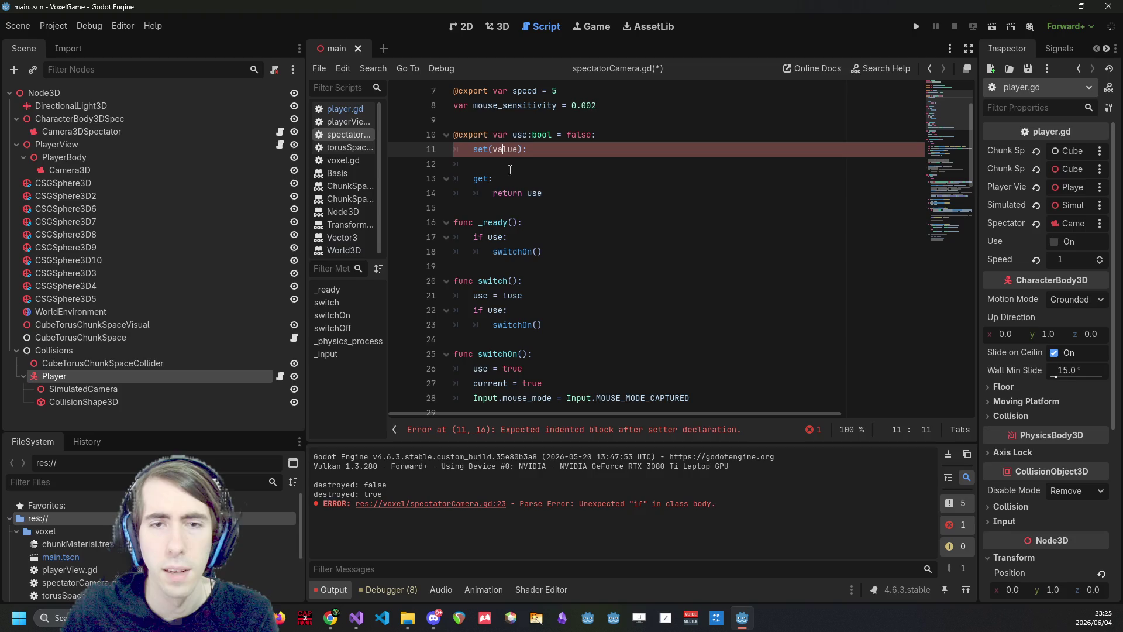
left_click(558, 161)
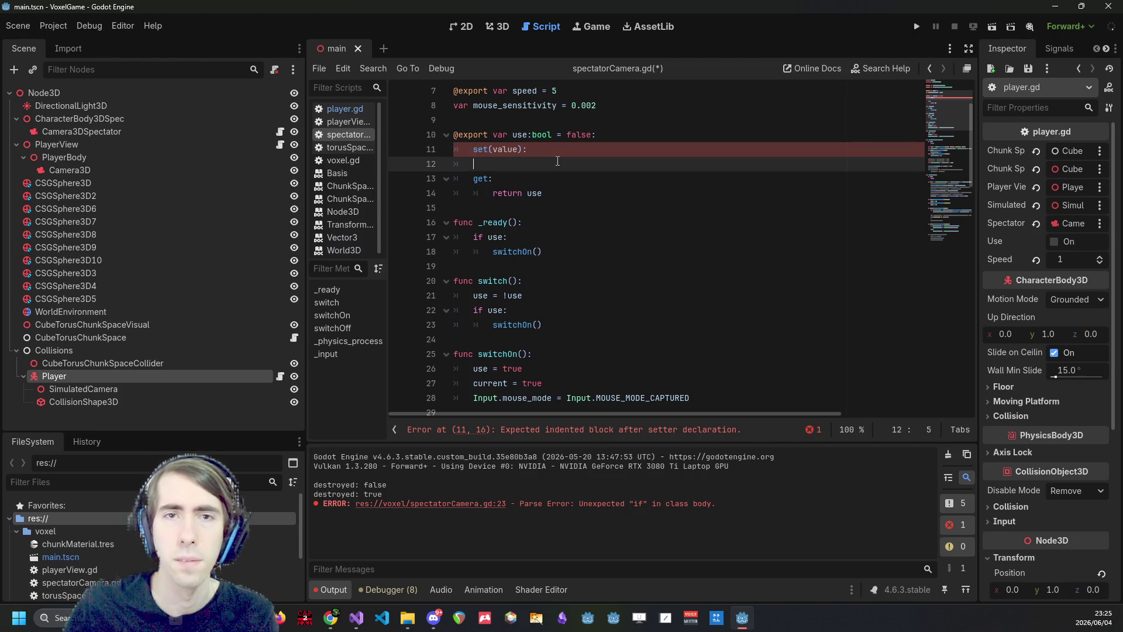
type("use = ")
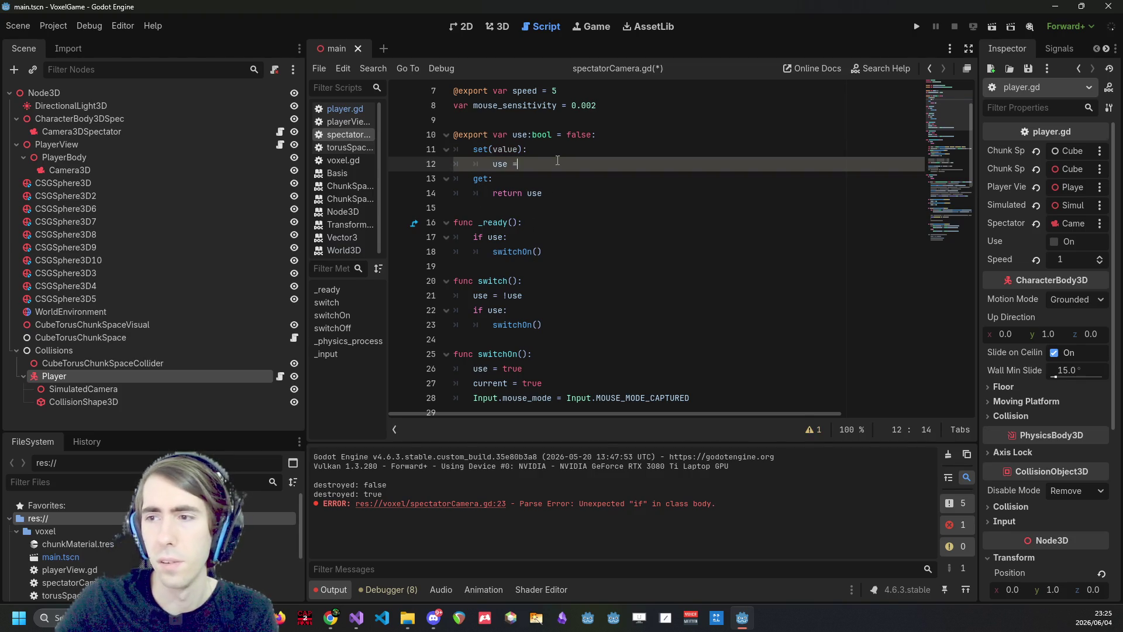
type("value")
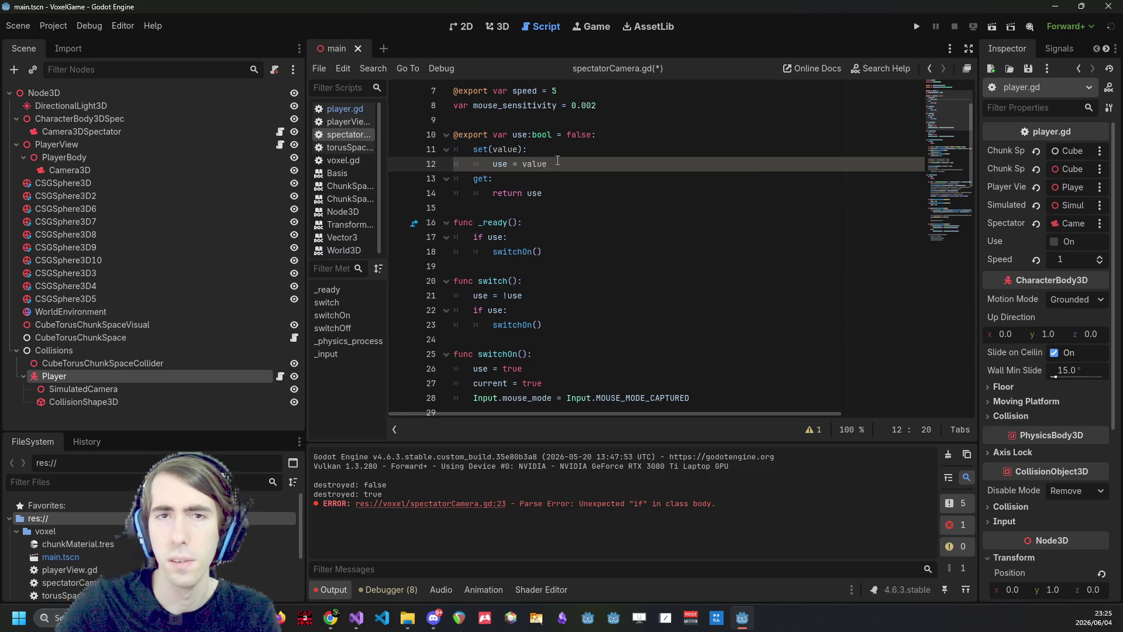
key("Return")
type("if use:")
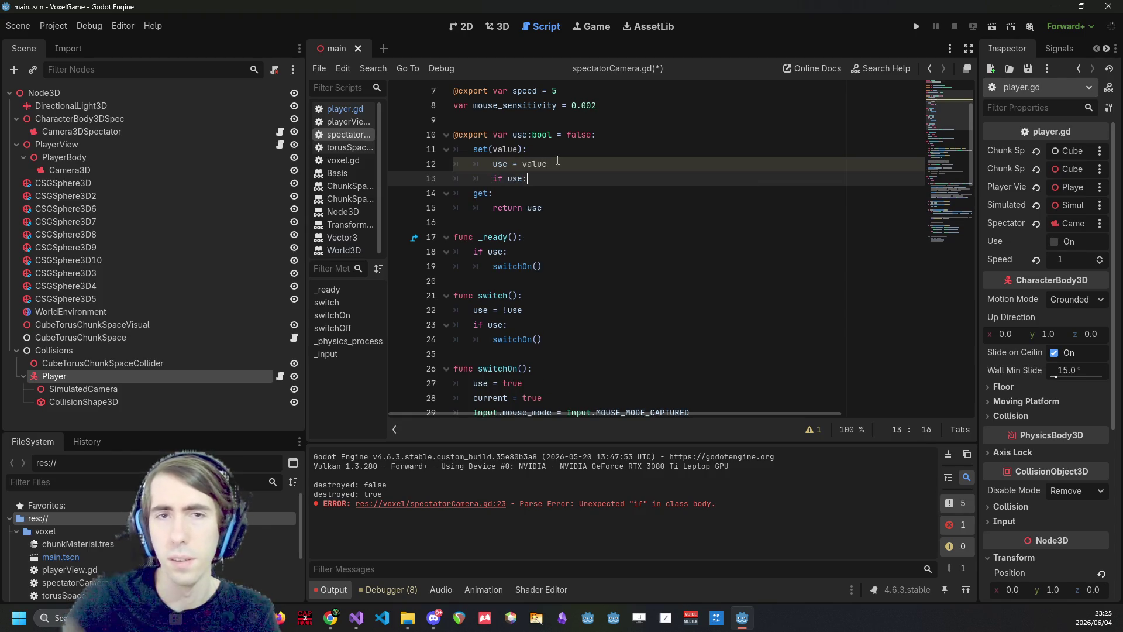
Step: Put switchOn's current = true and mouse-capture lines under if use:, indented
scroll(552, 223, "down", 3)
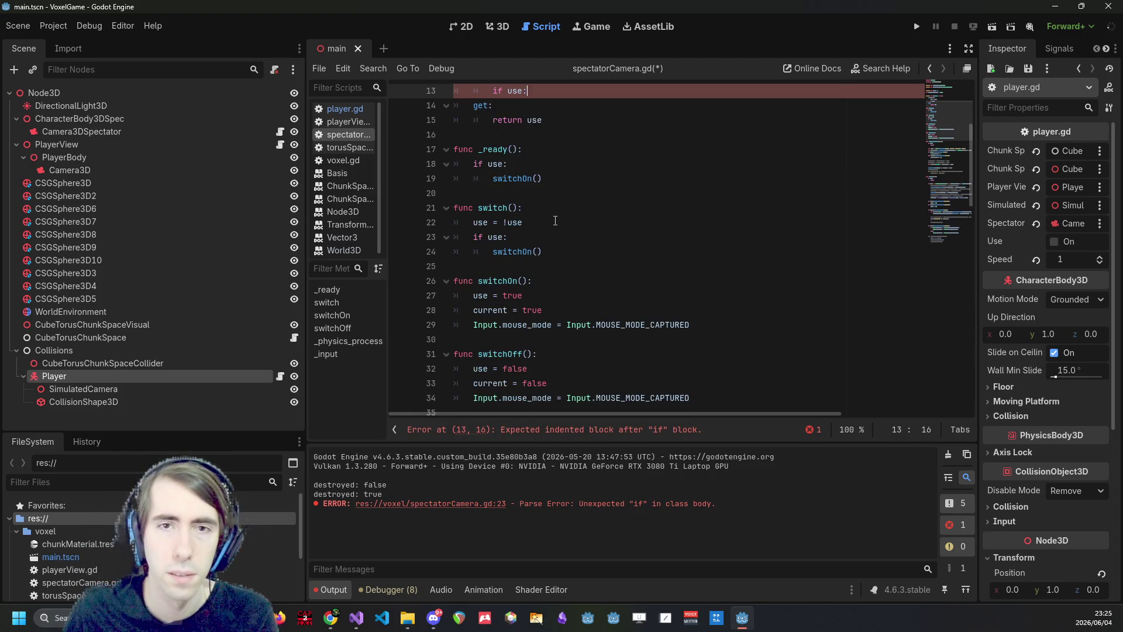
scroll(567, 298, "up", 1)
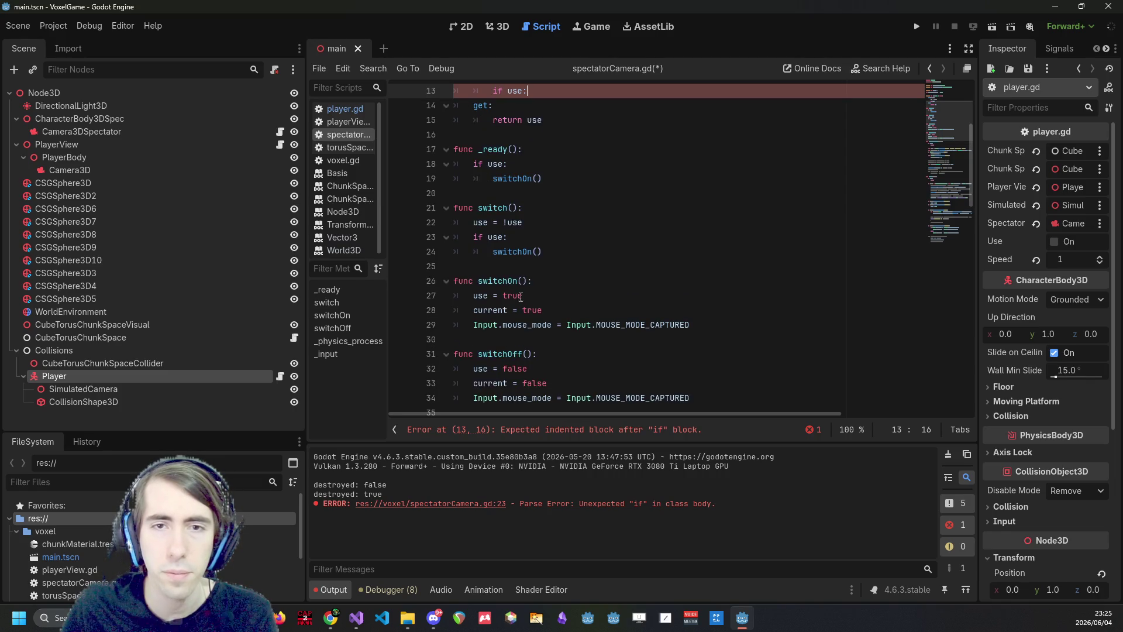
mouse_move(692, 324)
left_mouse_down()
mouse_move(462, 296)
mouse_move(360, 309)
left_mouse_up()
key("ctrl+c")
scroll(526, 234, "up", 3)
left_click(539, 132)
key("Return")
key("ctrl+v")
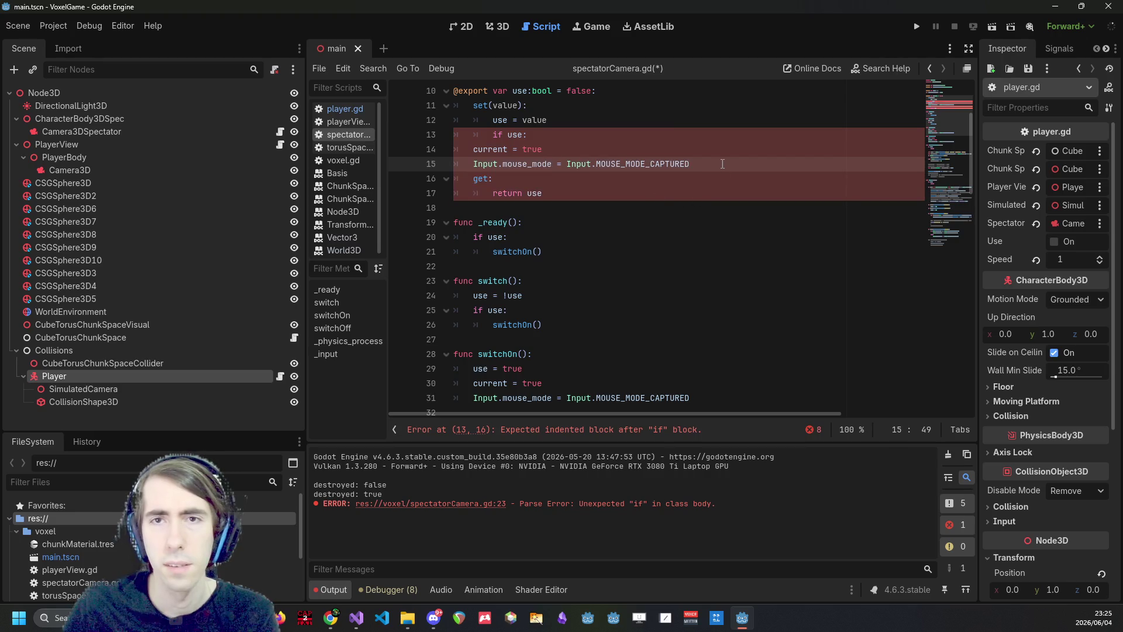
left_click_drag(692, 164, 363, 150)
key("Tab")
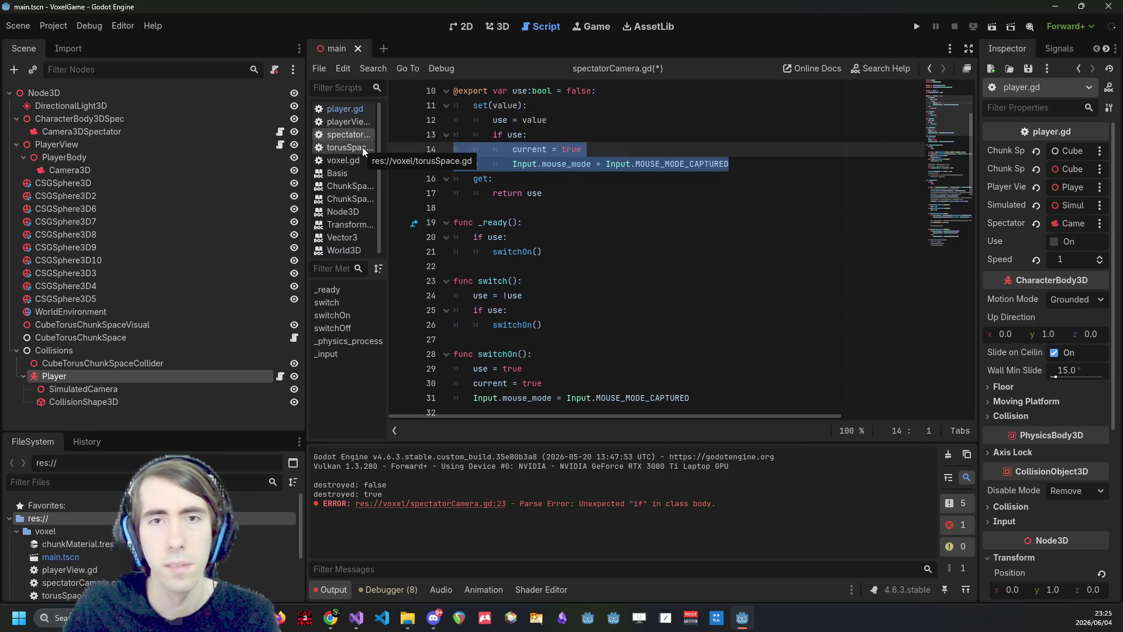
Step: Add an else: branch with the switchOff lines
scroll(729, 220, "down", 2)
left_click_drag(702, 386, 410, 370)
scroll(643, 264, "up", 3)
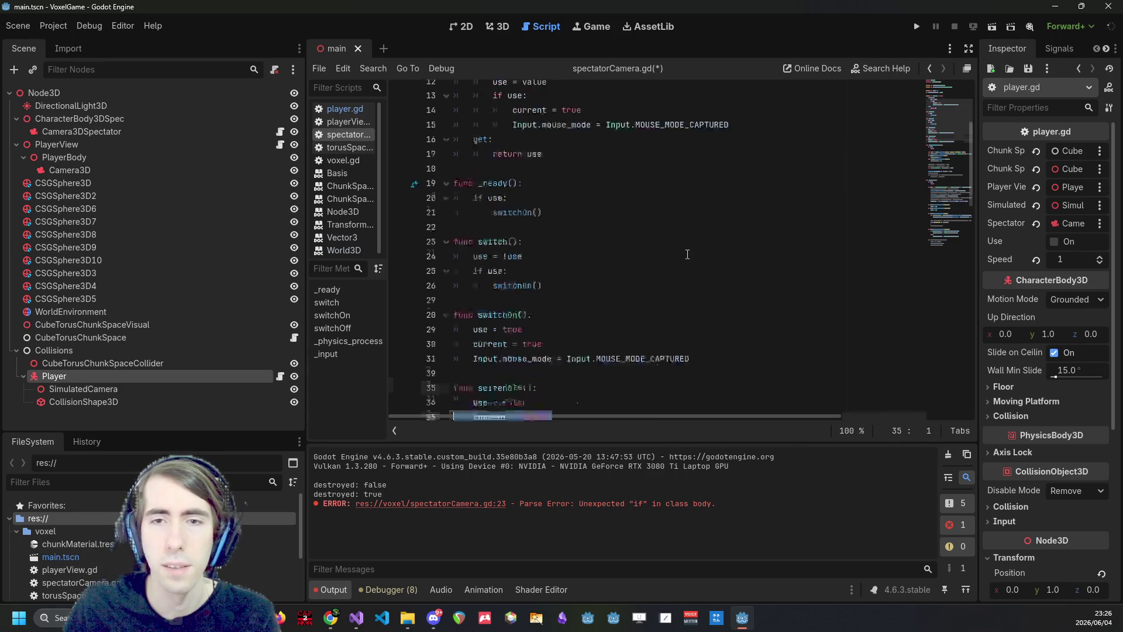
left_click(756, 204)
key("Return")
key("BackSpace")
type("else:")
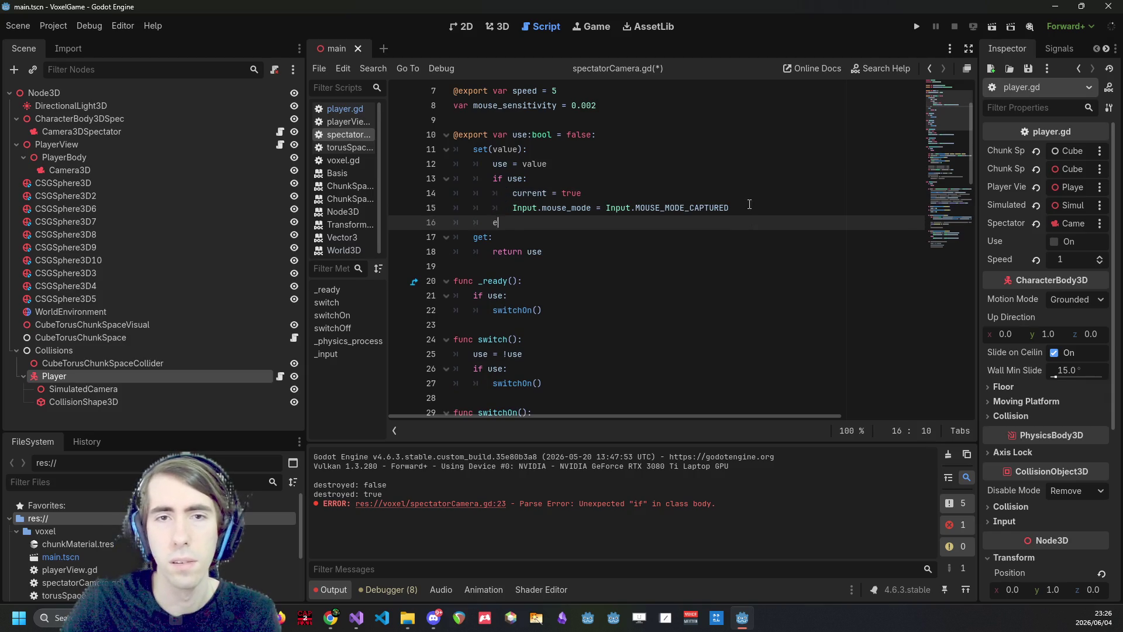
key("Return")
key("ctrl+v")
Step: Trim the else branch to current = false, indent it, and save
key("ctrl+shift+Left")
key("ctrl+shift+Left")
key("ctrl+shift+Left")
key("BackSpace")
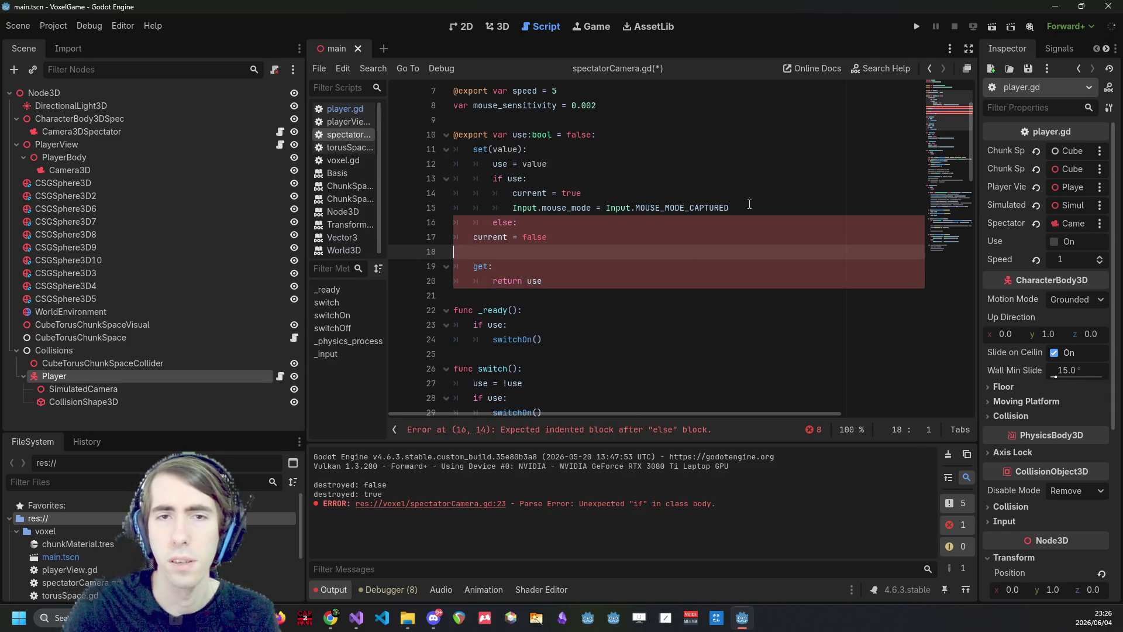
key("BackSpace")
key("ctrl+Left")
key("Tab")
key("Tab")
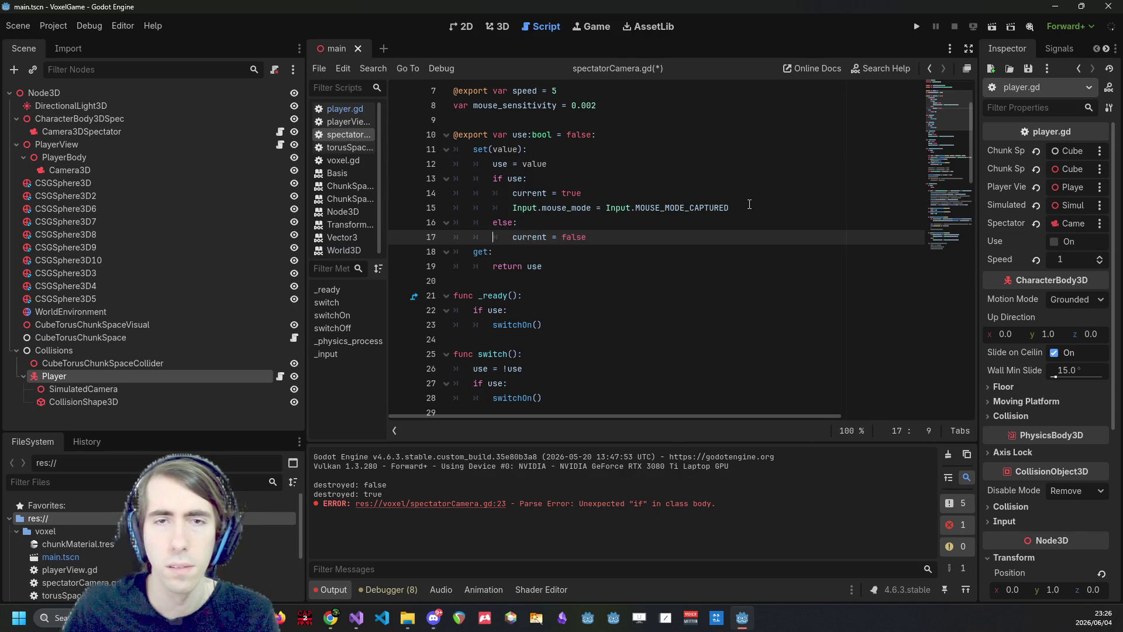
key("ctrl+s")
scroll(513, 339, "down", 3)
scroll(722, 377, "down", 2)
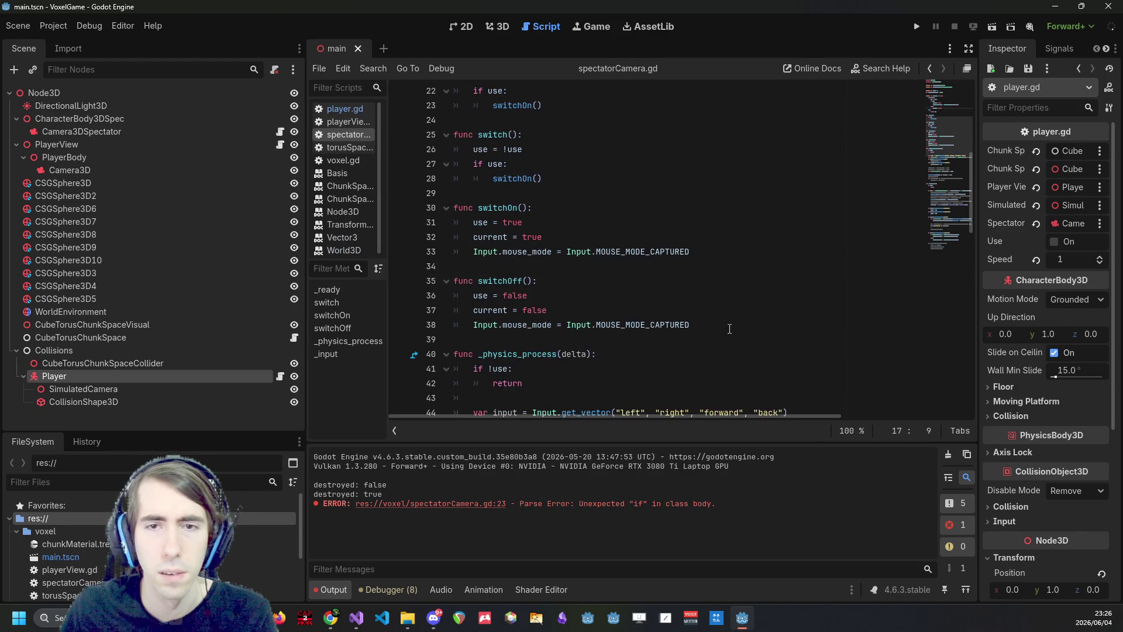
Step: Delete the switchOn, switchOff and switch functions from spectatorCamera.gd
left_click_drag(693, 325, 454, 193)
key("BackSpace")
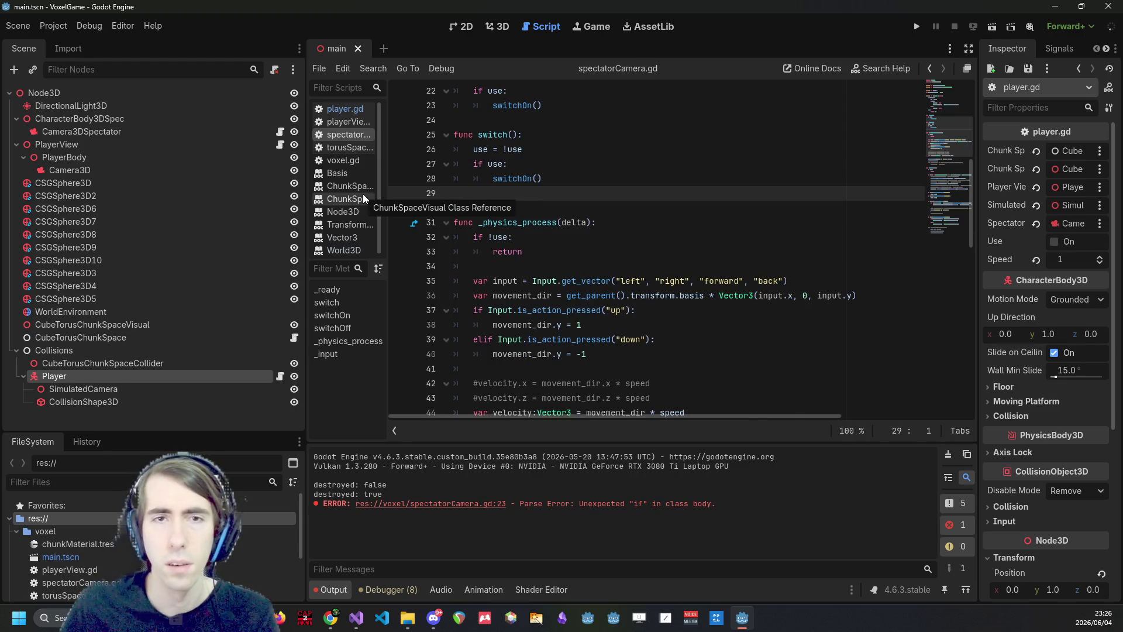
key("BackSpace")
scroll(527, 246, "up", 1)
left_click_drag(560, 252, 407, 177)
left_click_drag(459, 237, 417, 164)
key("BackSpace")
scroll(566, 218, "up", 2)
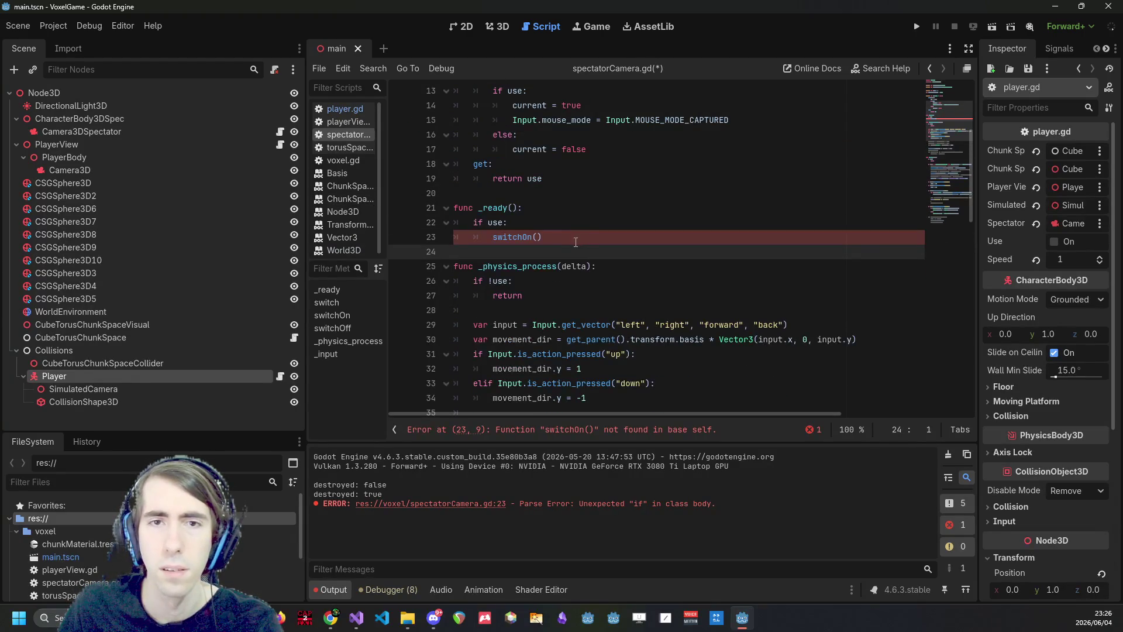
scroll(566, 217, "up", 2)
scroll(541, 288, "up", 1)
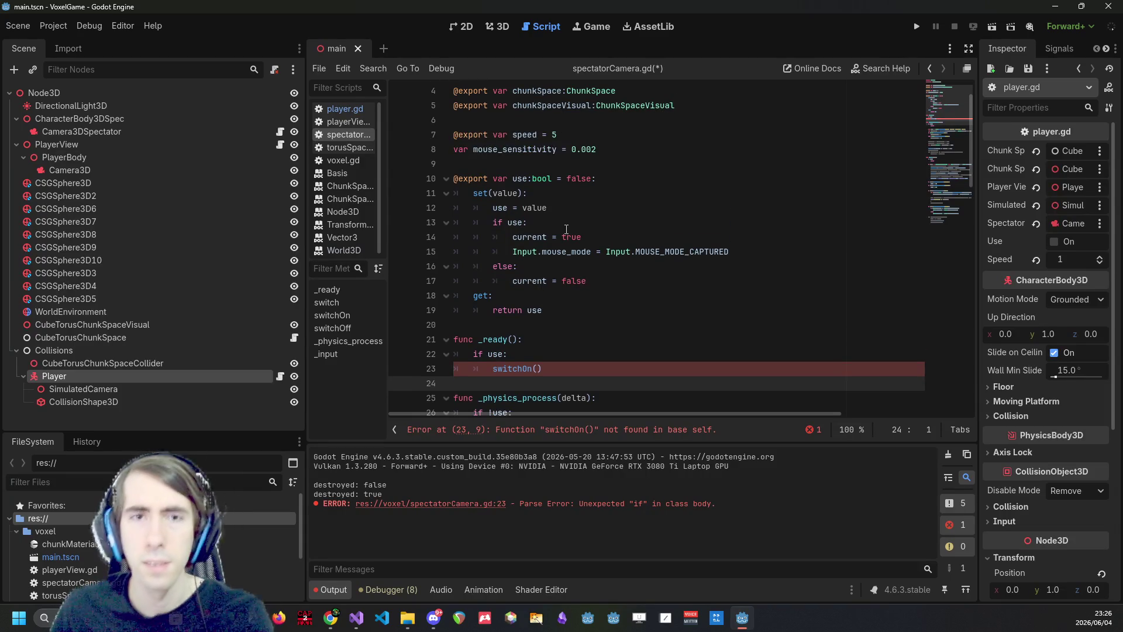
Step: Replace the switchOn() call in _ready with 'use = true' and save the script
left_click(562, 207)
left_click(569, 193)
left_click(573, 180)
double_click(574, 181)
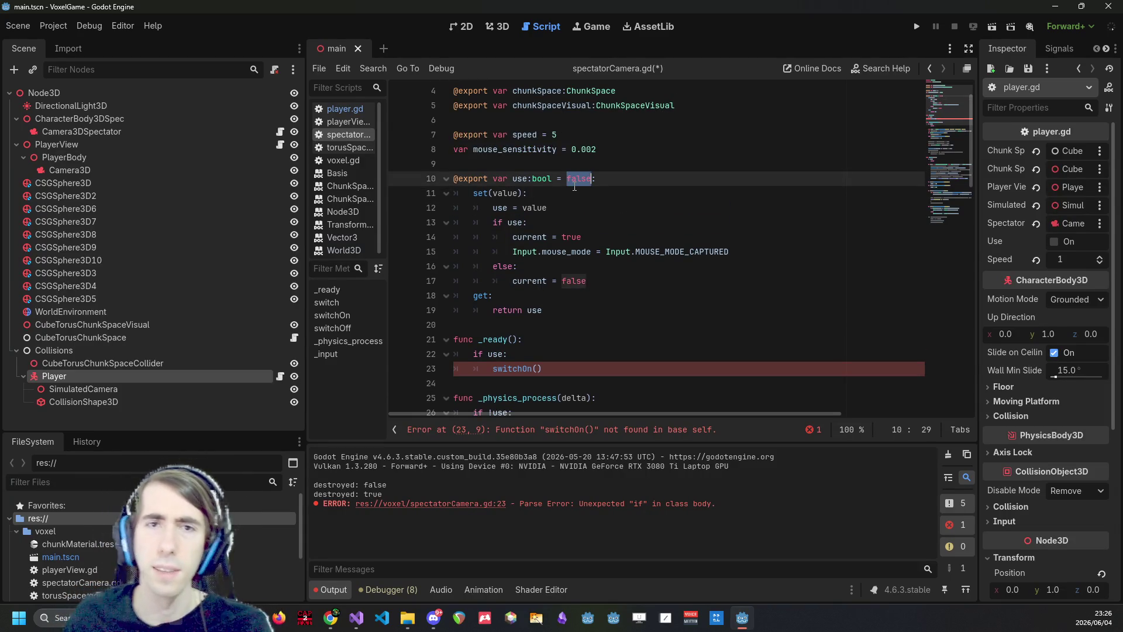
scroll(562, 205, "down", 1)
scroll(551, 219, "up", 1)
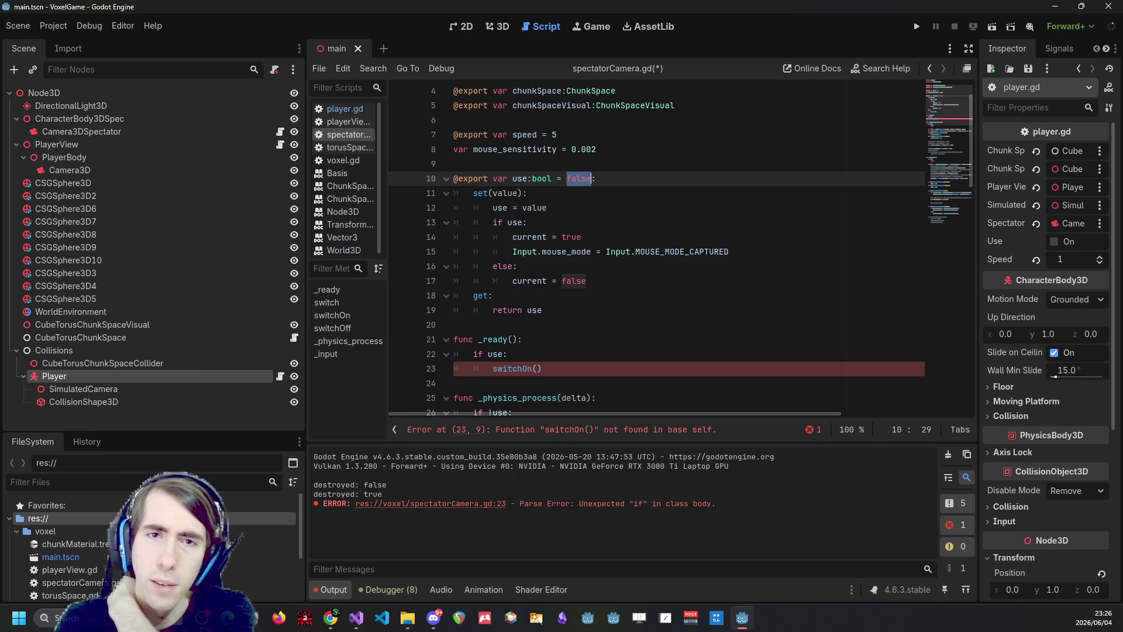
left_click(633, 370)
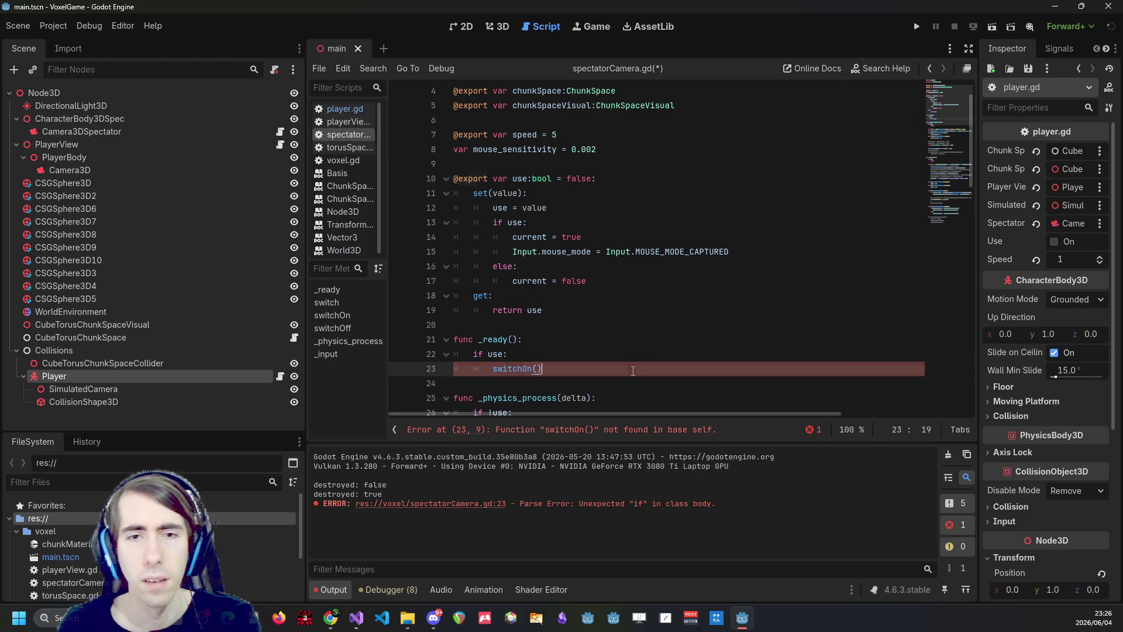
left_click_drag(633, 370, 486, 370)
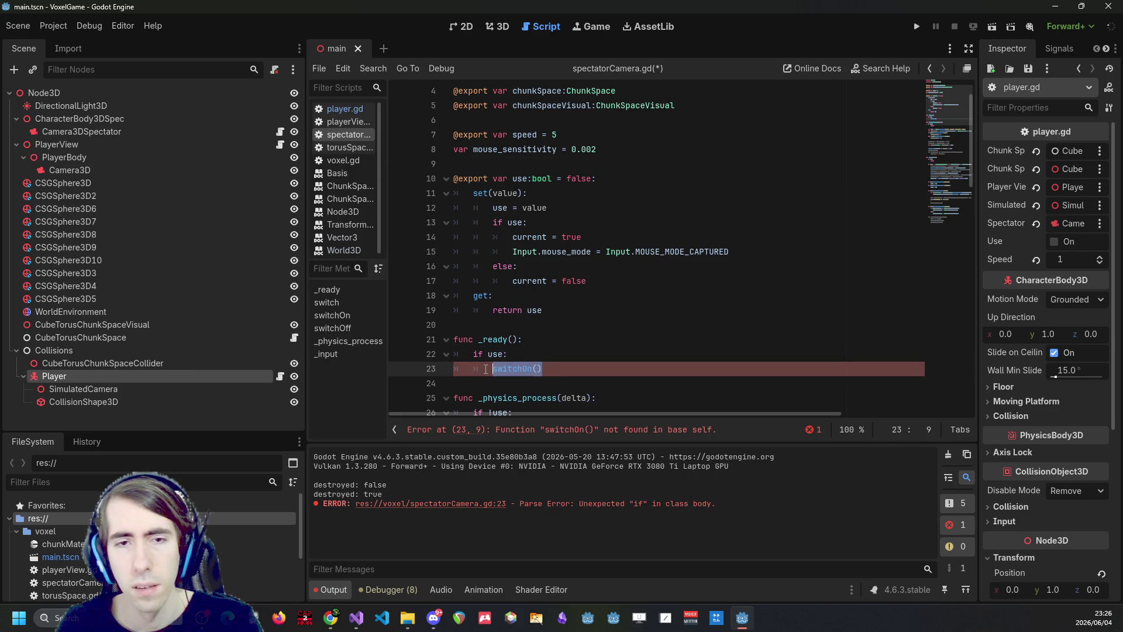
type("use = true")
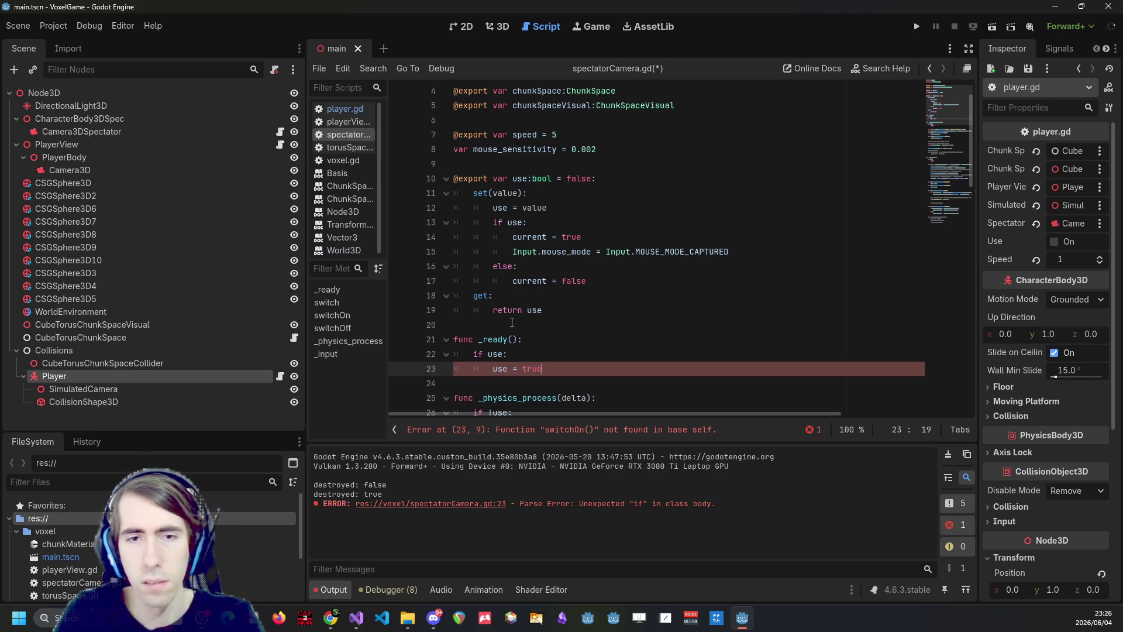
key("ctrl+s")
Step: Try pasting the setter's camera activation lines into _ready, then undo back to 'use = true'
scroll(514, 319, "up", 1)
scroll(526, 307, "down", 1)
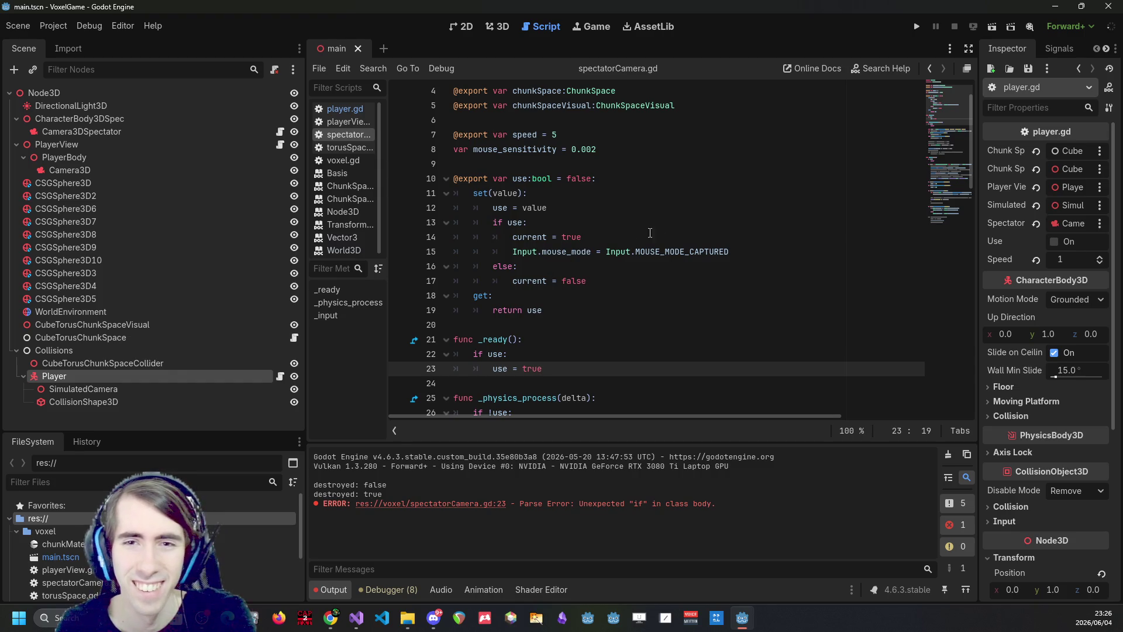
mouse_move(753, 245)
left_mouse_down()
mouse_move(453, 251)
mouse_move(386, 228)
mouse_move(428, 236)
left_mouse_up()
key("ctrl+c")
left_click_drag(544, 369, 344, 368)
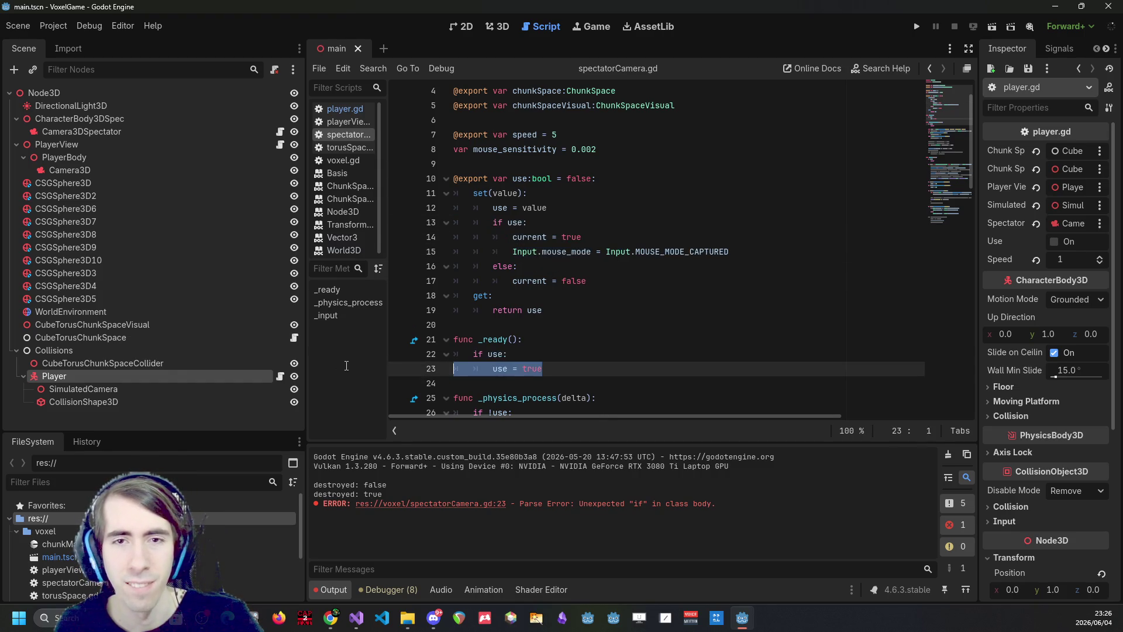
key("ctrl+v")
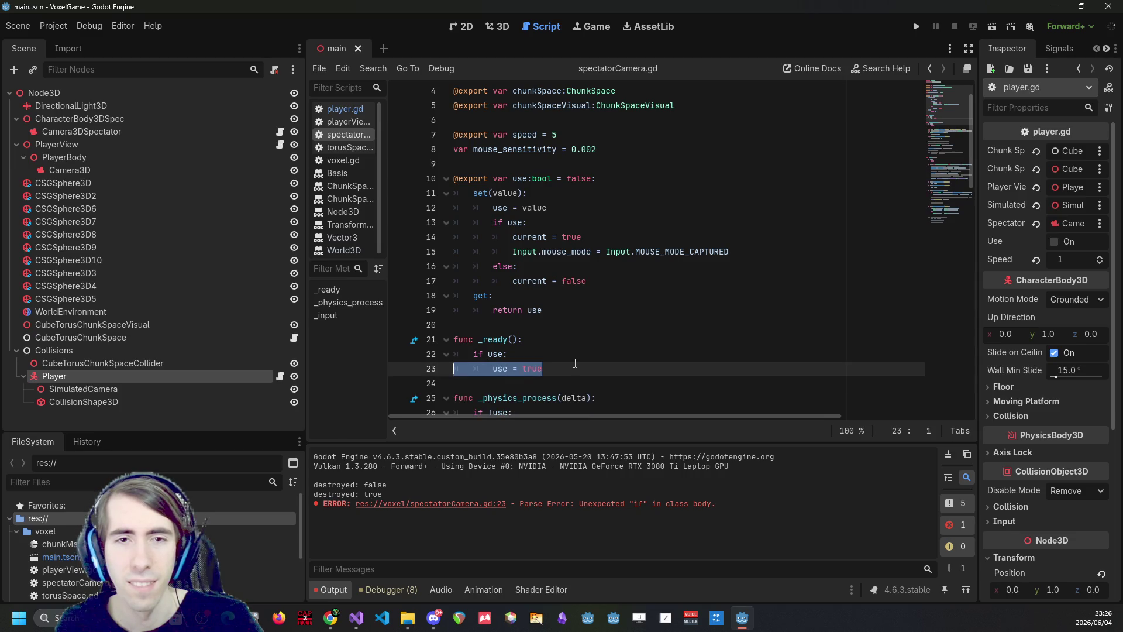
key("ctrl+z")
Step: Comment out the whole _ready function with Ctrl+K, save, and reselect the Camera3DSpectator node
left_click(280, 131)
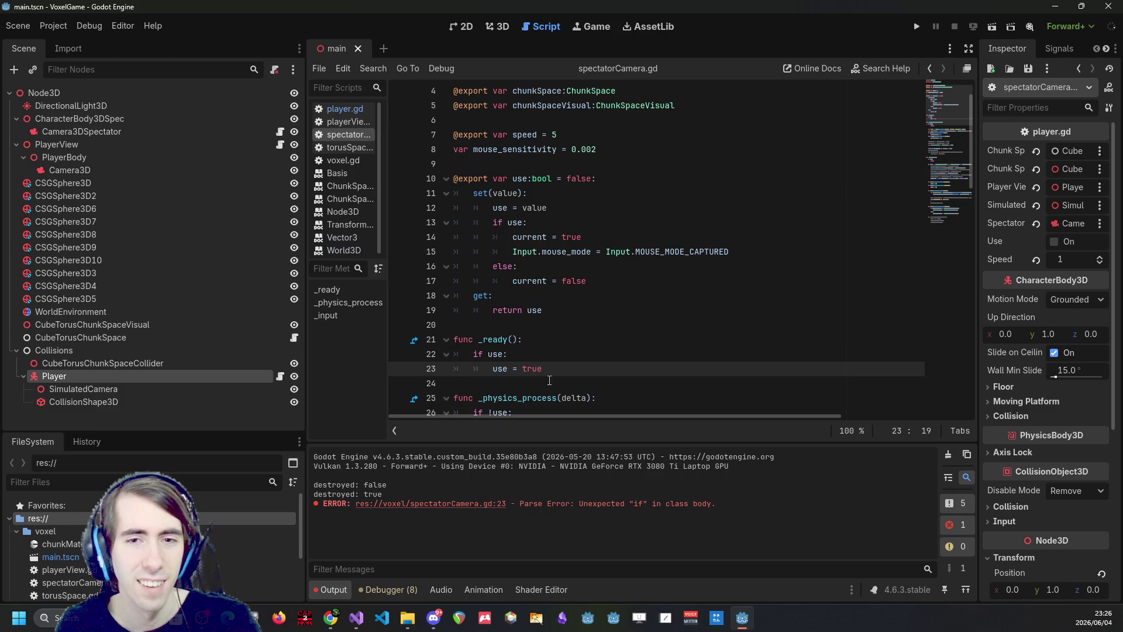
left_click_drag(542, 370, 421, 321)
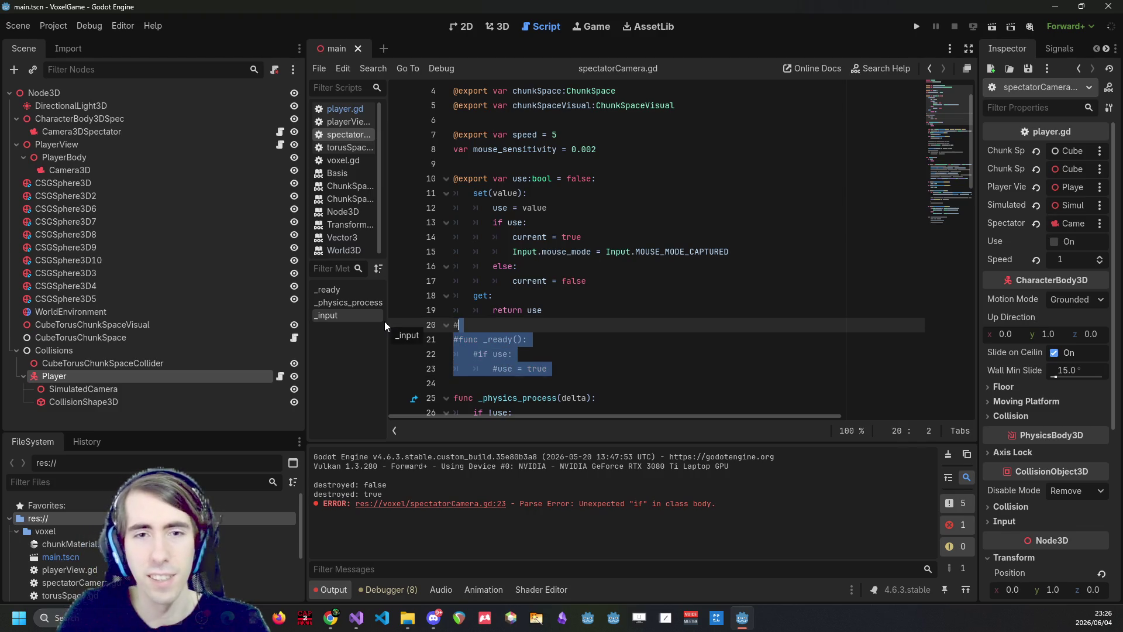
key("ctrl+k")
key("ctrl+s")
left_click(126, 119)
left_click(131, 130)
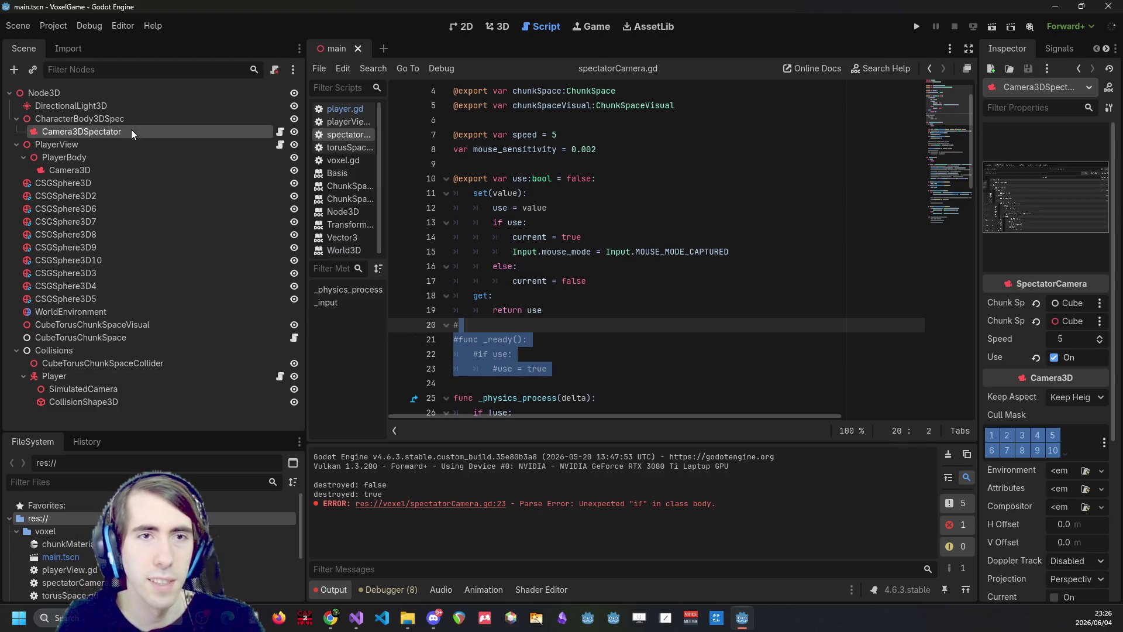
left_click(202, 379)
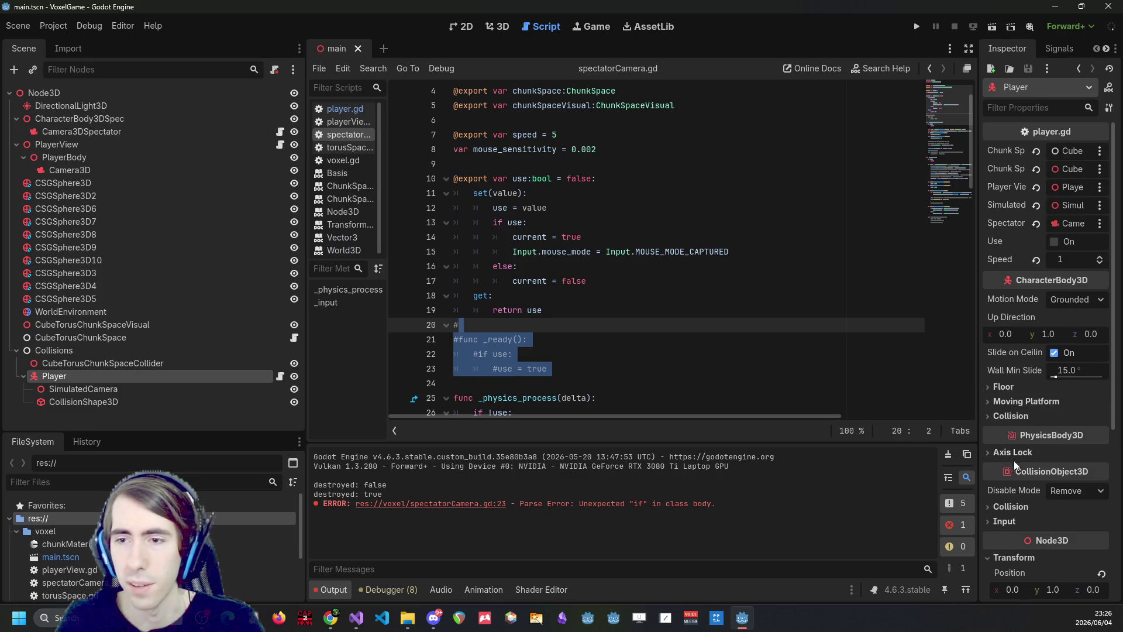
left_click(96, 132)
left_click(917, 26)
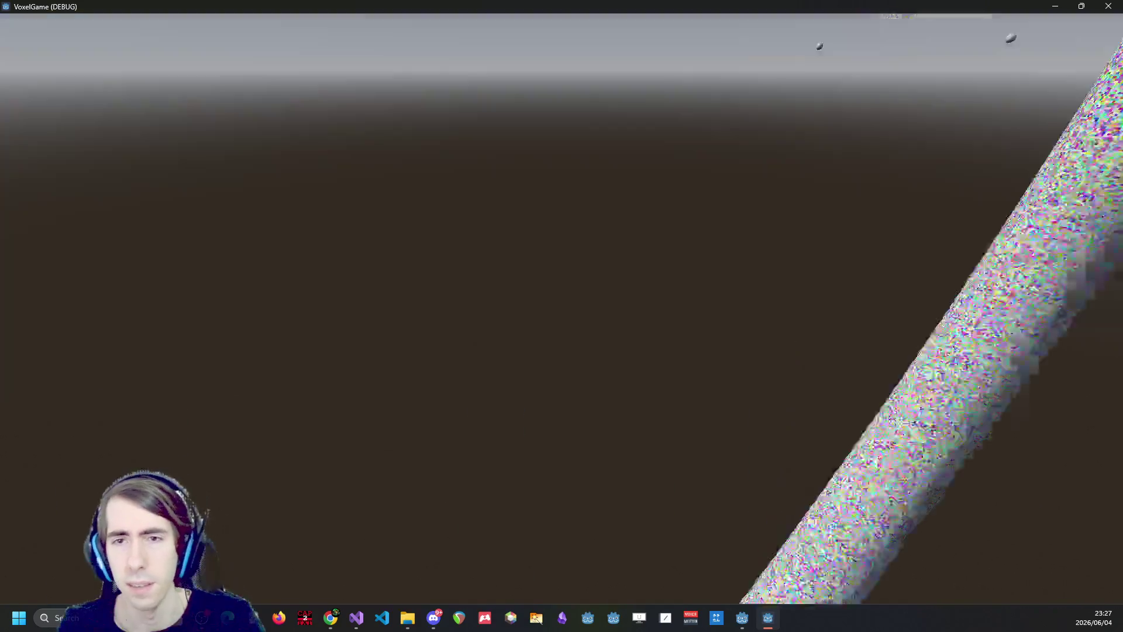
key("alt+Tab")
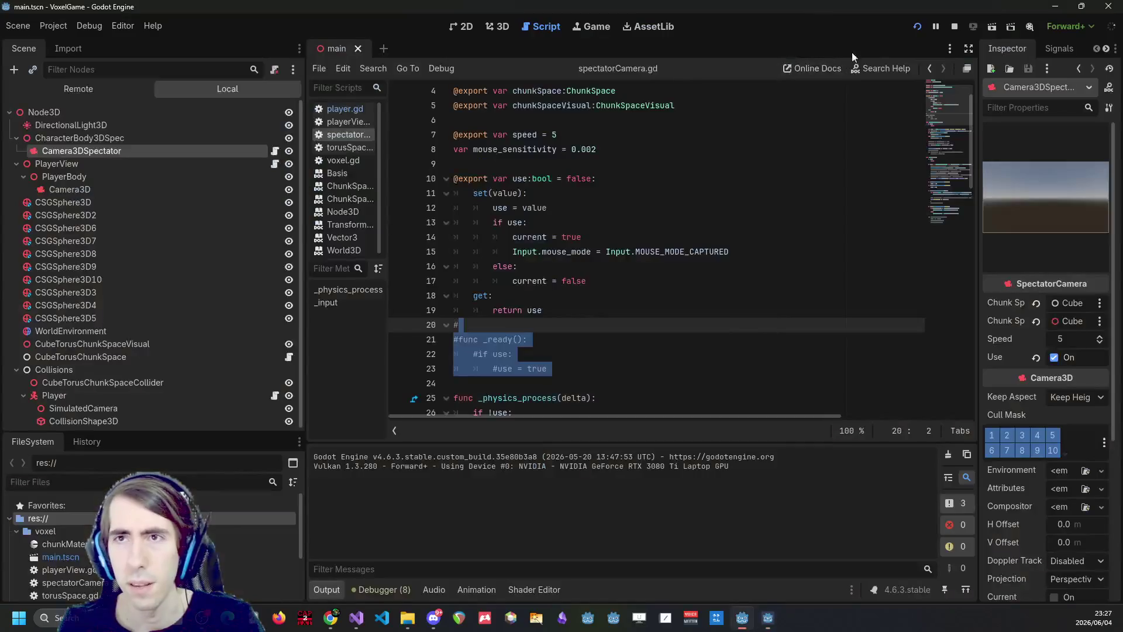
left_click(956, 27)
left_click_drag(553, 369, 444, 334)
key("ctrl+shift+k")
key("BackSpace")
key("BackSpace")
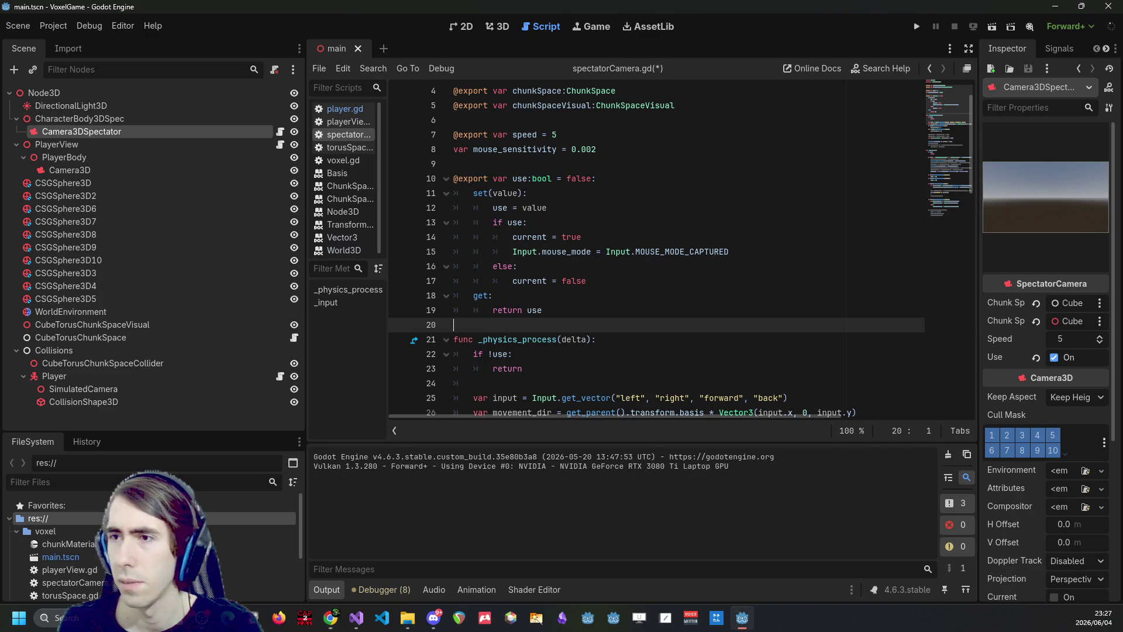
Step: Briefly switch to Discord, then select the use setter and getter lines in spectatorCamera.gd
key("alt+Tab")
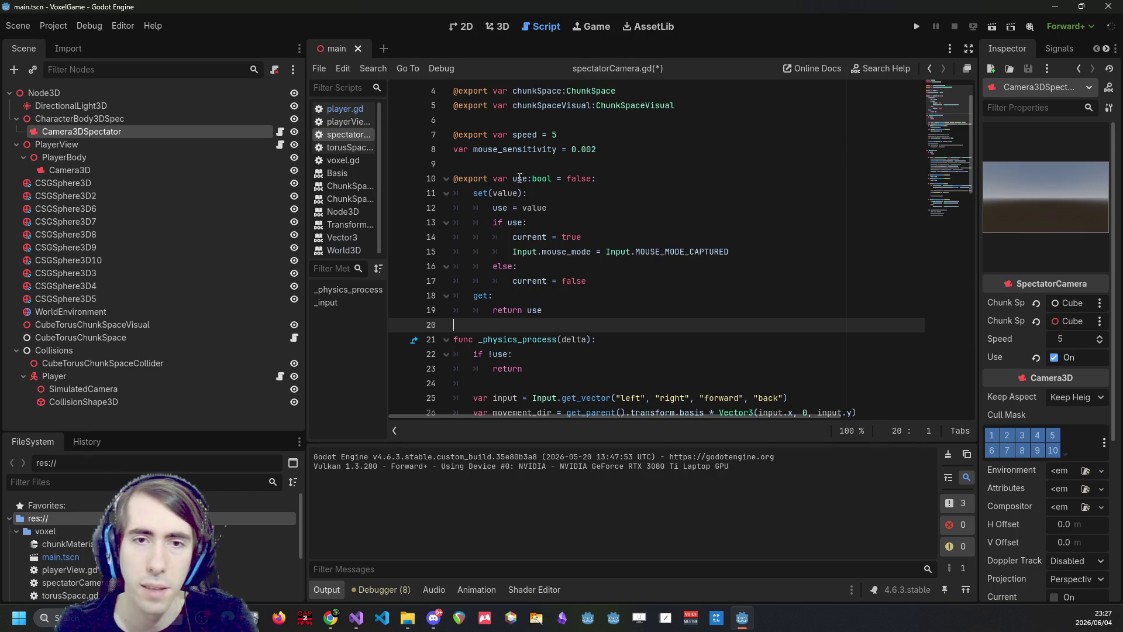
scroll(392, 316, "down", 1)
scroll(392, 317, "up", 1)
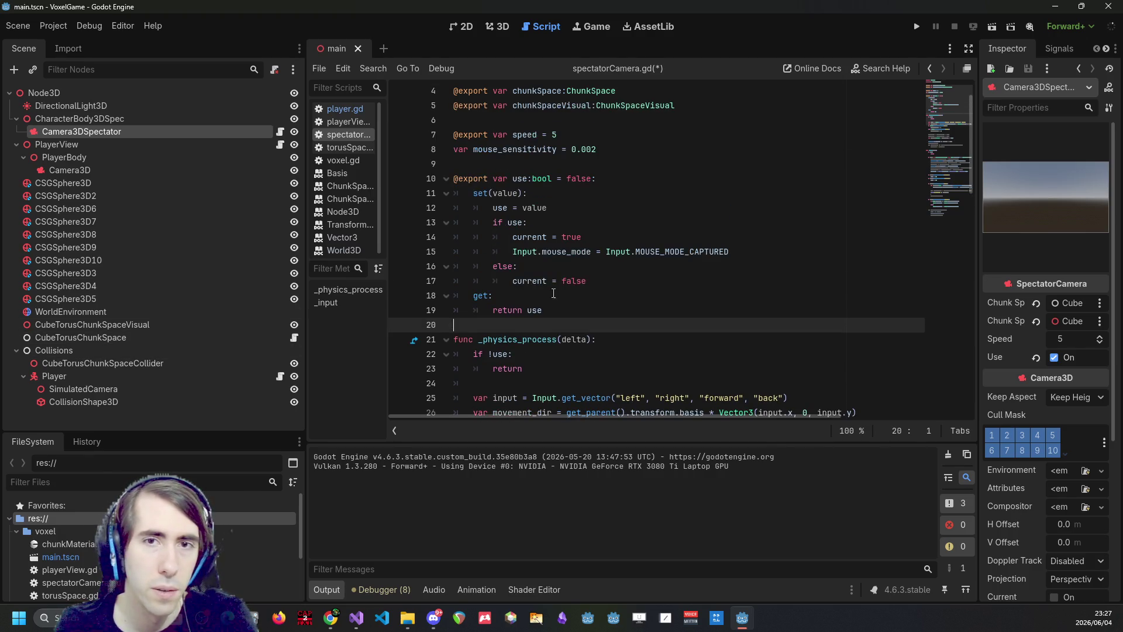
mouse_move(456, 325)
left_mouse_down()
mouse_move(425, 178)
mouse_move(421, 196)
left_mouse_up()
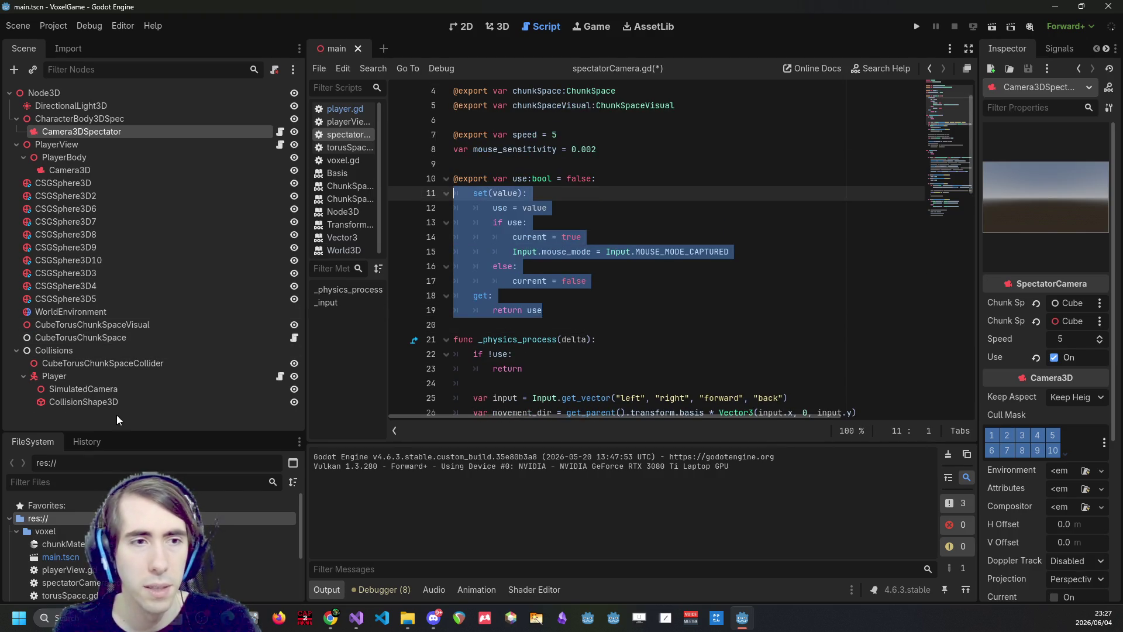
Step: Open player.gd and paste the set/get block after the use declaration
left_click(280, 376)
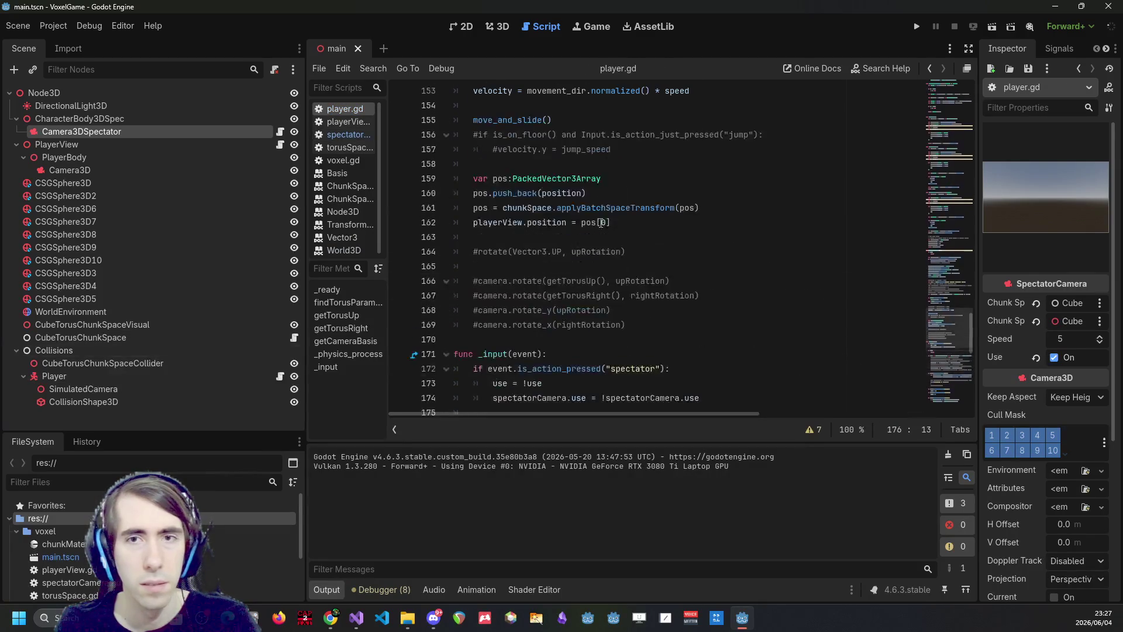
left_click(950, 100)
scroll(950, 101, "up", 2)
left_click(652, 222)
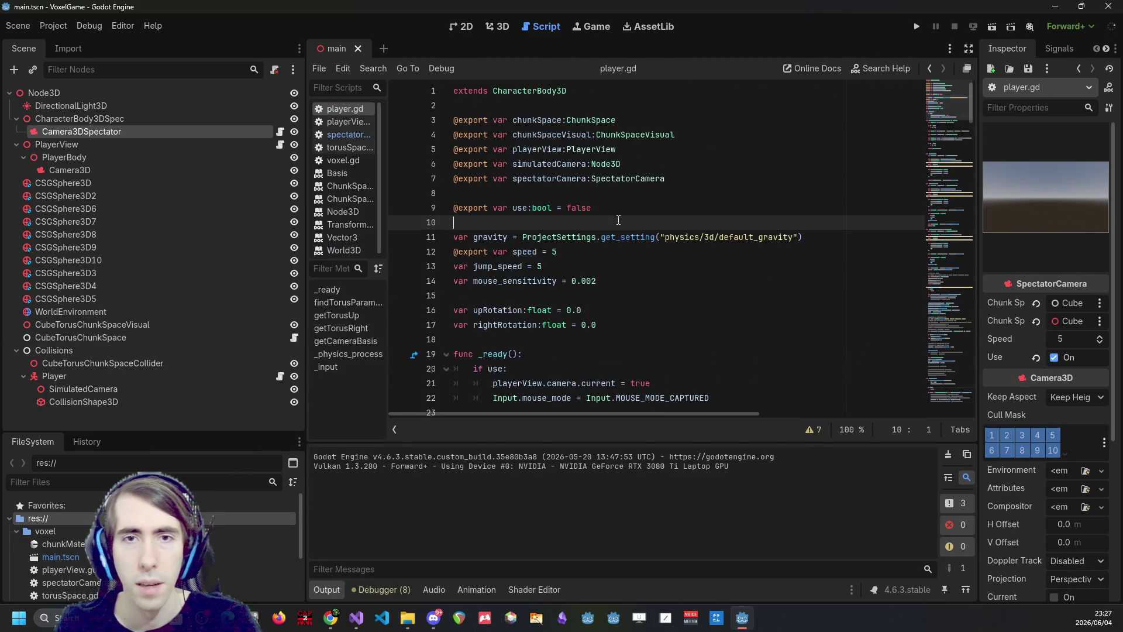
left_click(652, 208)
type(":")
key("Return")
key("ctrl+v")
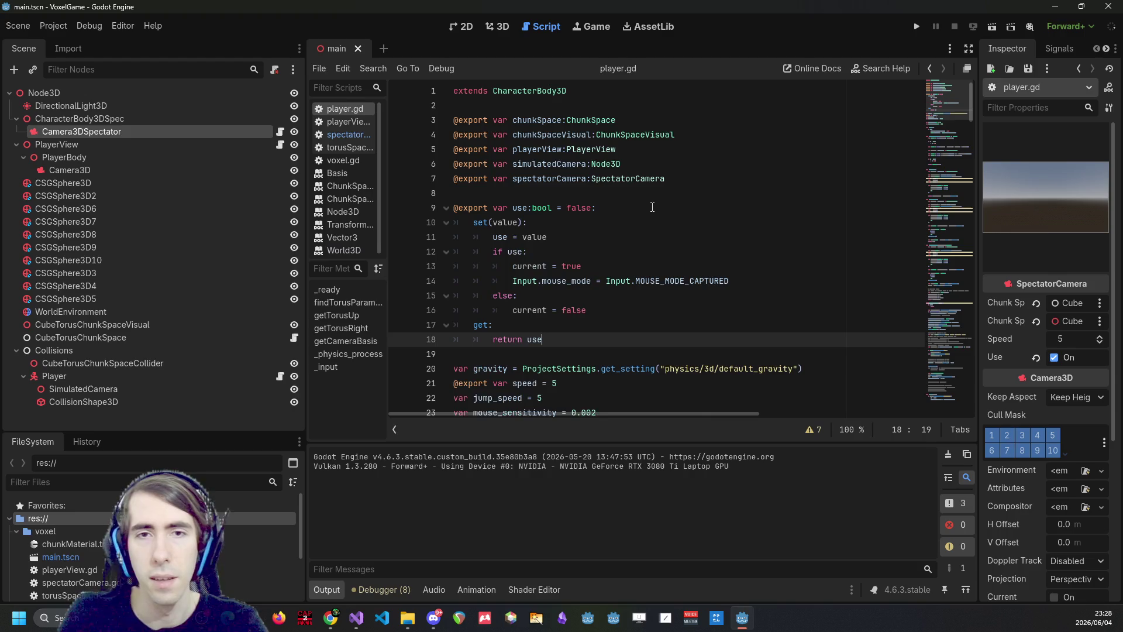
Step: Prefix both current references in the setter with playerView.camera. and save
scroll(595, 223, "down", 2)
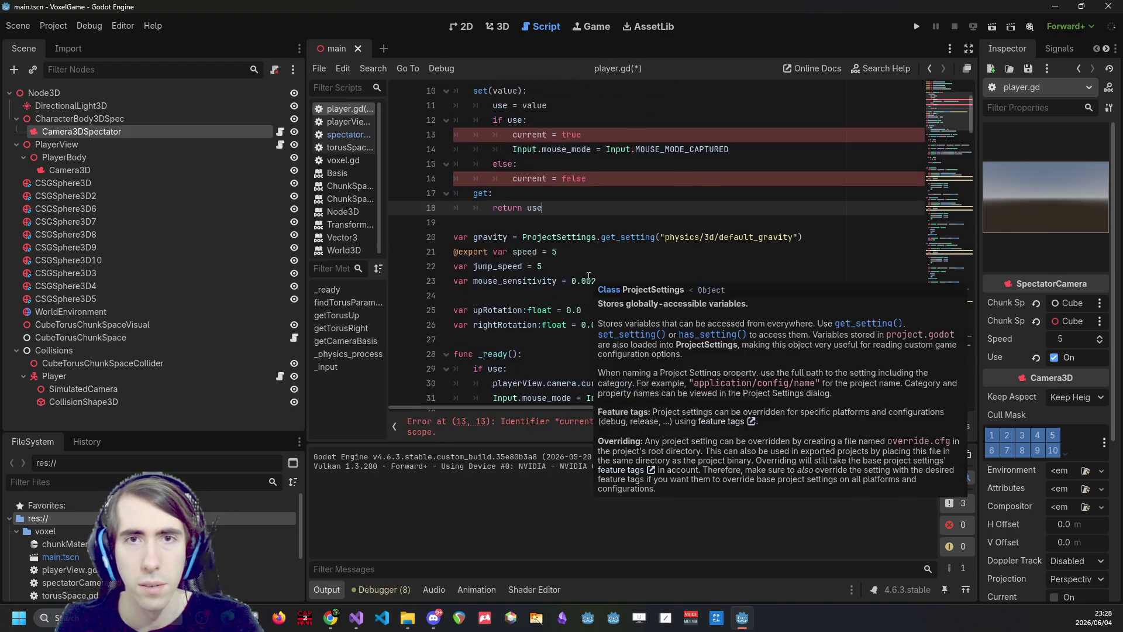
scroll(572, 188, "down", 1)
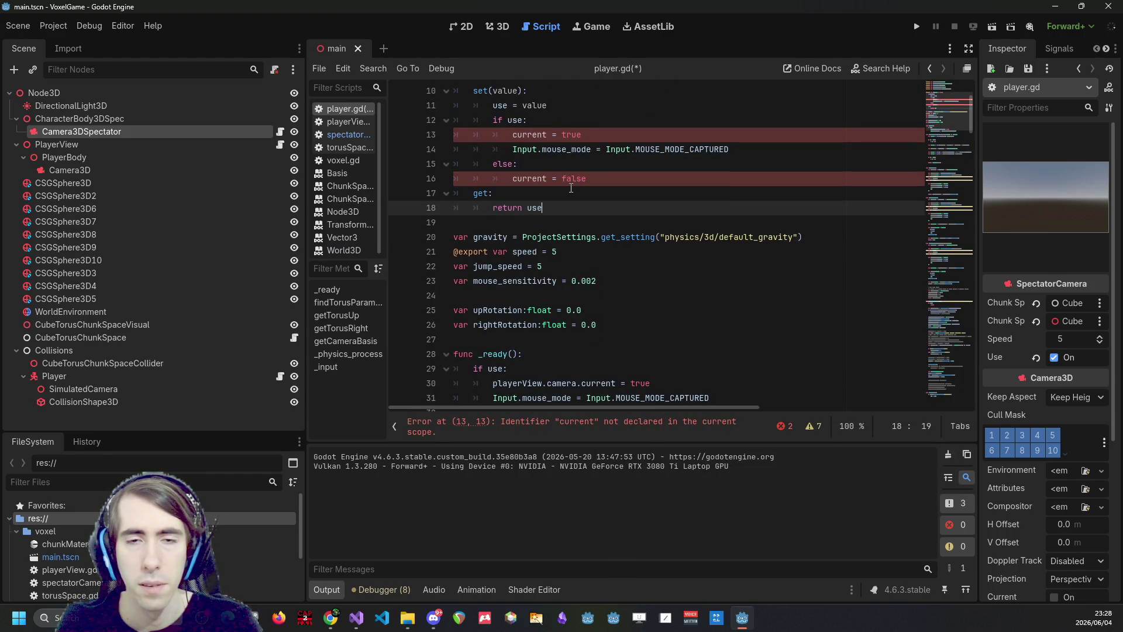
scroll(571, 187, "down", 2)
left_click_drag(493, 295, 582, 296)
key("ctrl+c")
scroll(528, 205, "up", 2)
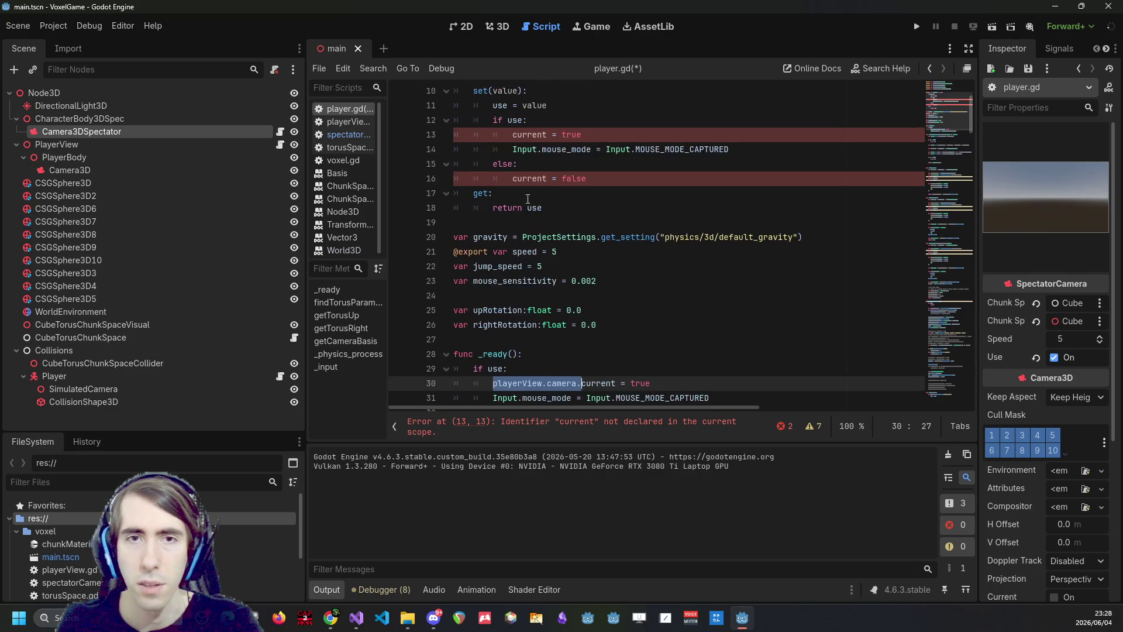
double_click(527, 135)
key("ctrl+d")
key("Left")
key("ctrl+v")
key("ctrl+s")
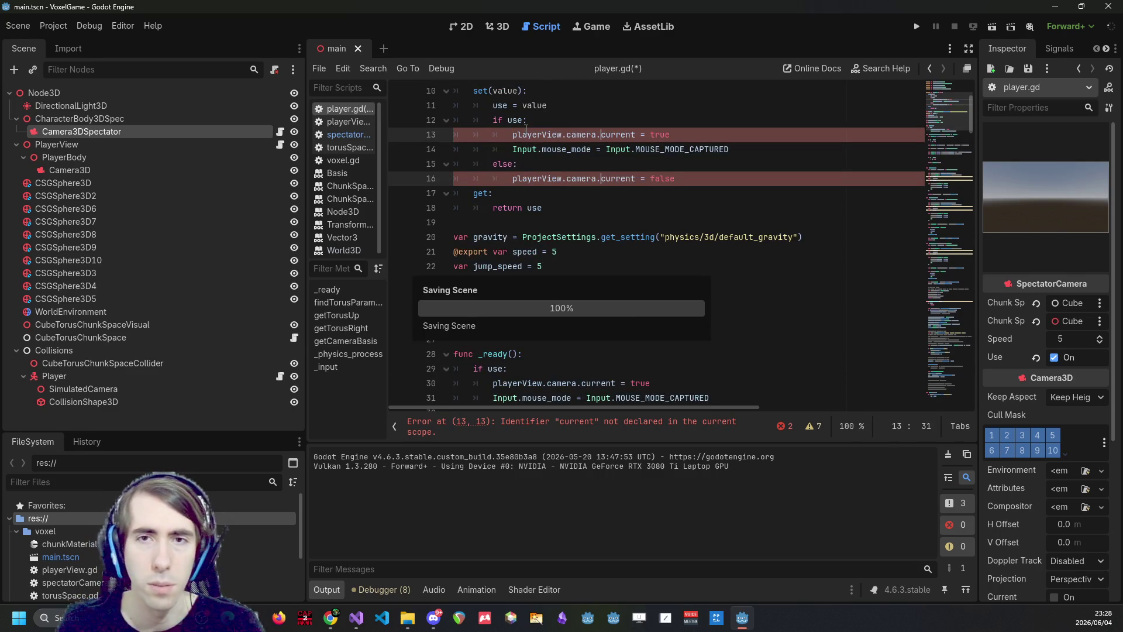
Step: Delete the old _ready function from player.gd and save
scroll(593, 222, "down", 2)
left_click_drag(742, 317, 398, 252)
key("Delete")
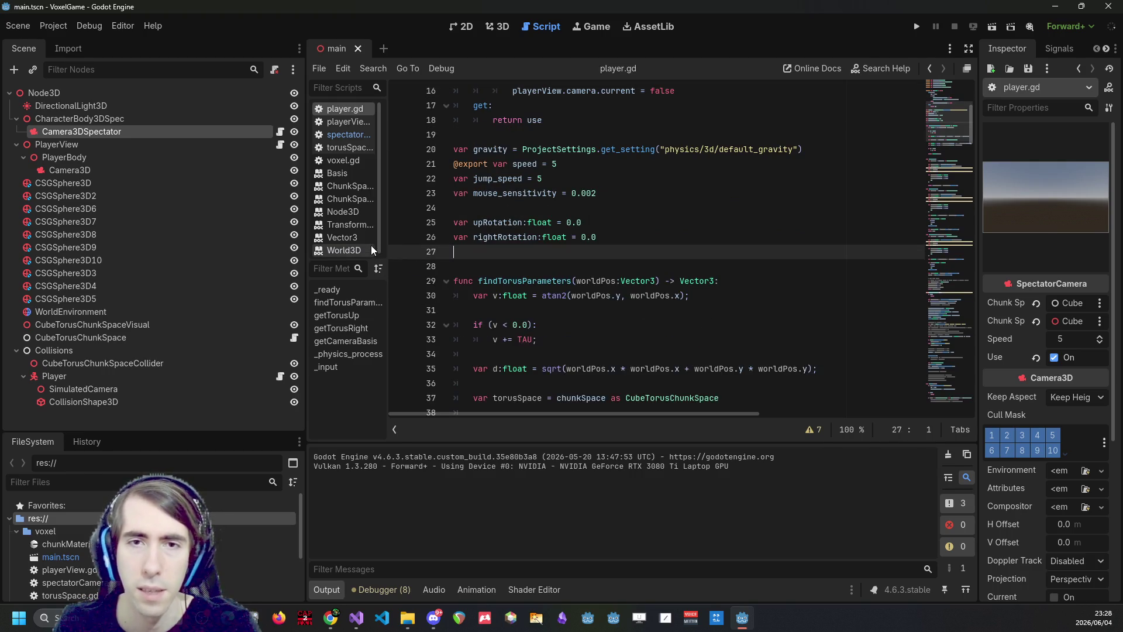
left_click(654, 222)
key("ctrl+s")
Step: Untick Use on the Camera3DSpectator node
left_click(124, 120)
left_click(119, 132)
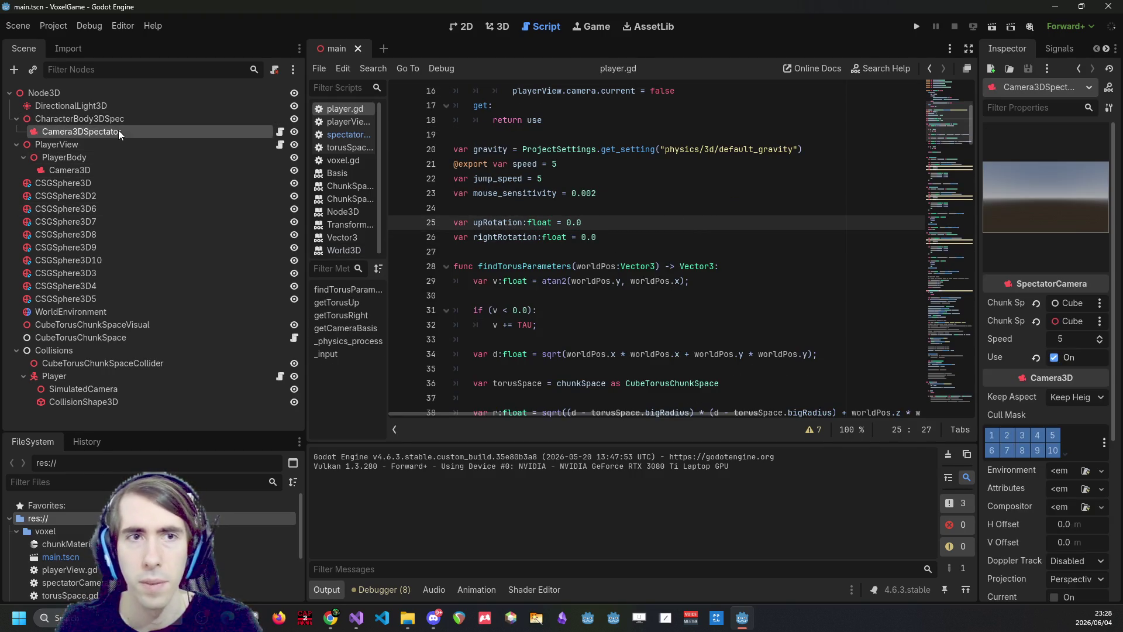
left_click(1064, 358)
Step: Enable Use on the Player, test-run and stop the game, then widen the Inspector
left_click(112, 376)
left_click(1056, 247)
left_click(916, 26)
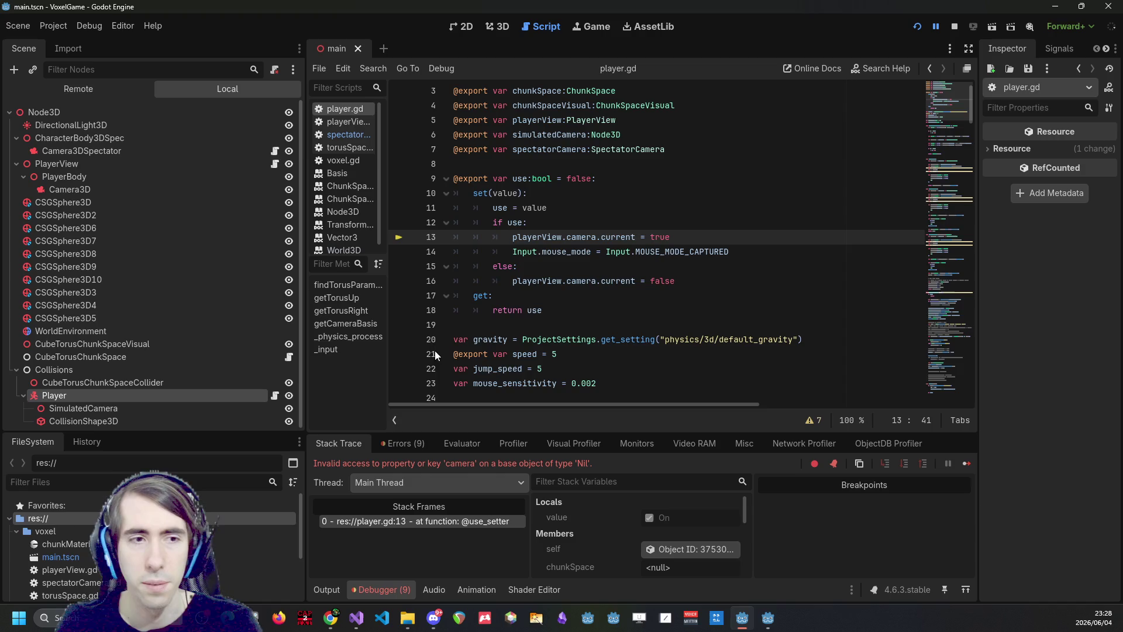
left_click(954, 27)
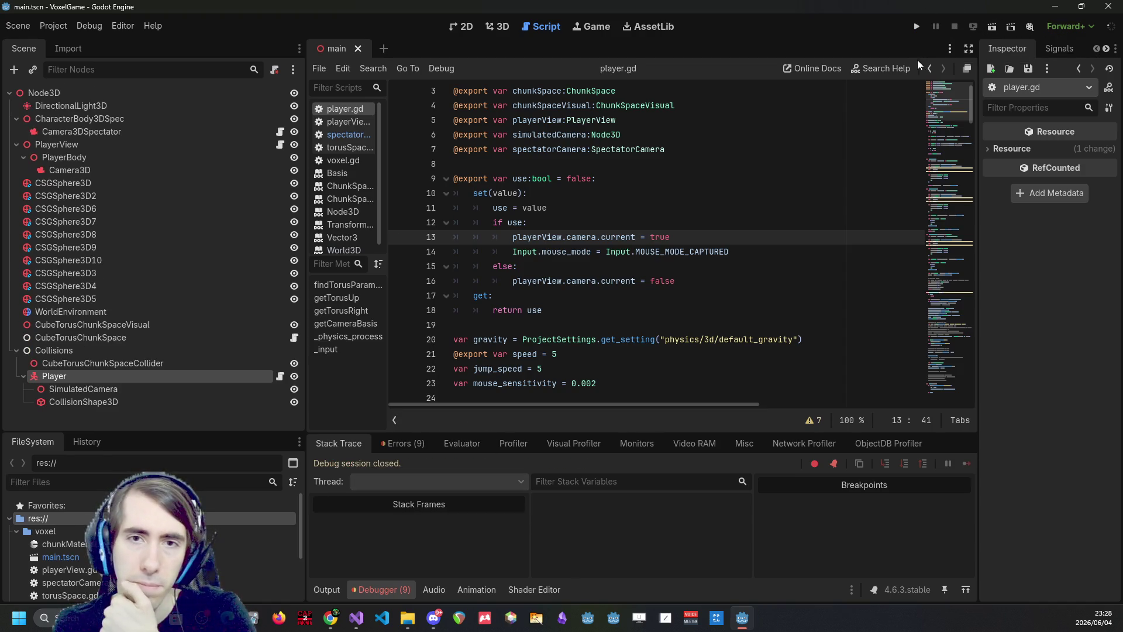
mouse_move(551, 237)
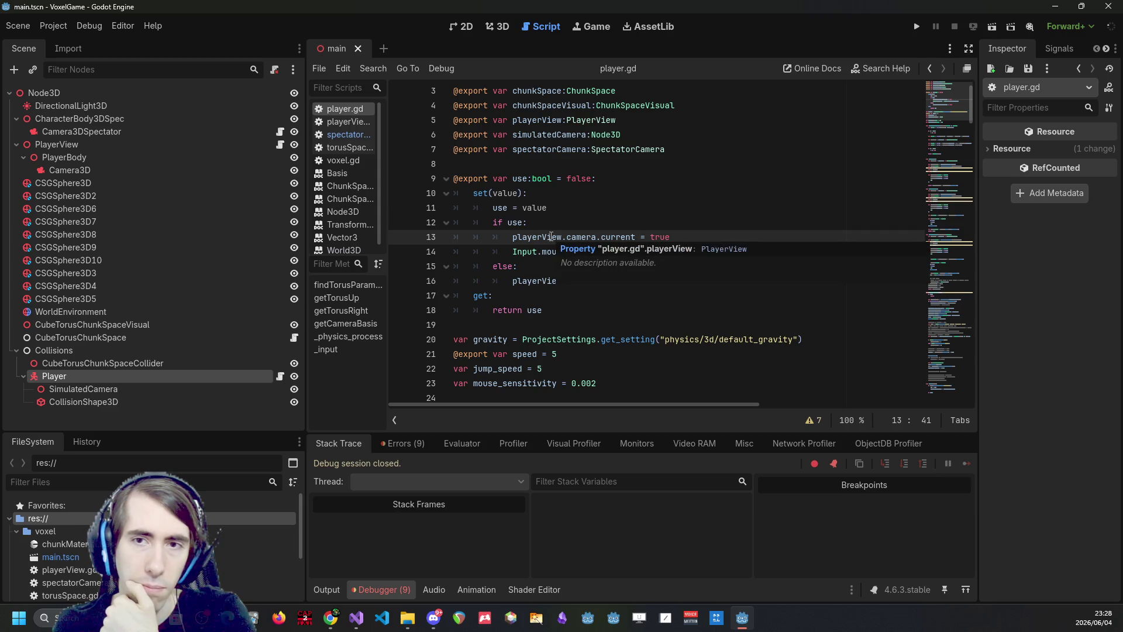
left_click(85, 376)
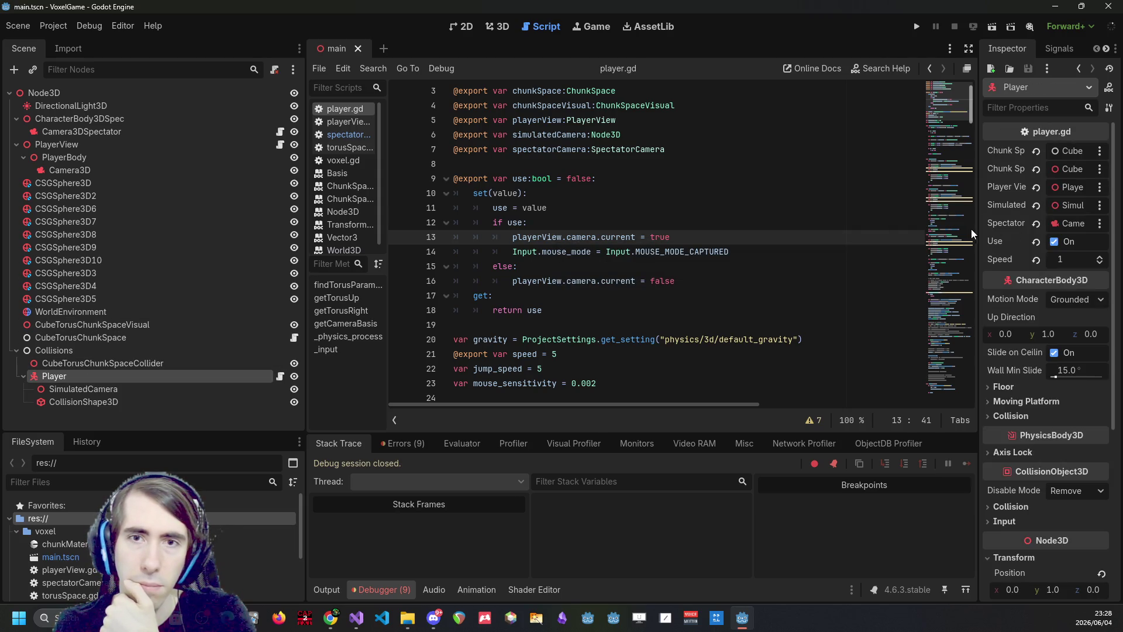
left_click_drag(976, 188, 858, 190)
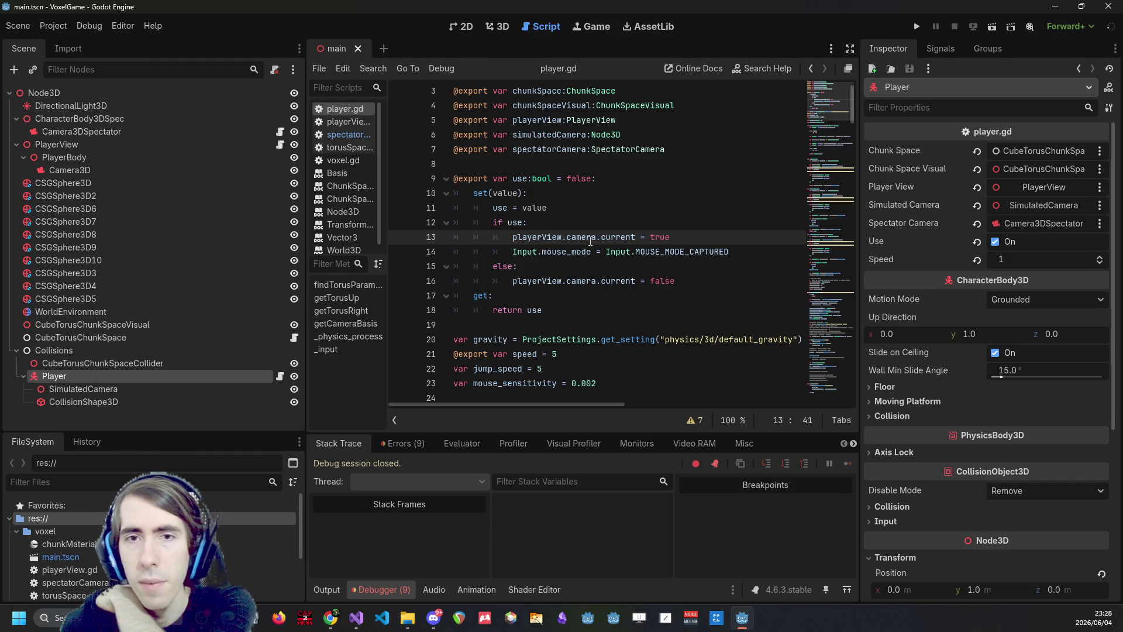
Step: Rerun the game, hit the Nil 'camera' error at line 13, and inspect PlayerView
left_click(917, 26)
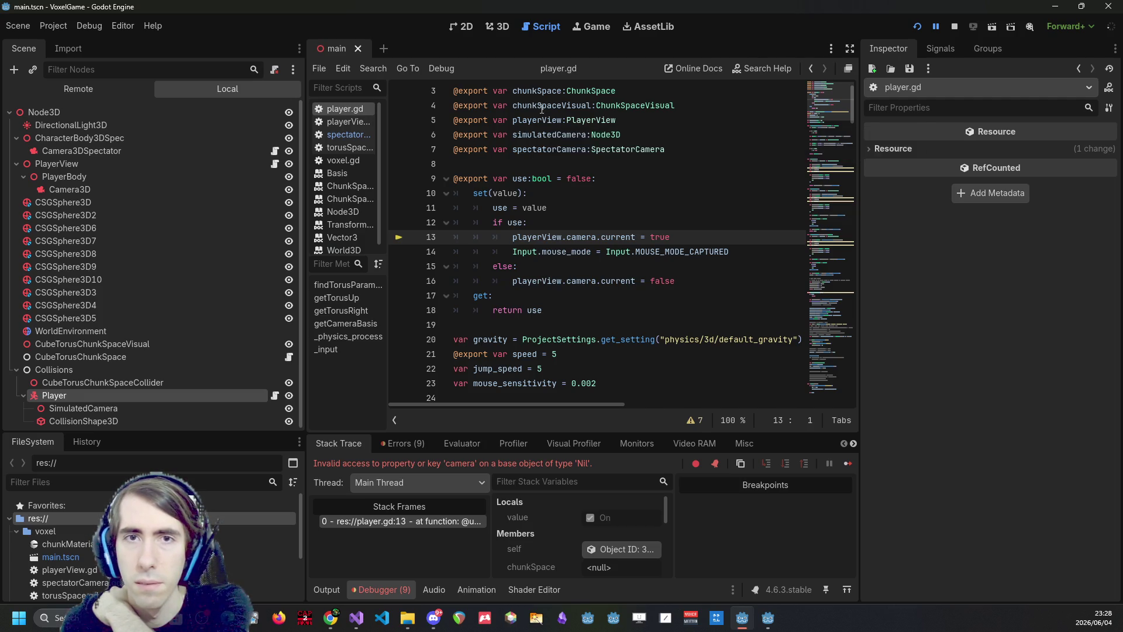
mouse_move(542, 109)
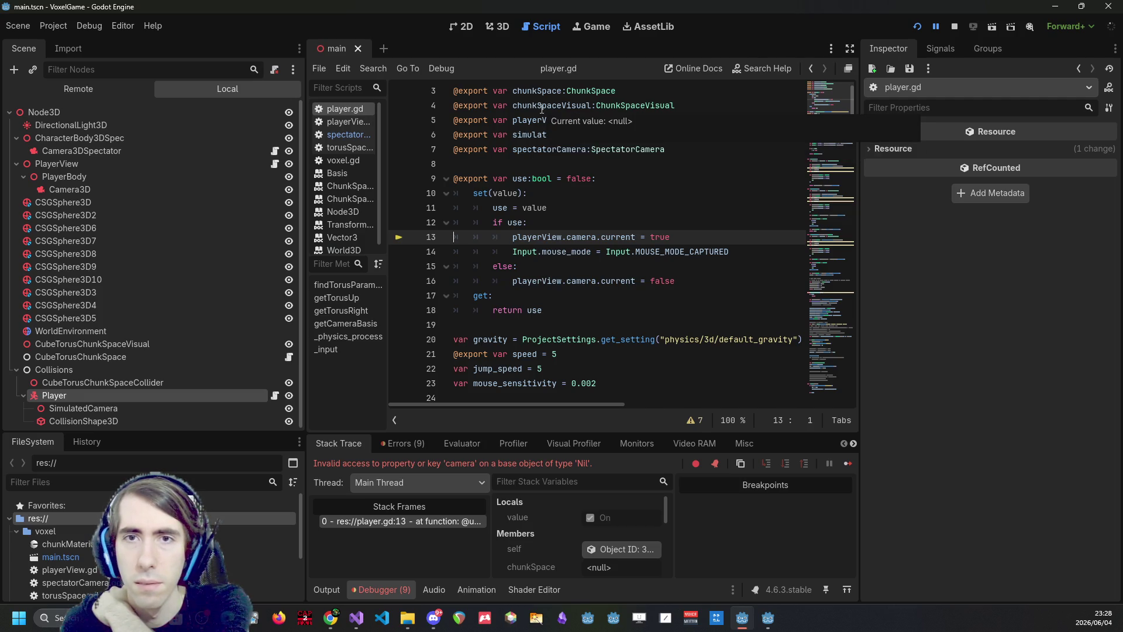
left_click(530, 223)
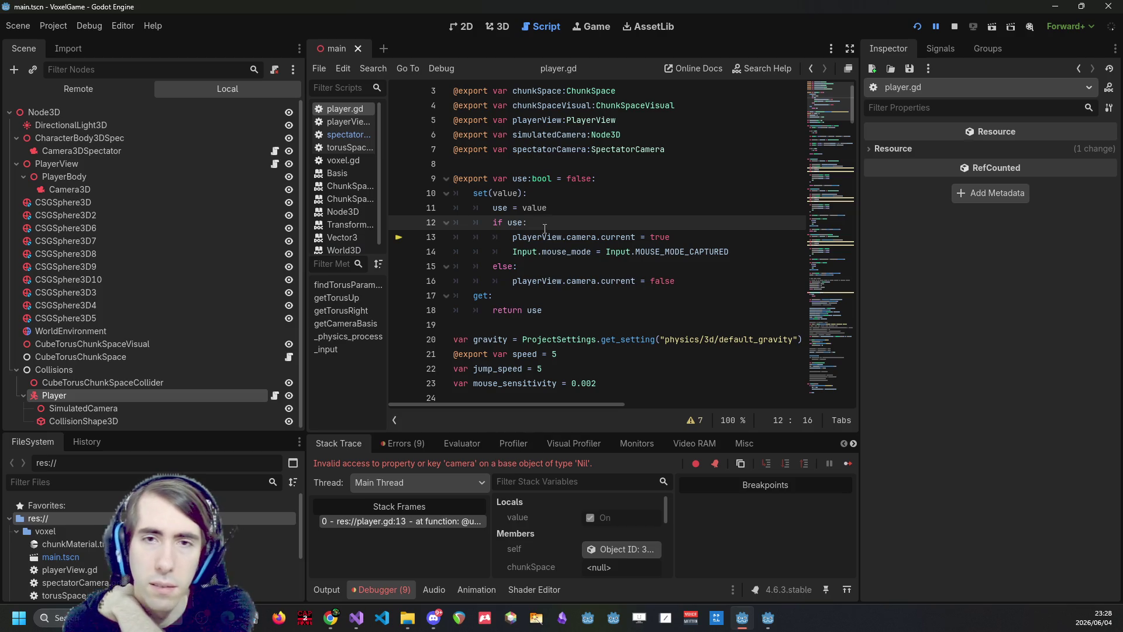
left_click(105, 167)
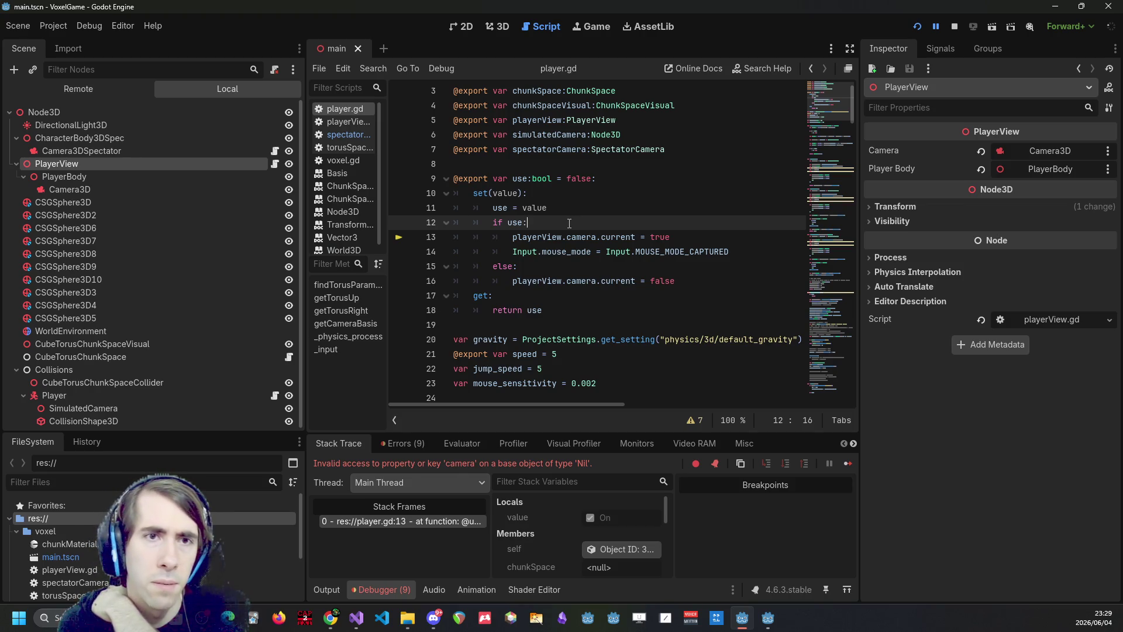
scroll(562, 222, "up", 1)
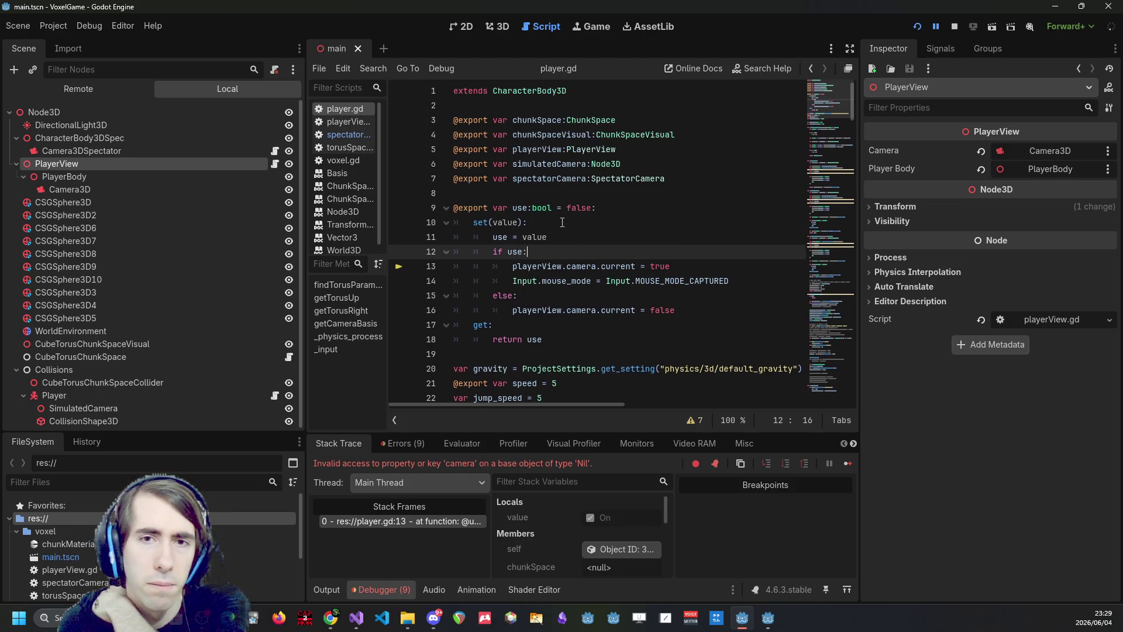
scroll(560, 222, "down", 2)
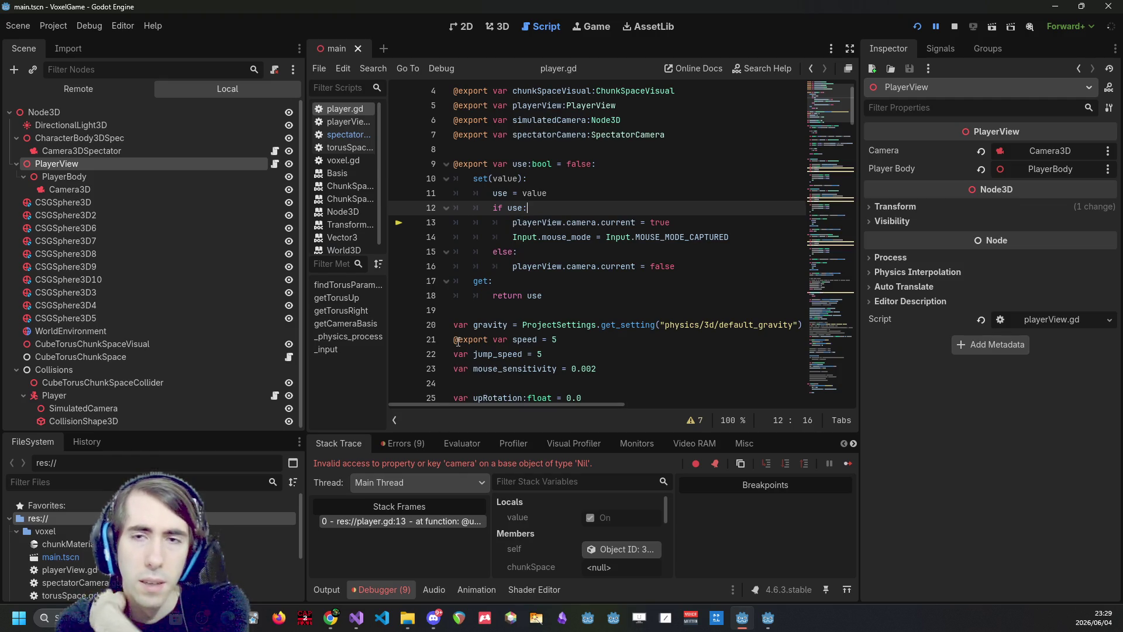
mouse_move(461, 340)
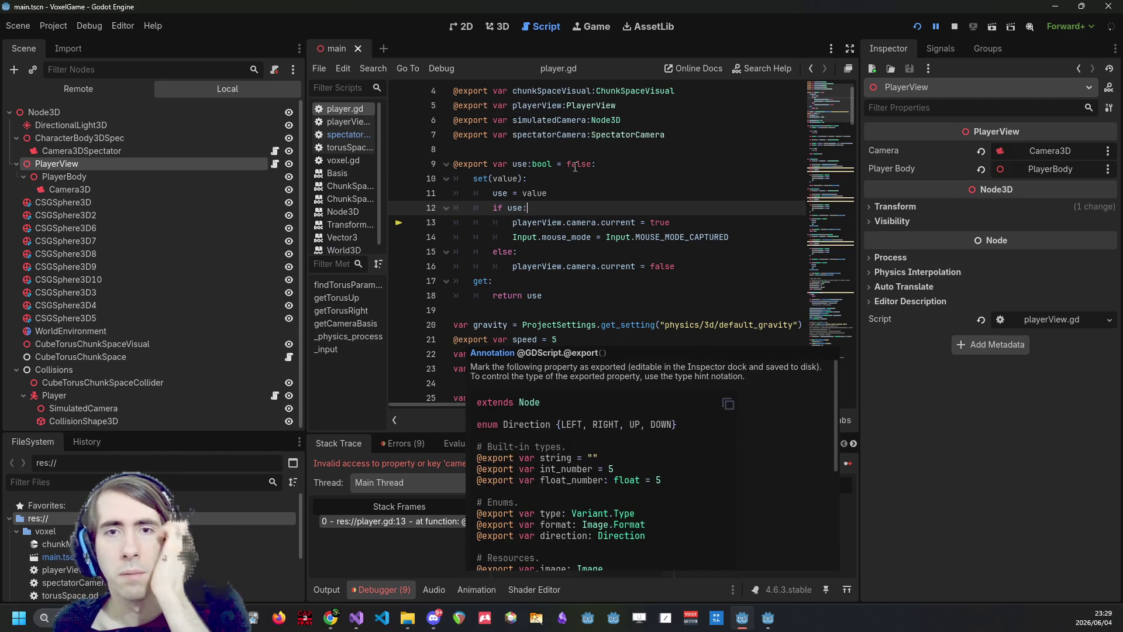
left_click(526, 163)
scroll(579, 240, "down", 4)
Step: Add a _ready function containing 'if use: use = true' to player.gd and save
left_click(581, 246)
key("Return")
key("Return")
key("Up")
type("fimc")
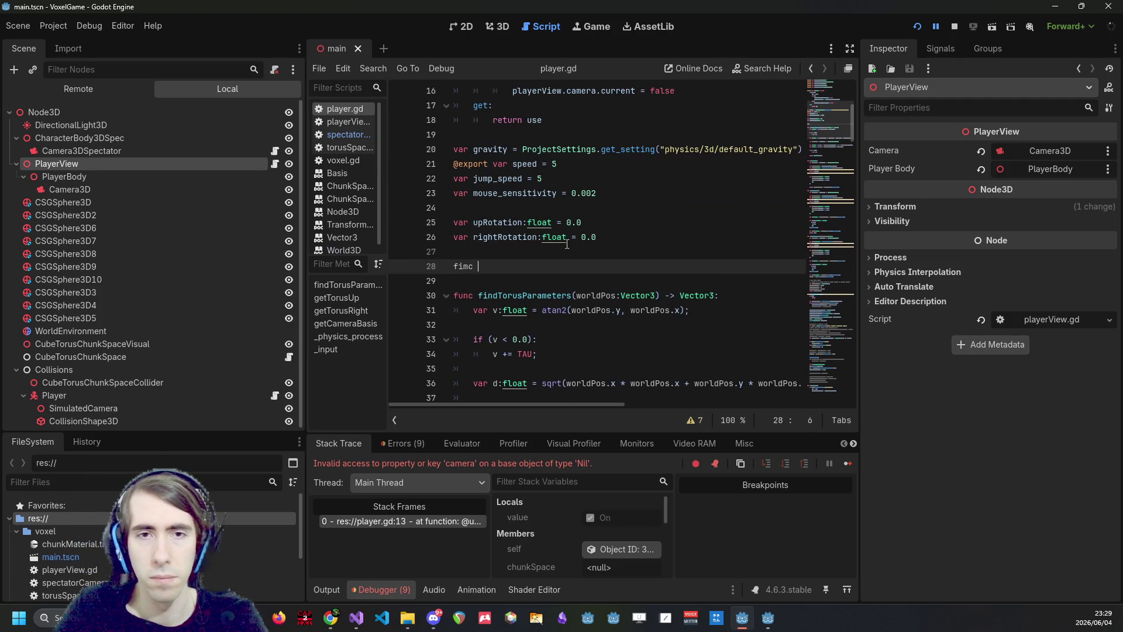
key("BackSpace")
key("BackSpace")
key("BackSpace")
type("func _r")
key("Return")
key("Return")
type("if use")
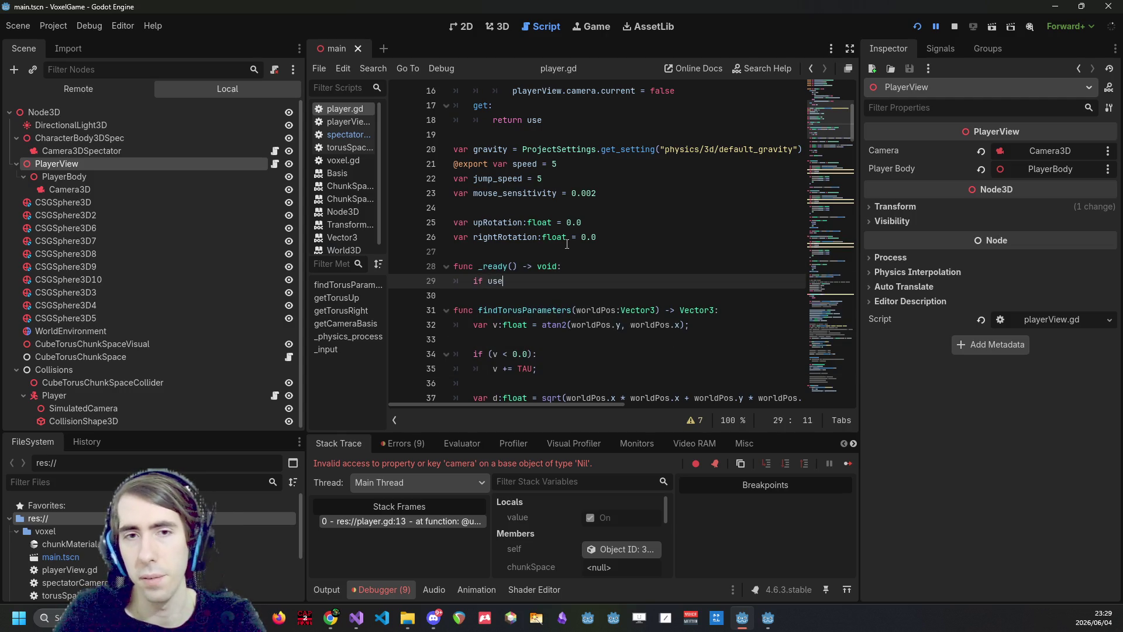
type(":")
key("Return")
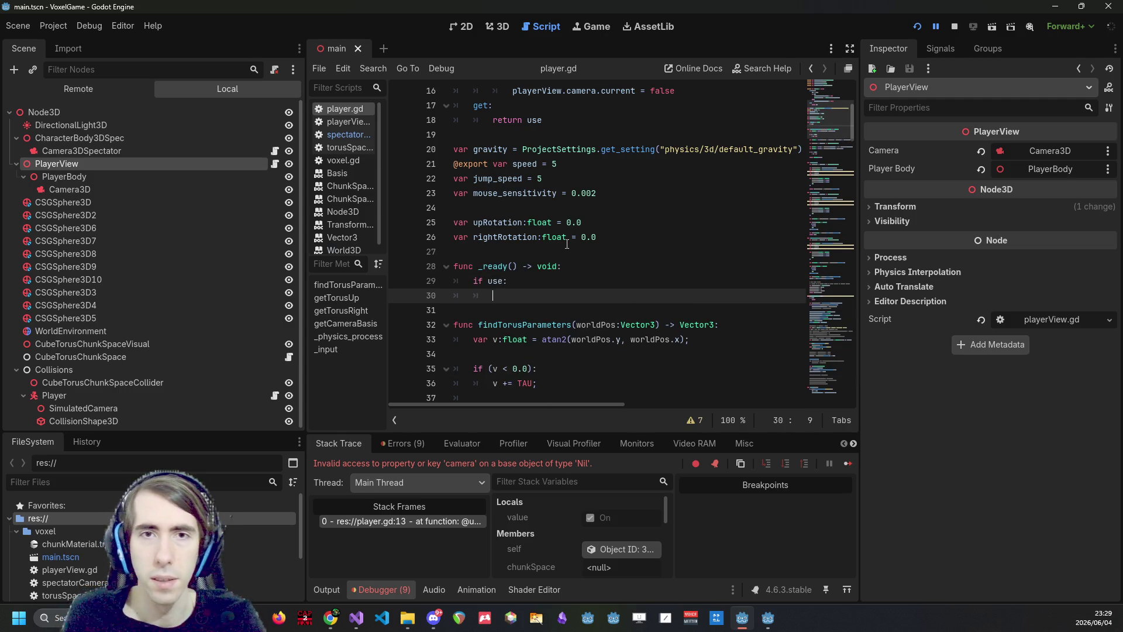
scroll(566, 243, "up", 3)
type("use = true")
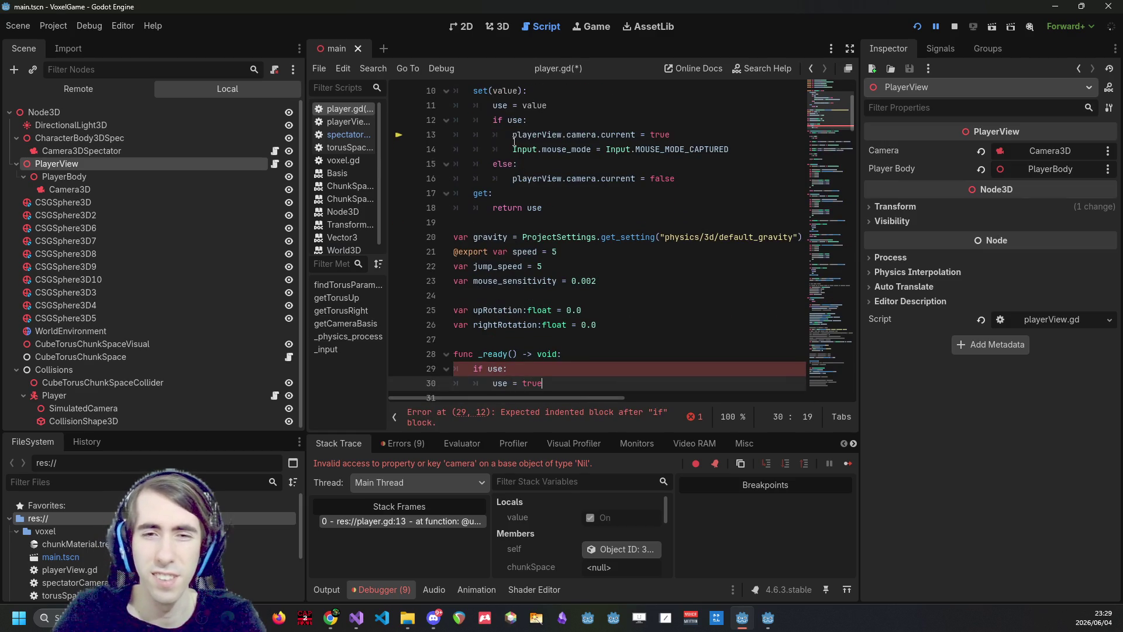
key("ctrl+s")
Step: Stop, rerun and stop the game again, then go to the use setter line
left_click(957, 29)
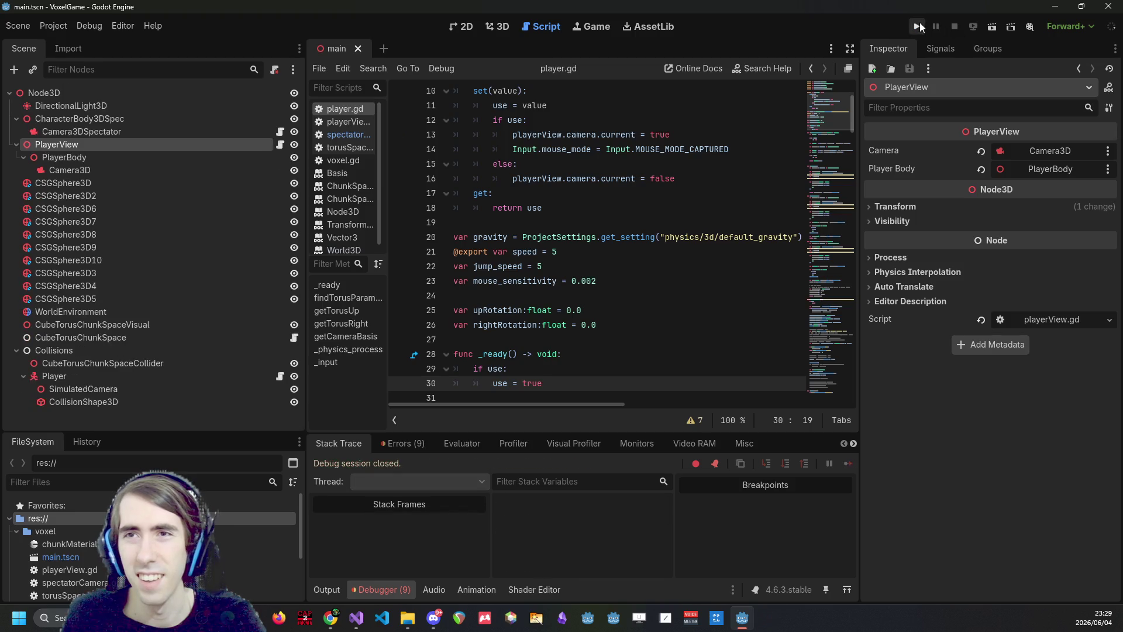
left_click(919, 24)
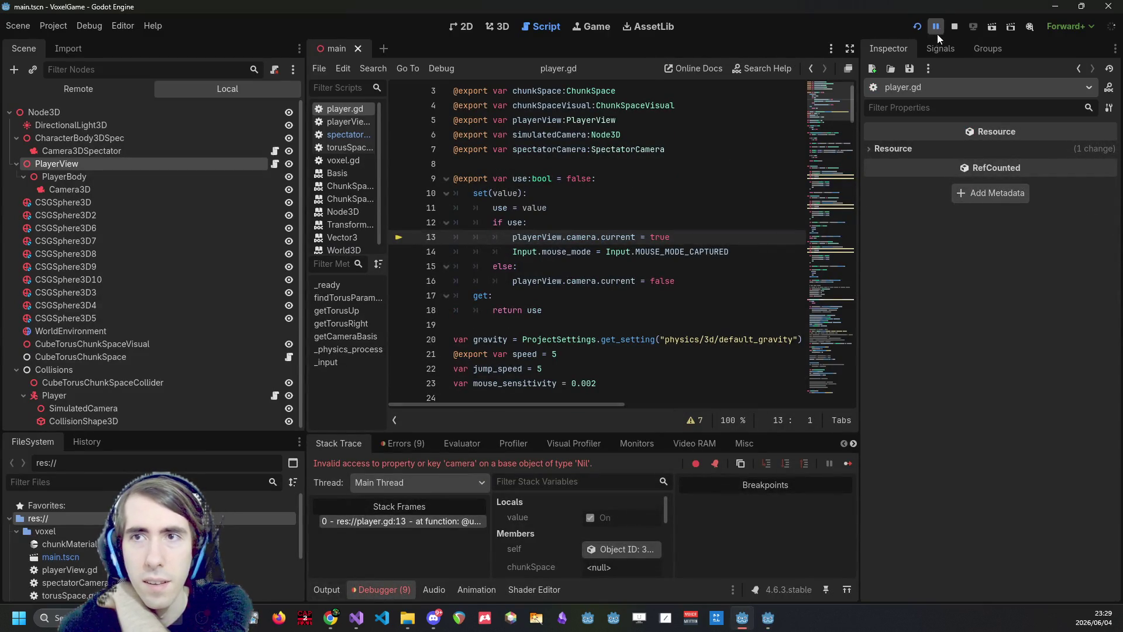
left_click(955, 27)
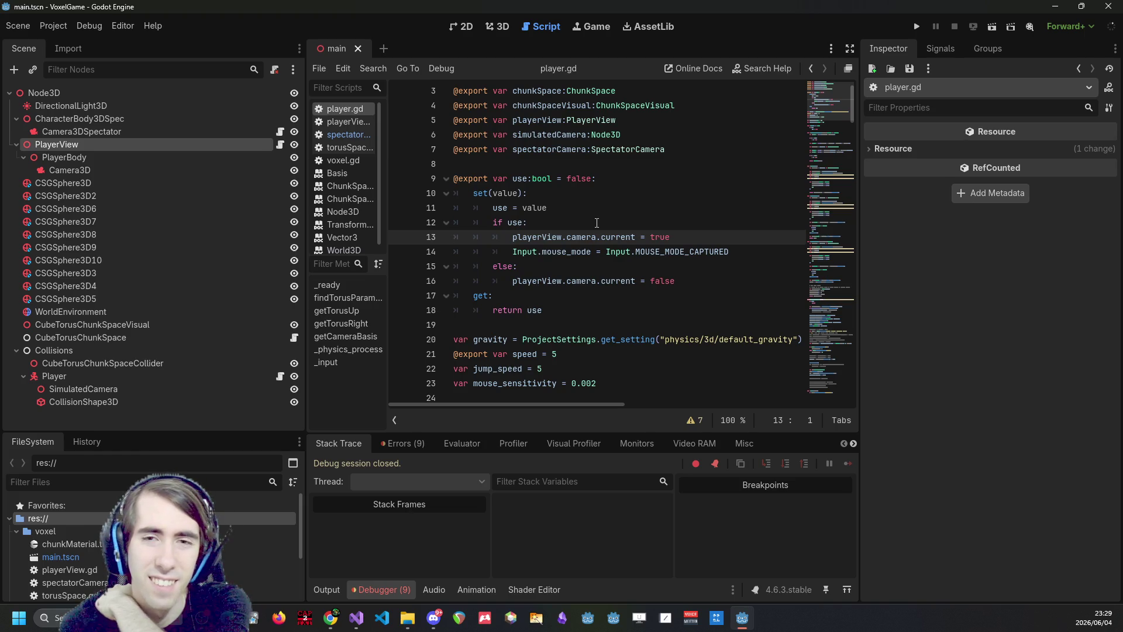
left_click(598, 209)
Step: Scroll through player.gd to the _ready body and the playerView.camera line in the setter
scroll(602, 205, "up", 1)
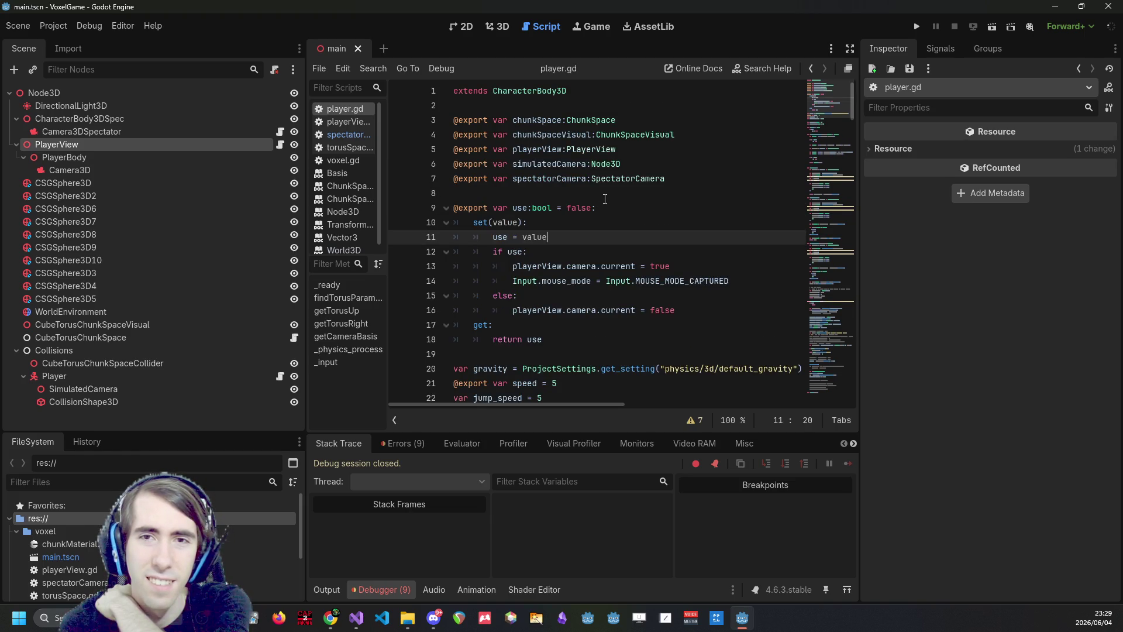
scroll(605, 199, "down", 4)
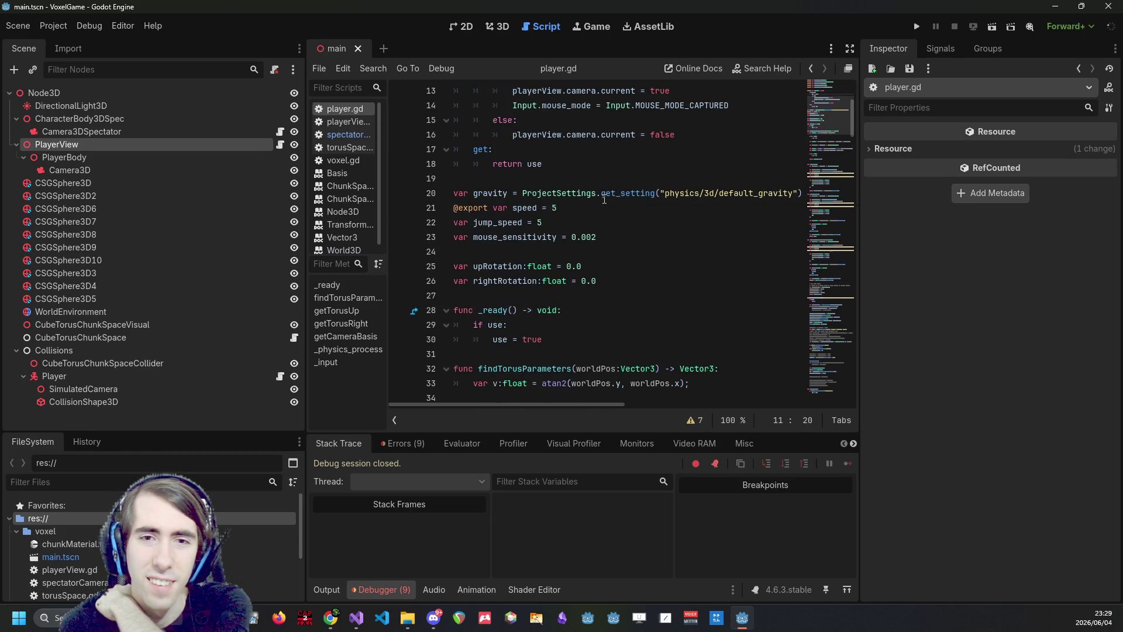
left_click(553, 339)
scroll(553, 316, "up", 3)
scroll(553, 296, "down", 3)
left_click(554, 295)
scroll(551, 294, "down", 2)
left_click(574, 250)
scroll(574, 251, "up", 4)
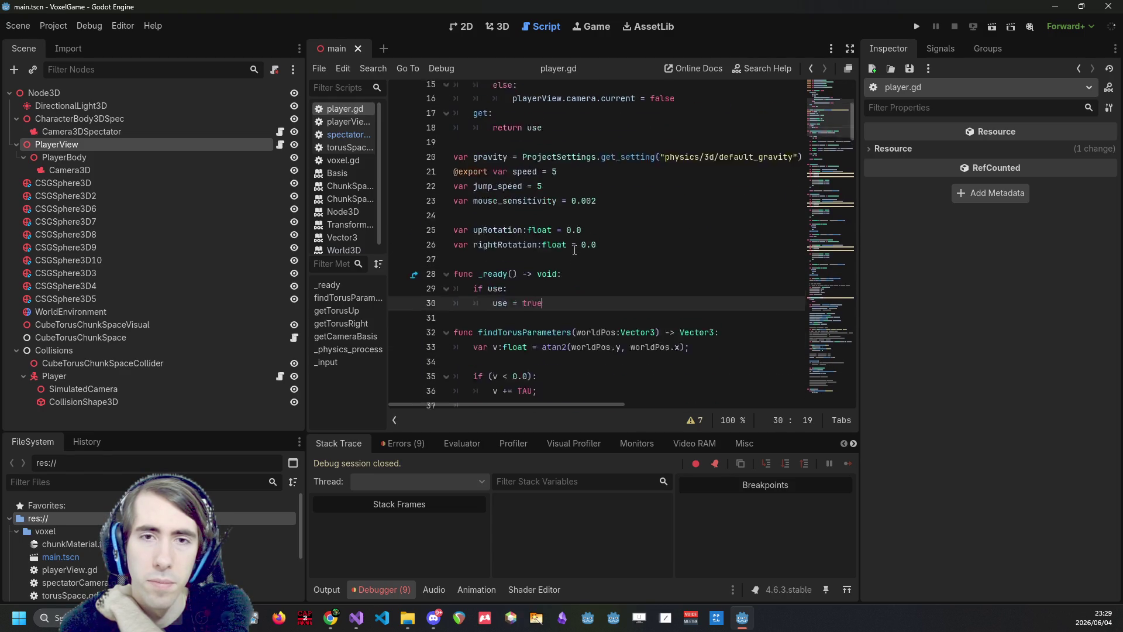
double_click(543, 179)
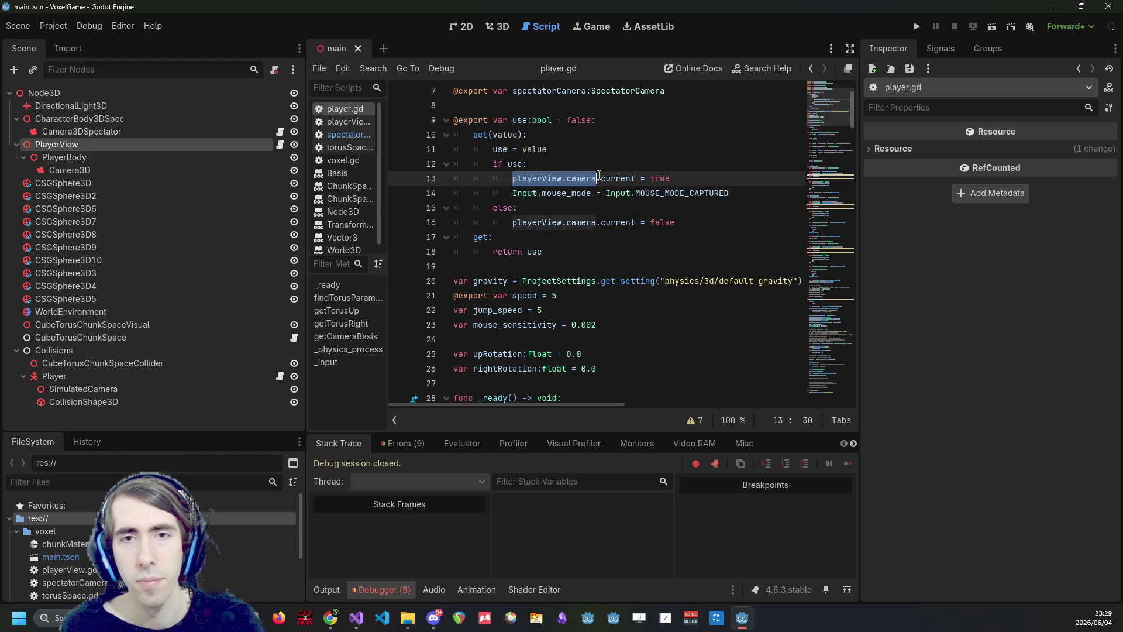
Step: Add an 'if playerView.camera:' check in the if use branch and indent its assignment
left_click(553, 164)
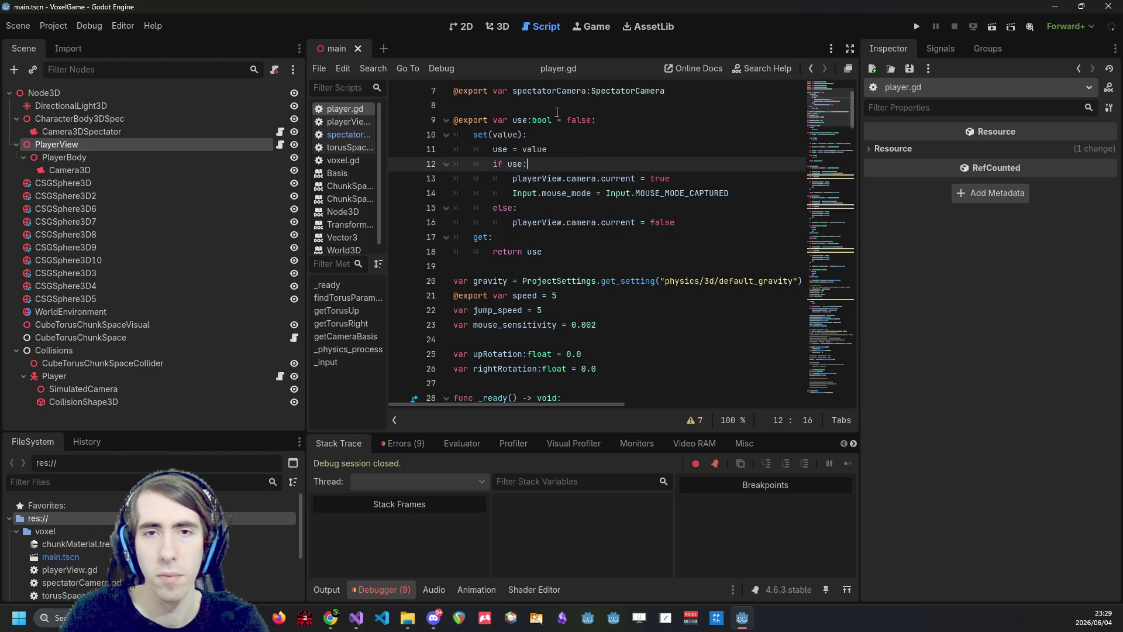
key("Return")
type("if playerView.camera:")
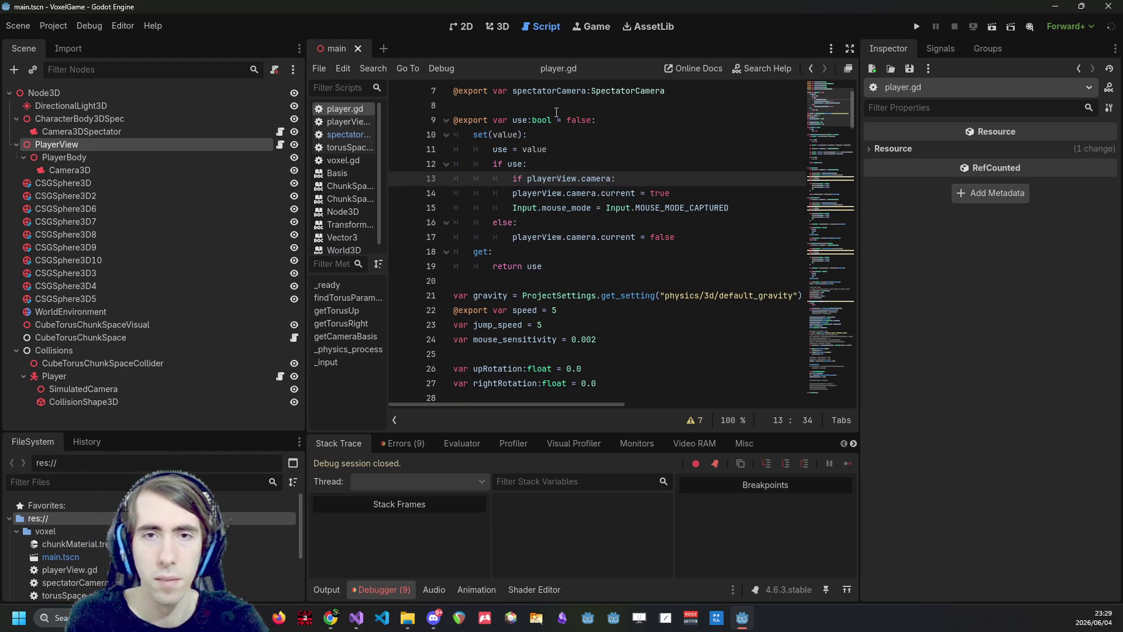
left_click_drag(512, 193, 560, 211)
key("Tab")
Step: Add the same check under else:, indent its assignment, save and run the game
left_click(517, 222)
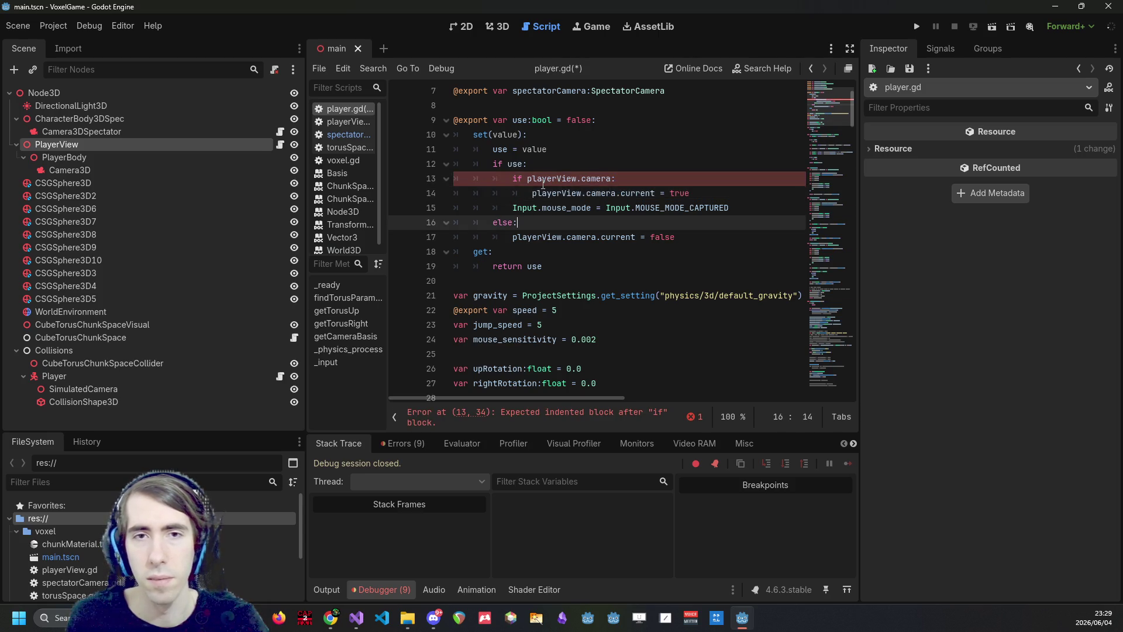
key("Return")
type("if playerView.camera:")
left_click(454, 252)
key("Tab")
key("ctrl+s")
left_click(916, 27)
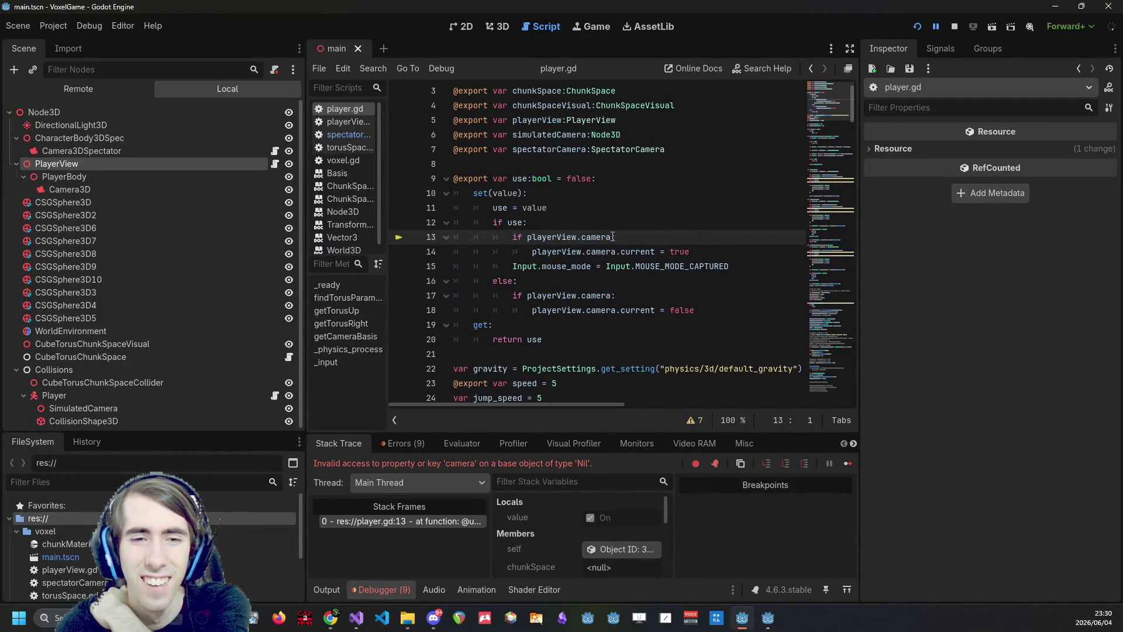
Step: Shorten both checks on lines 13 and 17 to 'if playerView:' and relaunch the game
mouse_move(613, 237)
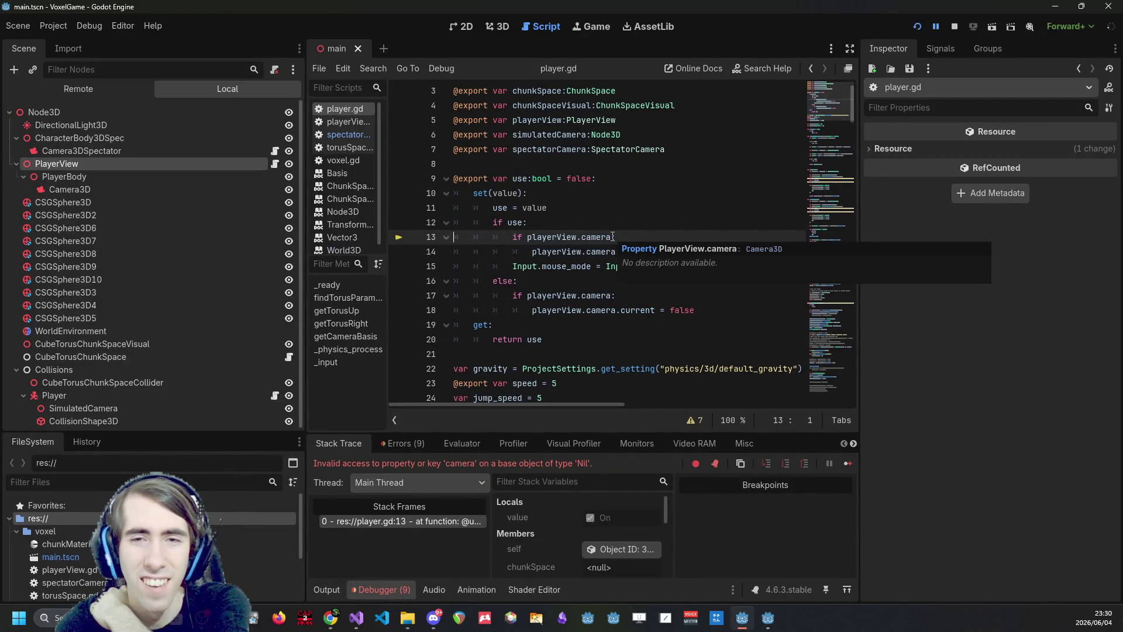
double_click(553, 237)
double_click(596, 237)
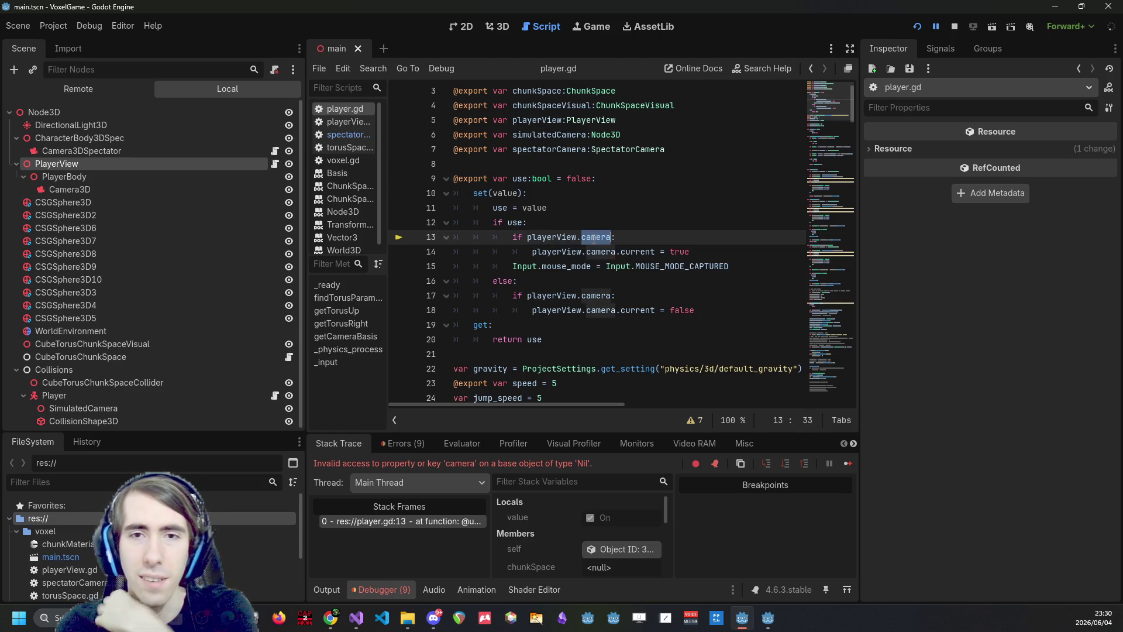
key("BackSpace")
key("BackSpace")
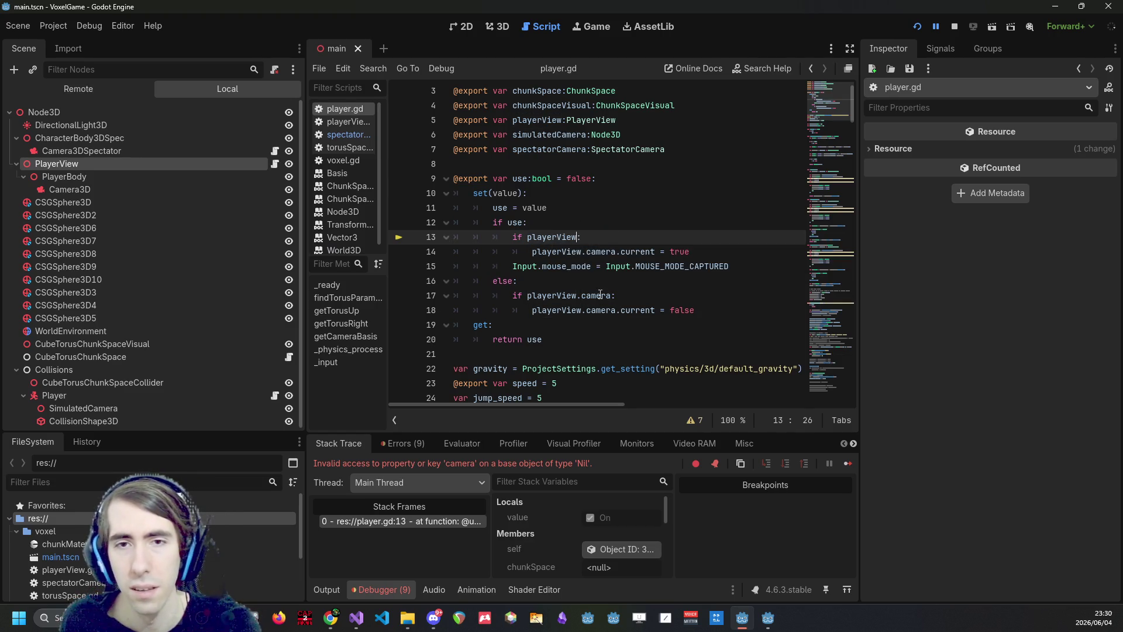
double_click(600, 295)
key("BackSpace")
key("BackSpace")
left_click(955, 27)
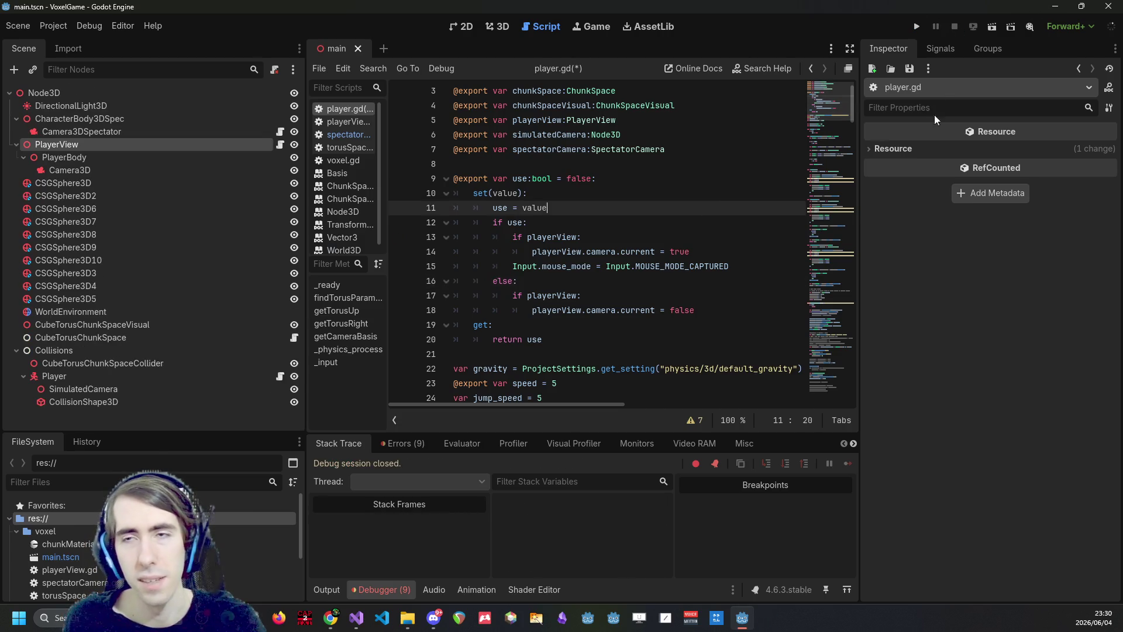
left_click(918, 26)
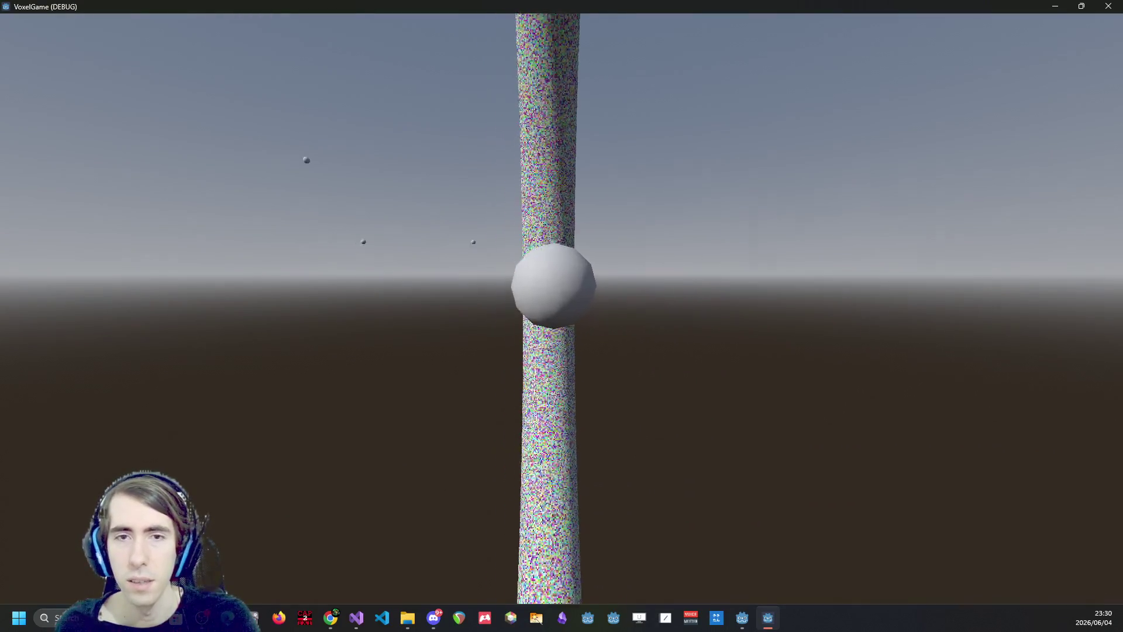
Step: Look around in the running game, exit it, and turn on Visible Collision Shapes in the Debug menu
key("alt+Tab")
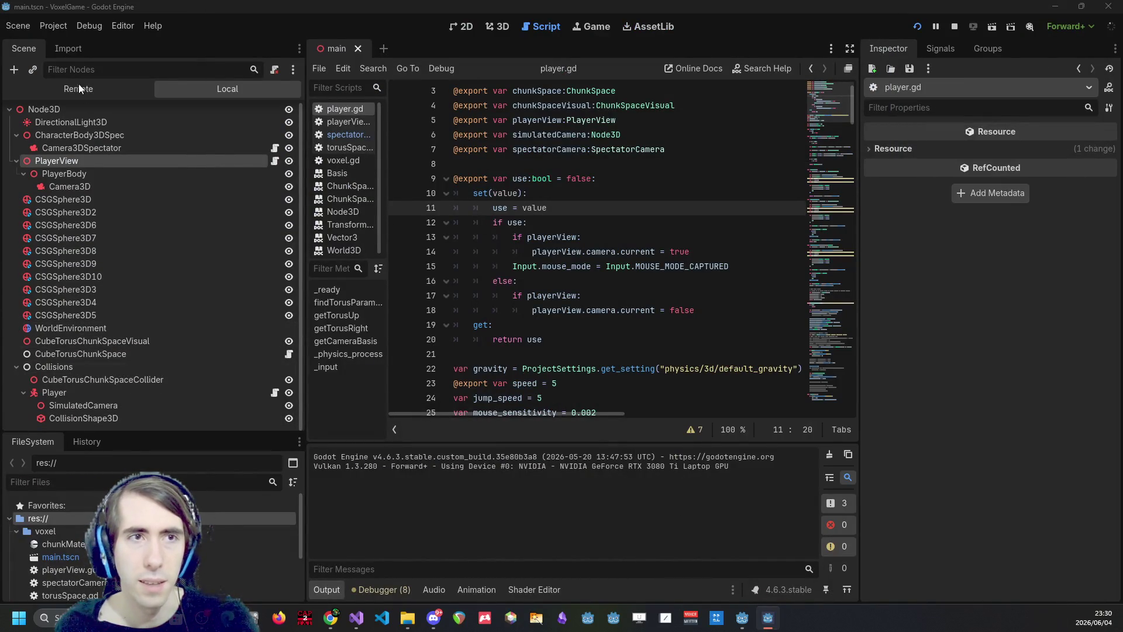
left_click(89, 27)
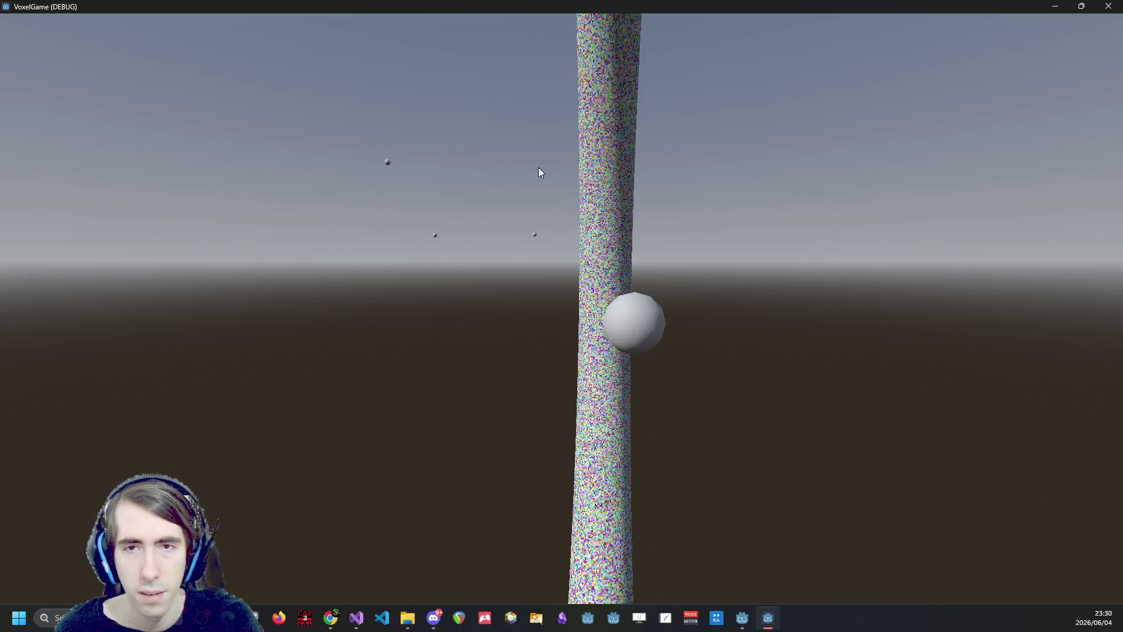
left_click(541, 208)
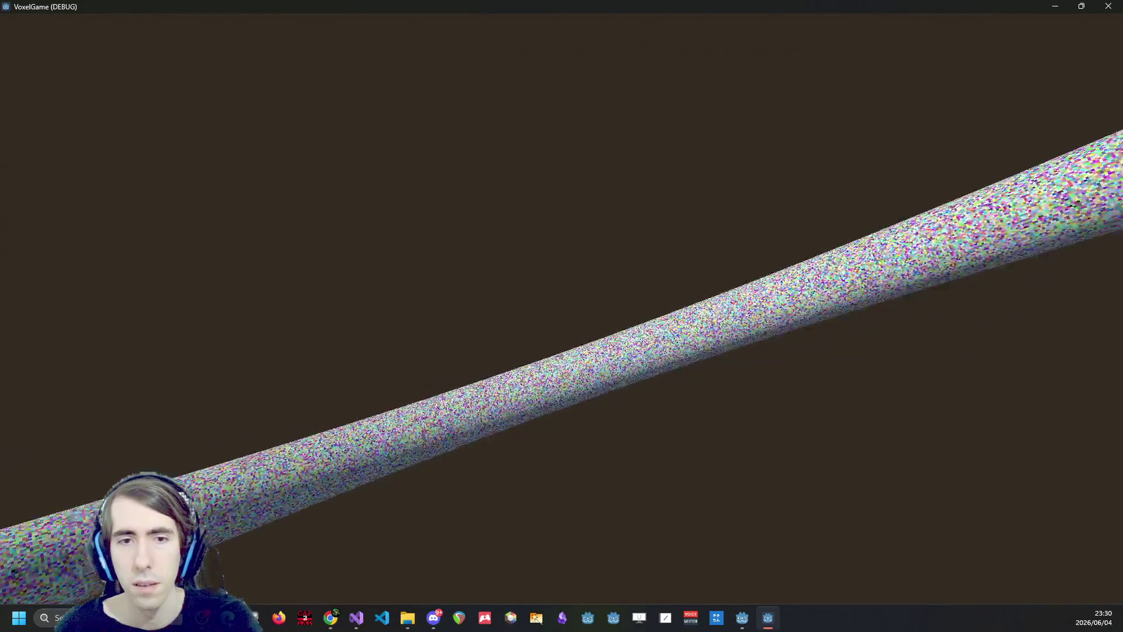
key("Escape")
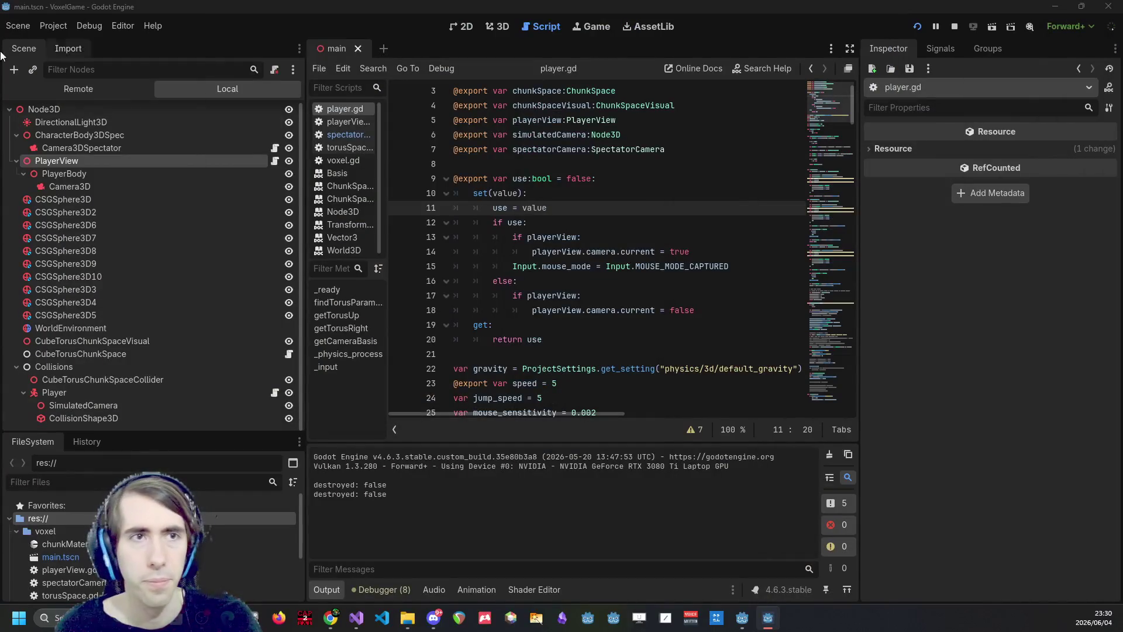
left_click(89, 26)
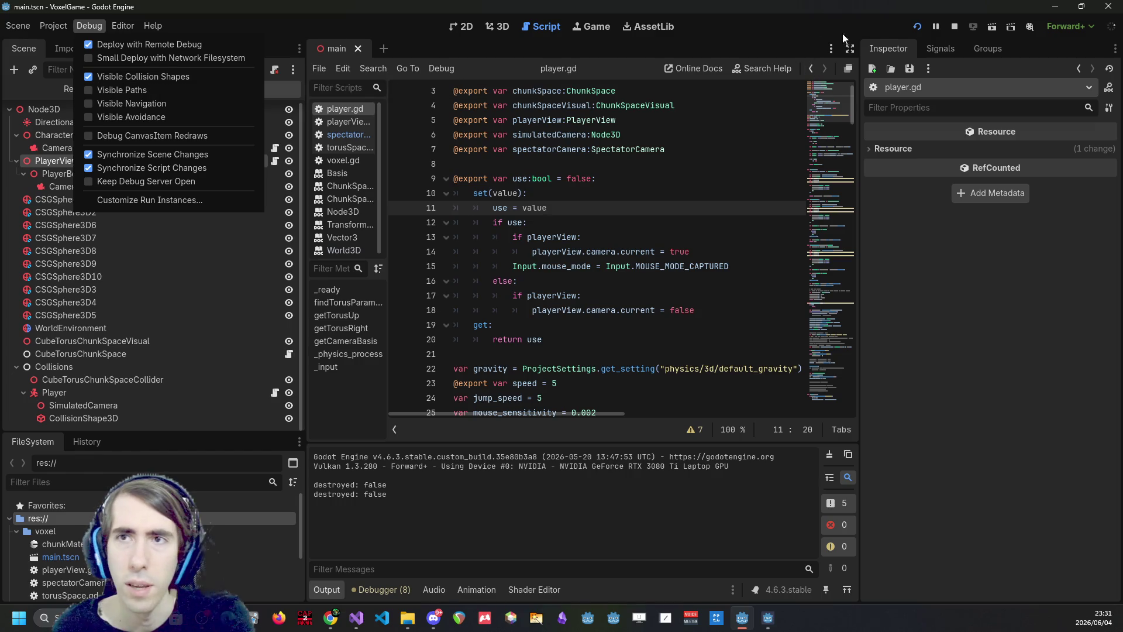
Step: Restart the game with collision shapes visible and tile editor left, game window right
left_click(949, 28)
left_click(923, 26)
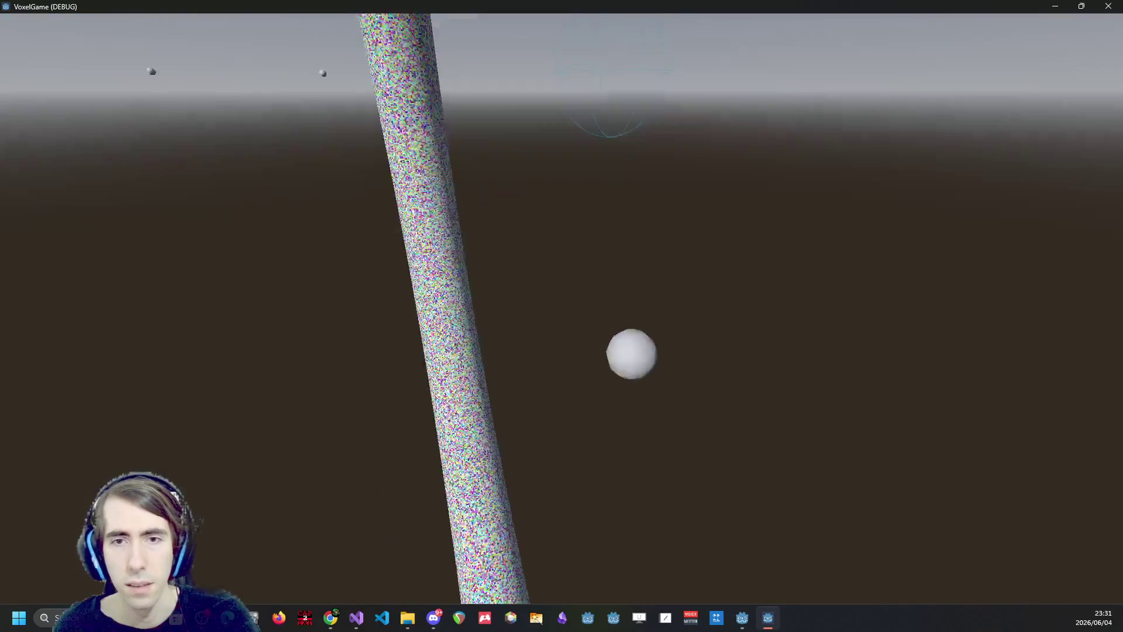
left_click_drag(624, 2, 757, 185)
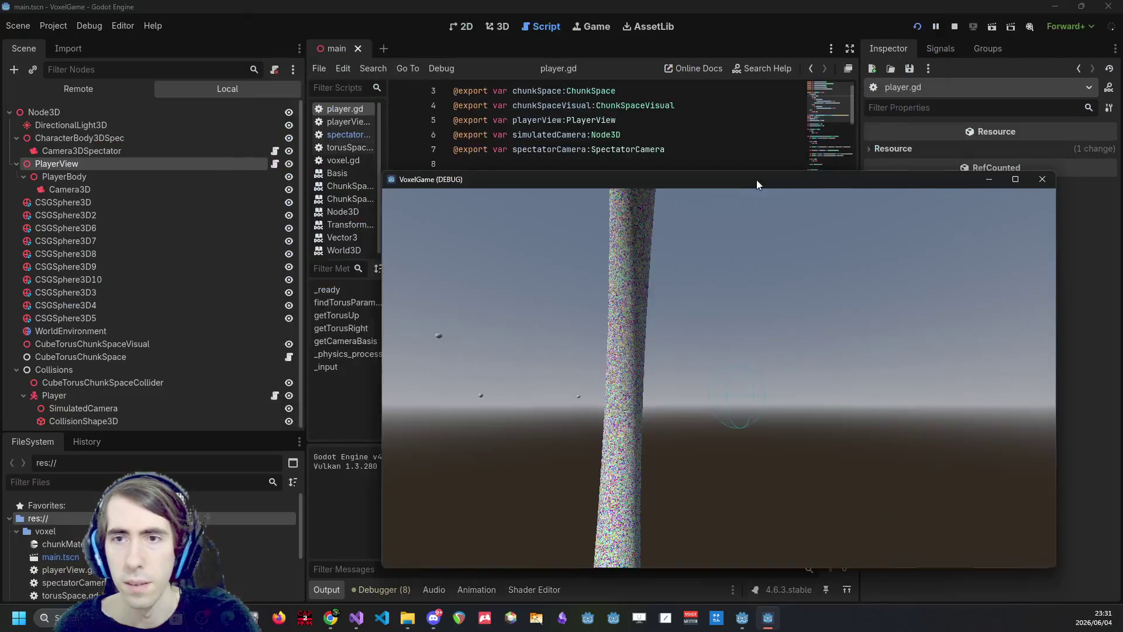
key("super+Down")
key("super+Left")
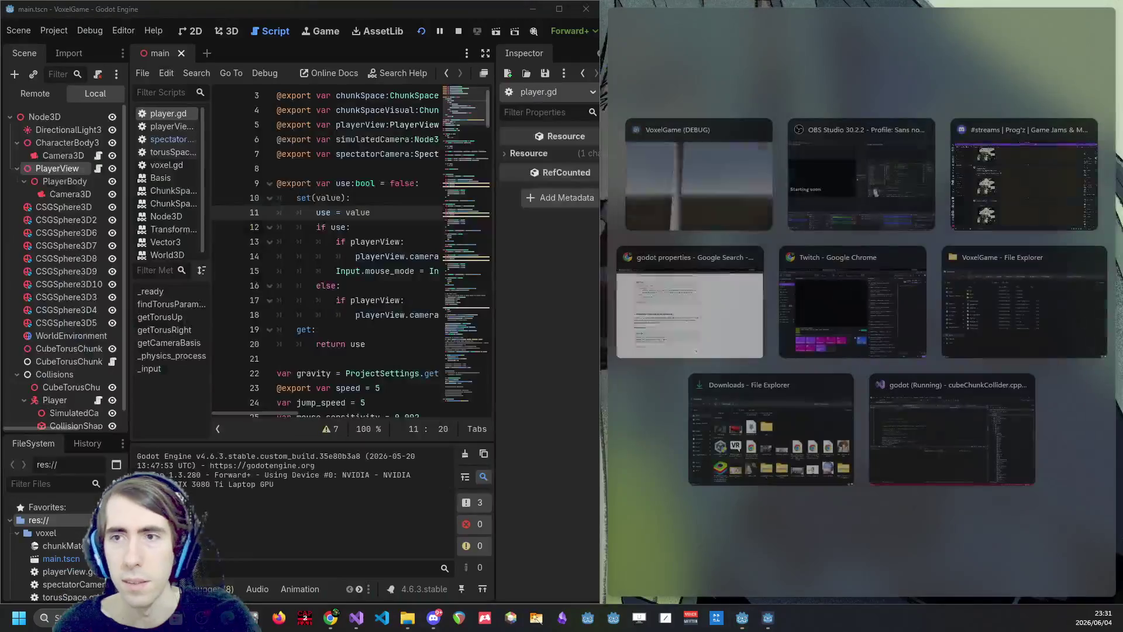
left_click(668, 142)
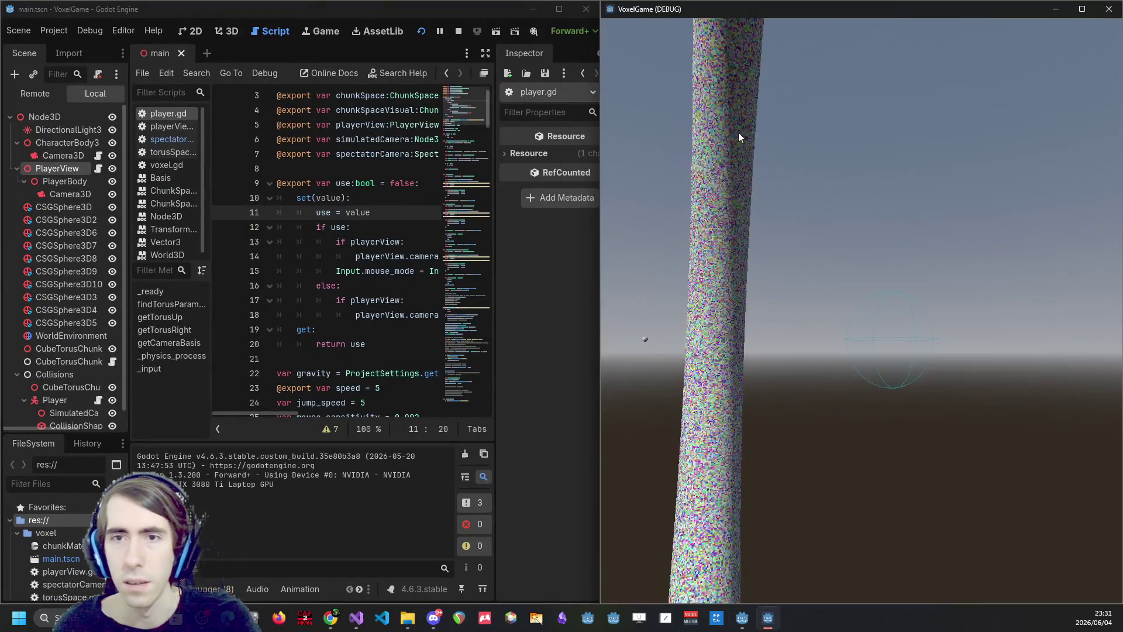
Step: Mouse-look in the running game, then show the remote Player's properties (Use on, Speed 1)
left_click(764, 241)
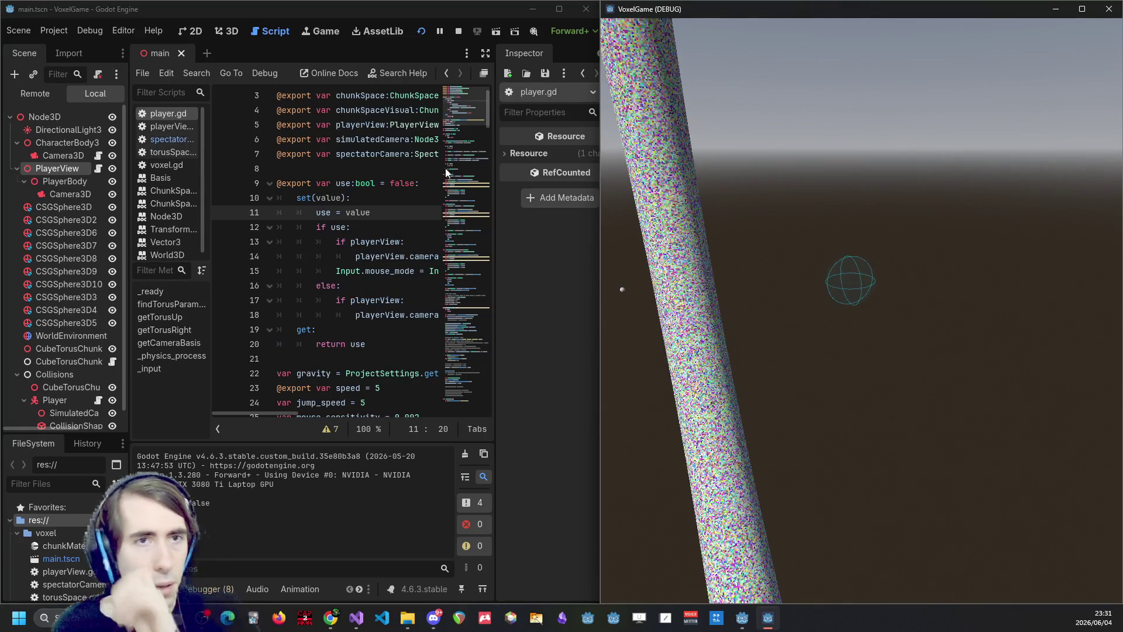
left_click(409, 218)
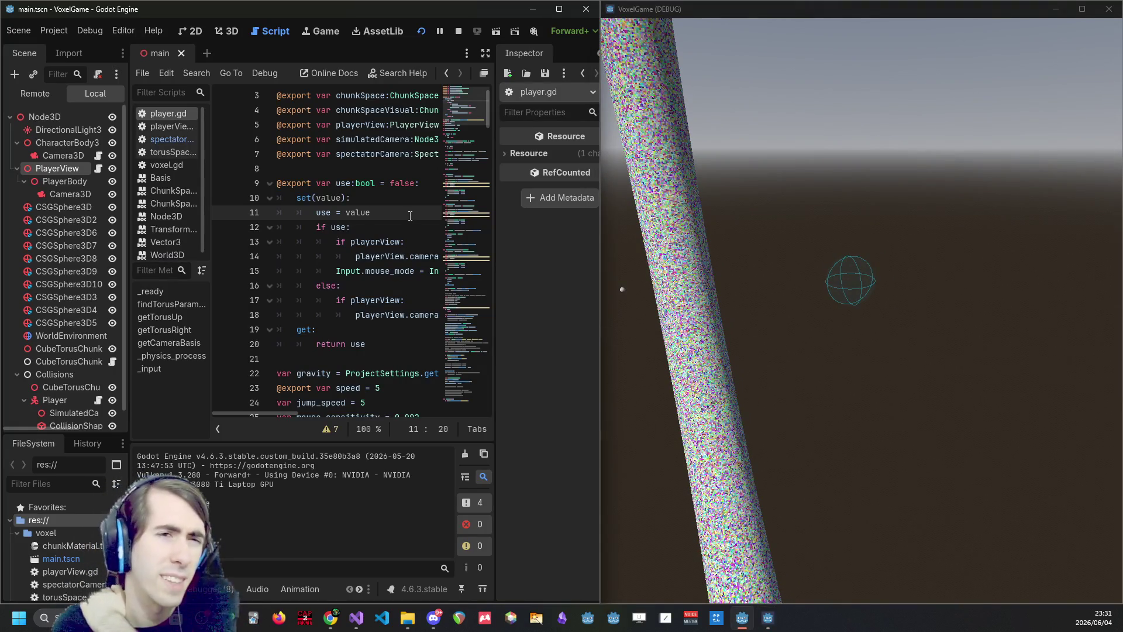
scroll(82, 362, "down", 1)
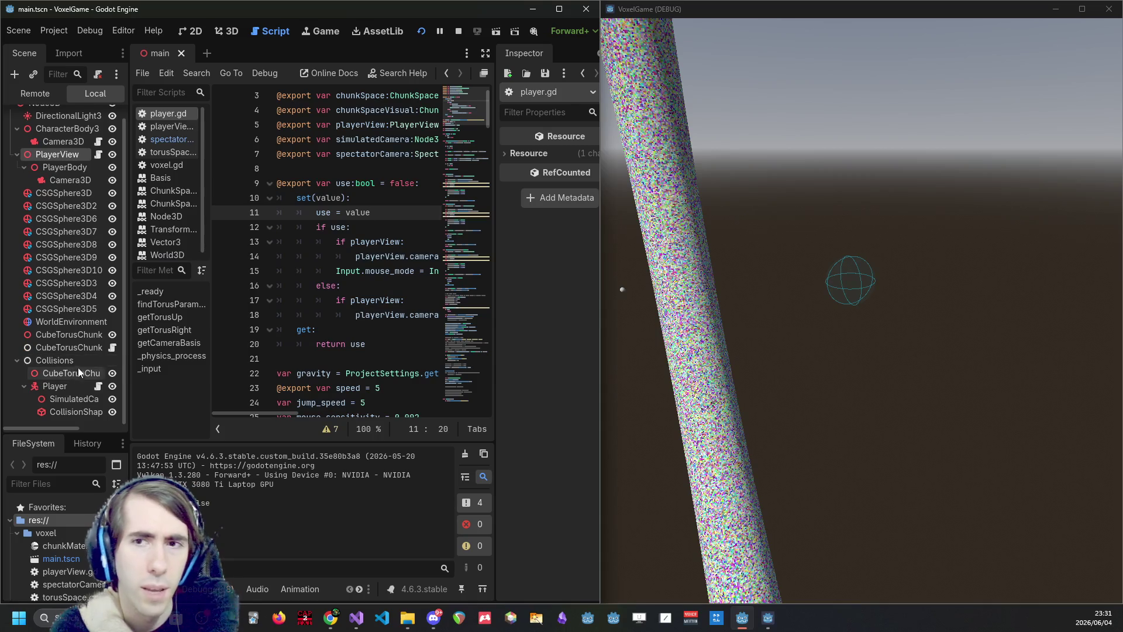
left_click(855, 216)
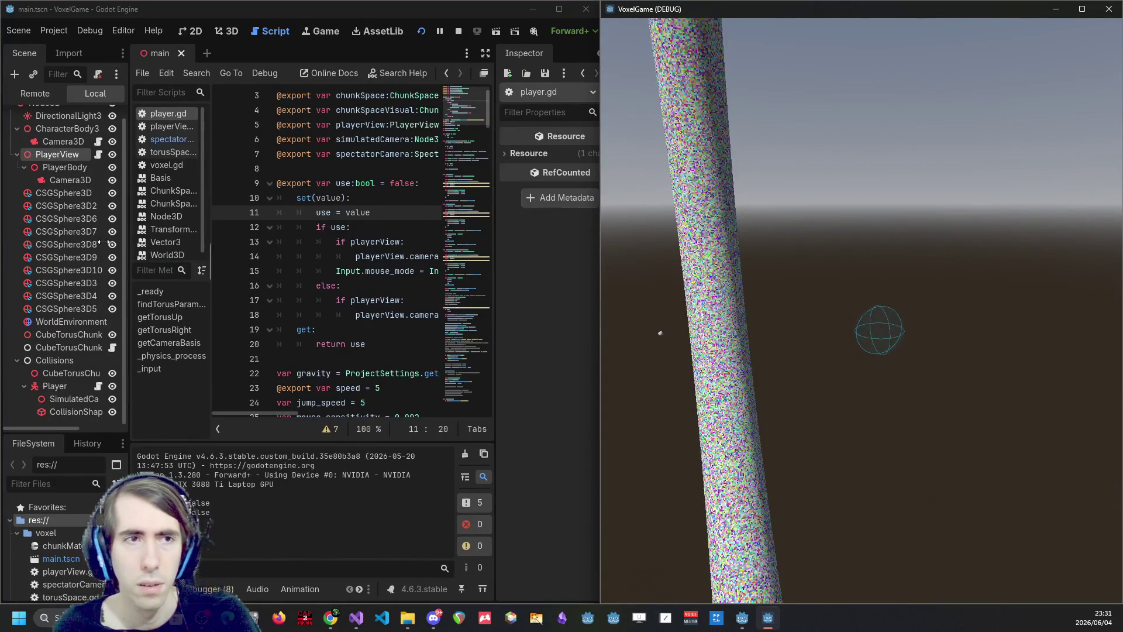
left_click(59, 387)
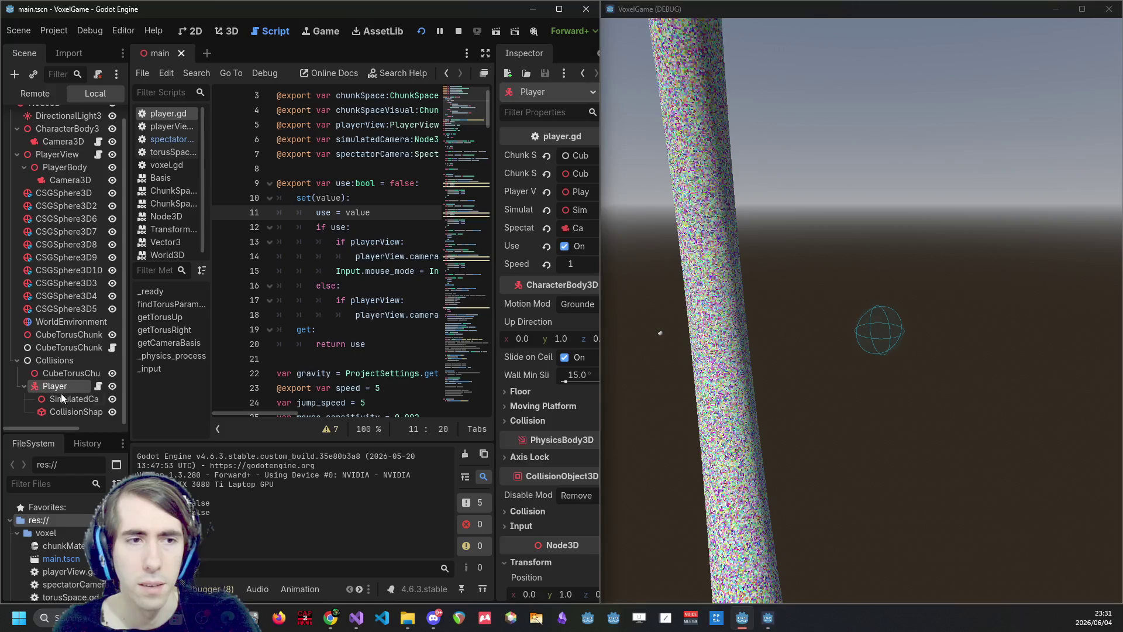
Step: Inspect the Player's CollisionShape3D and SimulatedCamera children, then return to Player
scroll(514, 485, "down", 5)
scroll(487, 484, "down", 3)
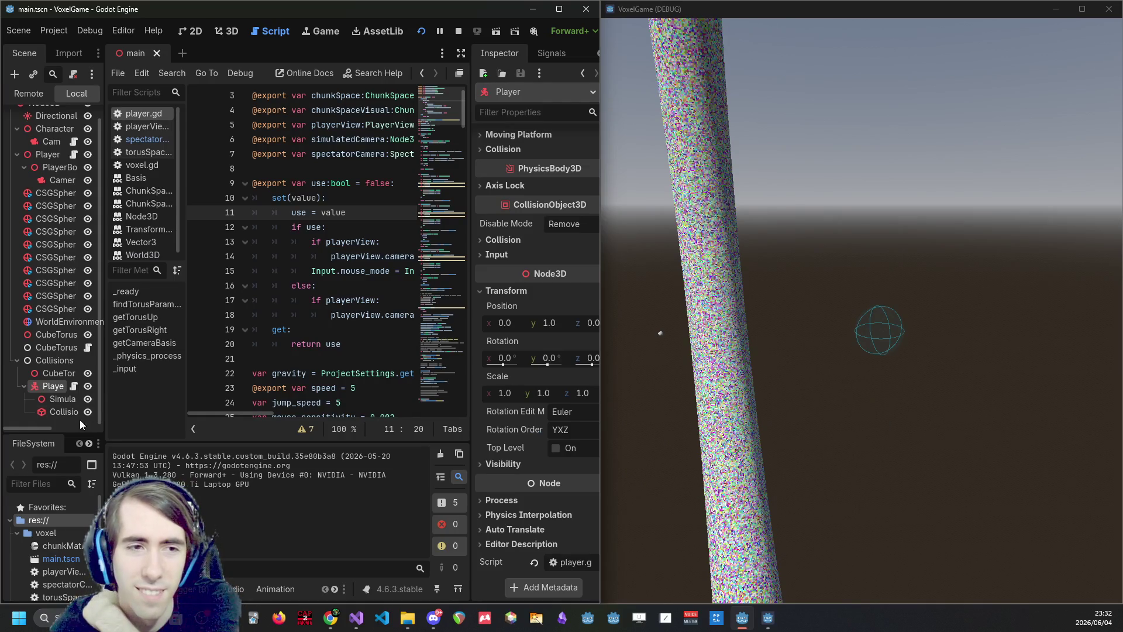
left_click(48, 412)
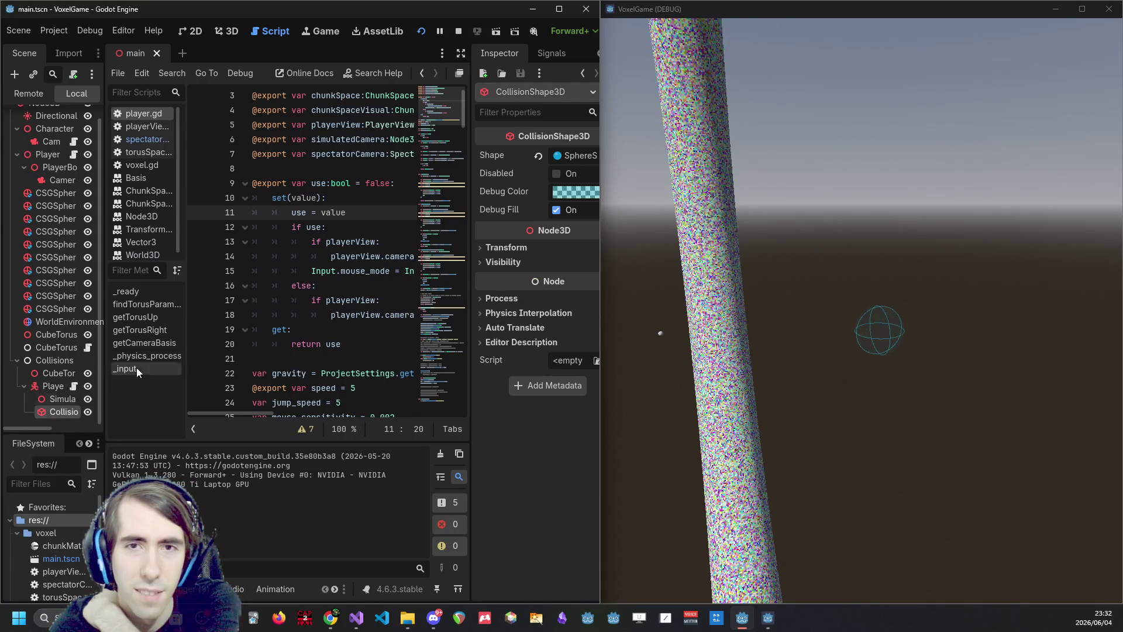
left_click(60, 400)
left_click(48, 390)
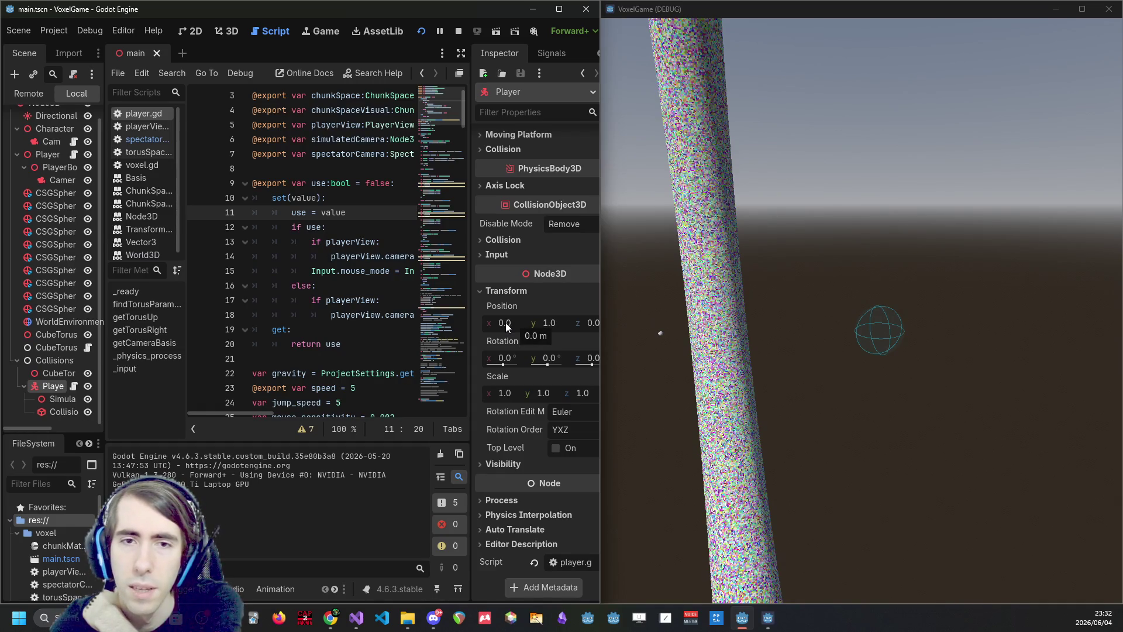
Step: Nudge the Player's y position to 1.04 and walk into the multicolored voxel tunnel
left_click_drag(546, 326, 531, 325)
left_click(681, 311)
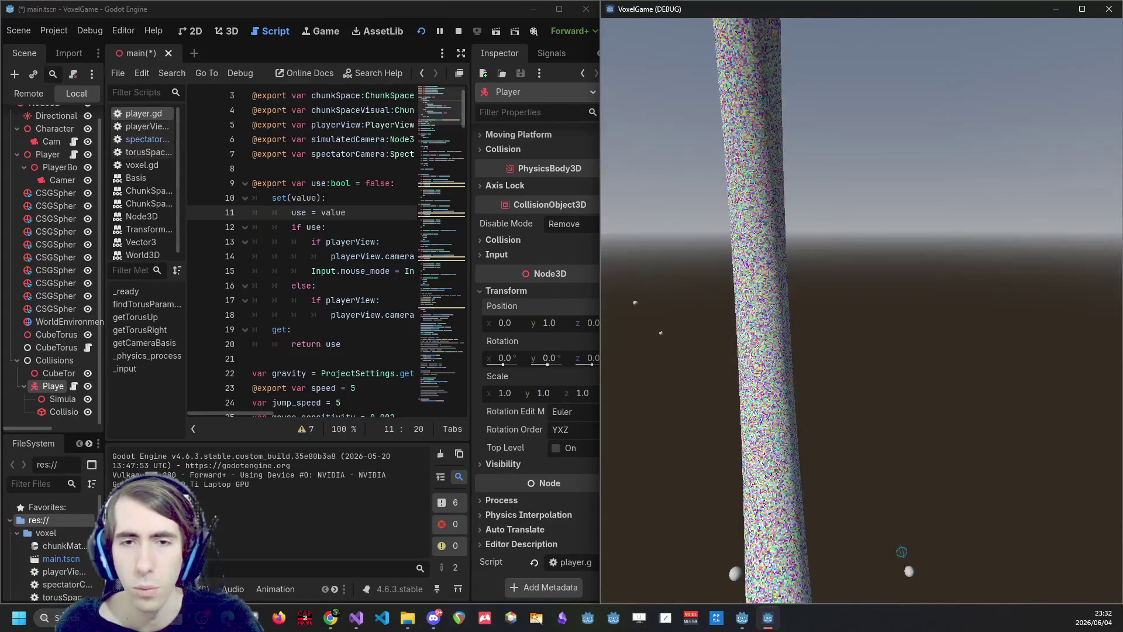
key("alt+Tab")
key("ctrl+s")
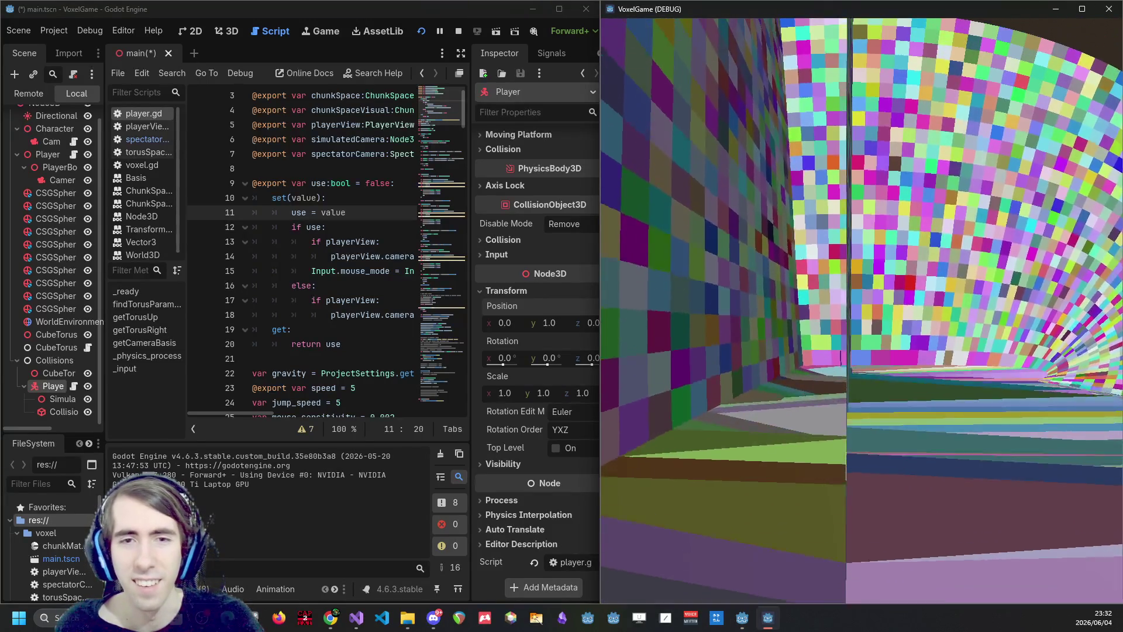
key("alt+Tab")
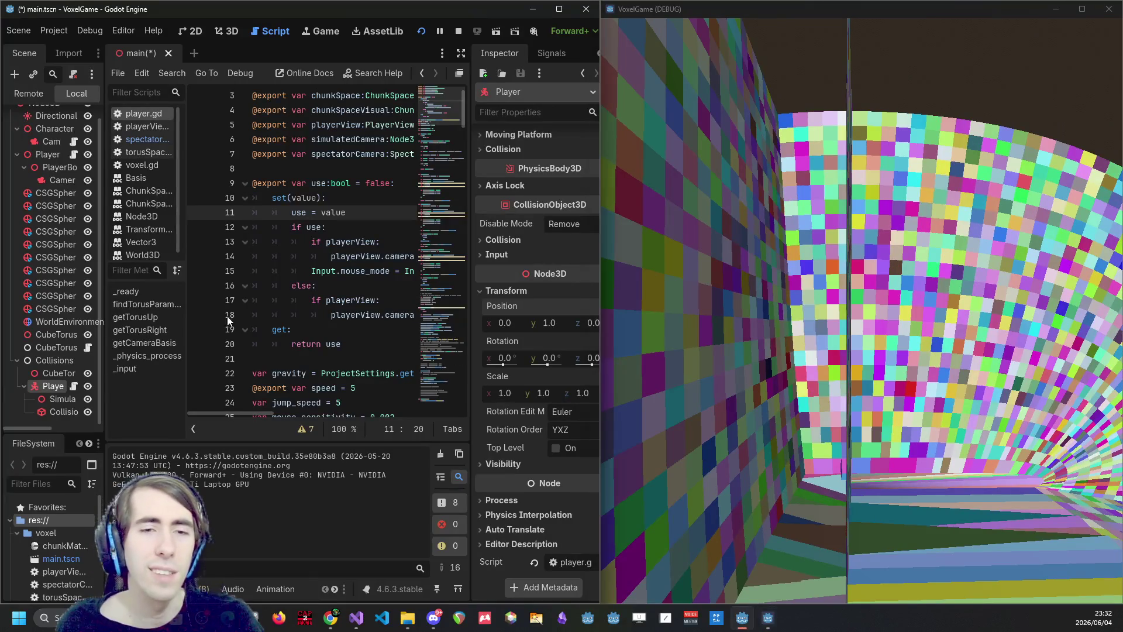
Step: Expand the running game's remote tree and select the Collisions node
left_click(28, 94)
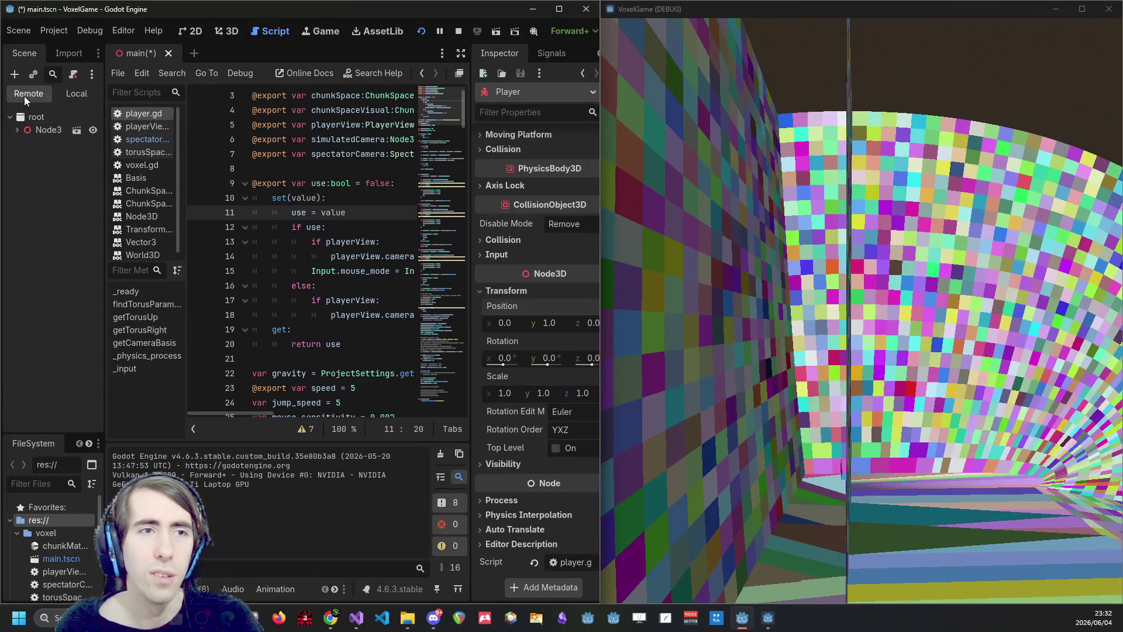
left_click(16, 130)
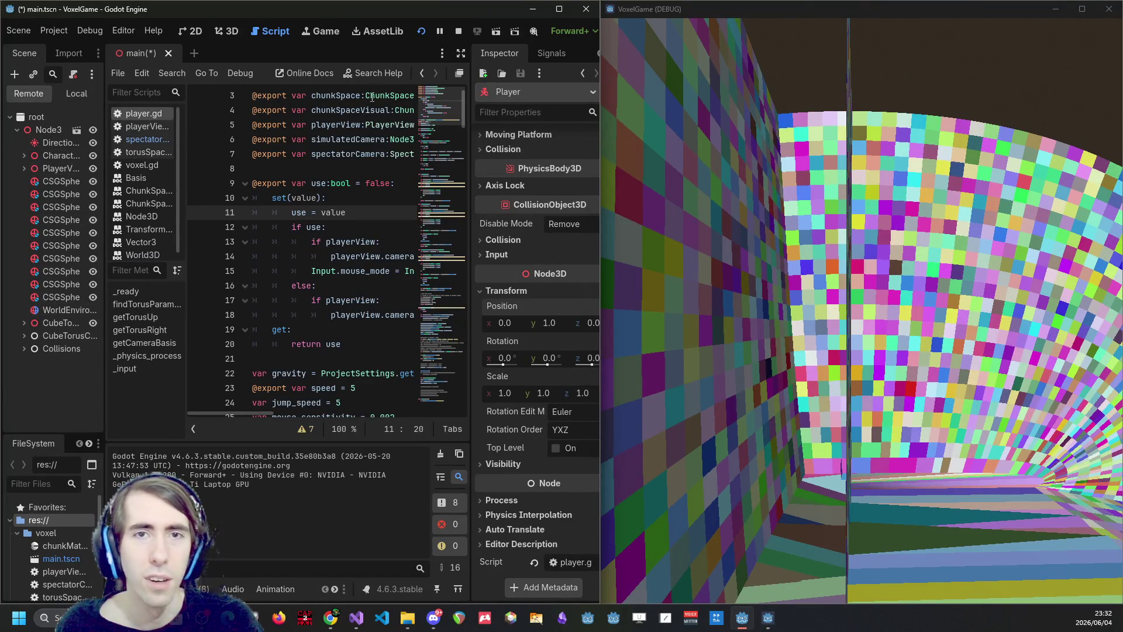
left_click(29, 350)
left_click(24, 348)
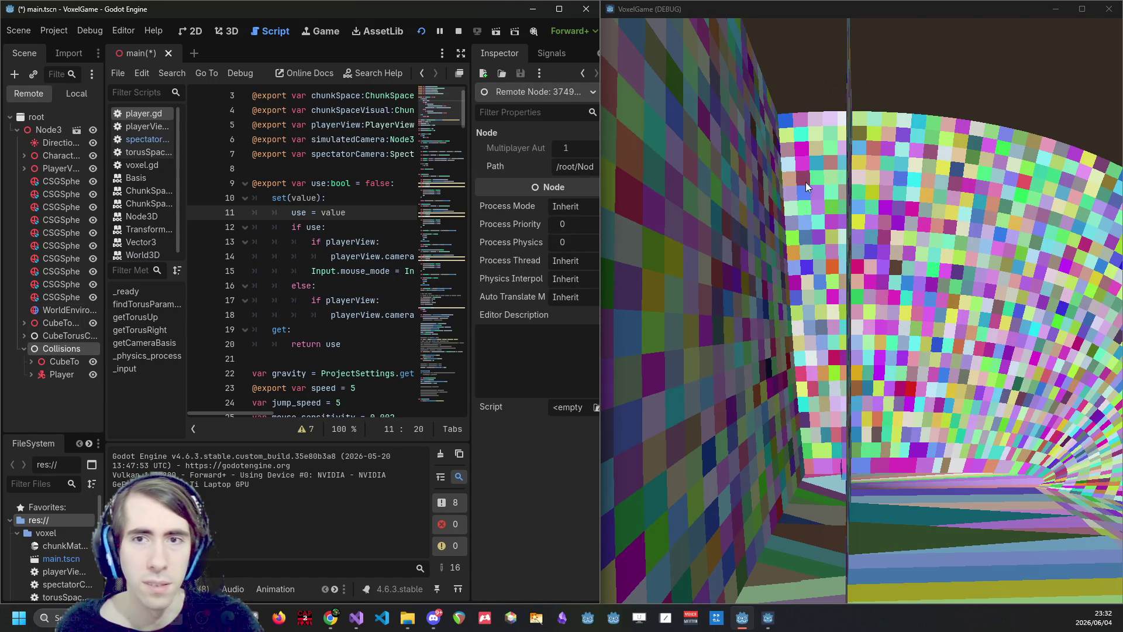
Step: Walk onto the voxel floor in the game, then return to the Local scene tree
left_click(760, 292)
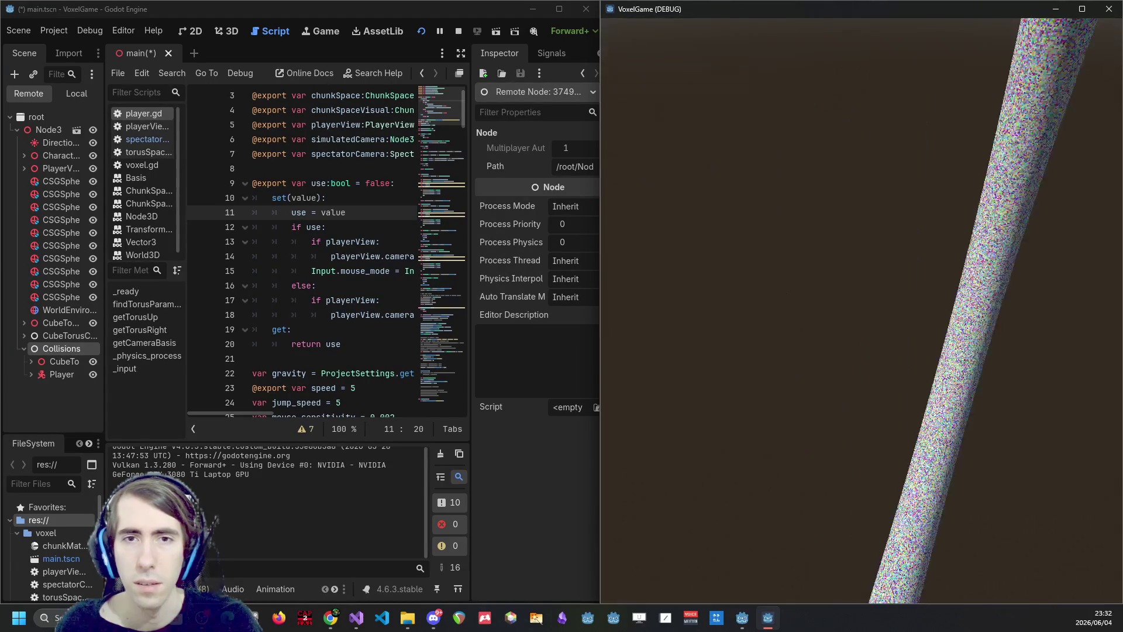
key("alt+Tab")
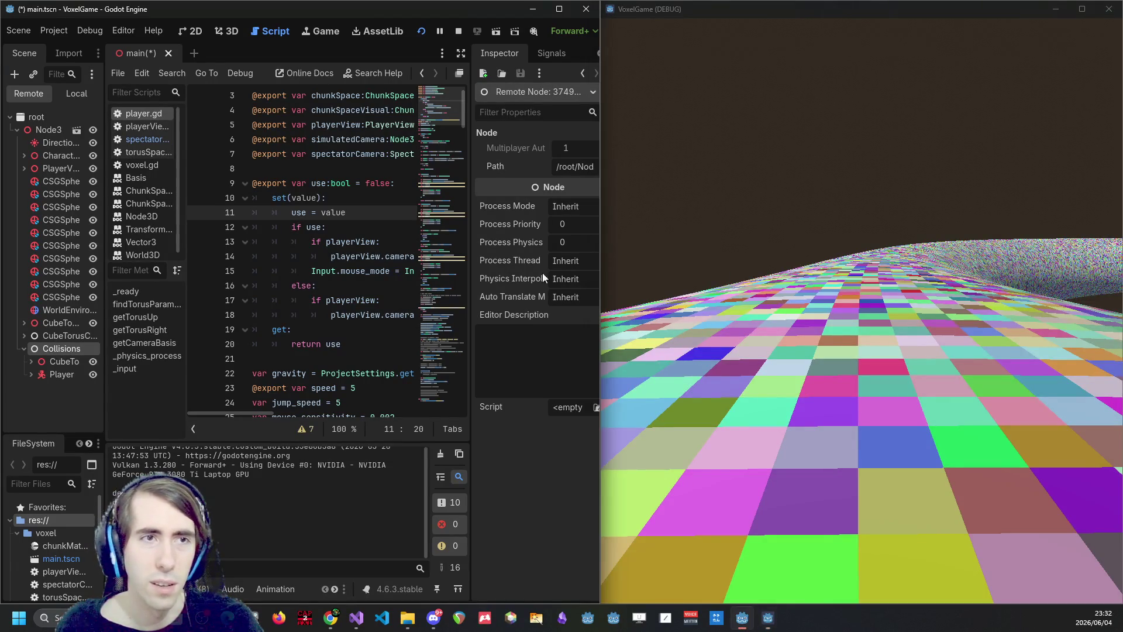
left_click(86, 94)
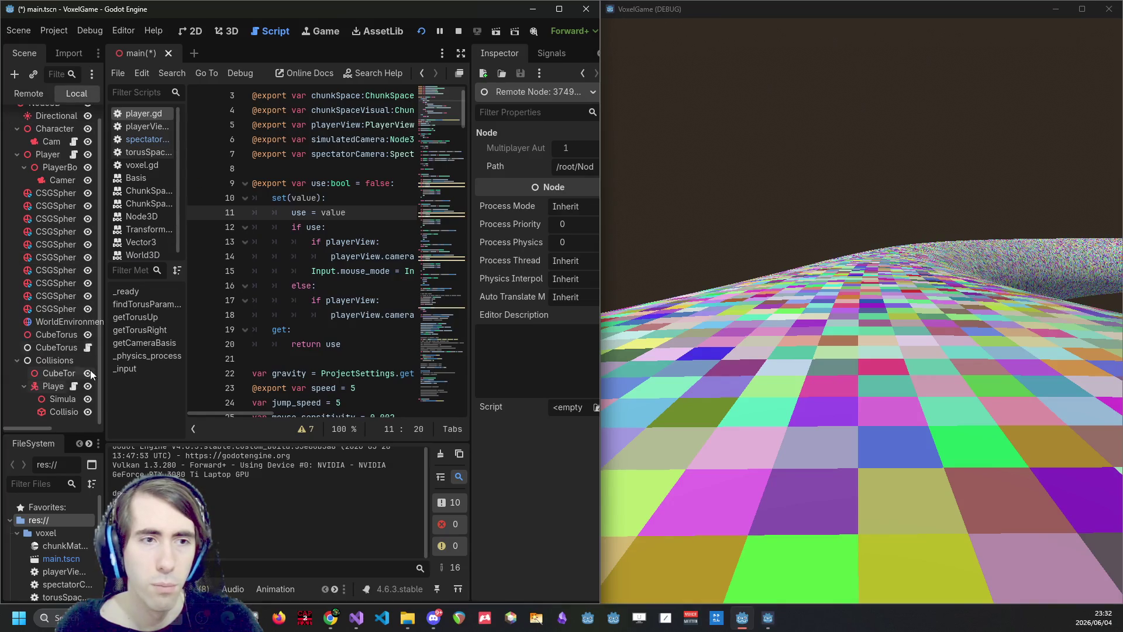
Step: Turn off the Player node's Use option
left_click(52, 385)
scroll(519, 433, "up", 5)
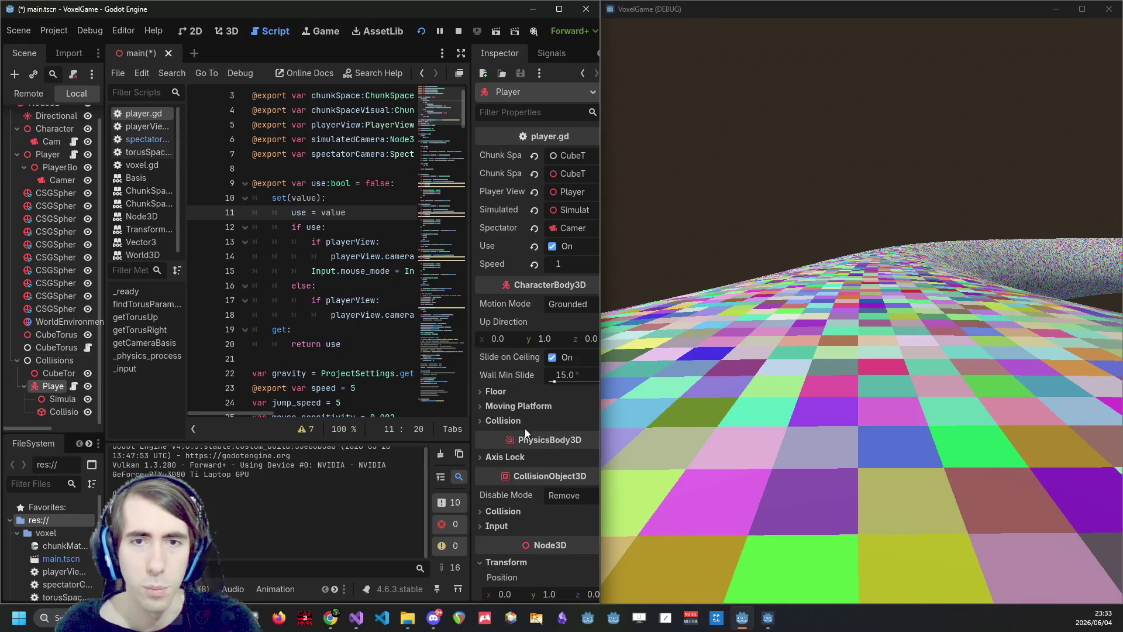
left_click(553, 246)
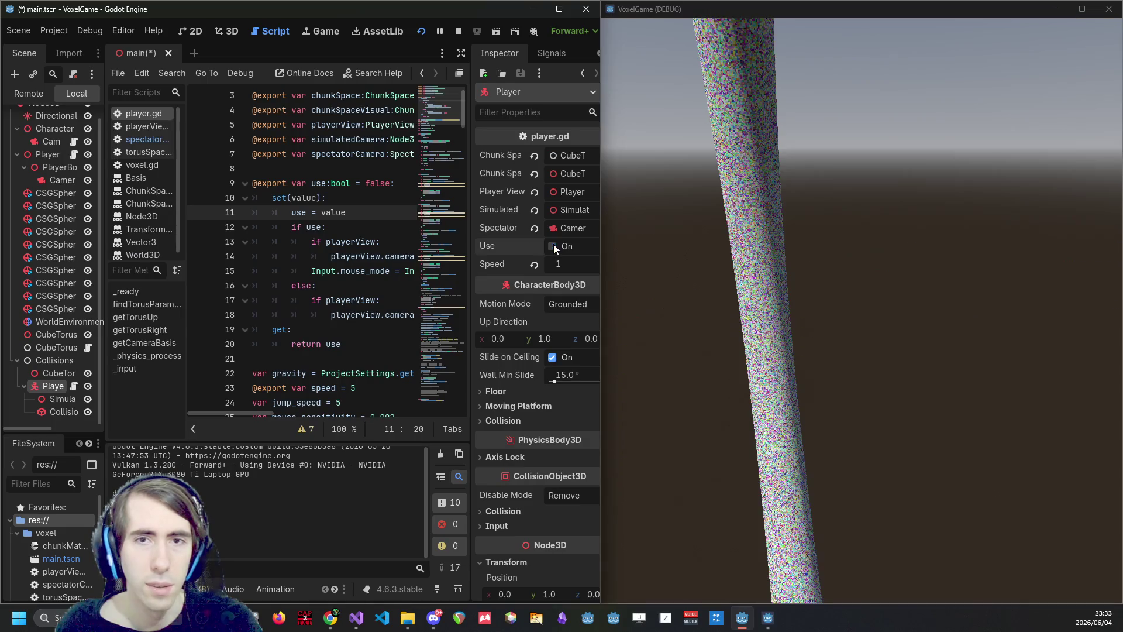
Step: Turn on Use for the spectator camera under Character, save main.tscn, and rerun with F5
left_click(40, 133)
left_click(47, 155)
left_click(47, 167)
left_click(51, 179)
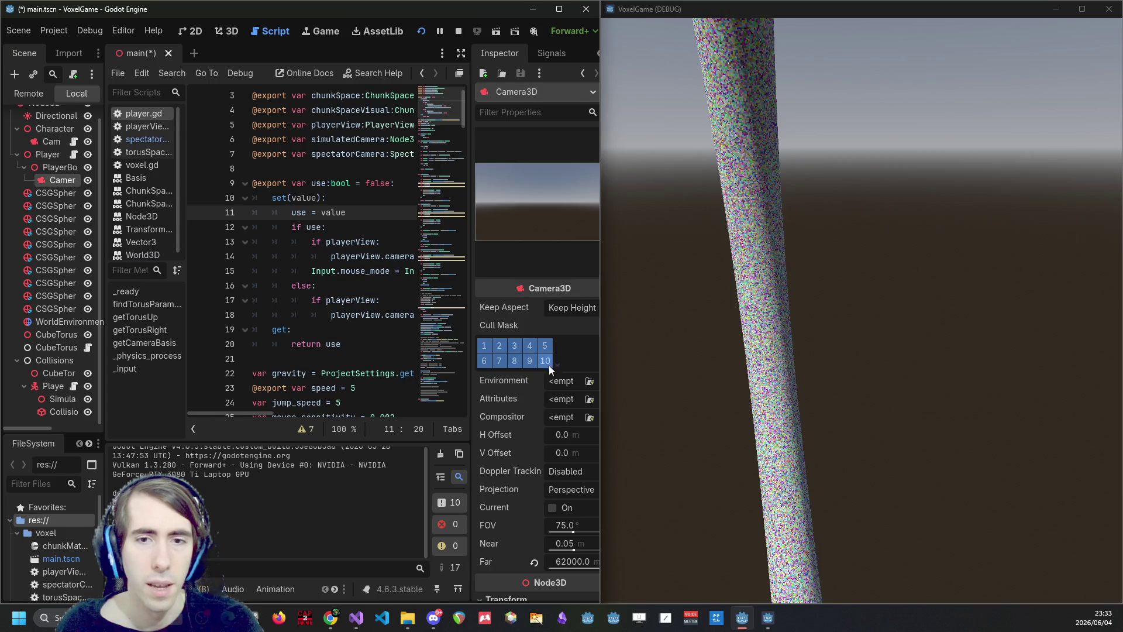
left_click(54, 143)
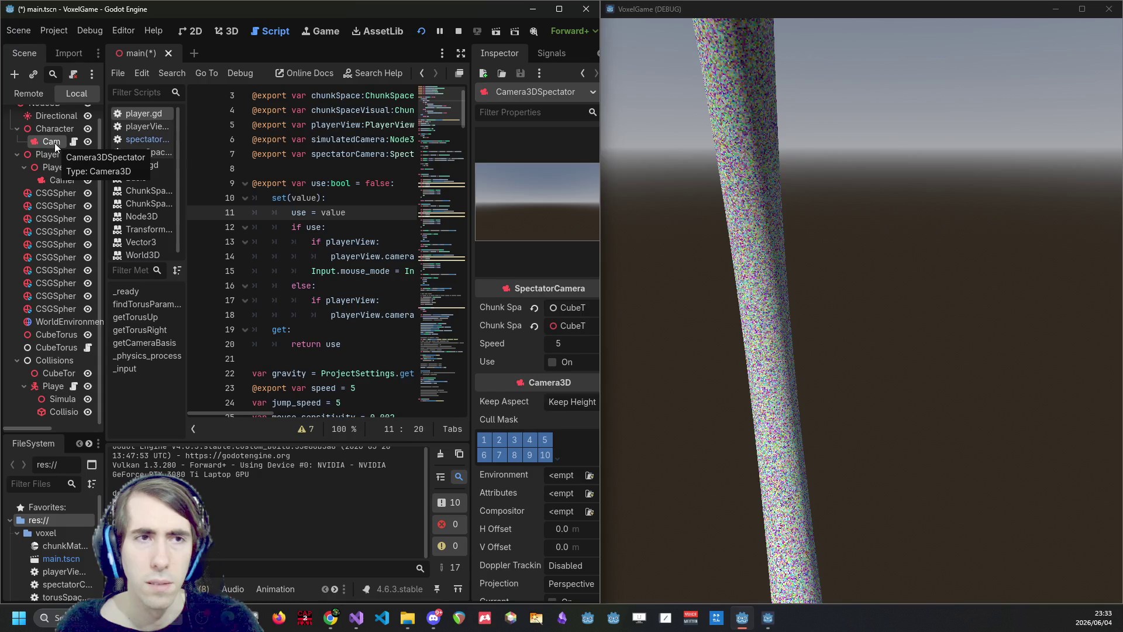
left_click(568, 363)
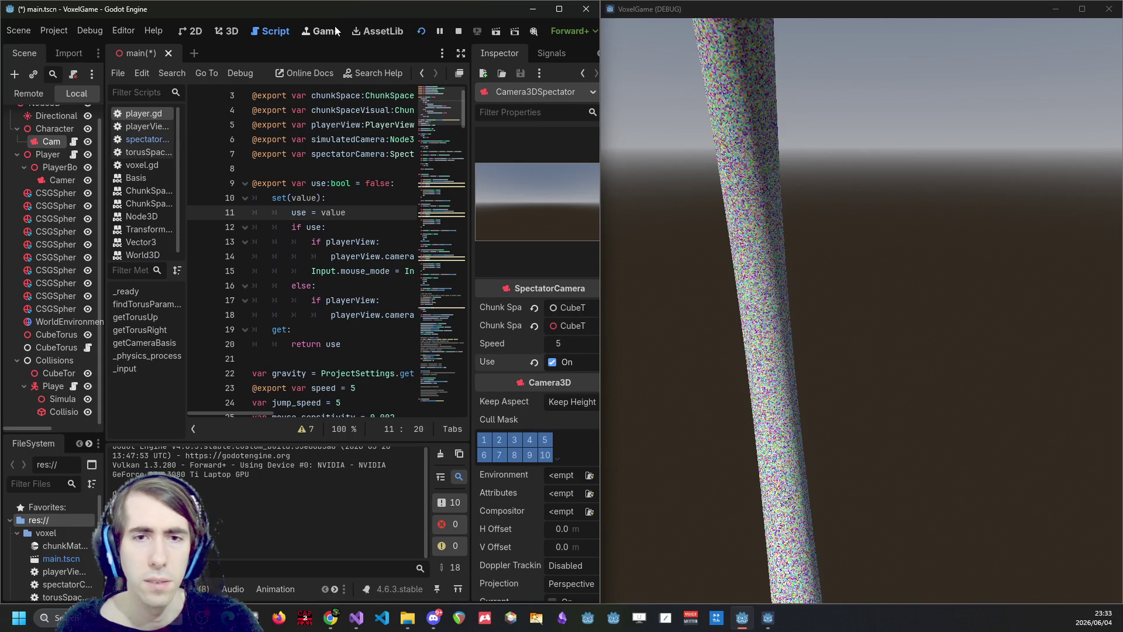
key("ctrl+s")
key("F5")
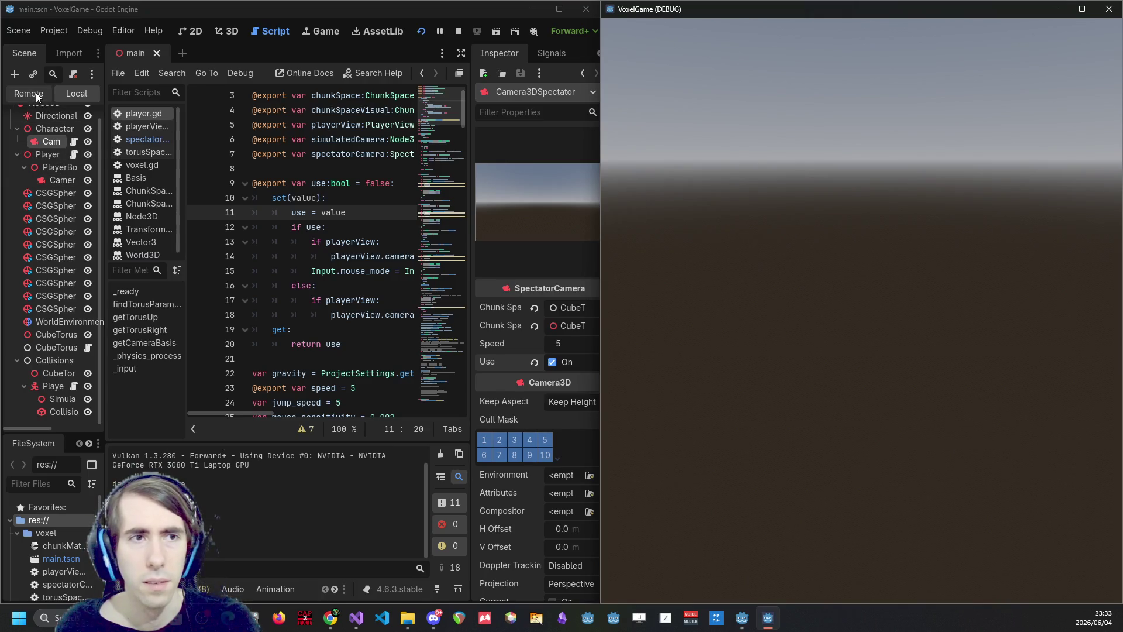
Step: Copy the running game's remote Player Position value
left_click(36, 93)
left_click(712, 268)
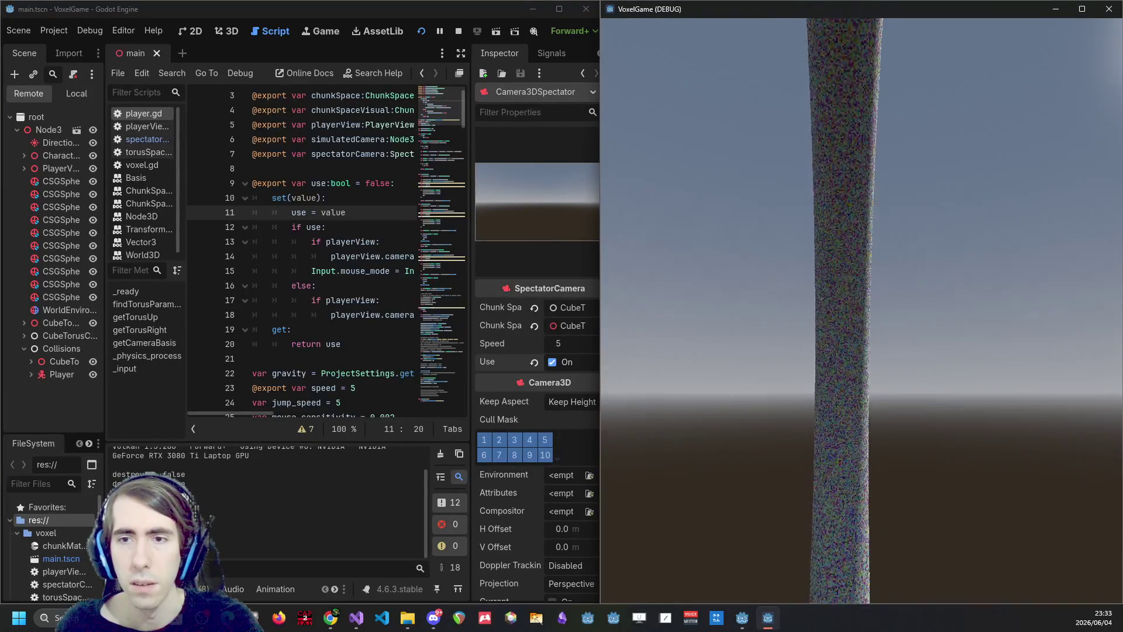
left_click(61, 374)
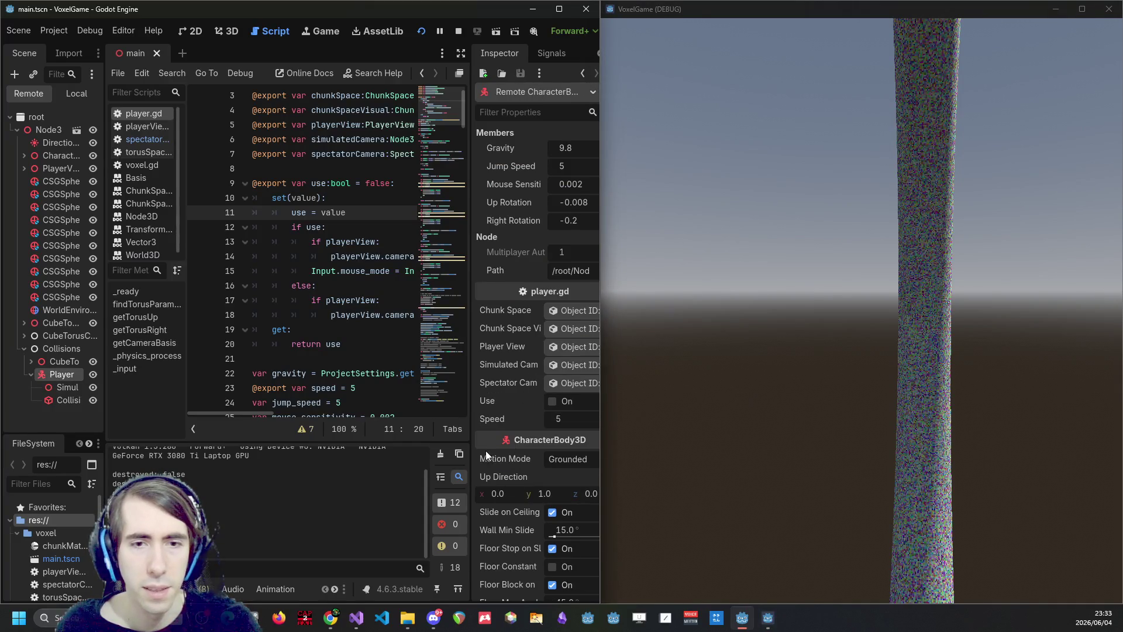
scroll(490, 455, "down", 15)
scroll(491, 459, "down", 3)
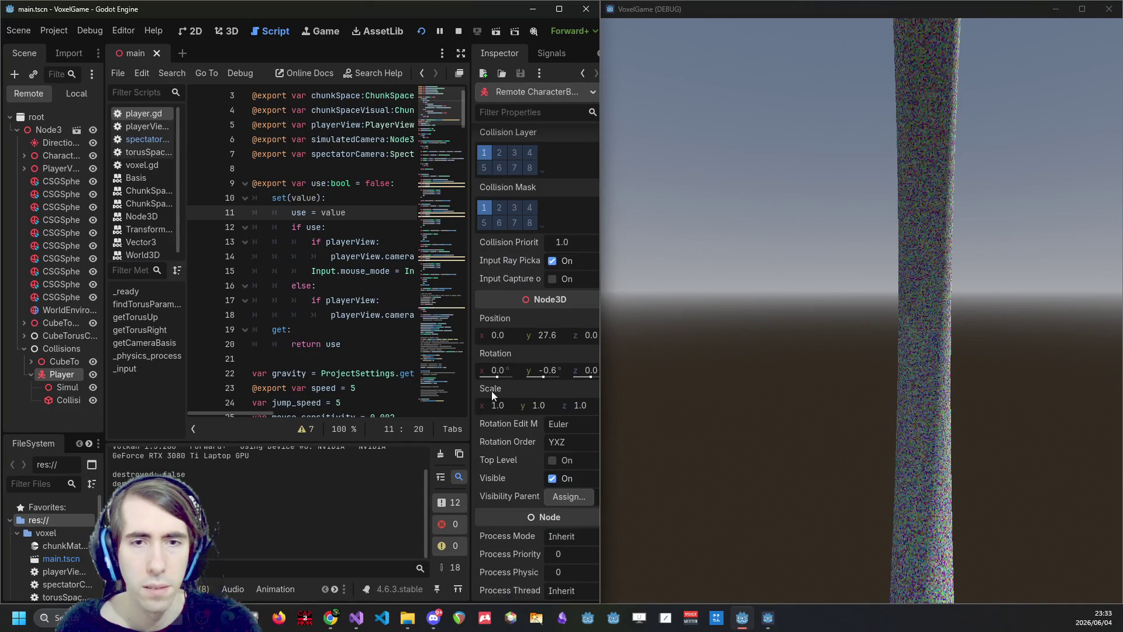
right_click(499, 320)
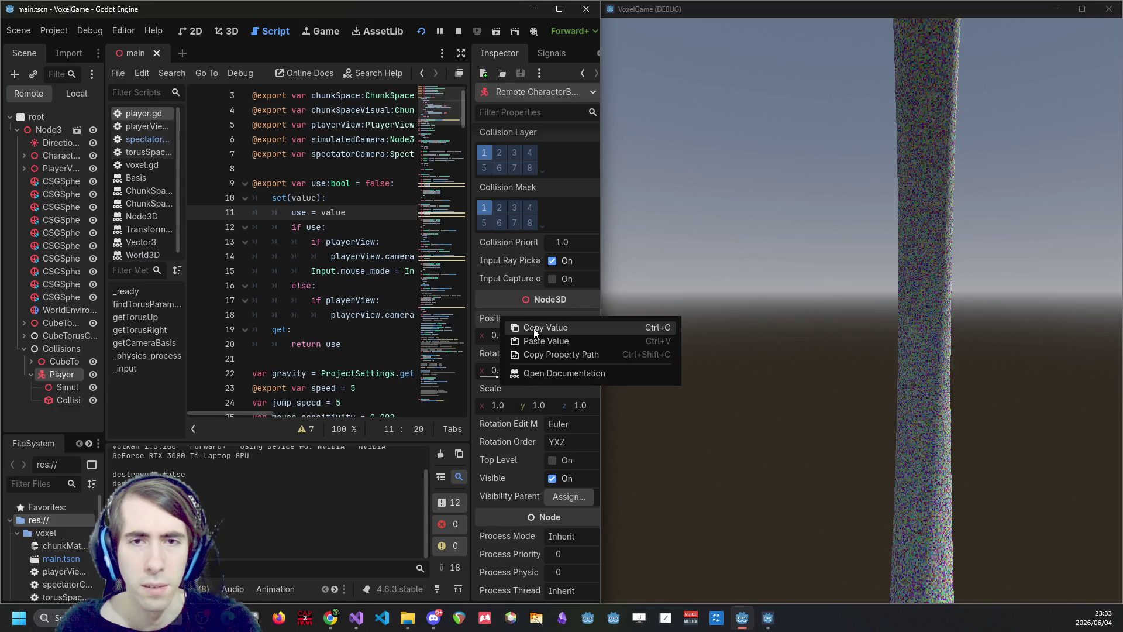
left_click(529, 327)
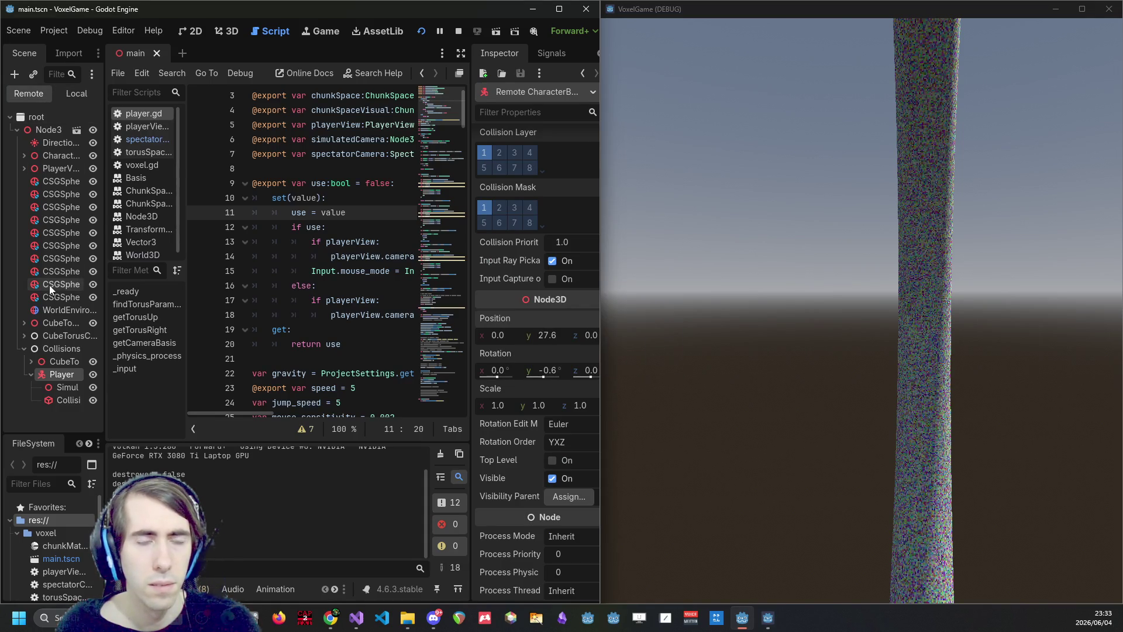
Step: Widen the scene tree and inspector, and inspect the spectator camera under CharacterBody
left_click_drag(105, 170, 130, 172)
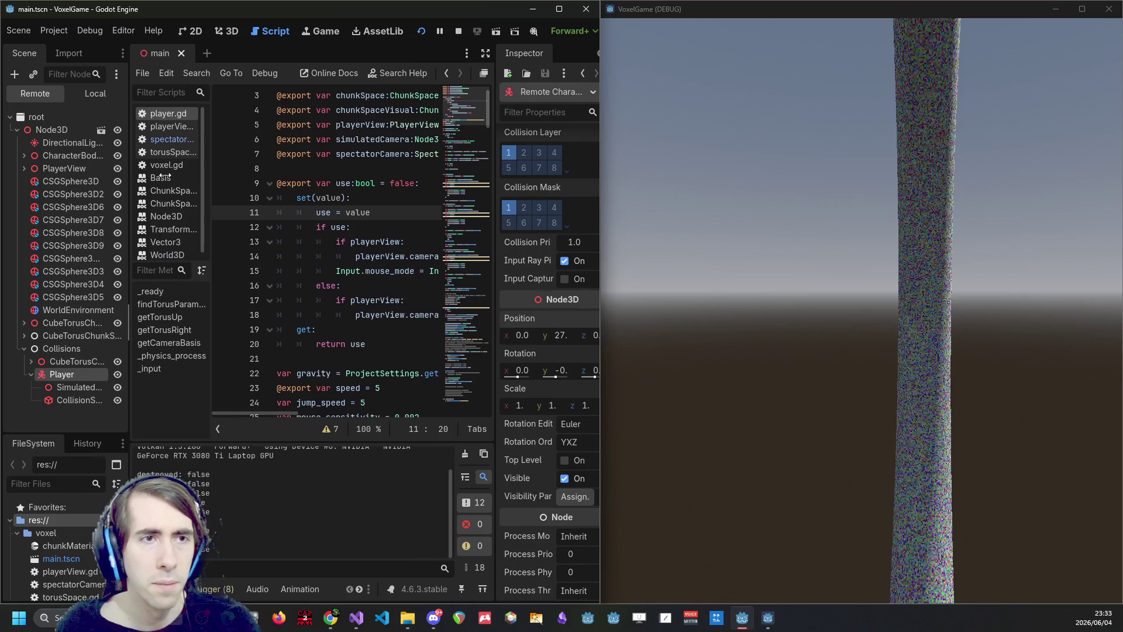
left_click(24, 156)
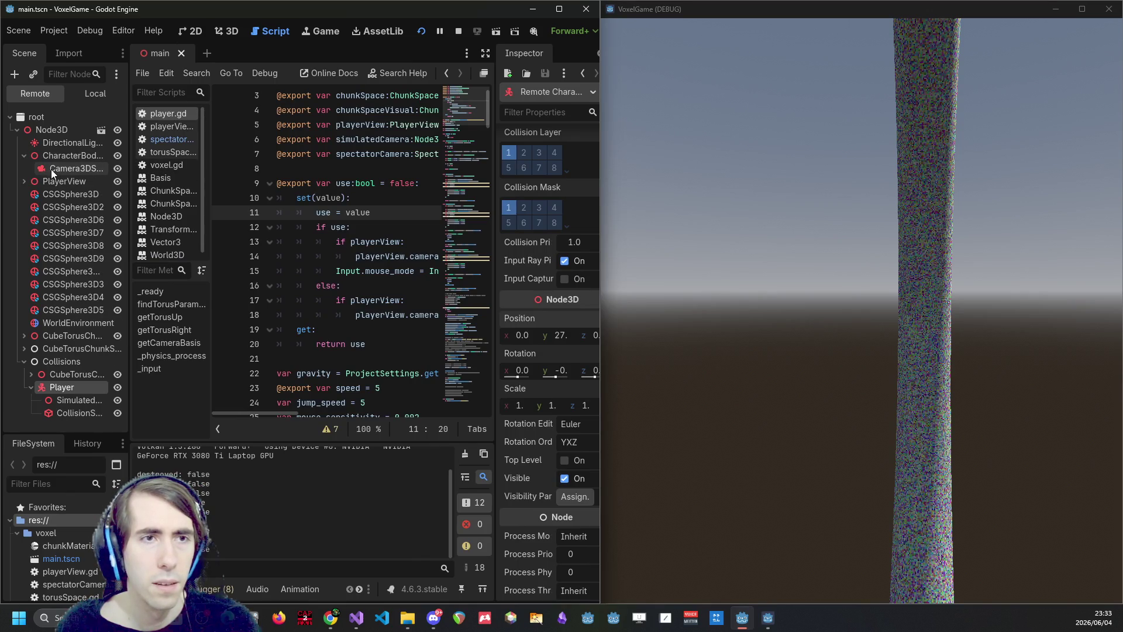
left_click(51, 170)
scroll(510, 395, "down", 5)
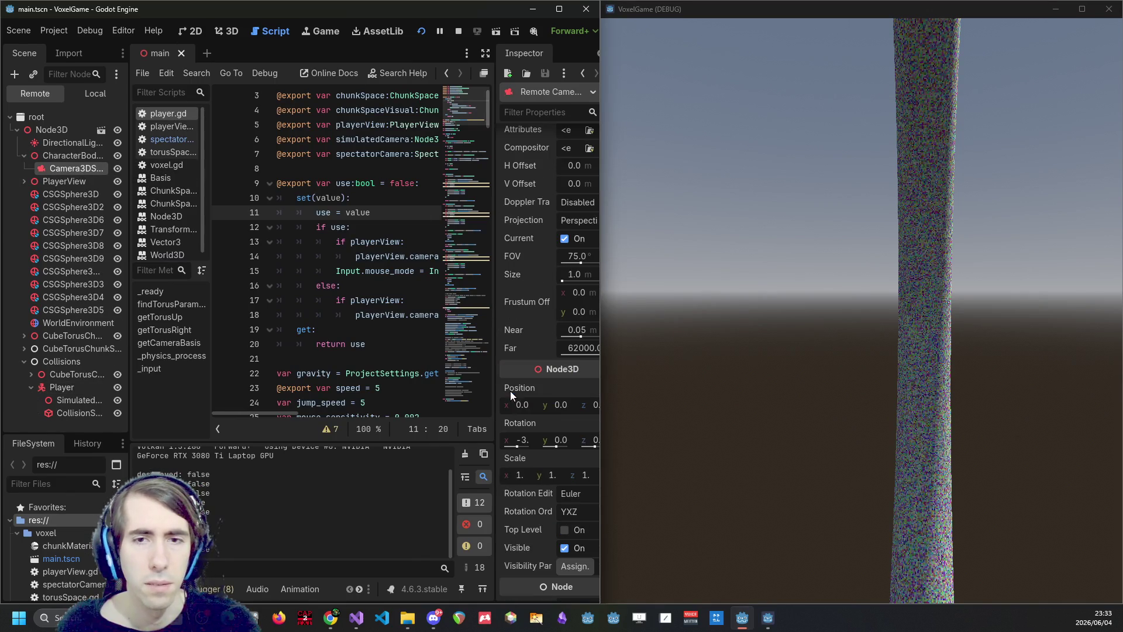
left_click_drag(502, 372, 476, 372)
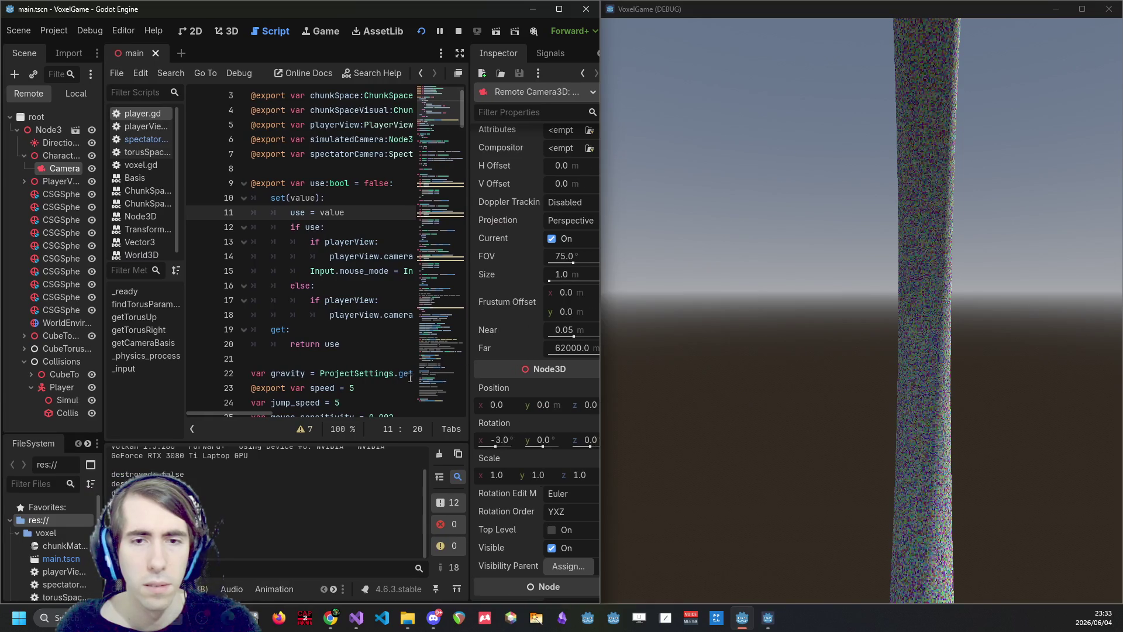
Step: Paste the Player's position into the Character's Position (-3.2, 27.66, 0.56) and check the game
left_click(45, 155)
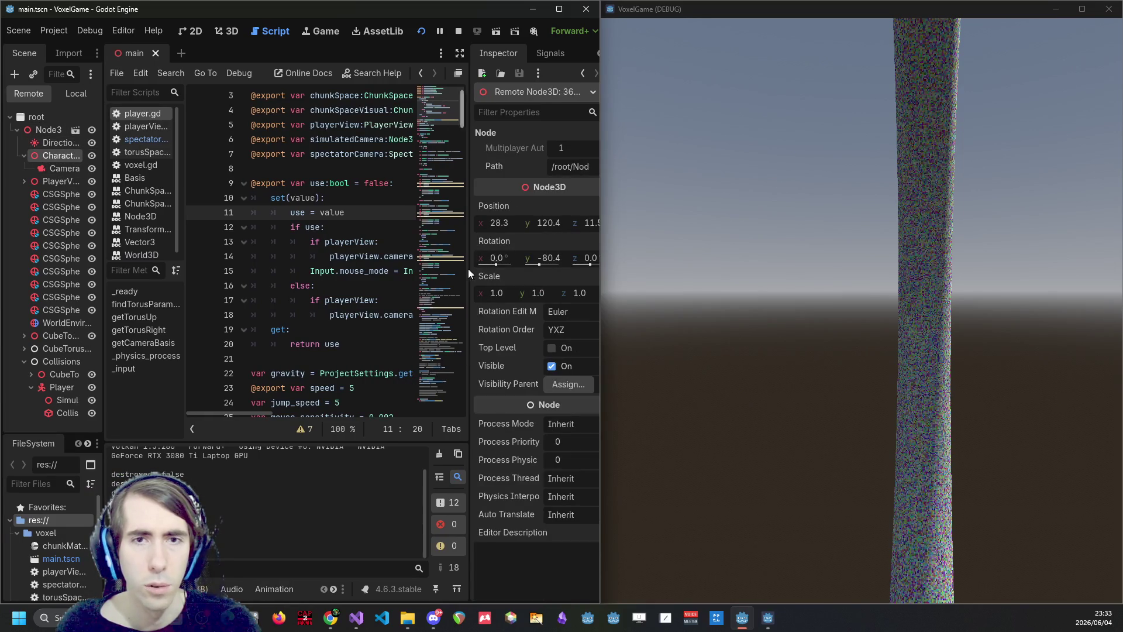
right_click(501, 206)
left_click(522, 231)
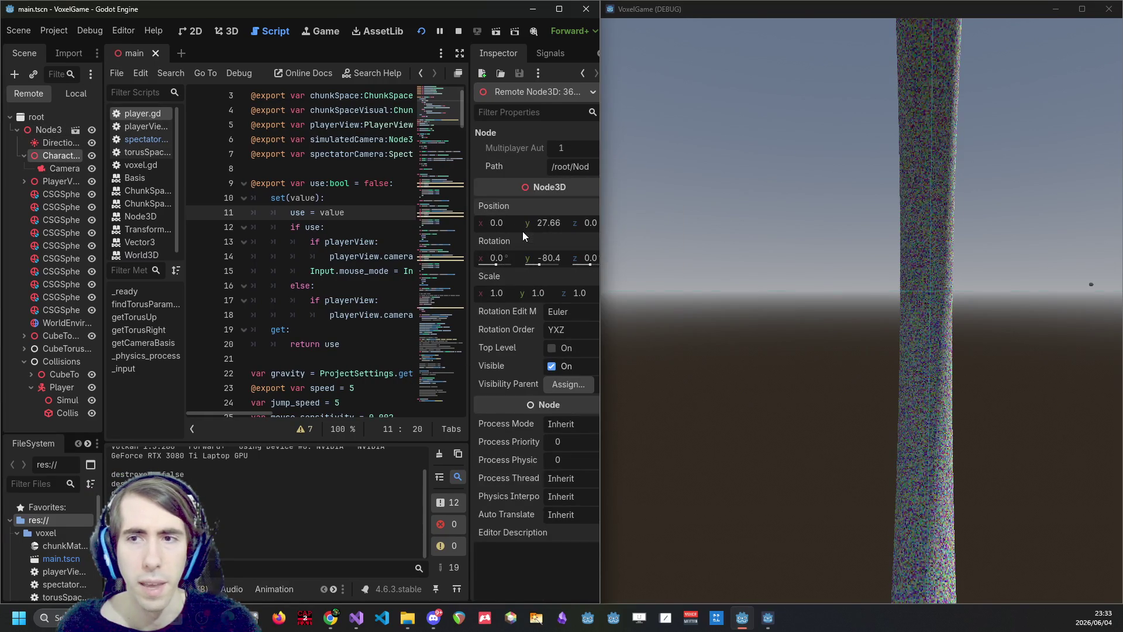
left_click(797, 230)
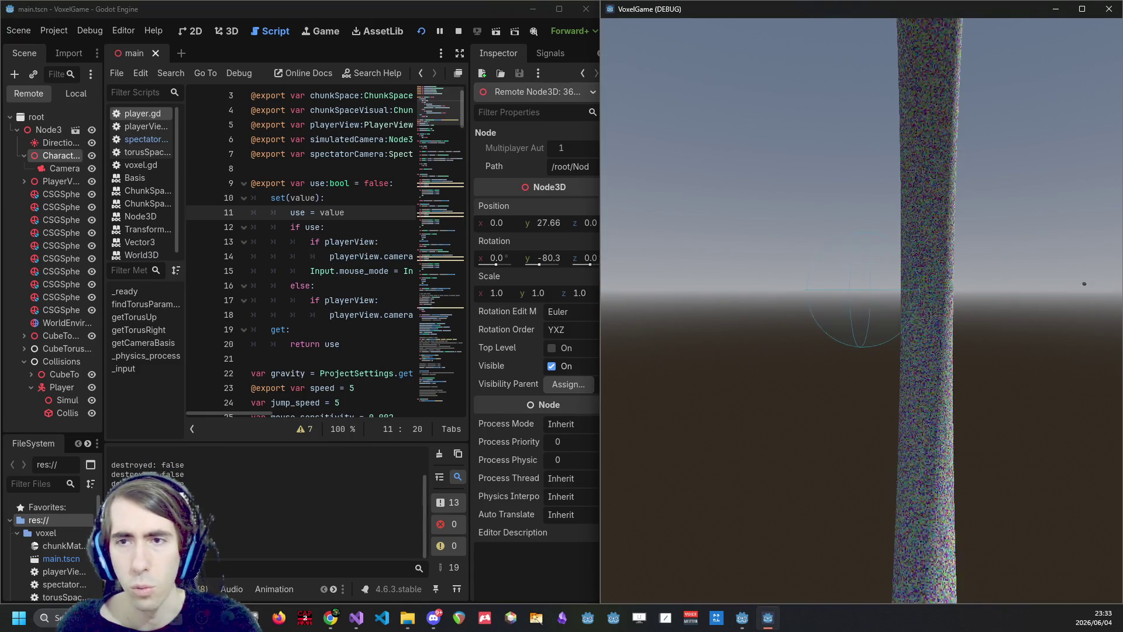
key("Escape")
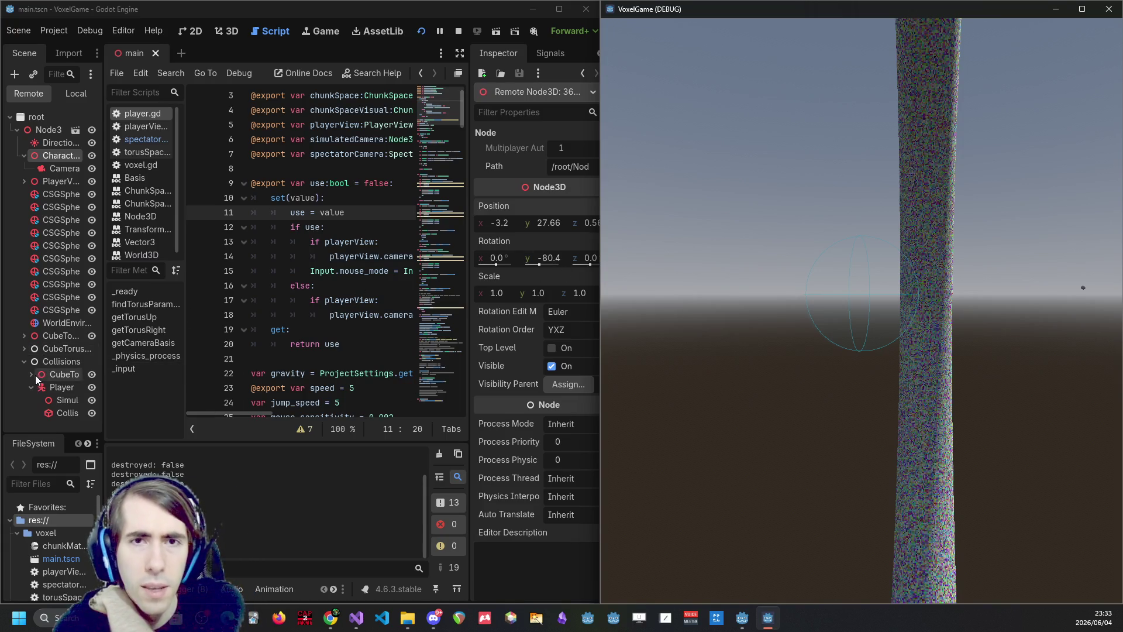
Step: Expand the chunk colliders under Collisions and inspect the first chunks' CollisionShape3D nodes
left_click(33, 374)
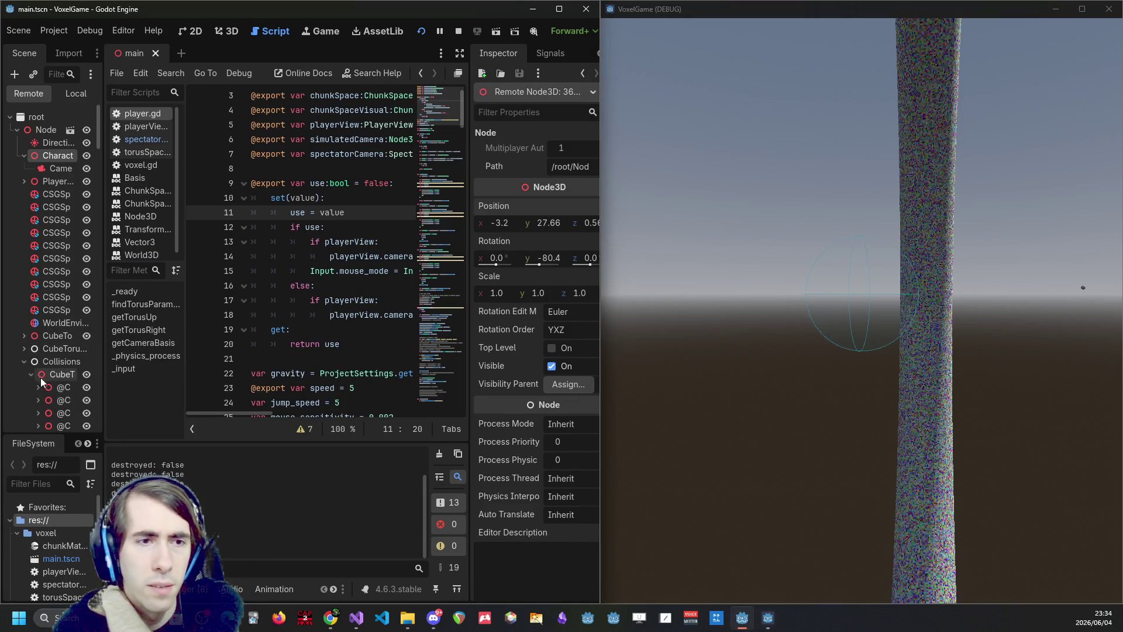
left_click(57, 387)
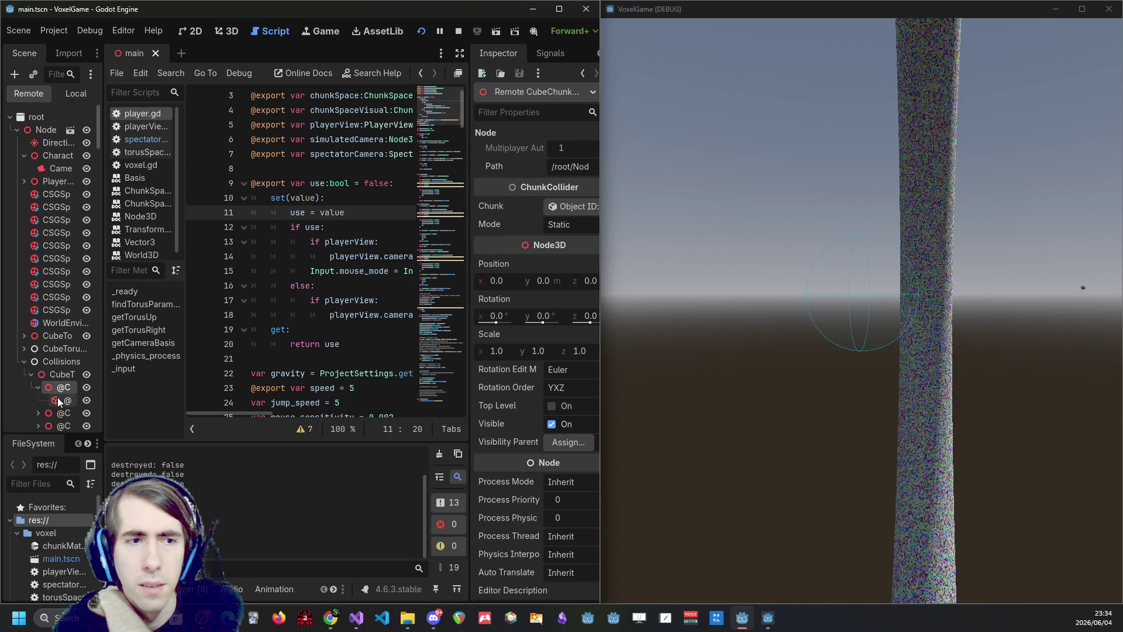
left_click(57, 399)
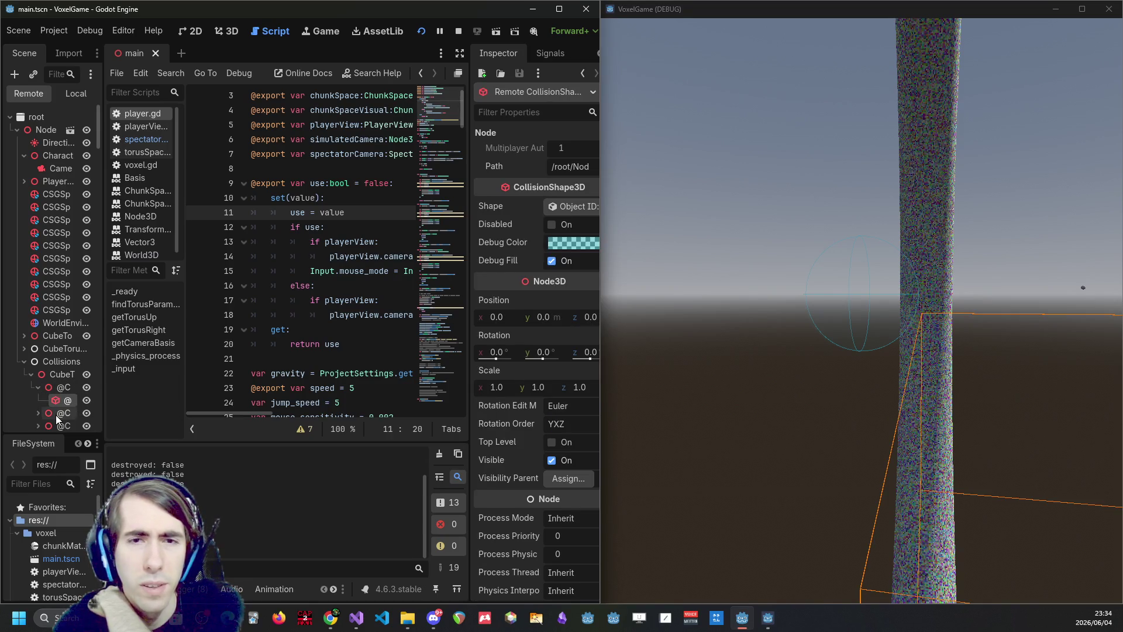
left_click(56, 414)
scroll(56, 410, "down", 1)
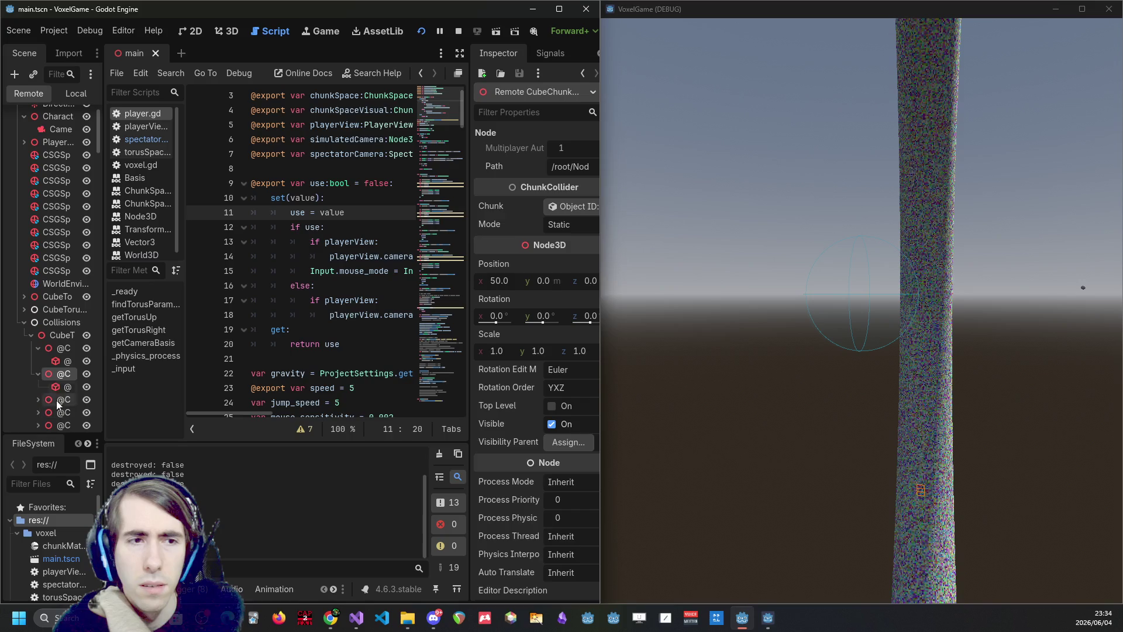
left_click(59, 387)
scroll(59, 383, "down", 2)
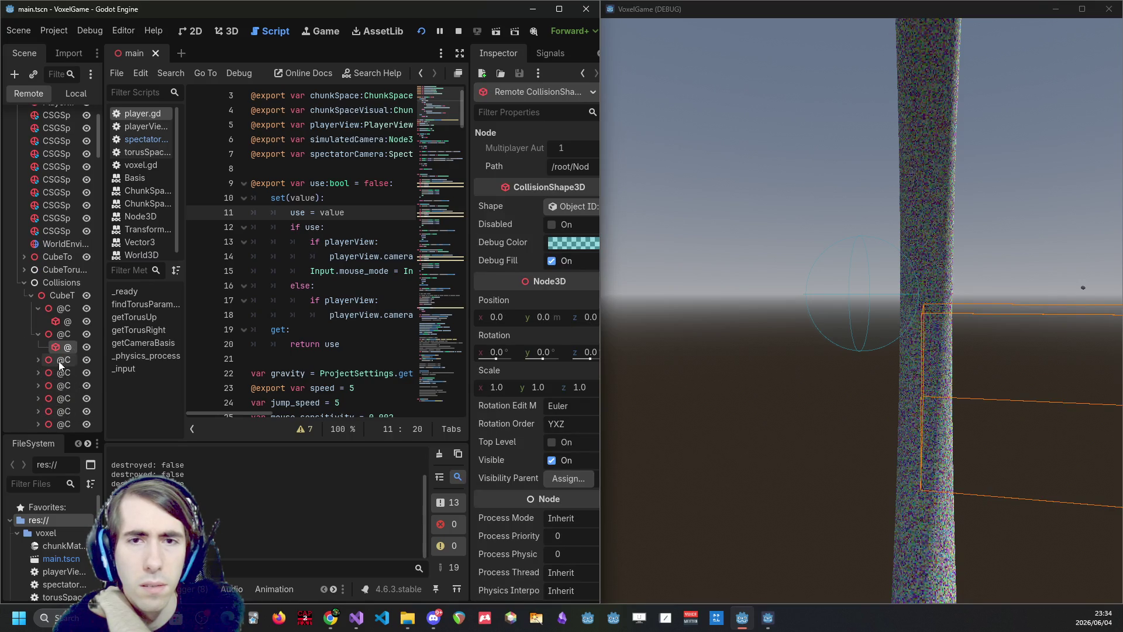
Step: Inspect the collision shapes of several more chunk colliders, then focus the VoxelGame window
left_click(58, 360)
scroll(59, 361, "down", 2)
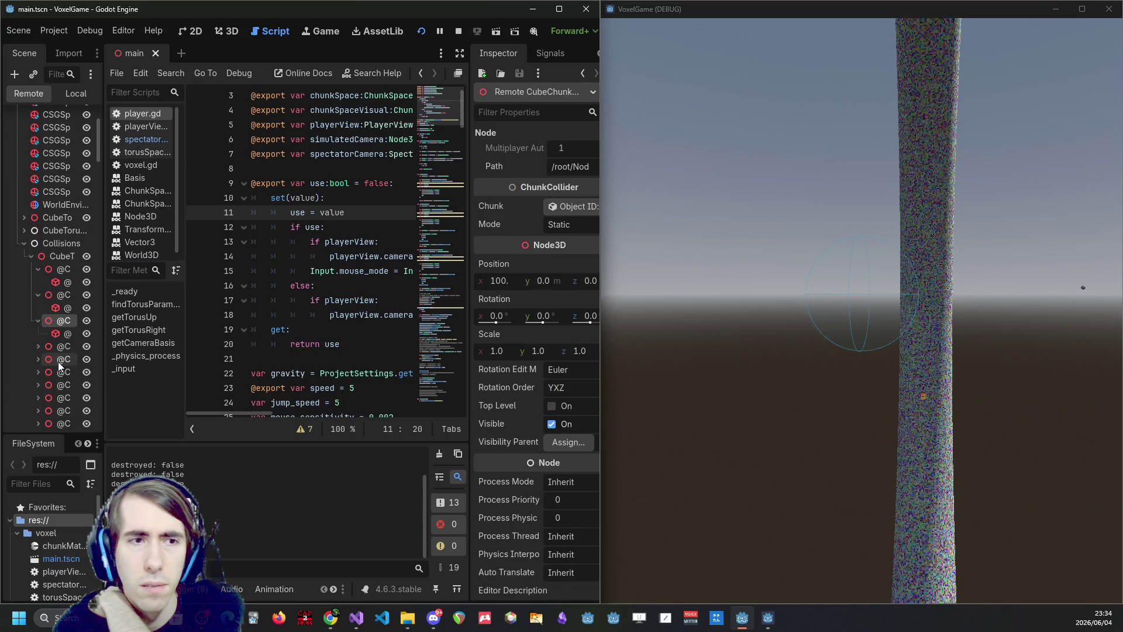
left_click(62, 347)
left_click(65, 359)
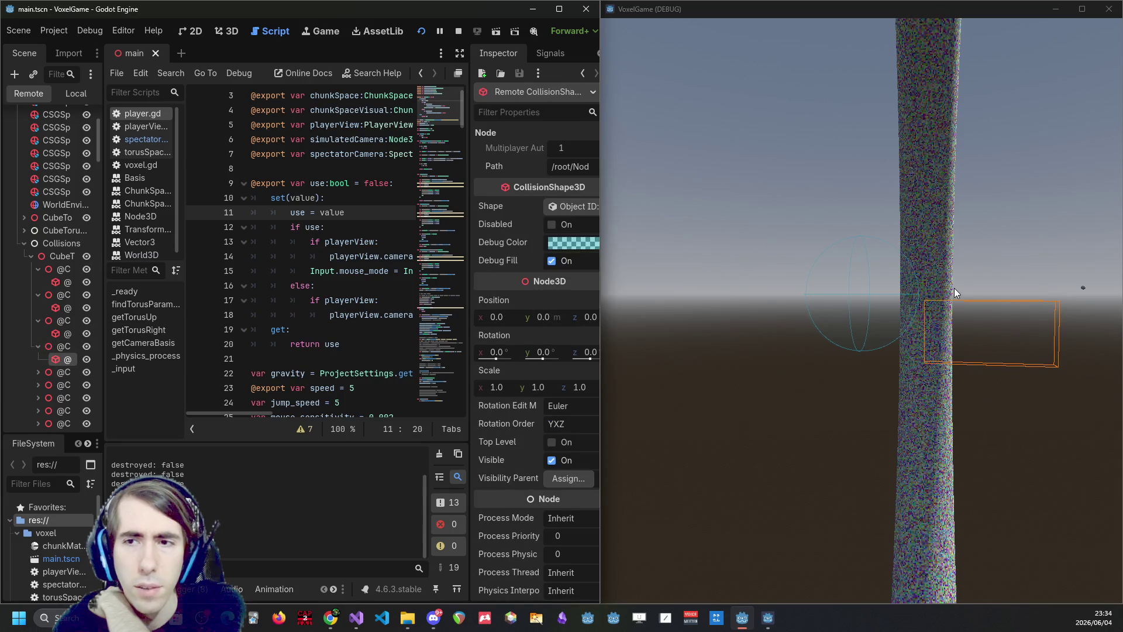
left_click(67, 333)
left_click(68, 309)
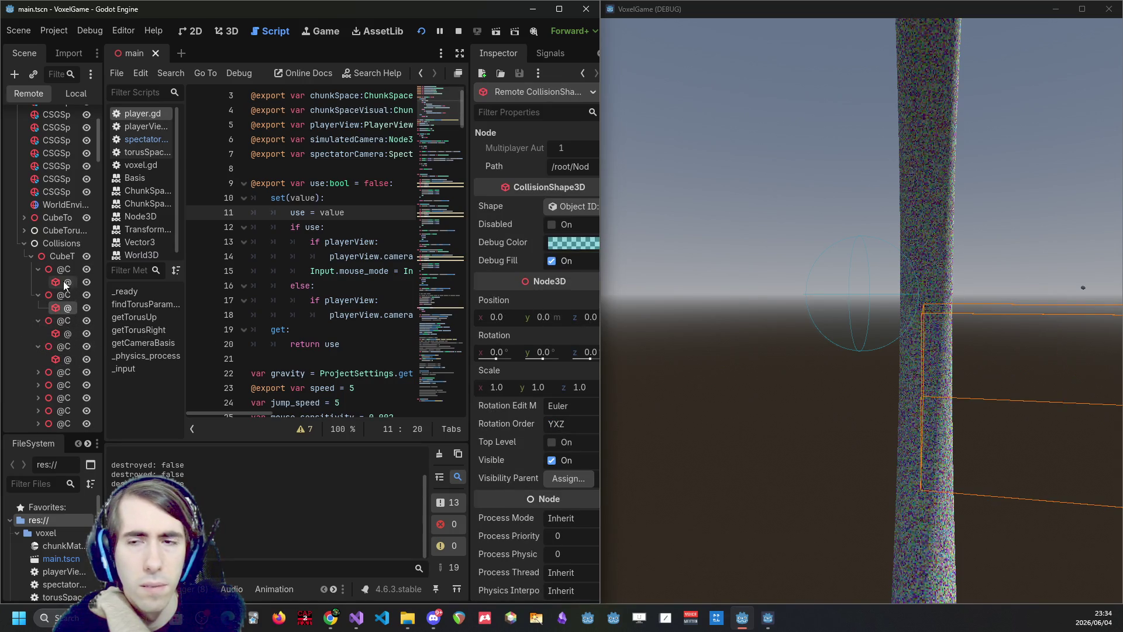
left_click(66, 283)
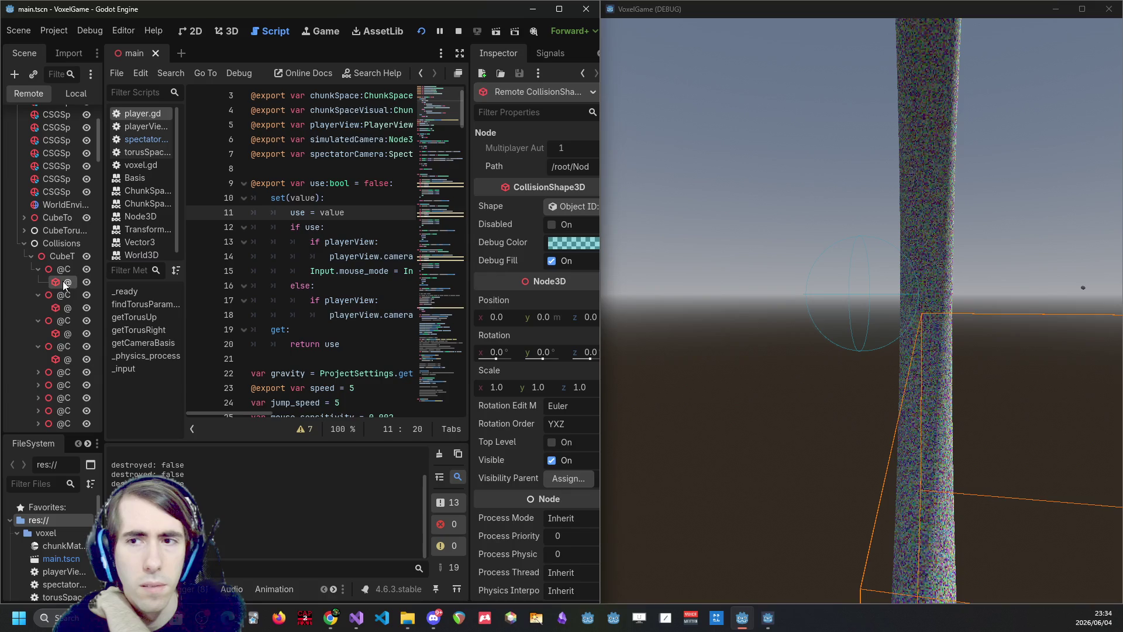
left_click(944, 360)
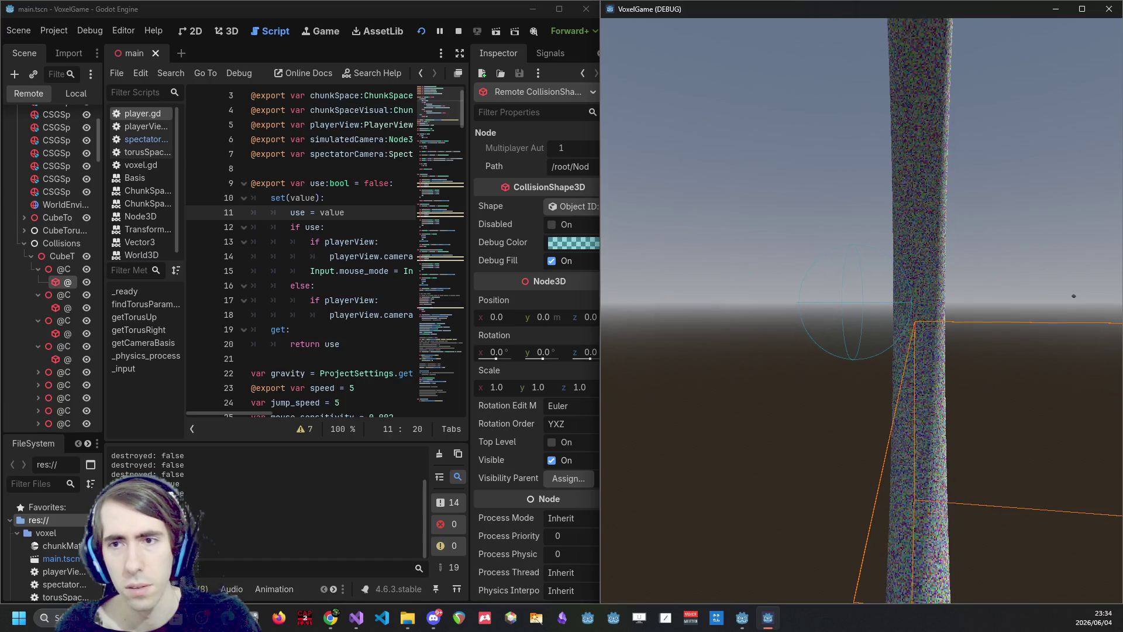
Step: Toggle the game between the torus surface view and the pillar view with Tab
key("Tab")
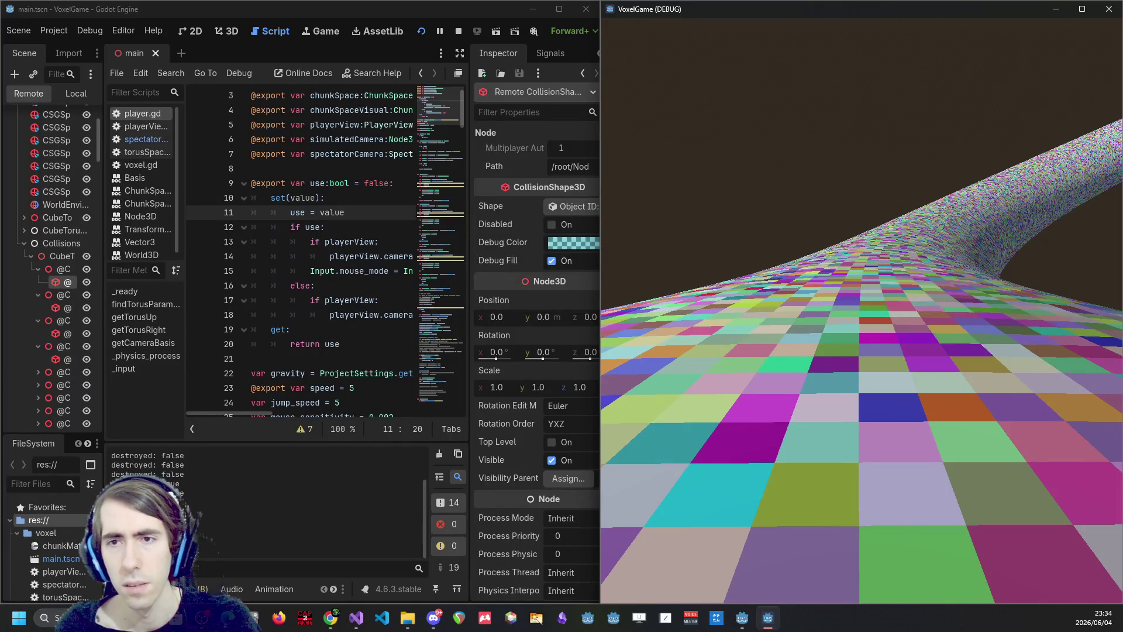
key("Tab")
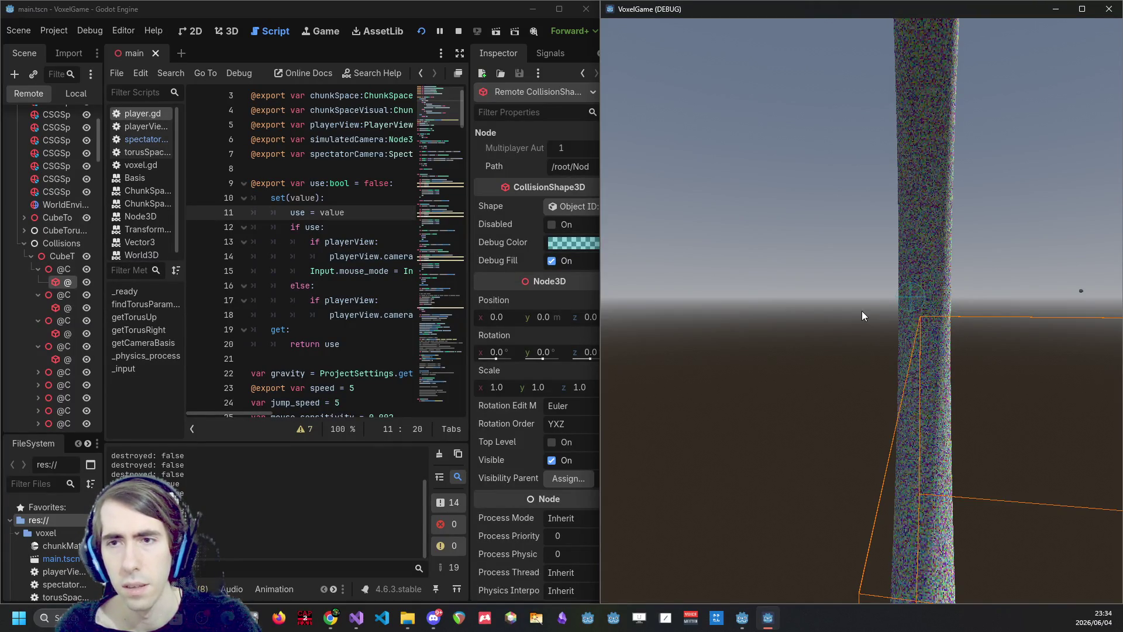
key("Tab")
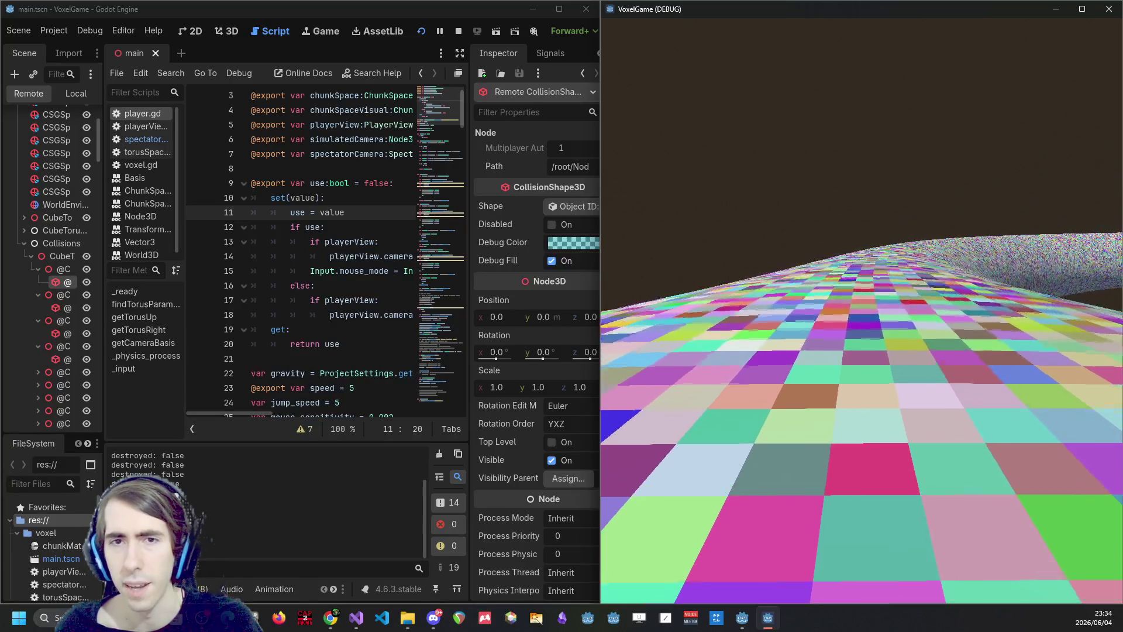
key("Tab")
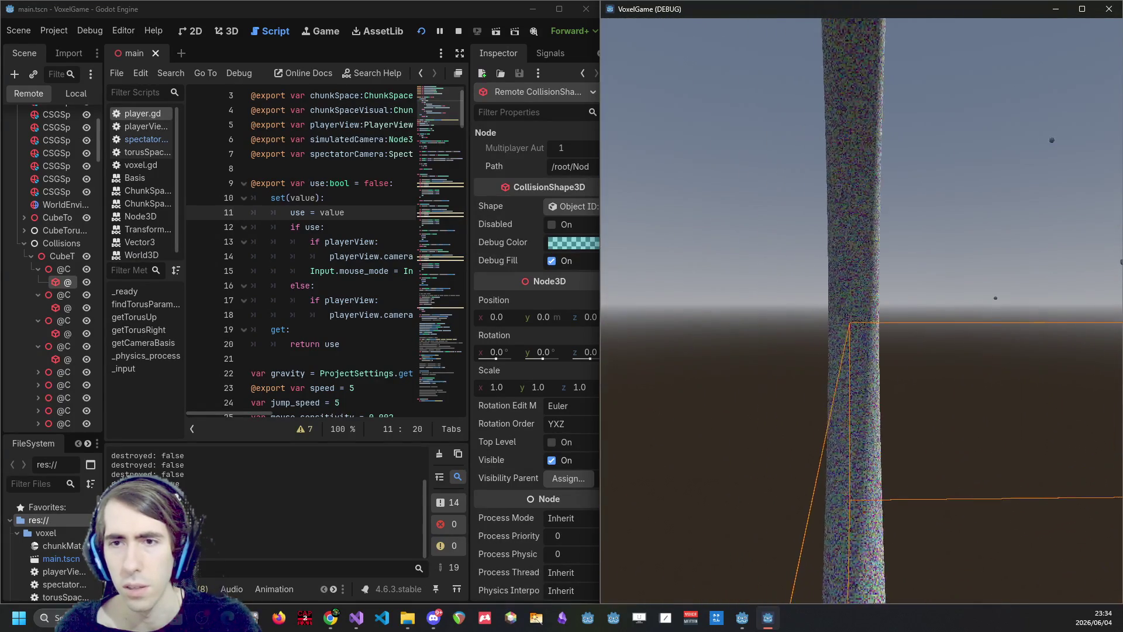
Step: Switch repeatedly between the low voxel floor view and the pillar view, moving forward
left_click(862, 315)
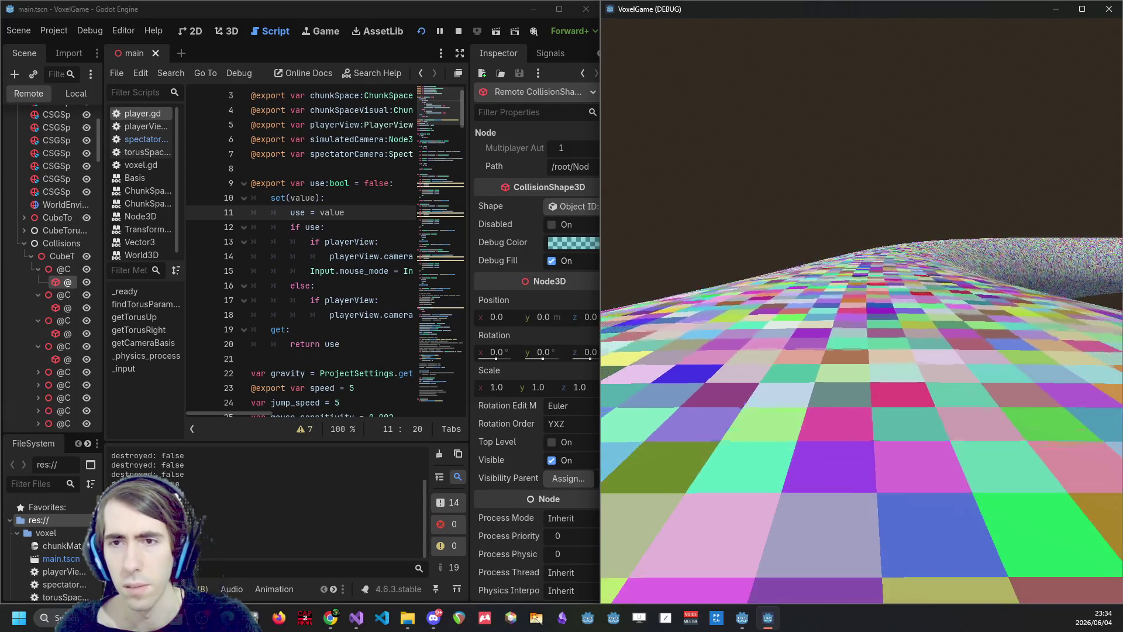
left_click(862, 311)
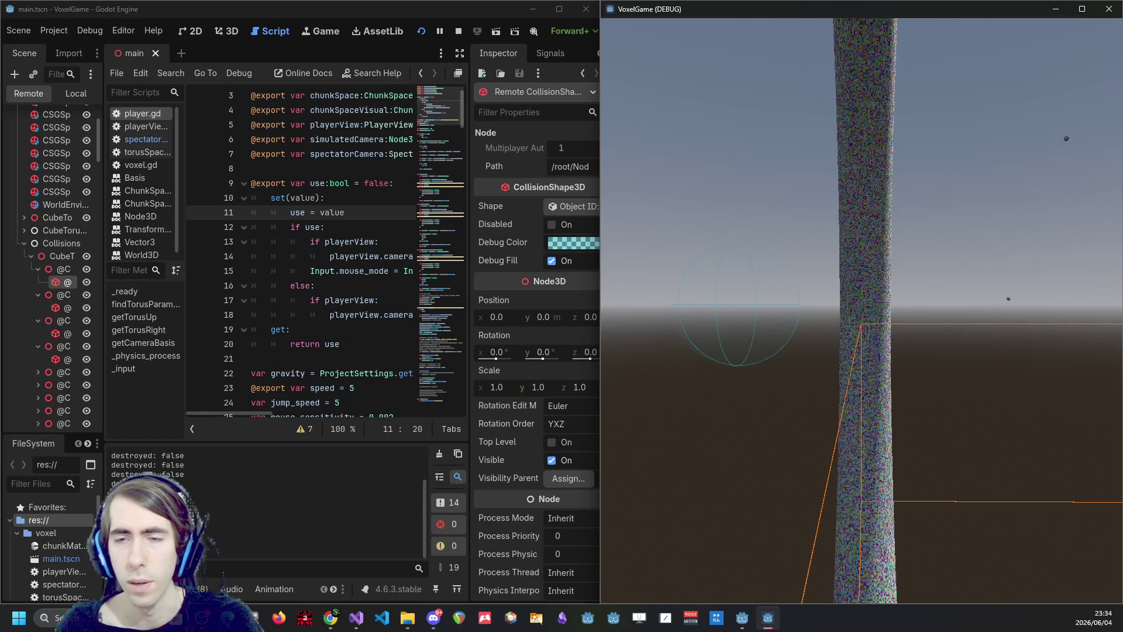
left_click(861, 311)
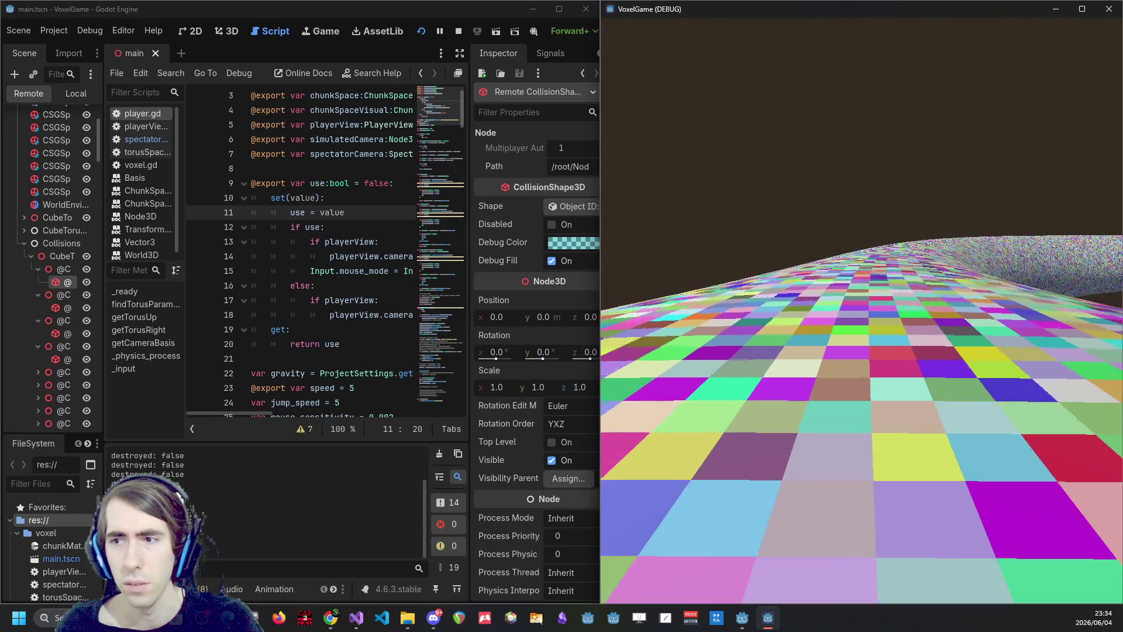
key("w")
left_click(862, 310)
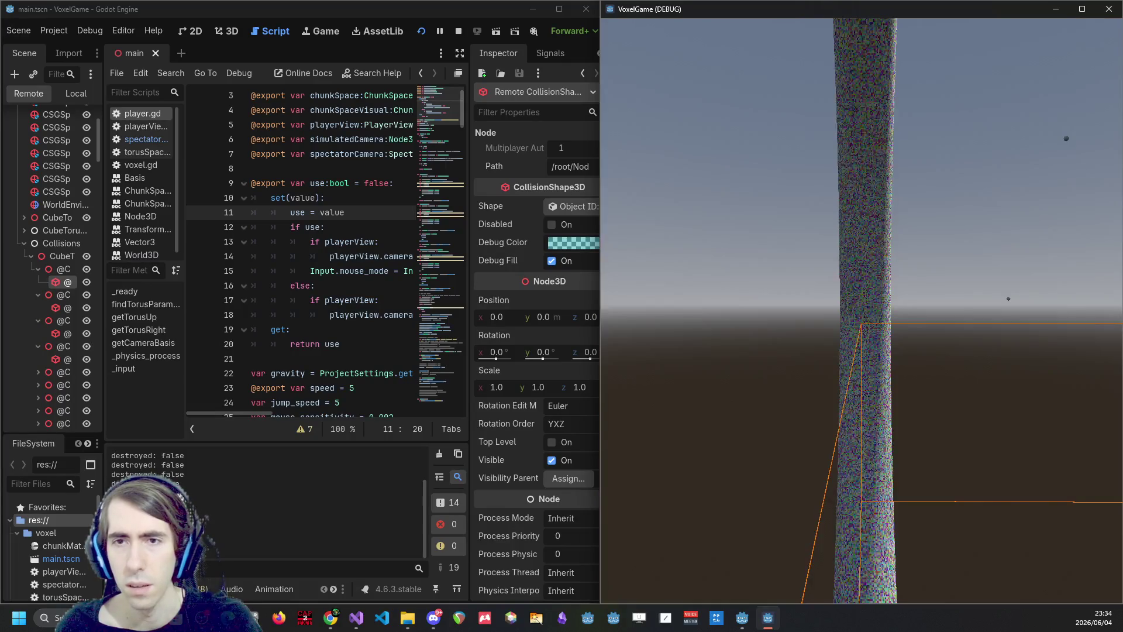
left_click(862, 310)
left_click(861, 311)
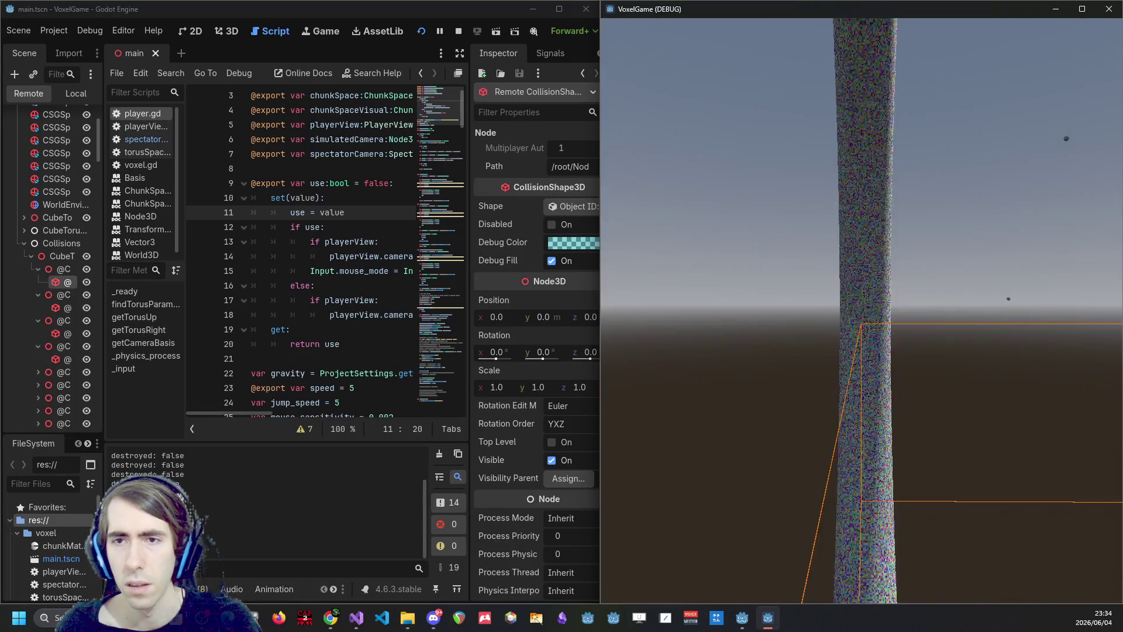
left_click(861, 310)
left_click(861, 310)
left_click(861, 310)
left_click(862, 310)
Step: Keep toggling views through the open sky view, ending on the low voxel floor view
left_click(862, 311)
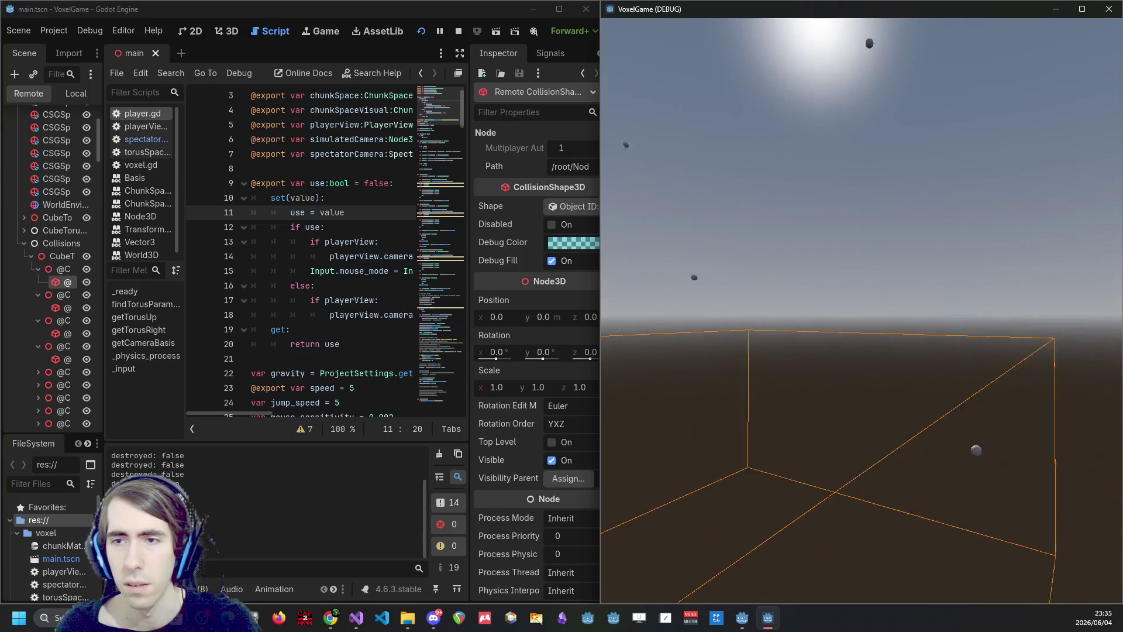
left_click(861, 310)
left_click(862, 311)
left_click(861, 311)
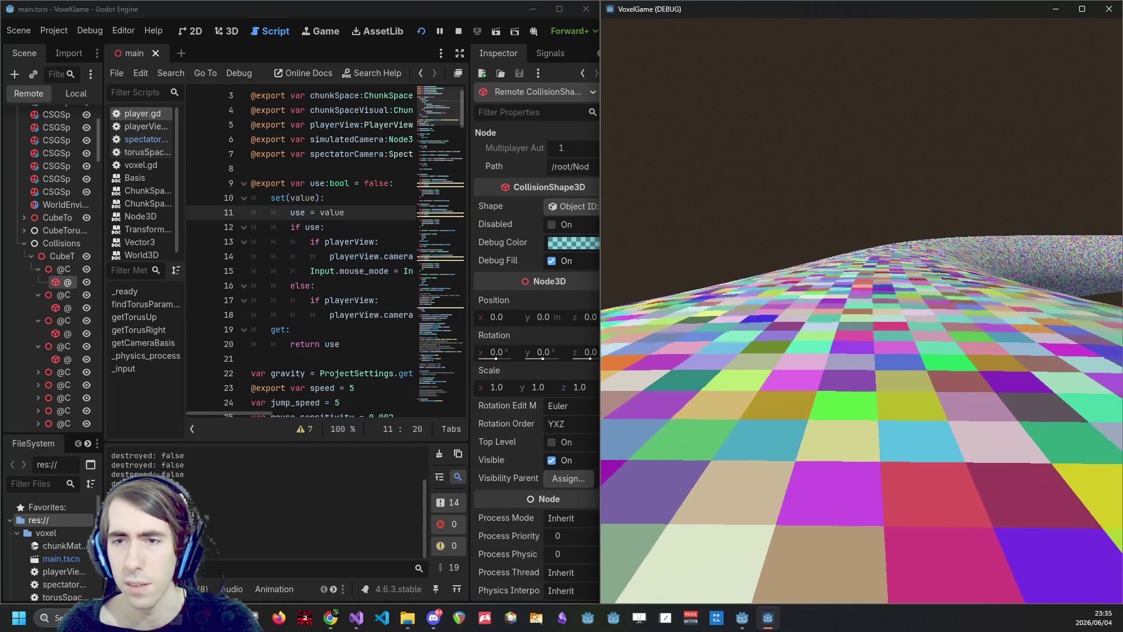
left_click(862, 311)
left_click(861, 311)
left_click(862, 311)
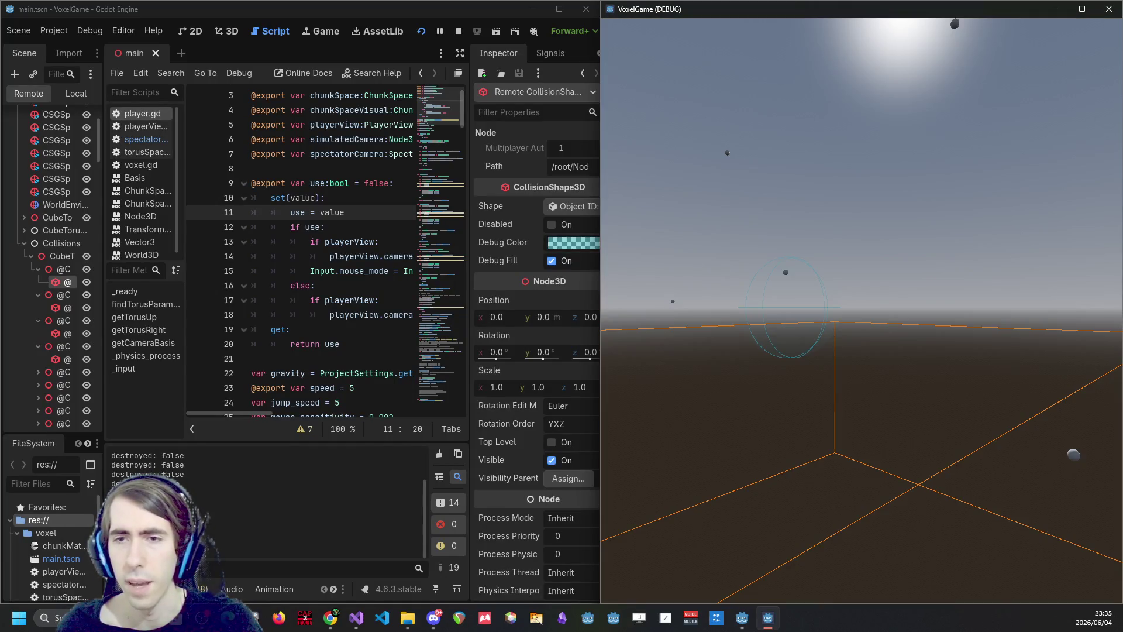
left_click(861, 311)
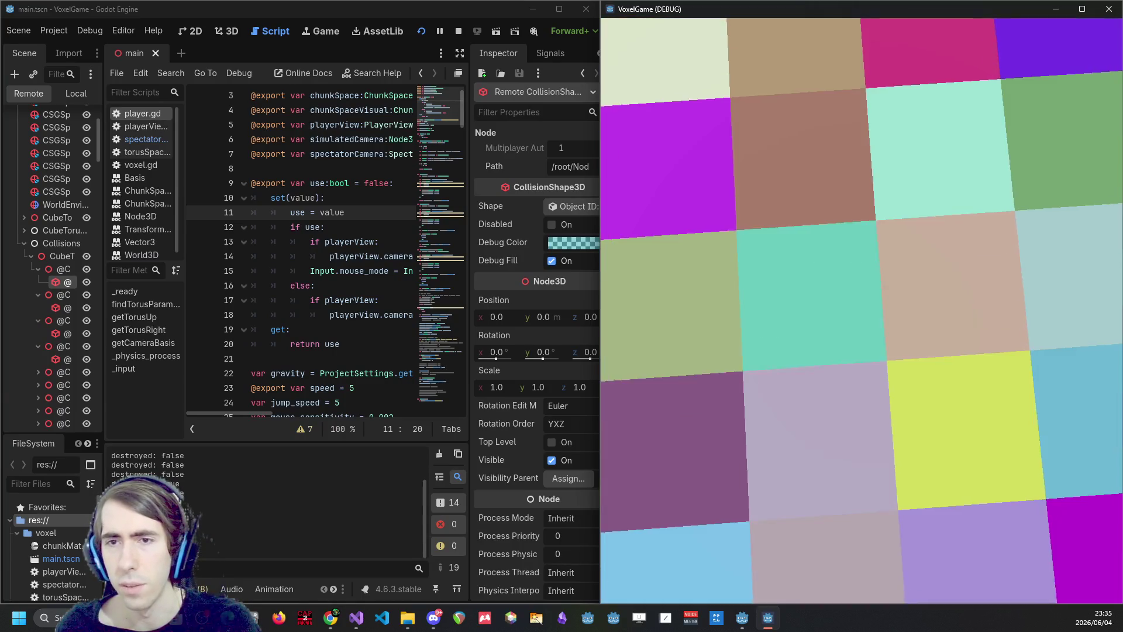
Step: Destroy several voxel blocks in the floor and widen the scene tree
left_click(861, 310)
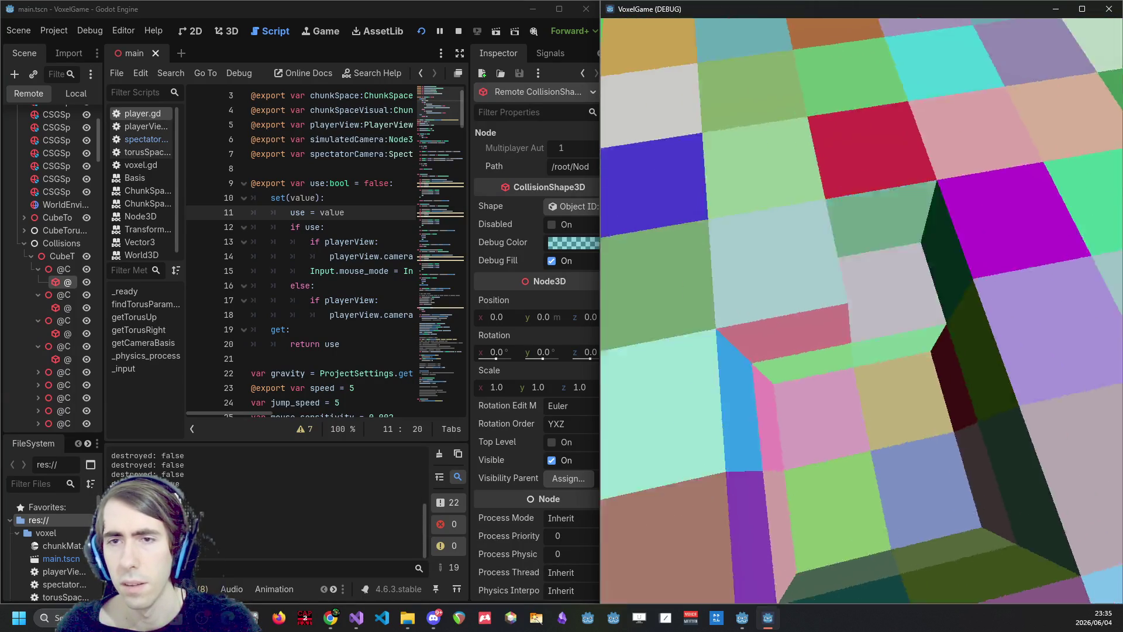
left_click(861, 311)
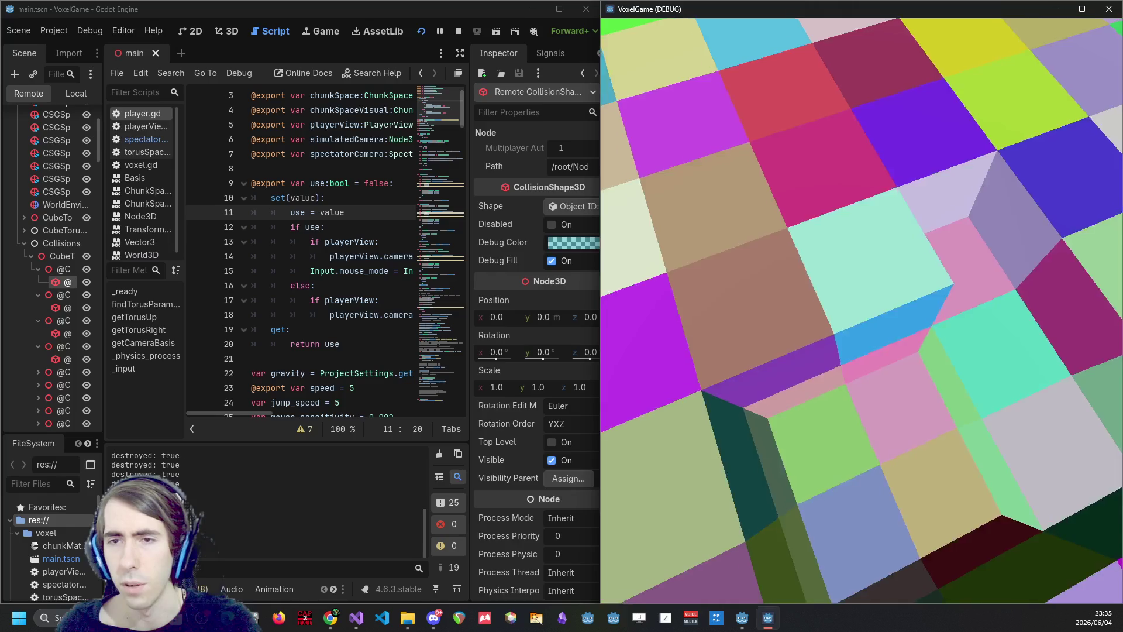
left_click(862, 310)
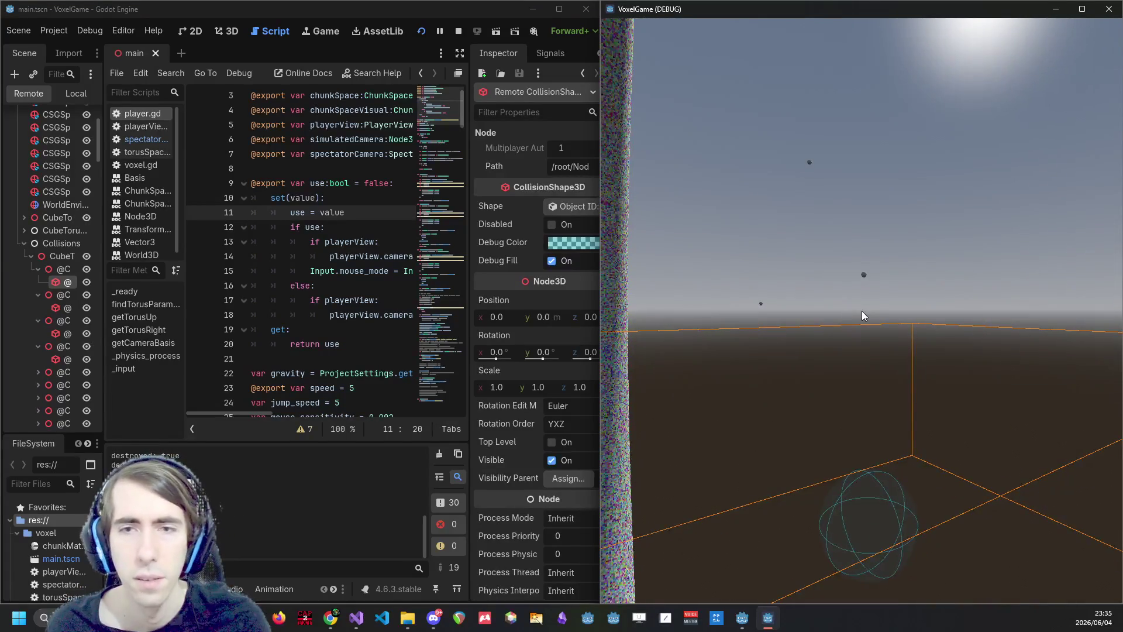
left_click_drag(100, 220, 127, 221)
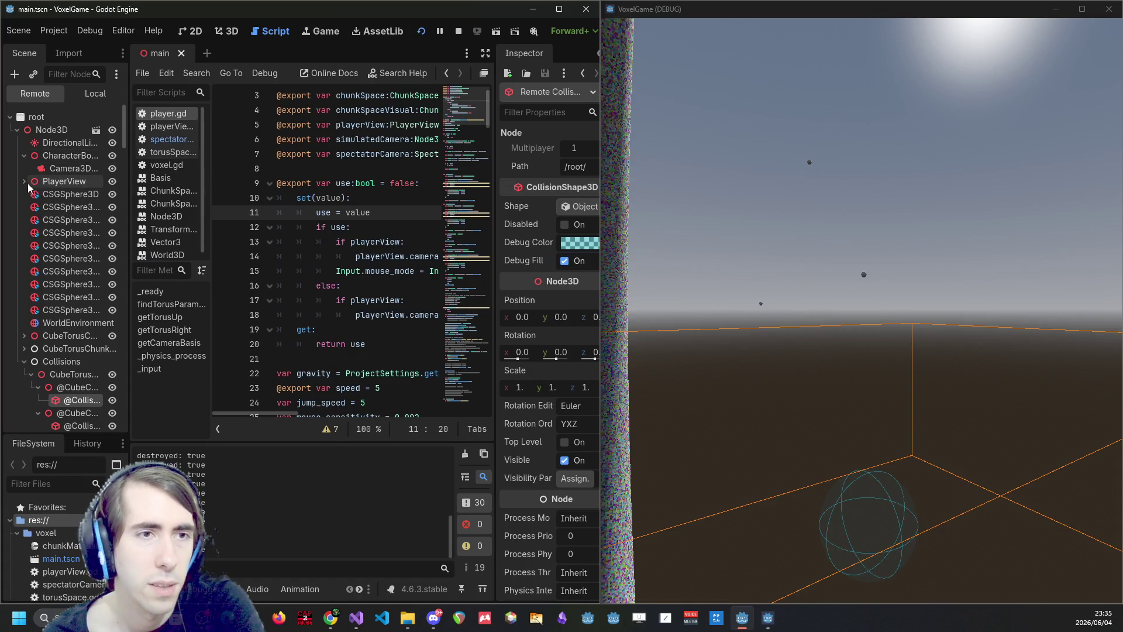
Step: Widen the Scene dock, return to the local tree, and open player.gd at findTorusParameters
scroll(63, 285, "down", 5)
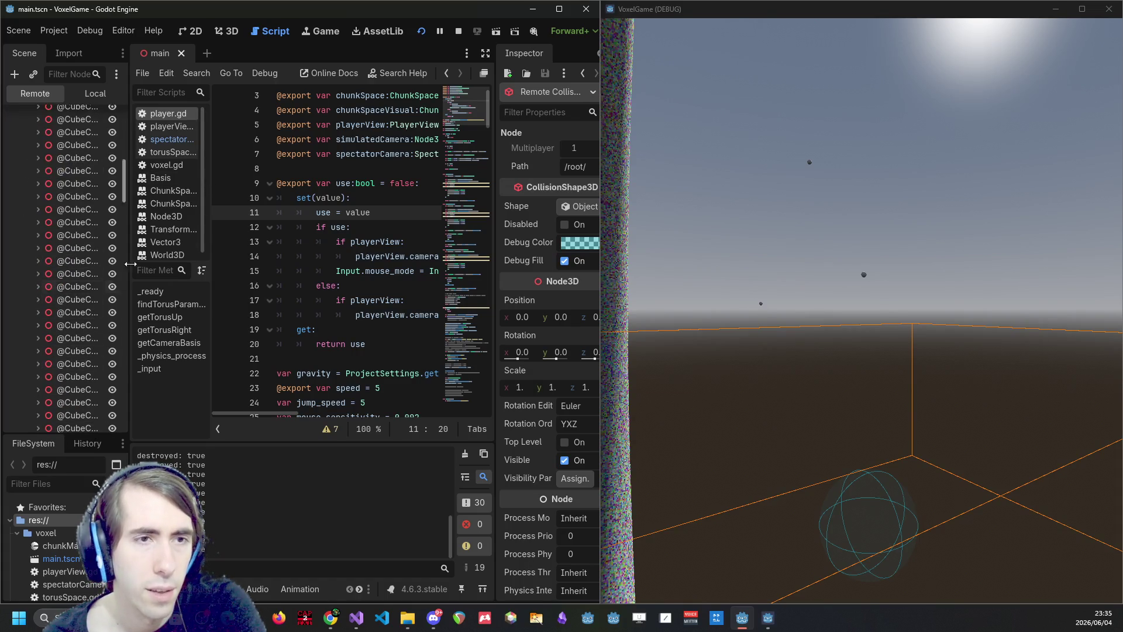
scroll(123, 183, "down", 2)
left_click_drag(125, 179, 124, 403)
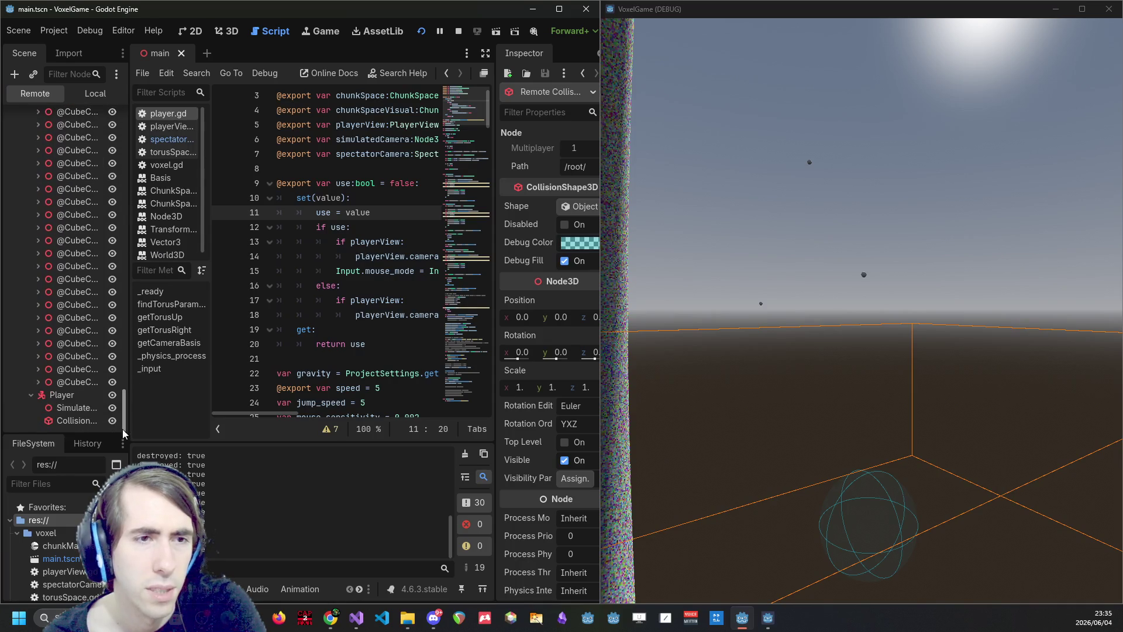
left_click(95, 94)
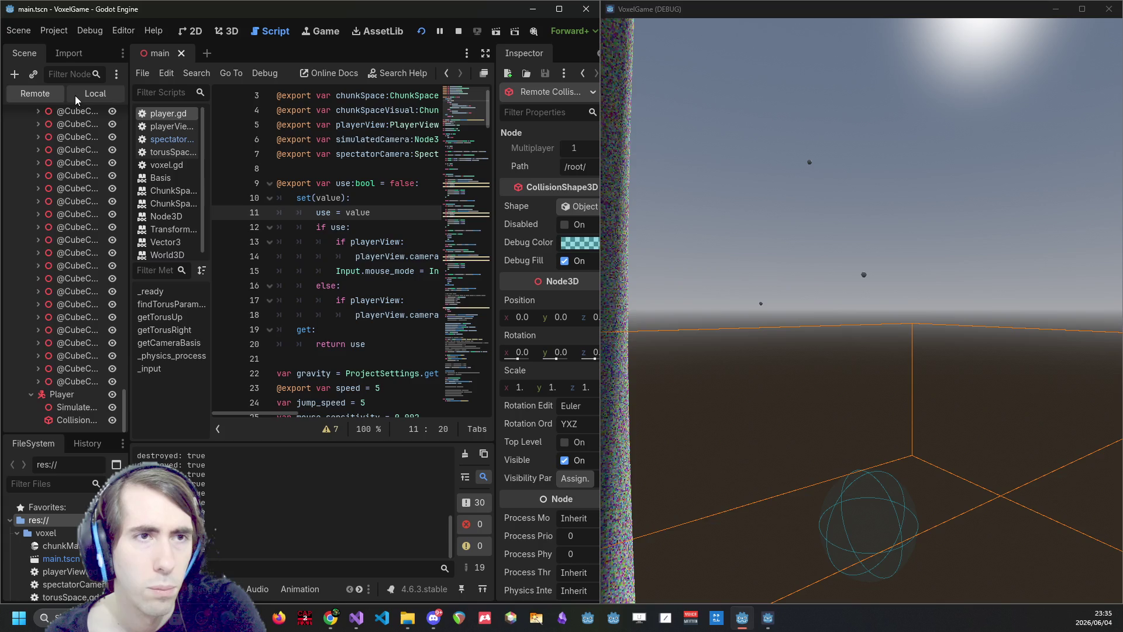
left_click(98, 387)
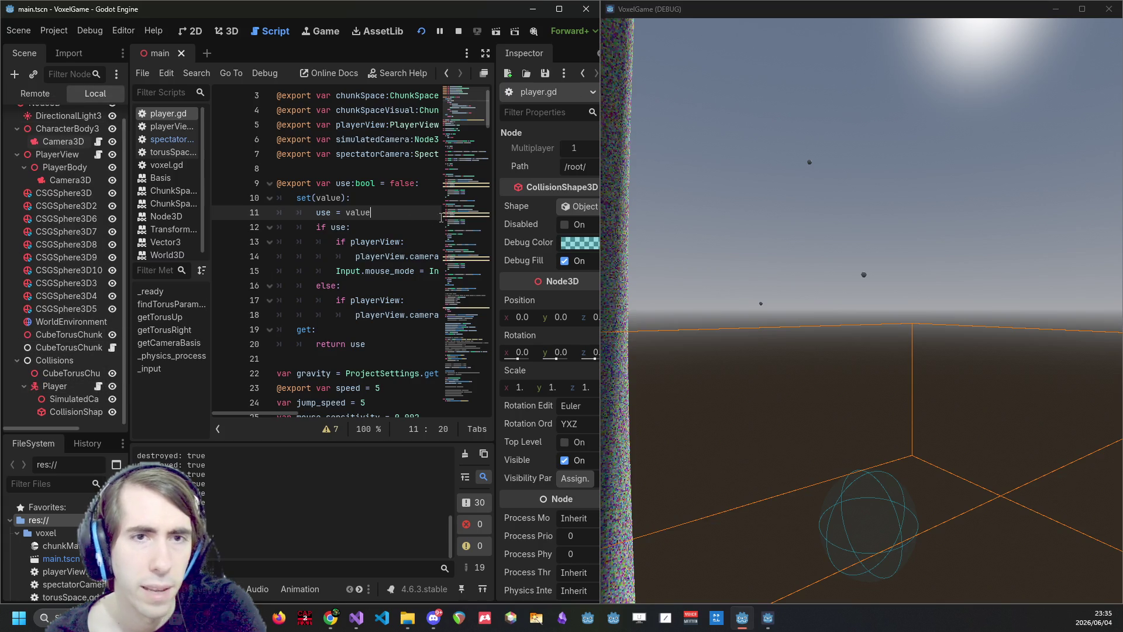
scroll(377, 304, "down", 5)
left_click(374, 286)
scroll(374, 281, "down", 6)
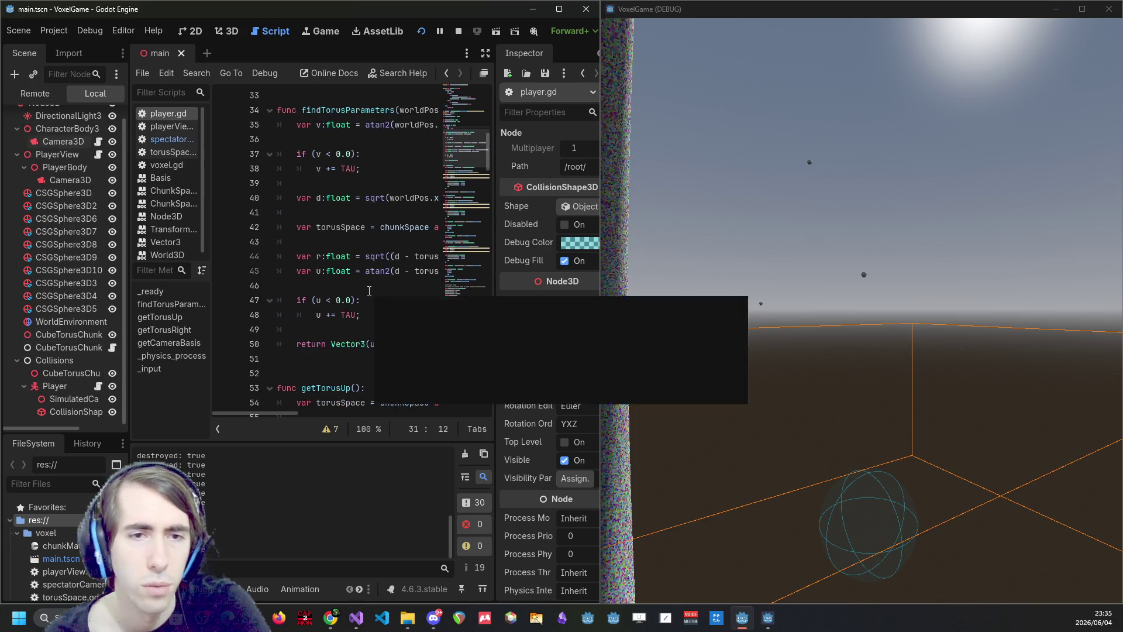
key("ctrl+f")
type("position")
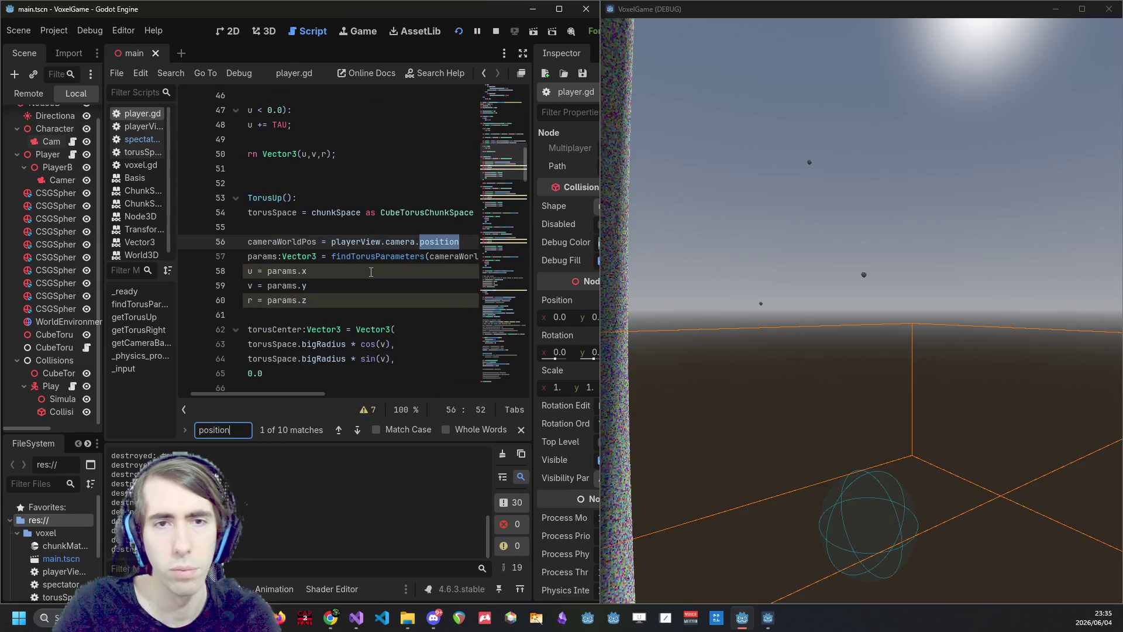
key("ctrl+a")
type("move")
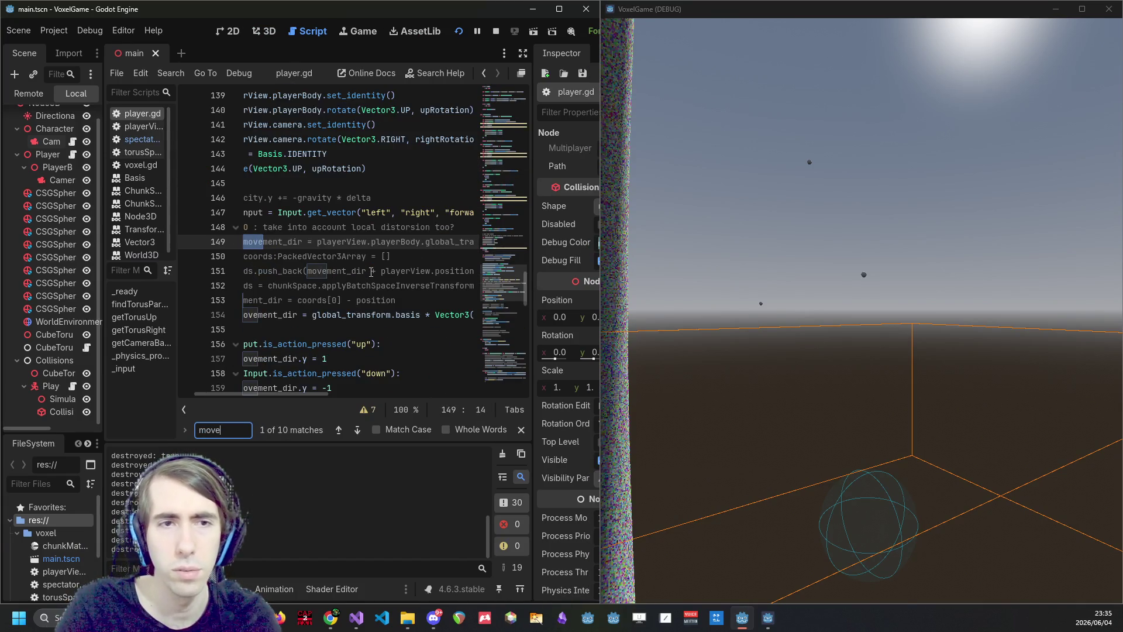
left_click(291, 300)
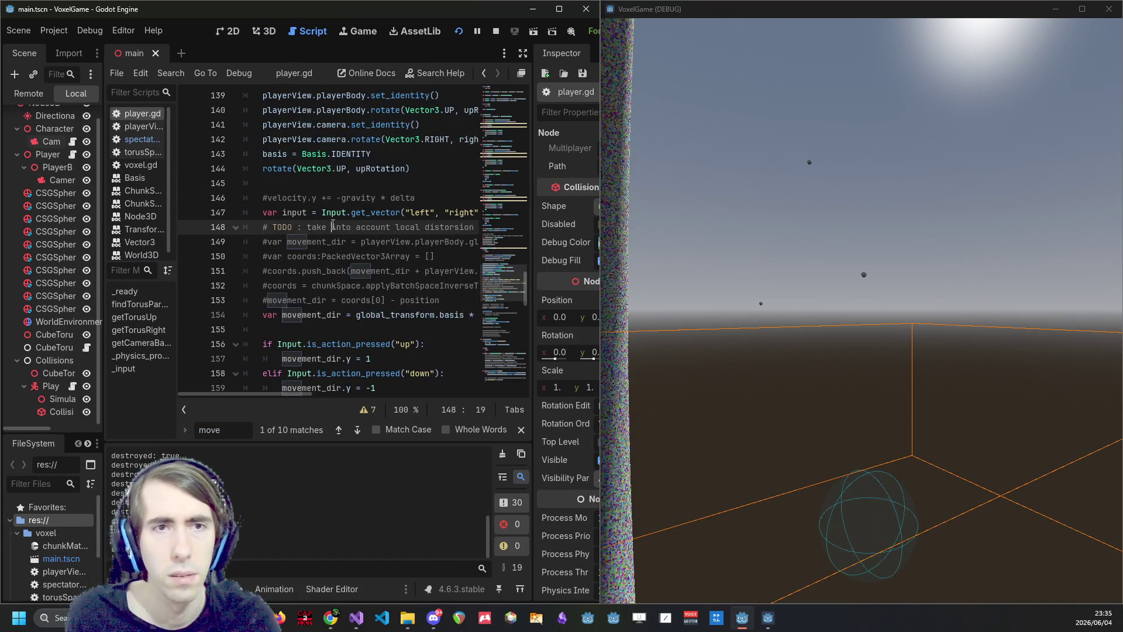
left_click(332, 315)
scroll(305, 208, "up", 1)
scroll(305, 208, "up", 5)
scroll(309, 255, "down", 13)
double_click(312, 210)
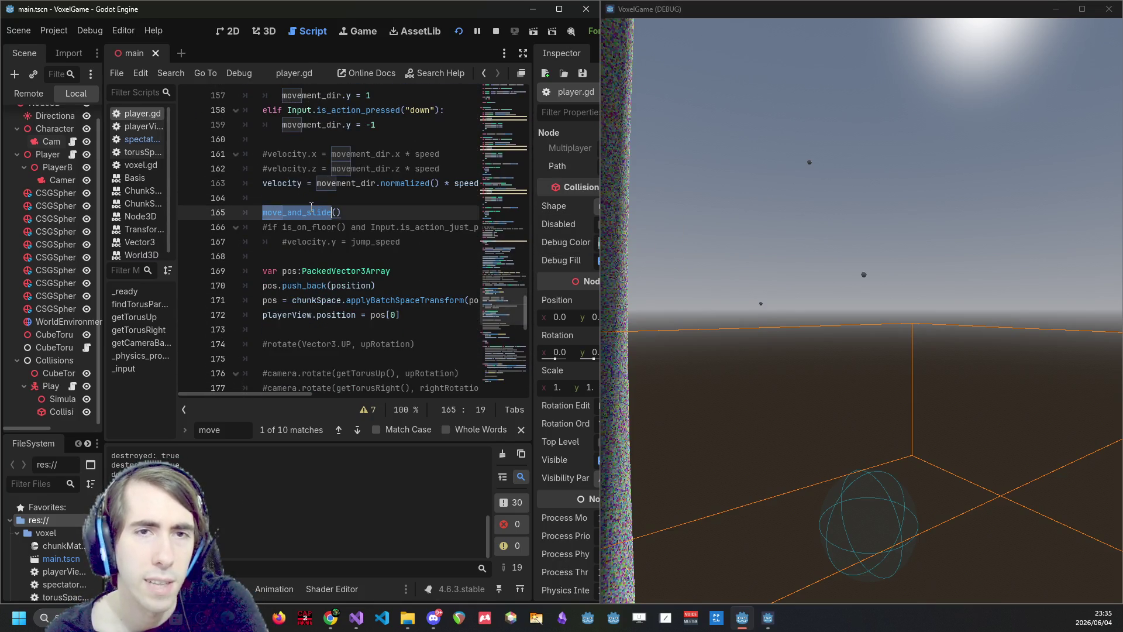
scroll(343, 250, "up", 2)
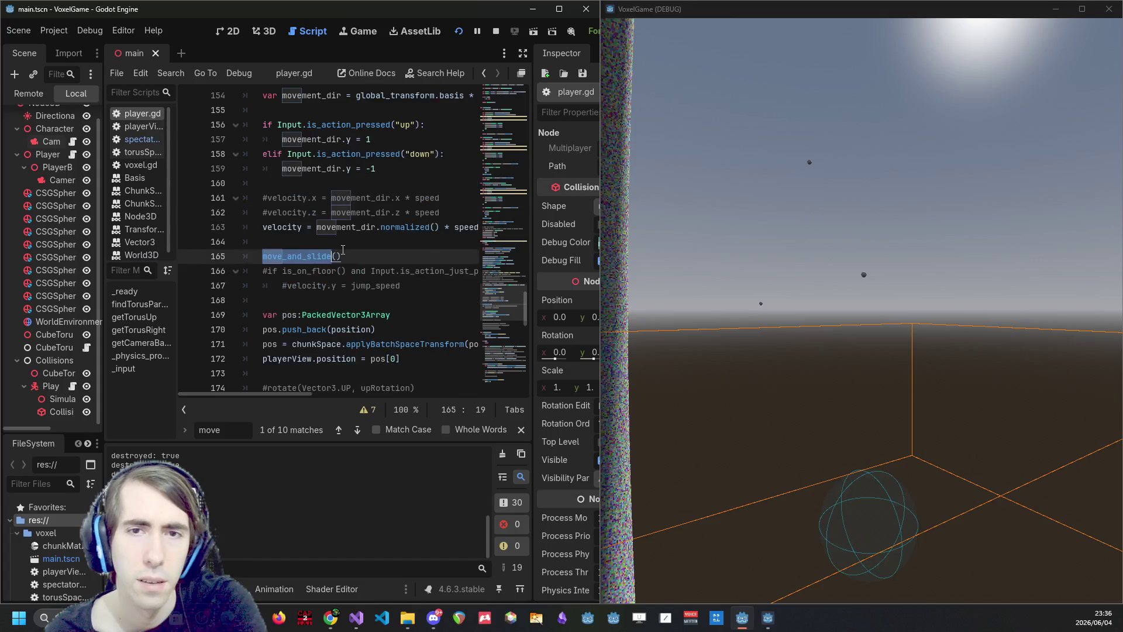
scroll(343, 249, "down", 1)
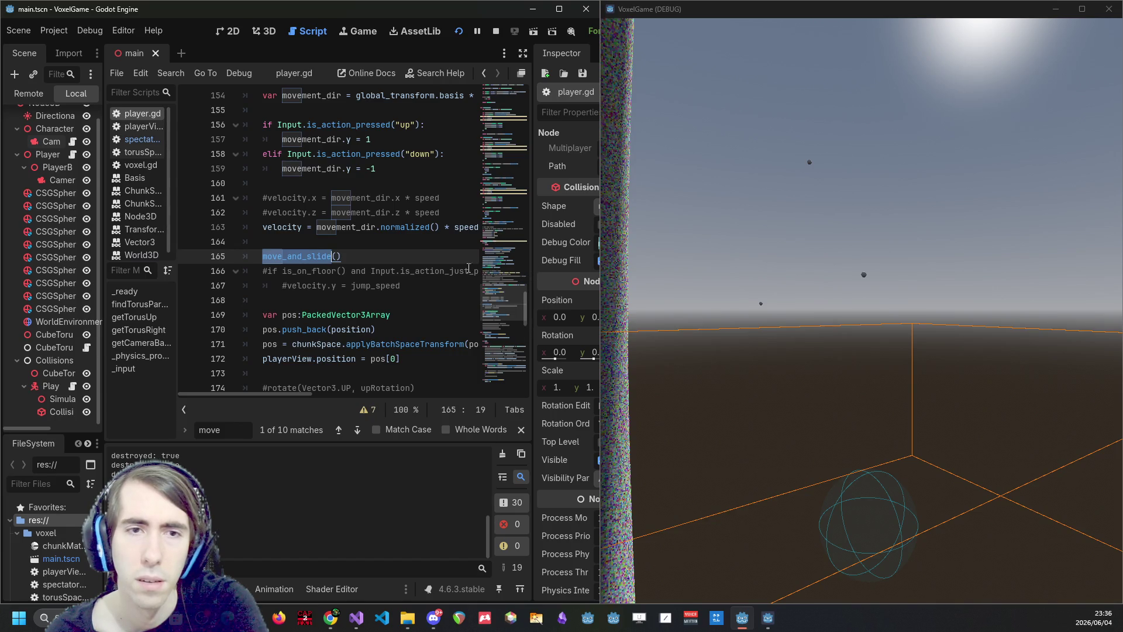
left_click(404, 286)
scroll(404, 287, "down", 2)
left_click(354, 270)
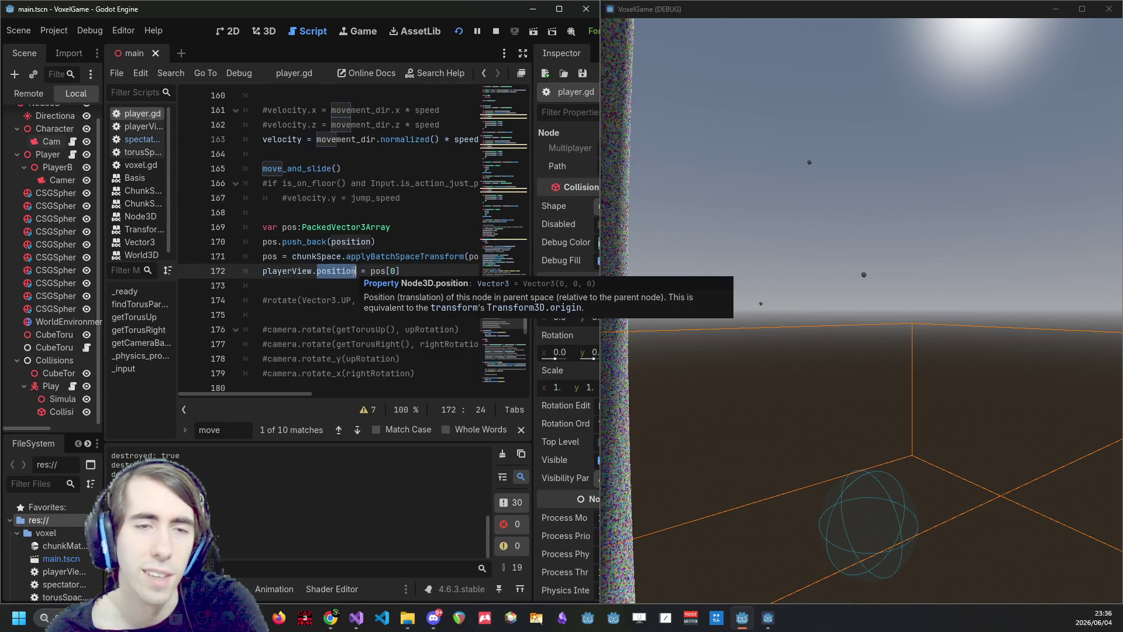
scroll(356, 242, "up", 2)
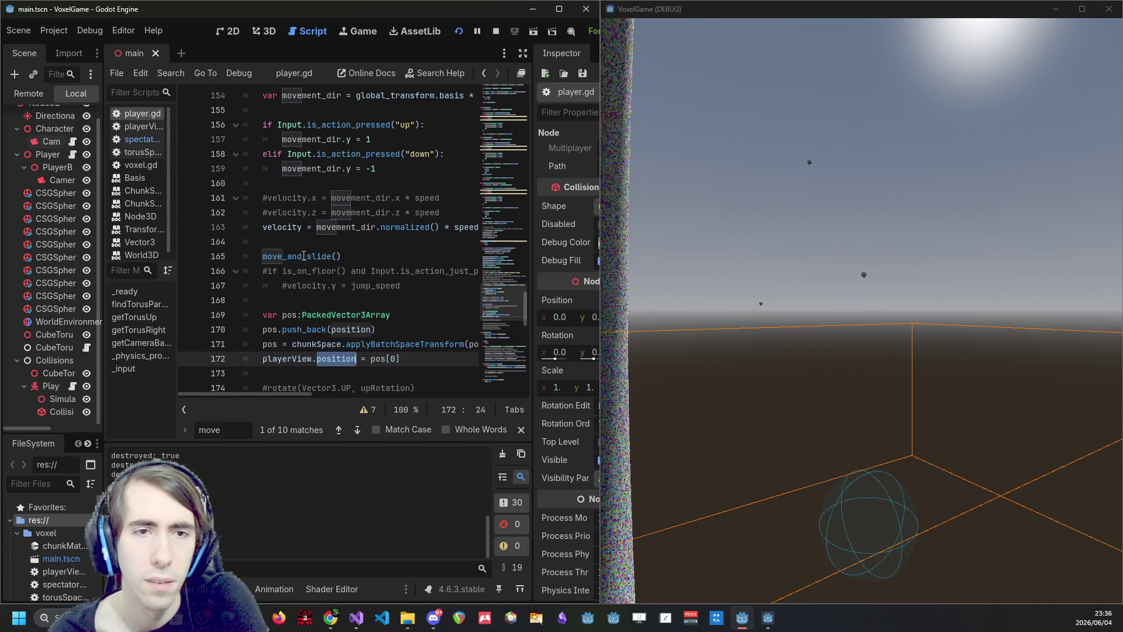
mouse_move(304, 256)
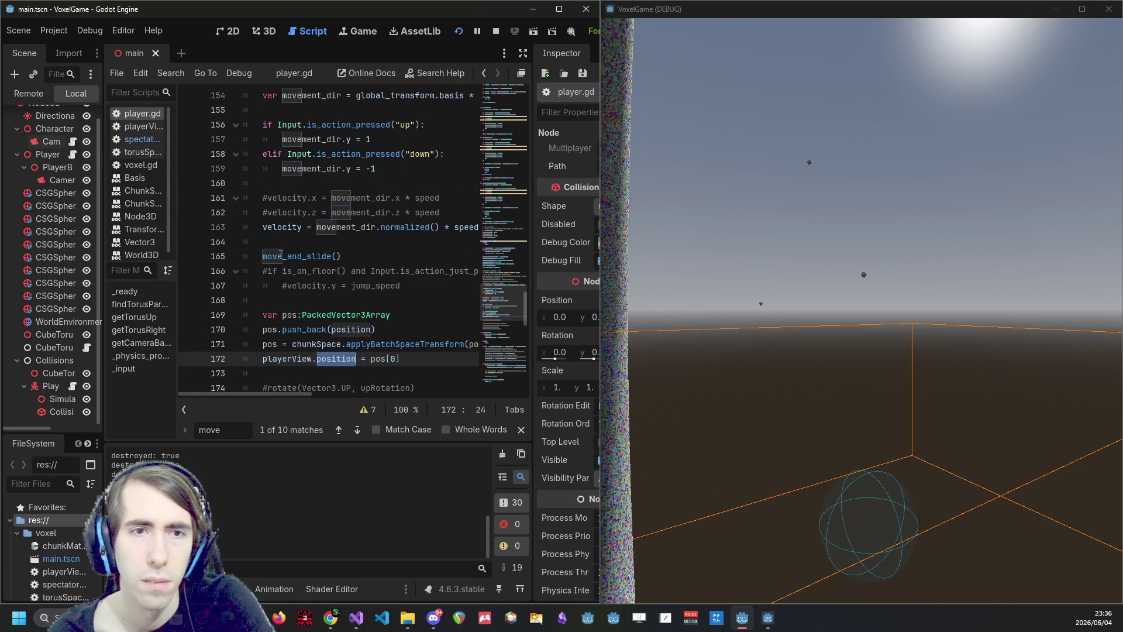
left_click(251, 258)
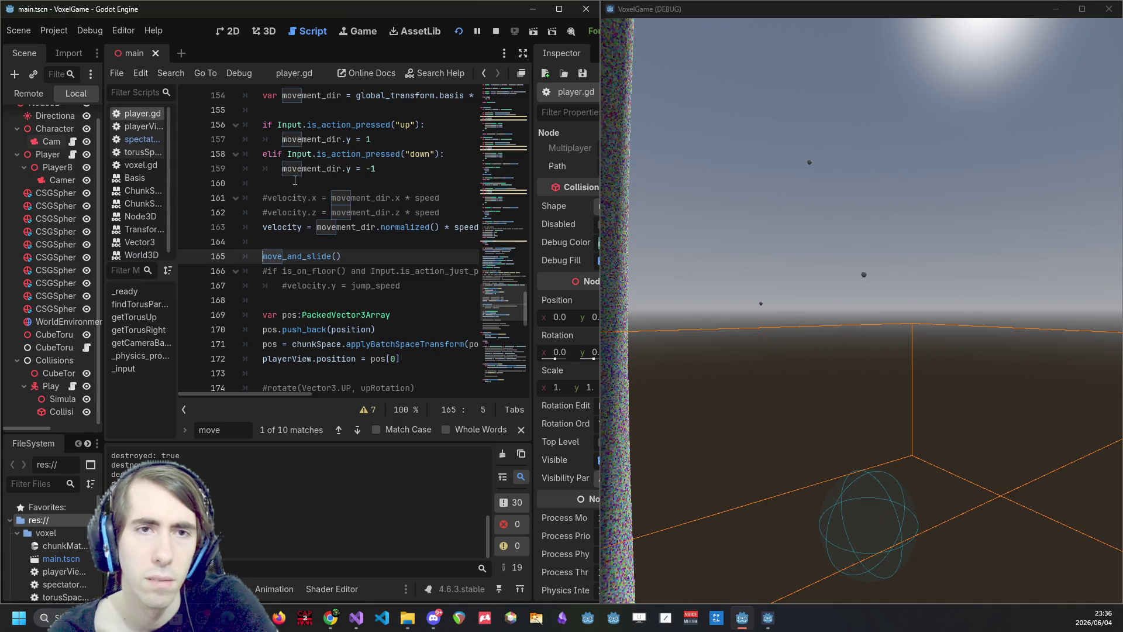
scroll(294, 181, "down", 4)
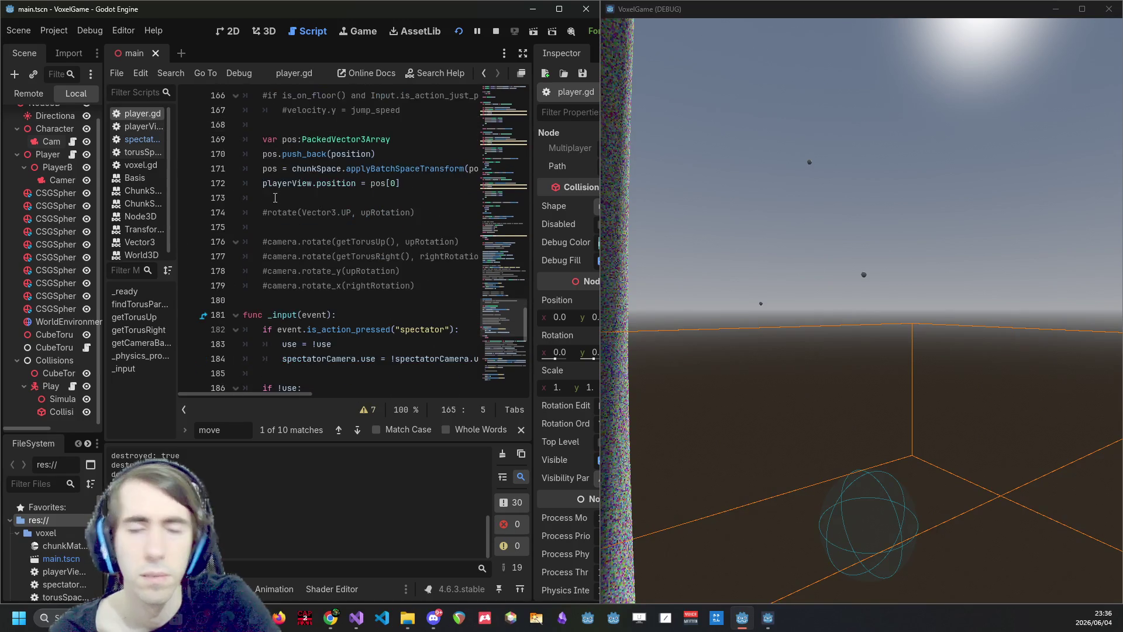
scroll(275, 197, "up", 3)
left_click(339, 124)
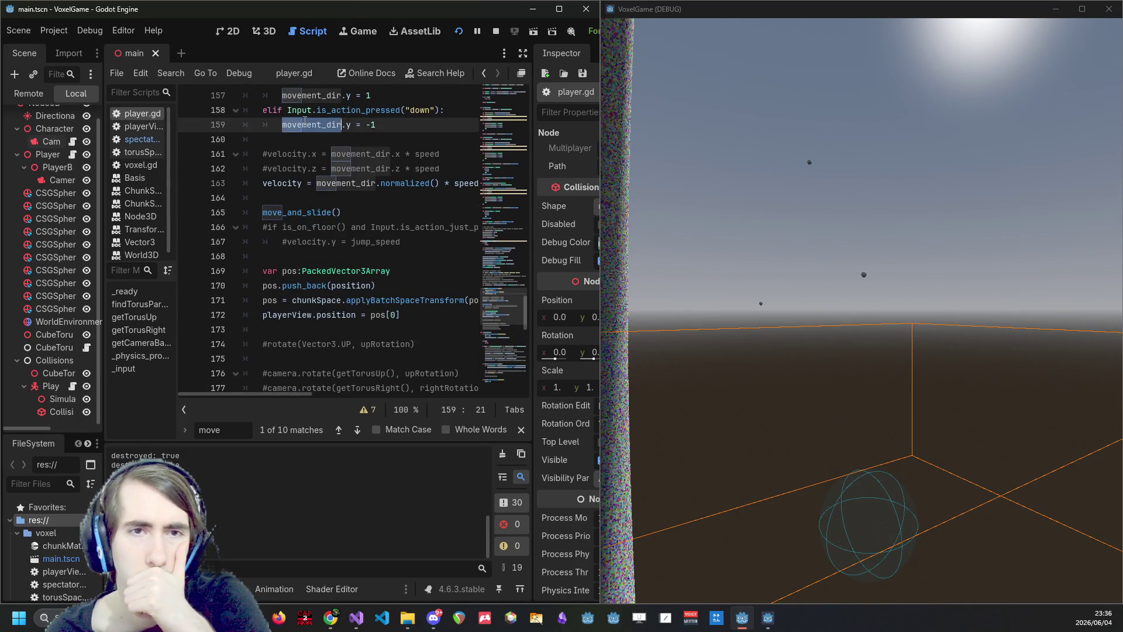
scroll(310, 257, "down", 4)
scroll(308, 258, "up", 4)
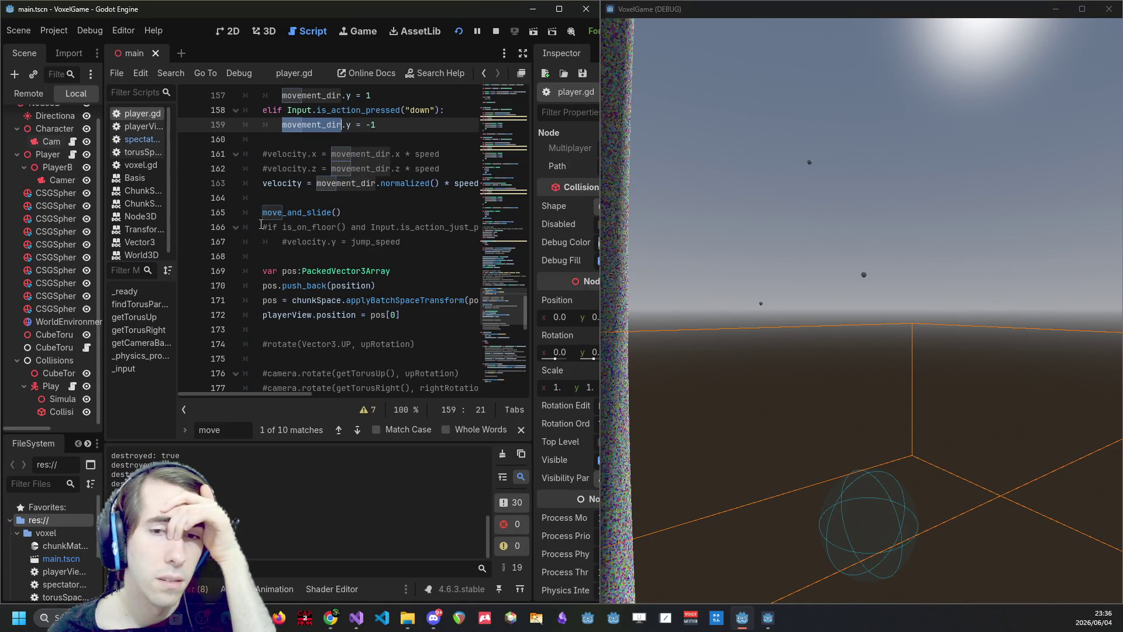
left_click(865, 501)
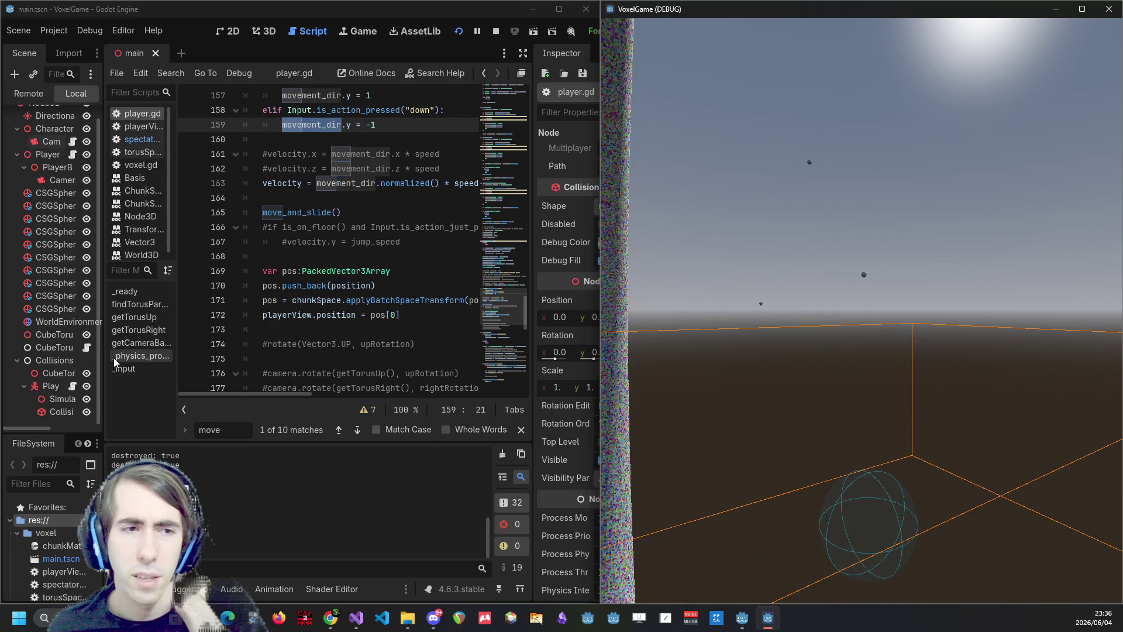
Step: Inspect the Player, its SimulatedCamera and CollisionShape3D, then return to Player
left_click(134, 364)
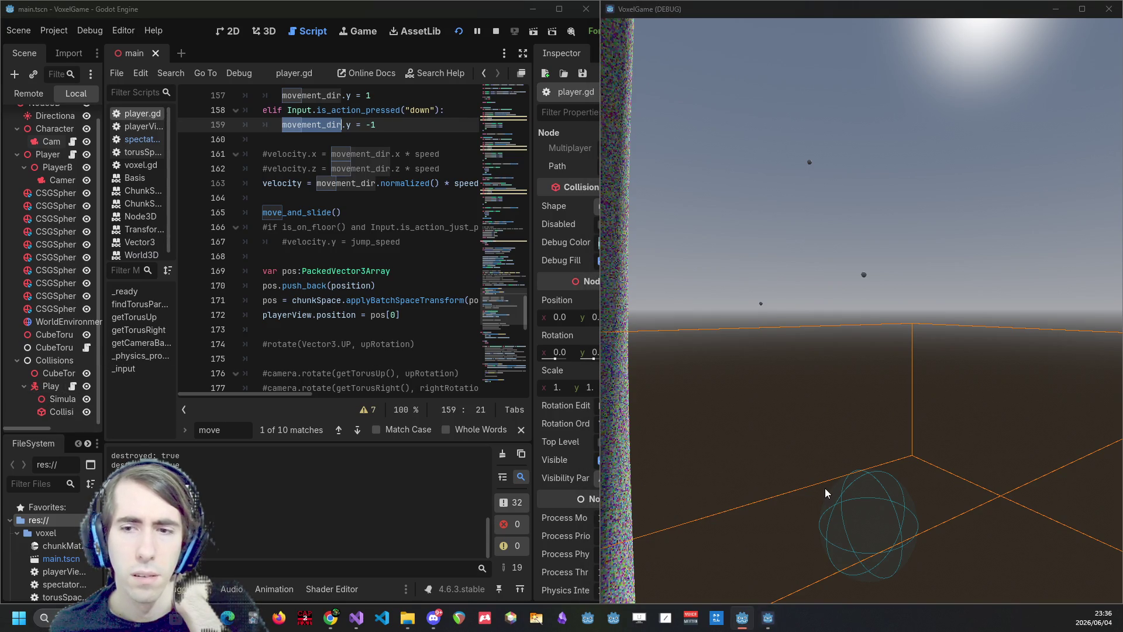
left_click(51, 386)
left_click(50, 400)
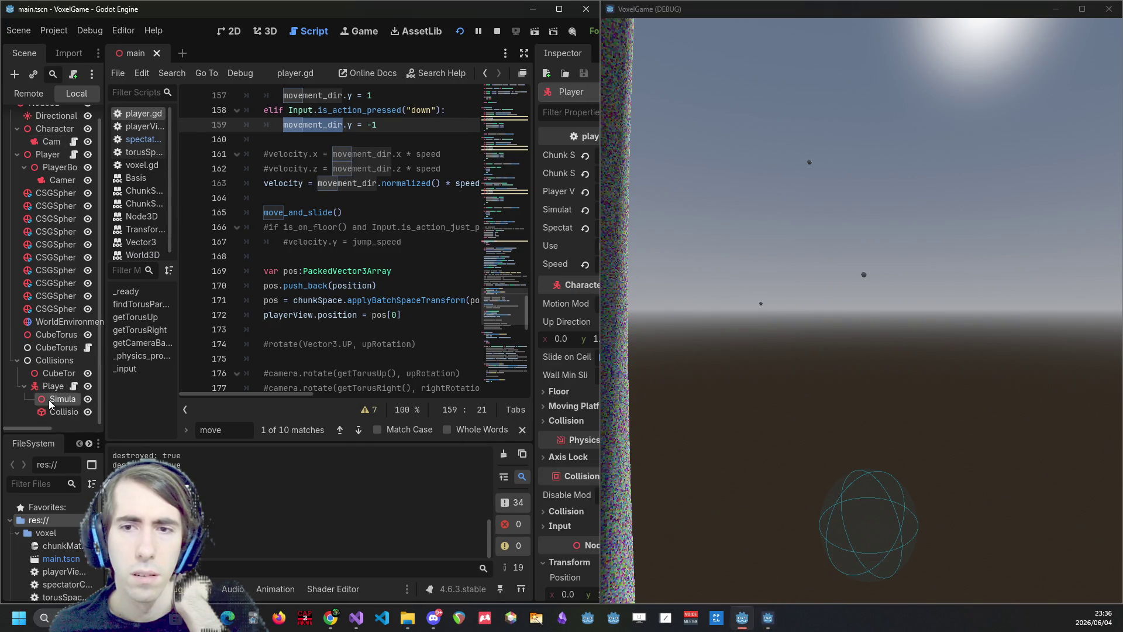
left_click(59, 412)
left_click(51, 389)
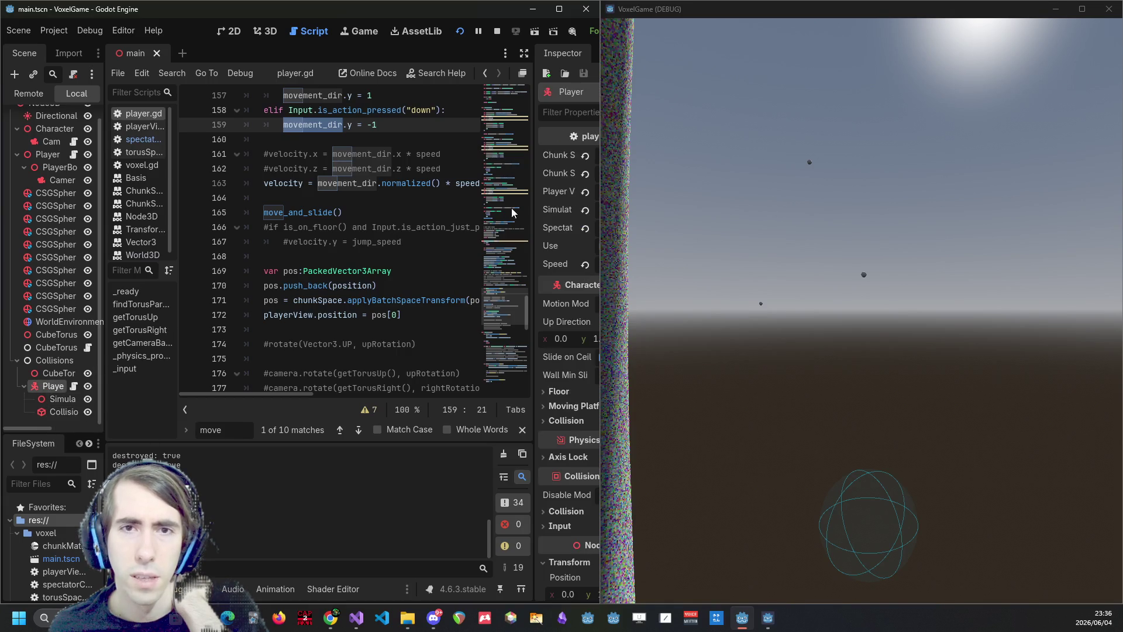
Step: Maximize the editor, widen the Inspector, and reveal the Player's Collision layer and mask (both 1)
left_click(559, 9)
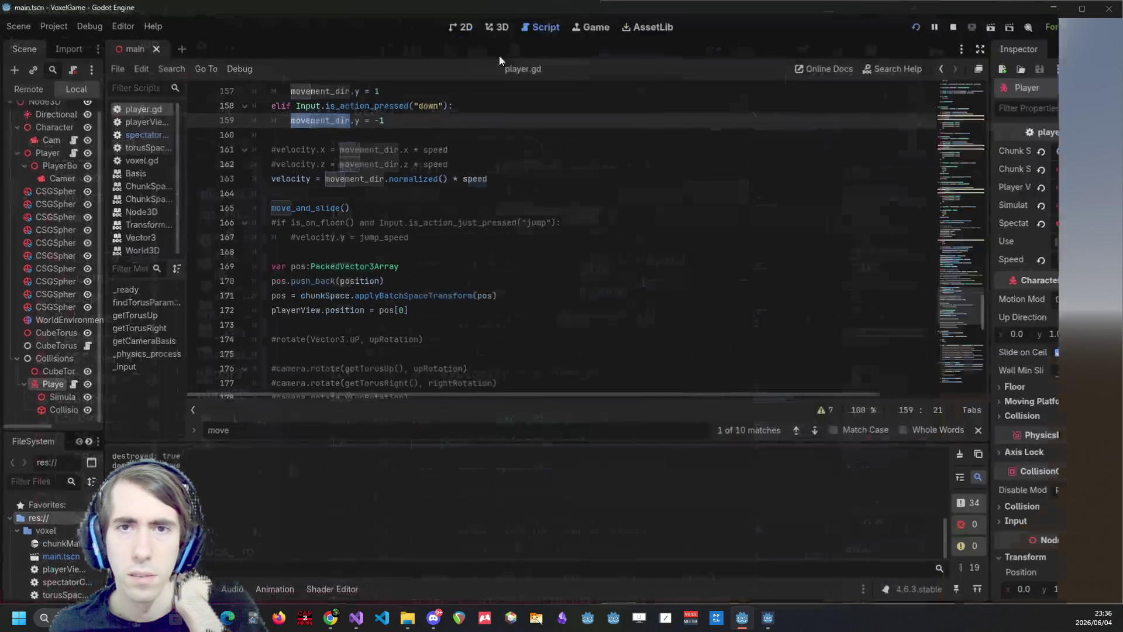
left_click_drag(988, 267, 836, 266)
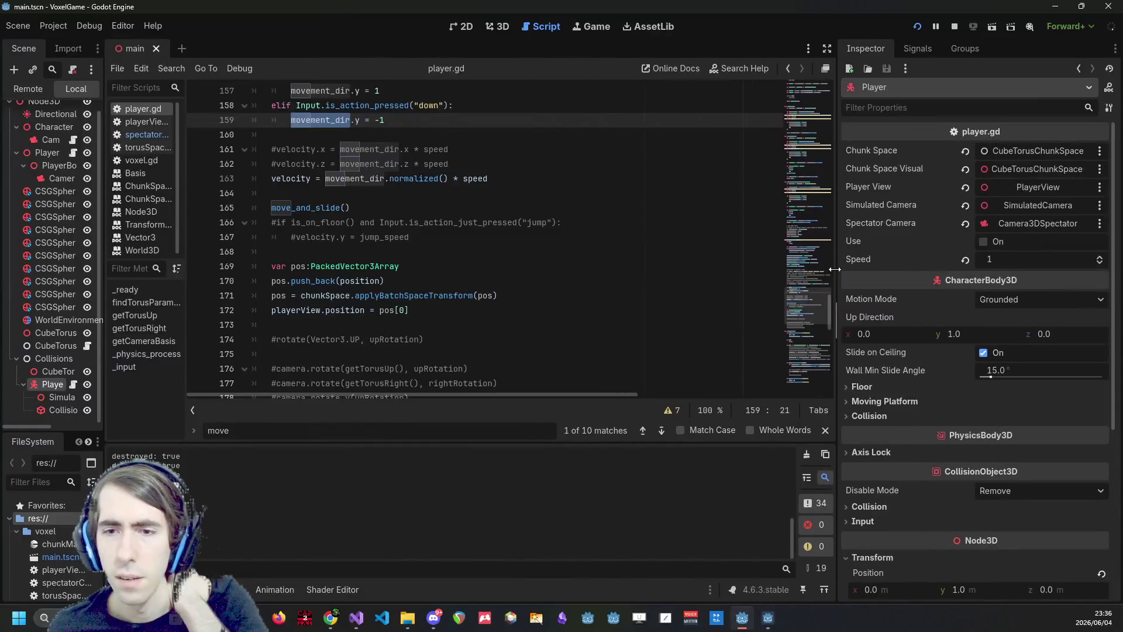
left_click(912, 505)
scroll(912, 496, "down", 4)
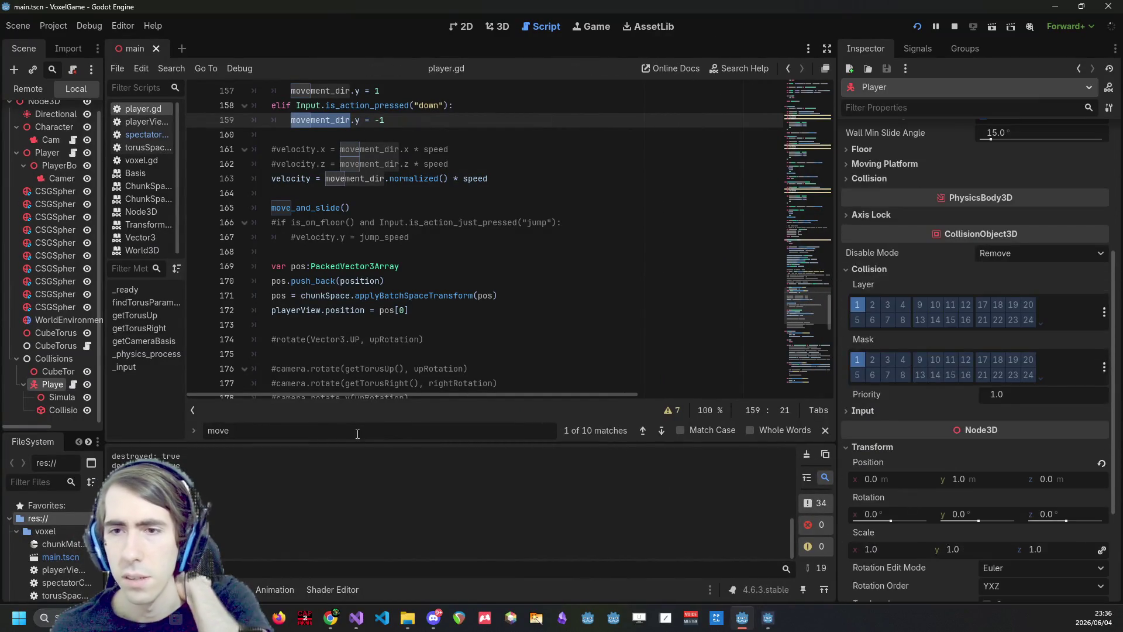
Step: In the remote tree, expand a chunk collider and inspect its CollisionShape3D and shape resource
left_click(50, 409)
left_click(44, 92)
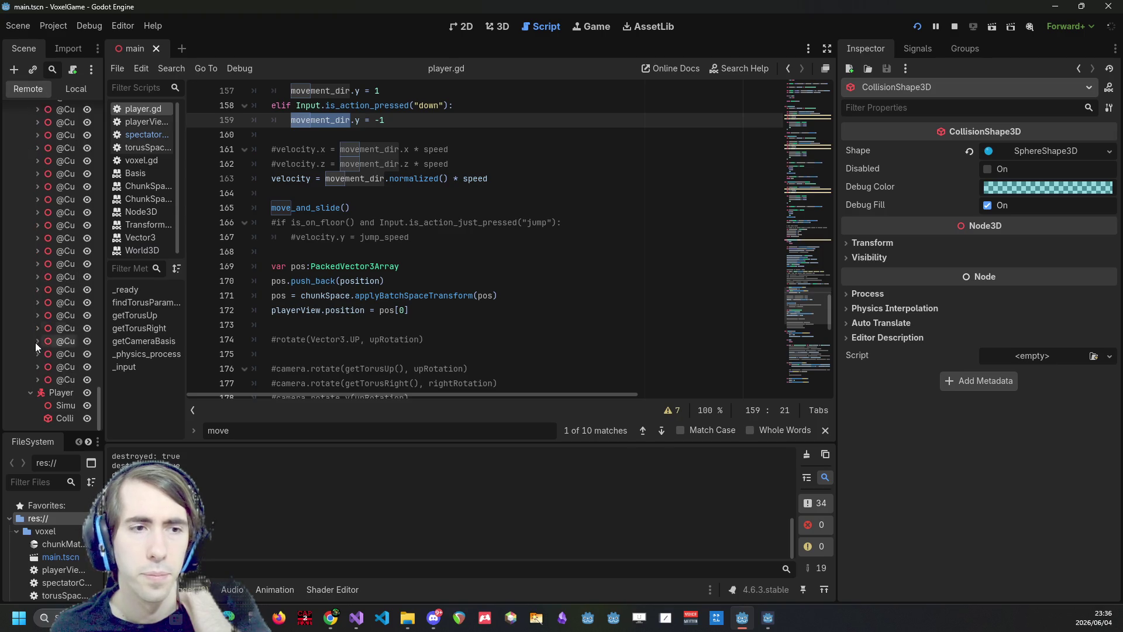
left_click(37, 266)
left_click(58, 279)
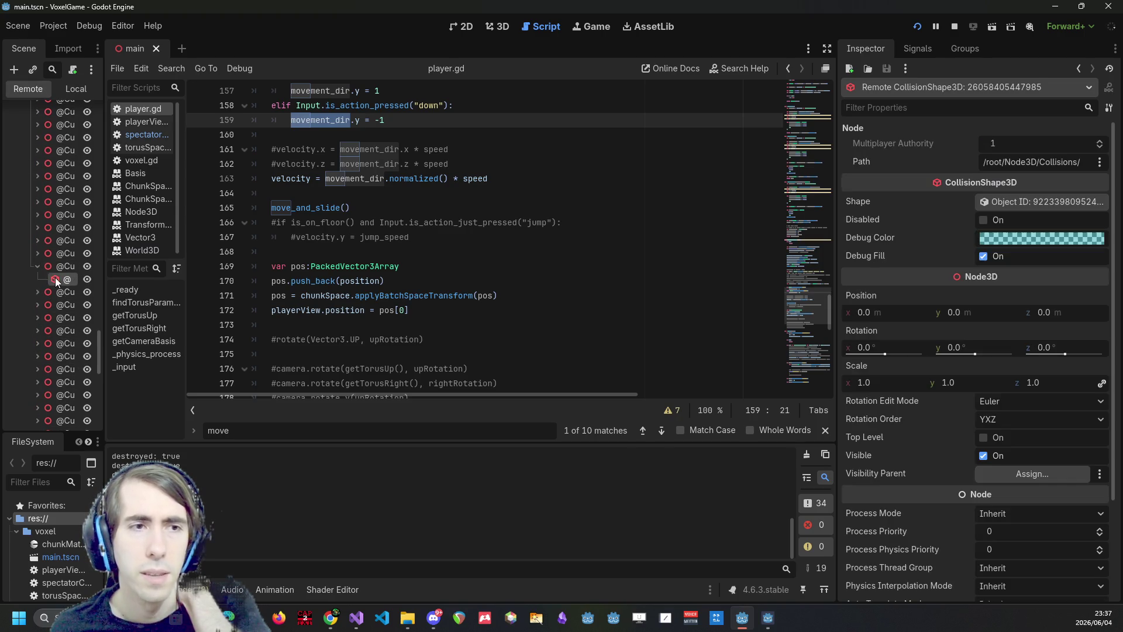
scroll(916, 295, "up", 2)
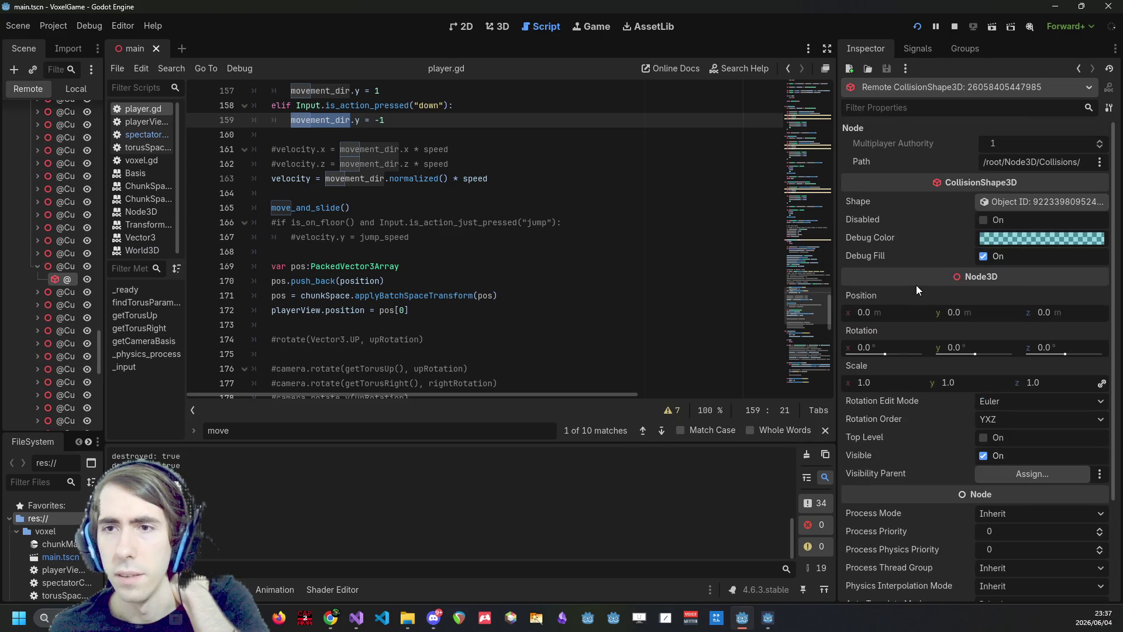
left_click(1007, 205)
left_click(63, 282)
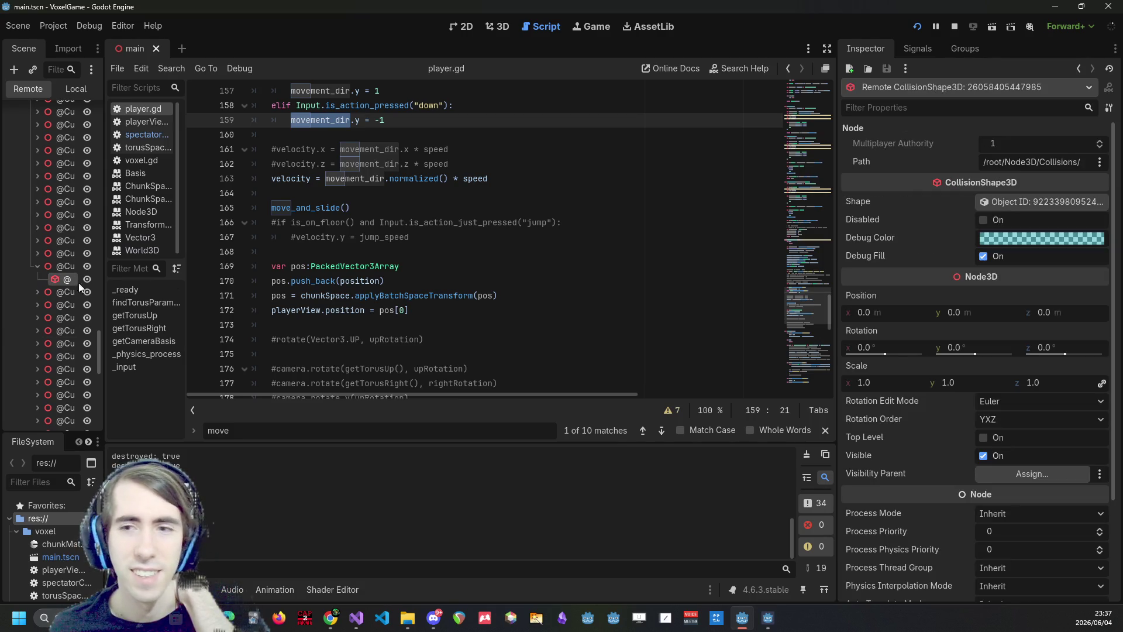
Step: Inspect the chunk collider node and its collision shape again, then widen the scene tree
scroll(994, 448, "down", 2)
scroll(957, 452, "up", 2)
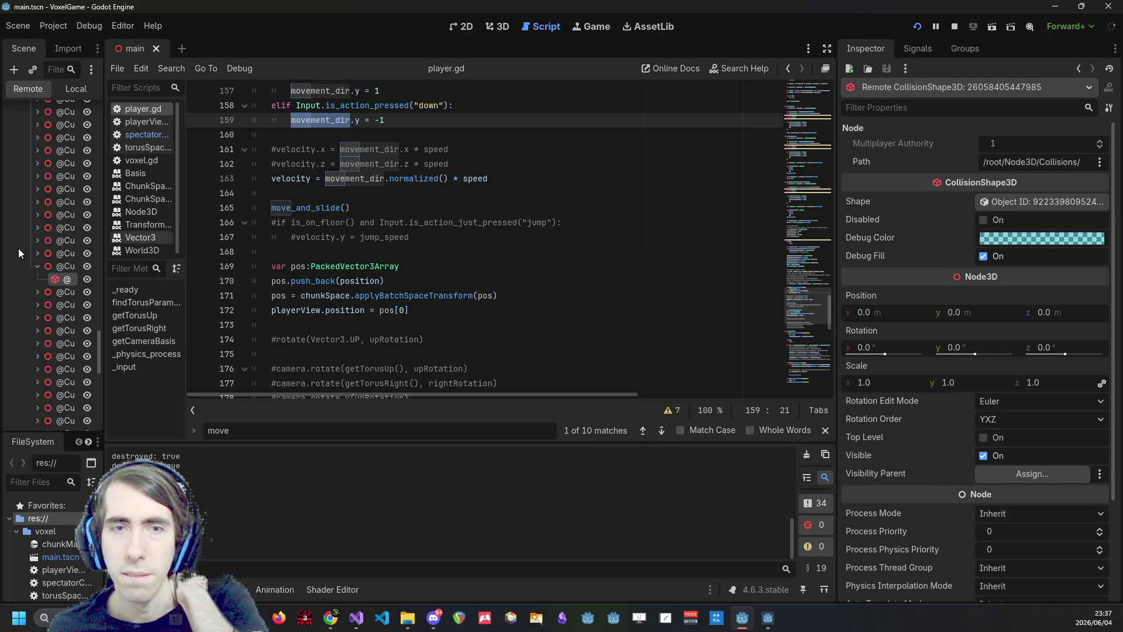
left_click(57, 264)
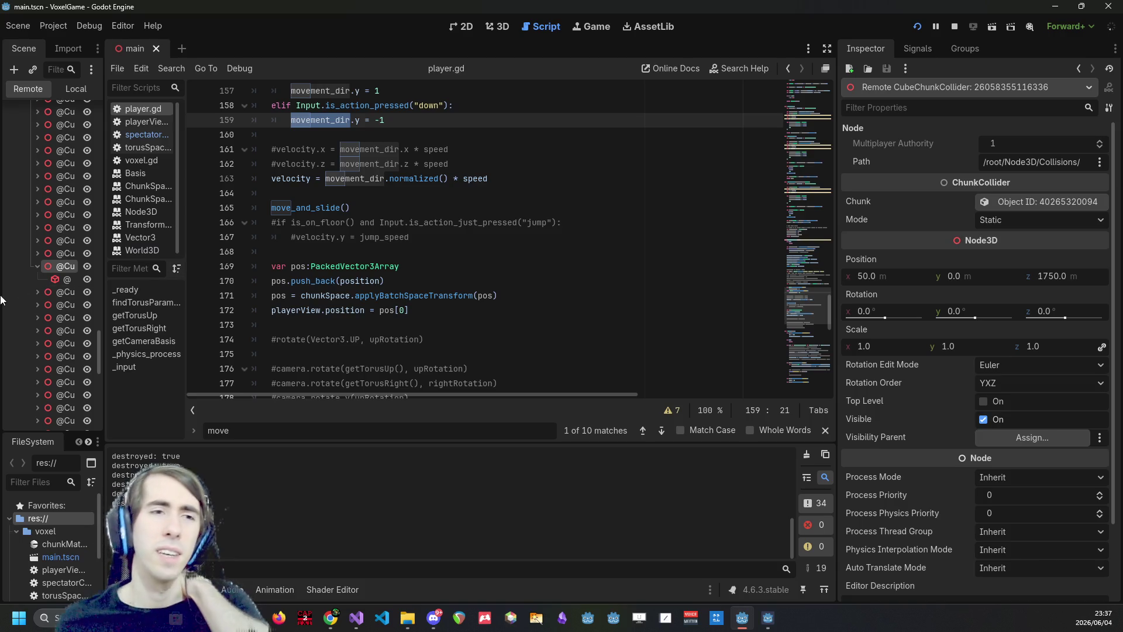
scroll(85, 289, "up", 3)
scroll(67, 346, "down", 3)
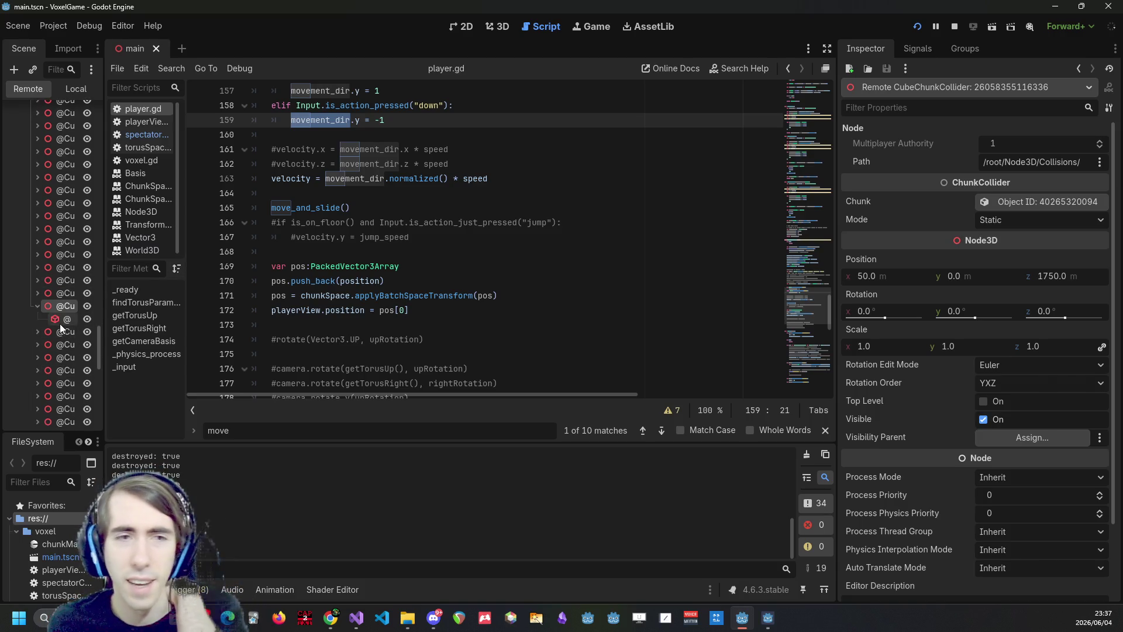
left_click(58, 322)
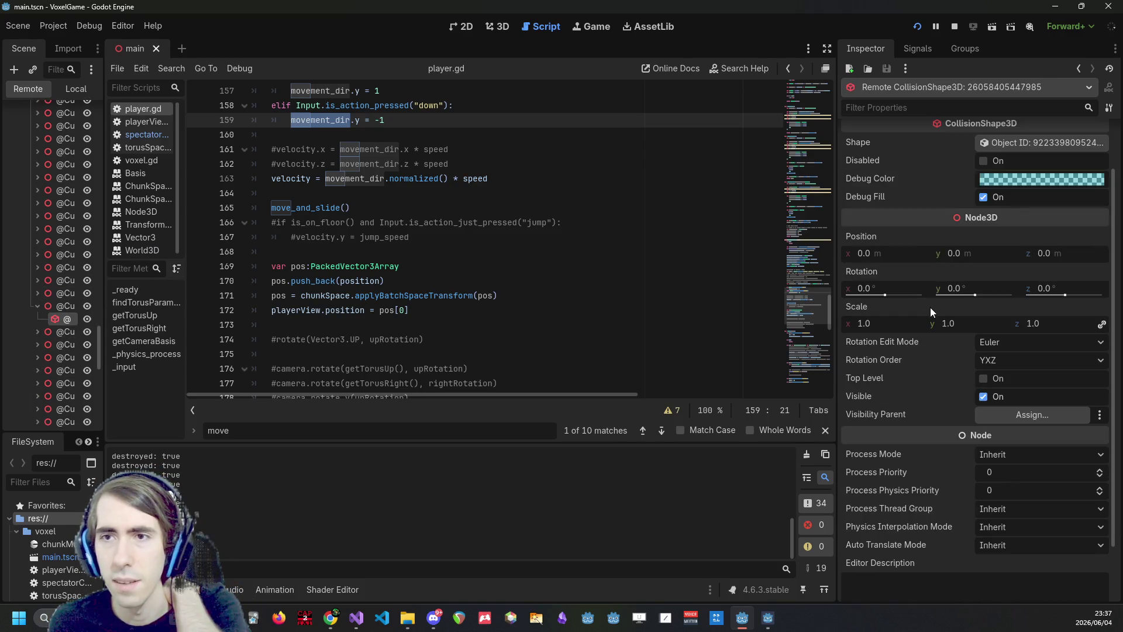
scroll(867, 308, "down", 2)
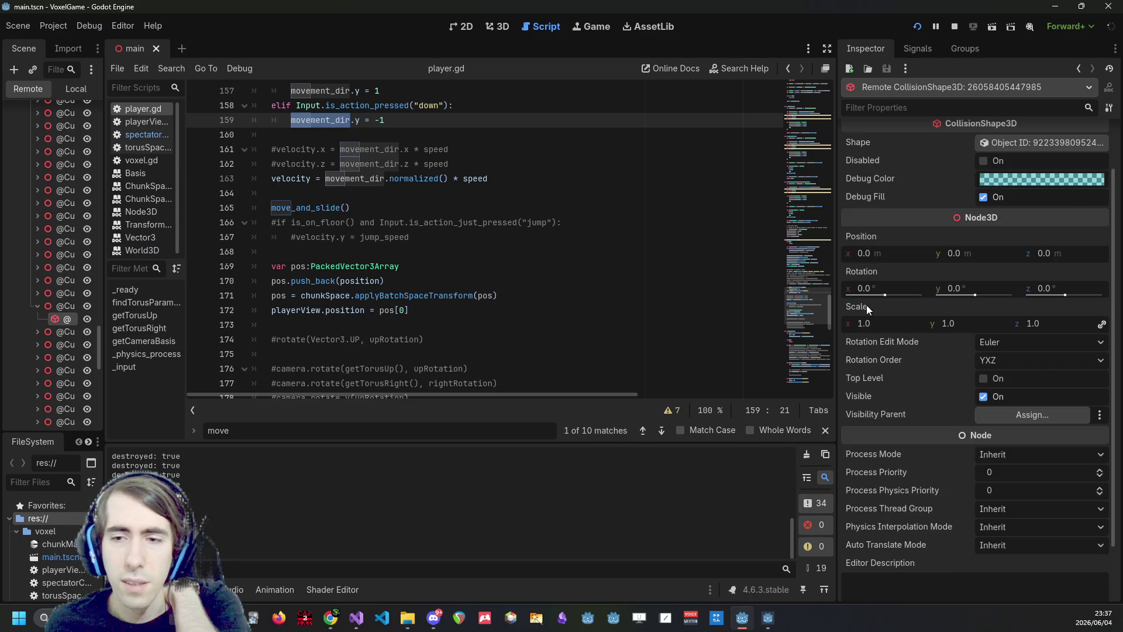
mouse_move(105, 316)
left_mouse_down()
mouse_move(177, 336)
mouse_move(188, 318)
mouse_move(202, 166)
mouse_move(193, 125)
left_mouse_up()
left_click(78, 272)
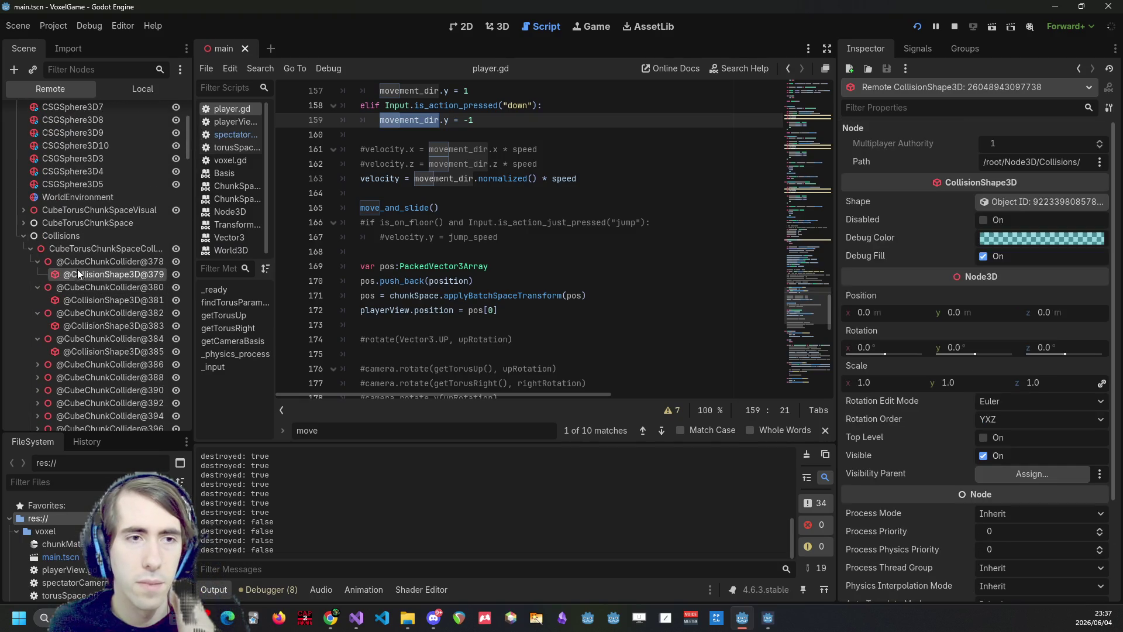
left_click(80, 275)
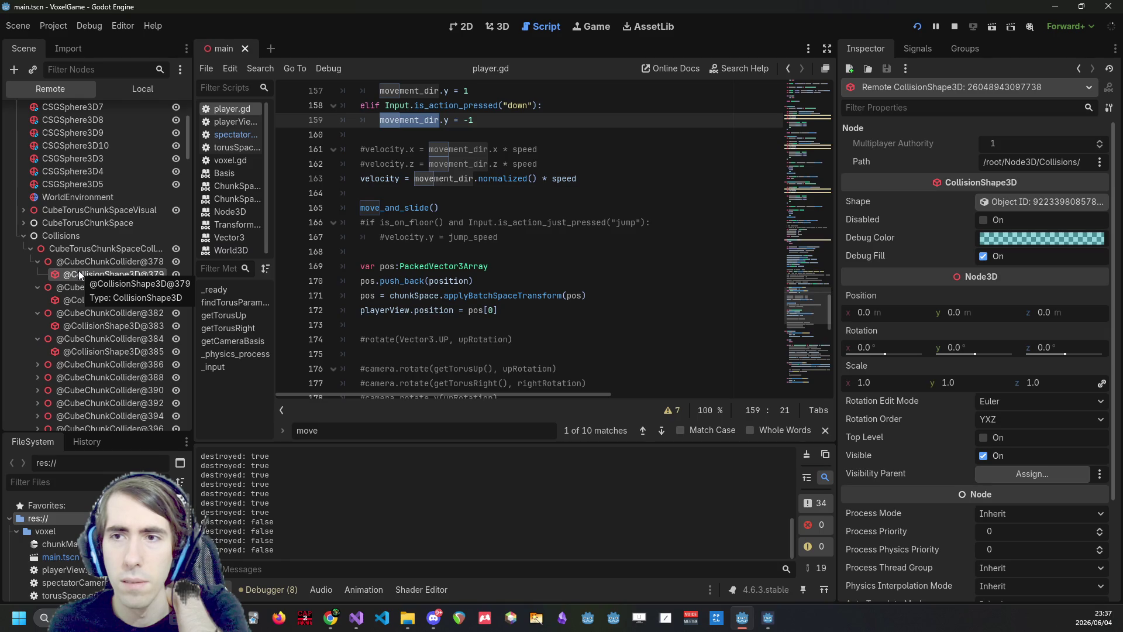
left_click(79, 266)
left_click(79, 269)
left_click(79, 266)
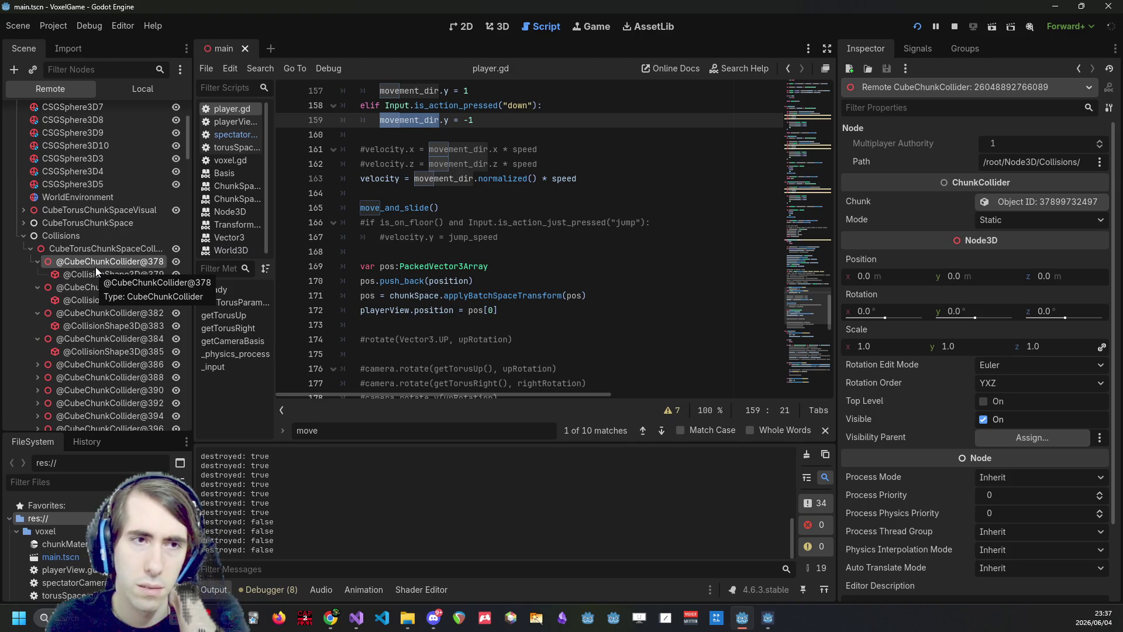
left_click(89, 274)
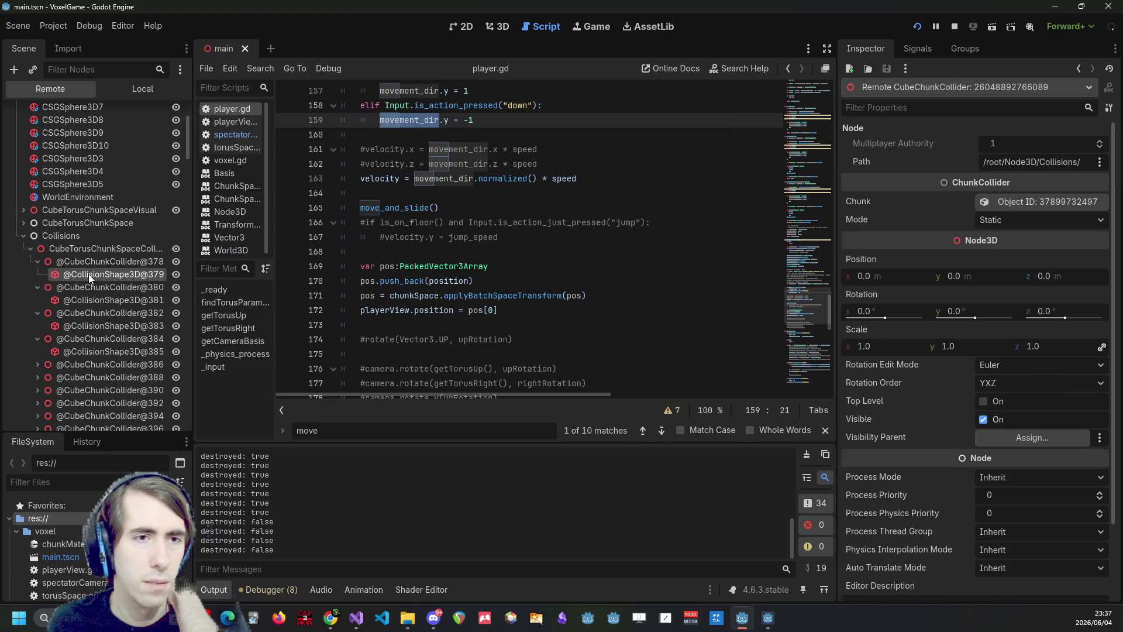
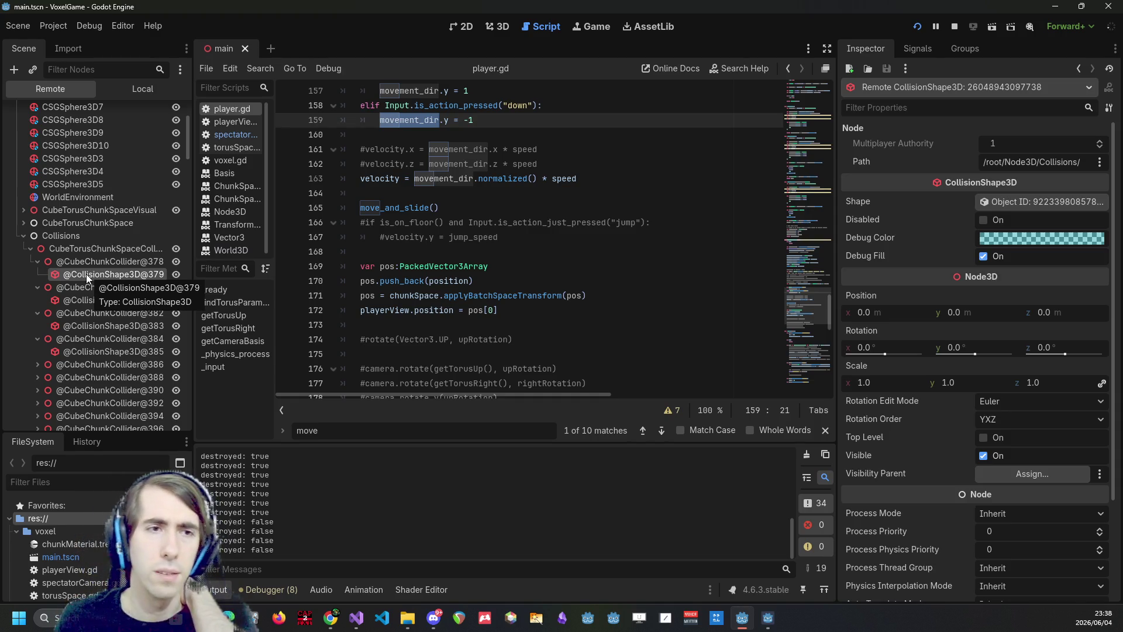
Step: Inspect the first CubeChunkCollider and its CollisionShape3D in the Remote scene tree
left_click(89, 263)
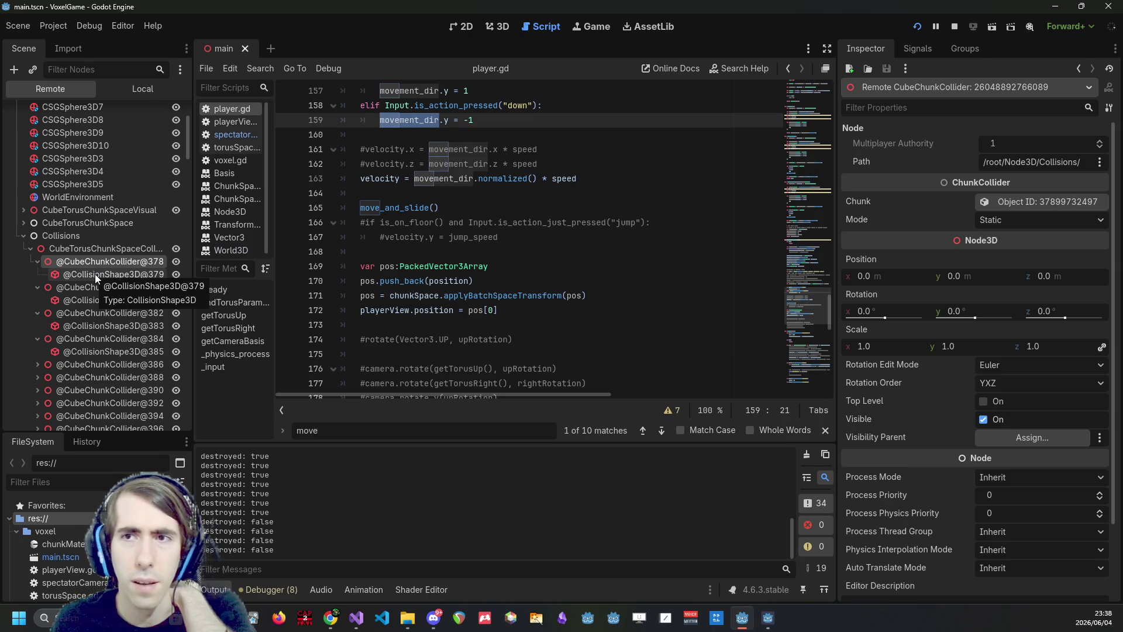
left_click(97, 272)
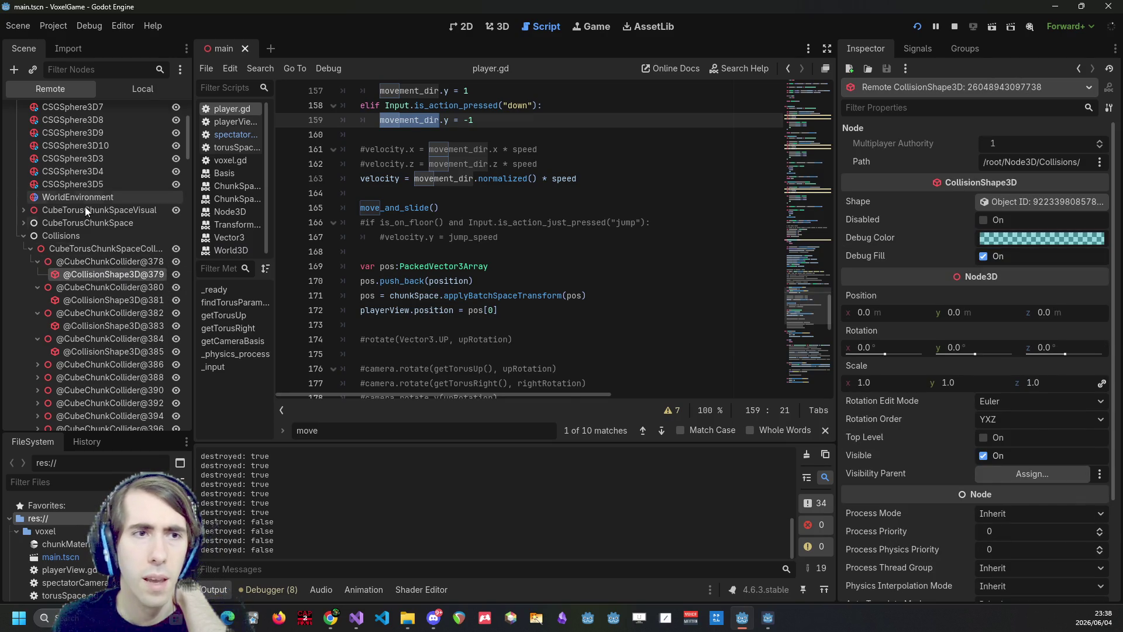
scroll(91, 201, "down", 5)
left_click_drag(180, 154, 181, 406)
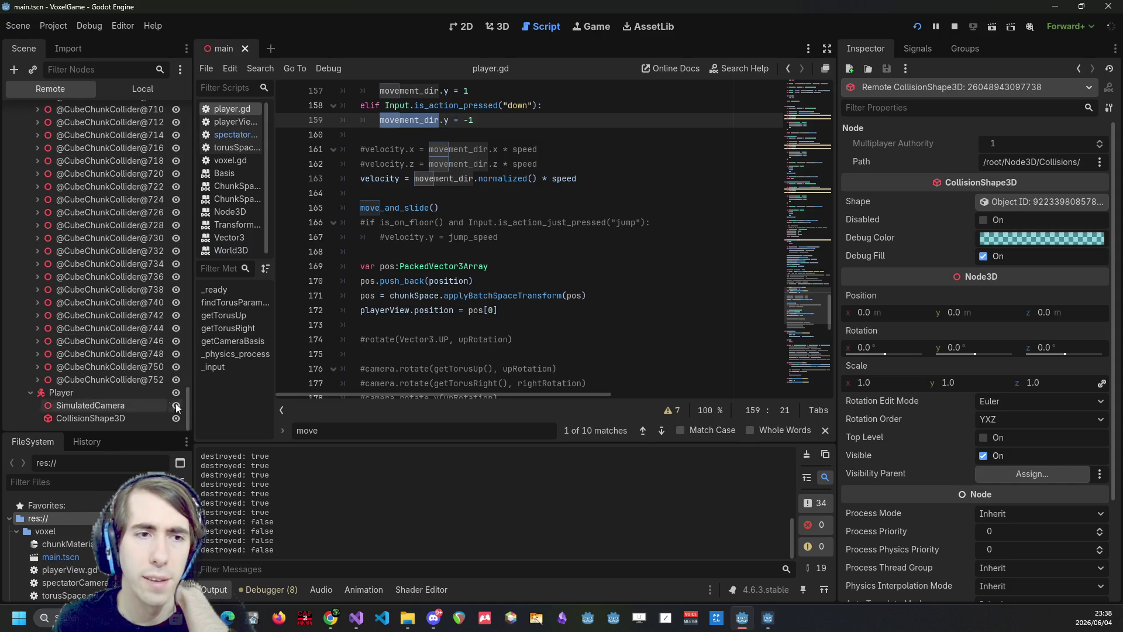
Step: Select Player and check its CollisionObject3D layer and mask, both set to layer 1
left_click(128, 391)
scroll(887, 395, "down", 10)
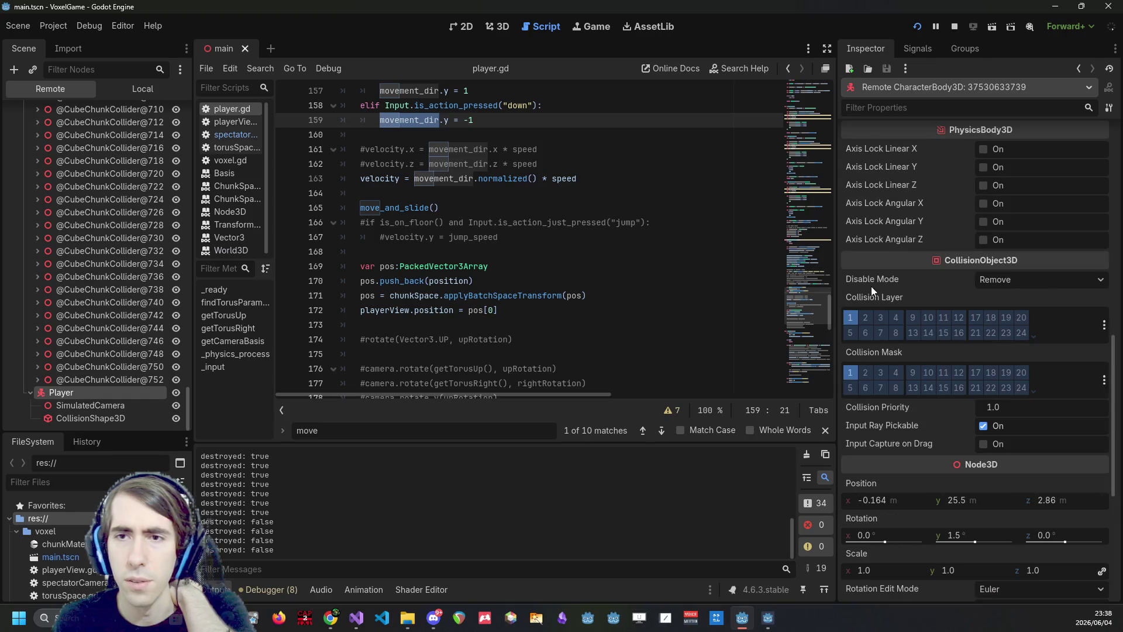
mouse_move(863, 281)
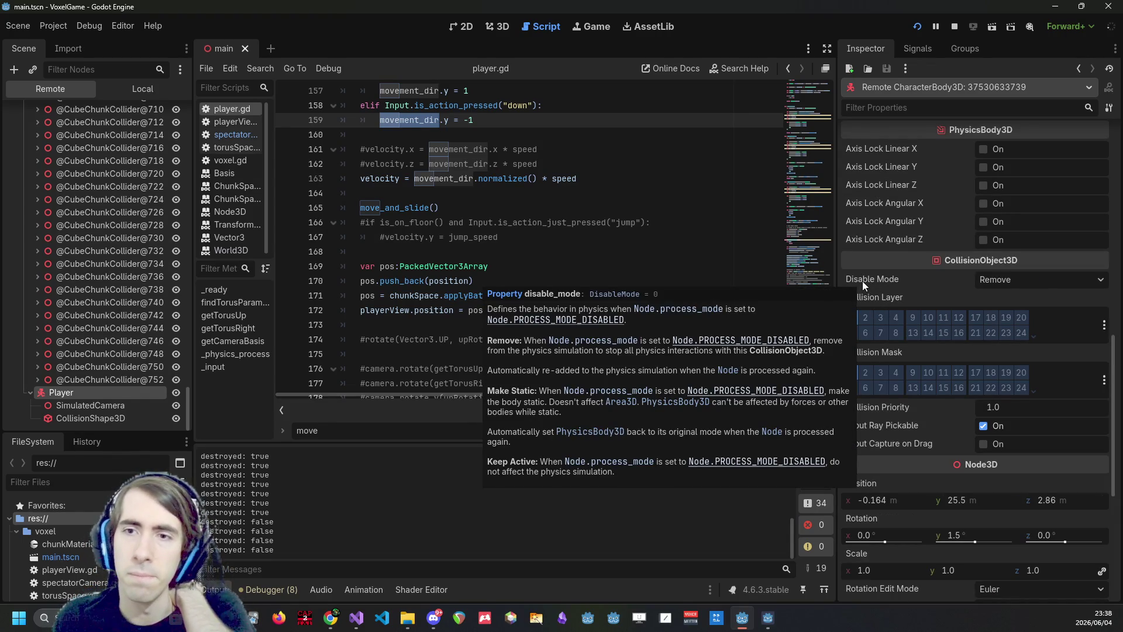
mouse_move(896, 296)
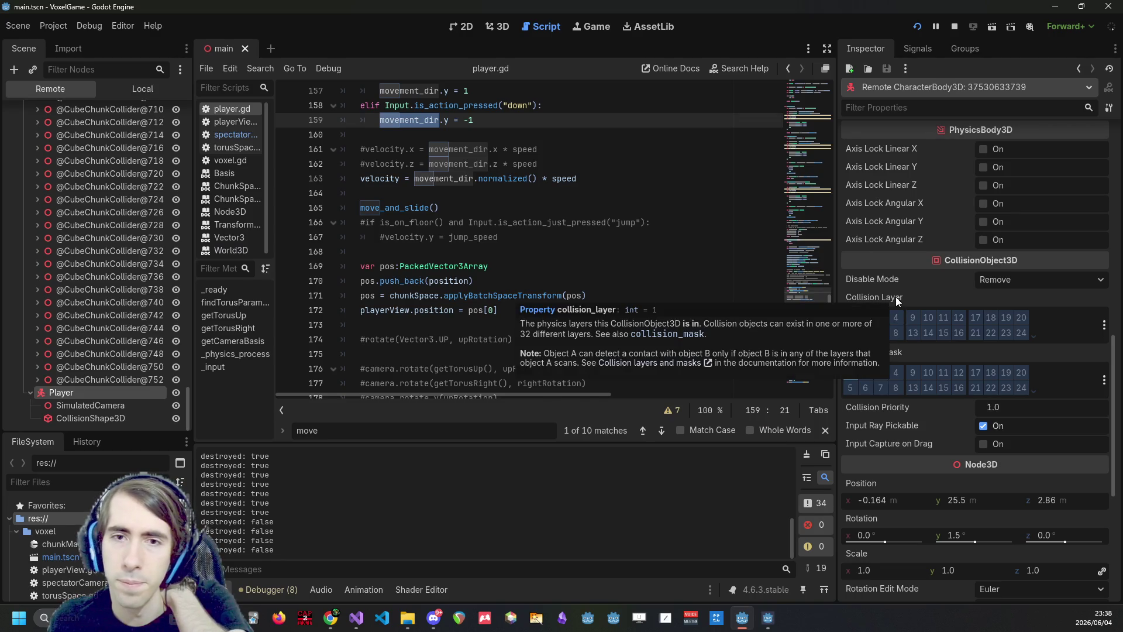
mouse_move(903, 355)
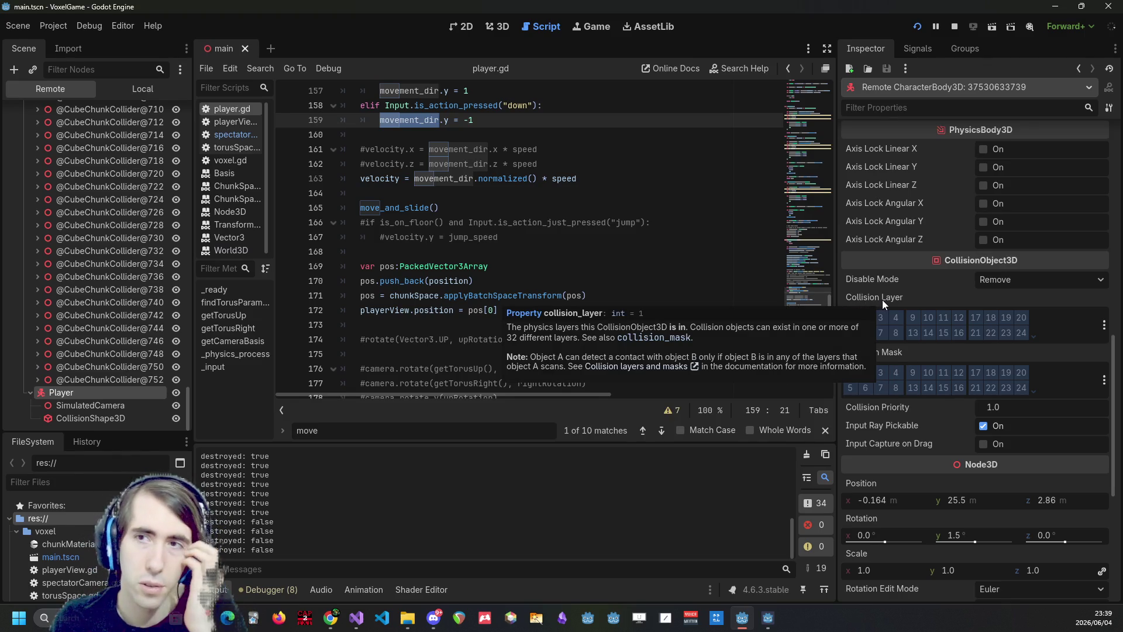
mouse_move(958, 268)
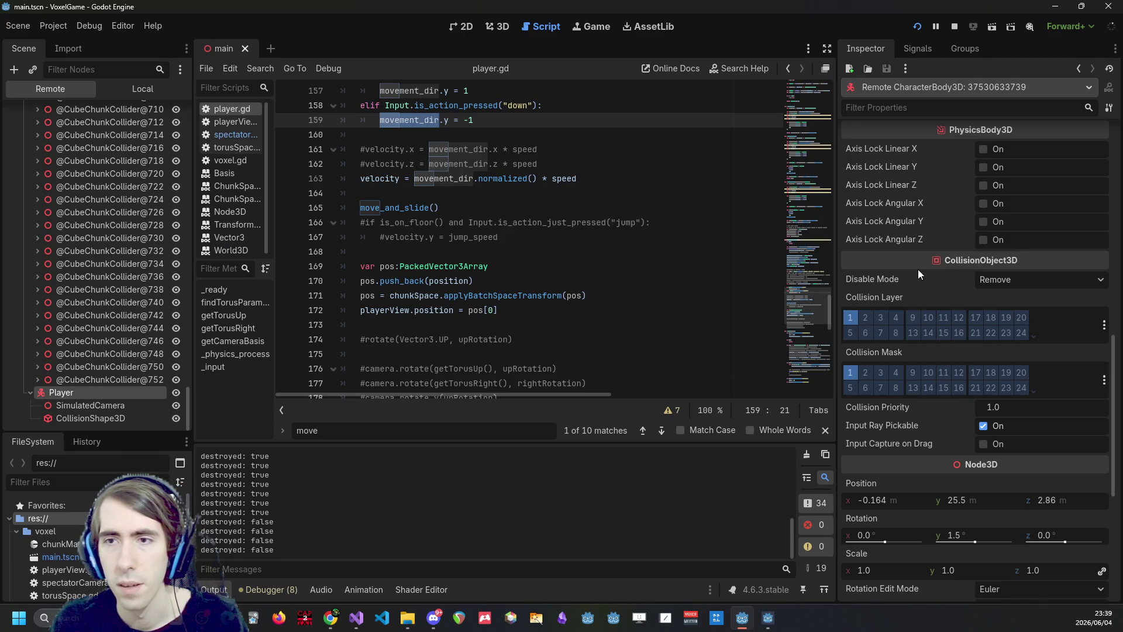
left_click(985, 277)
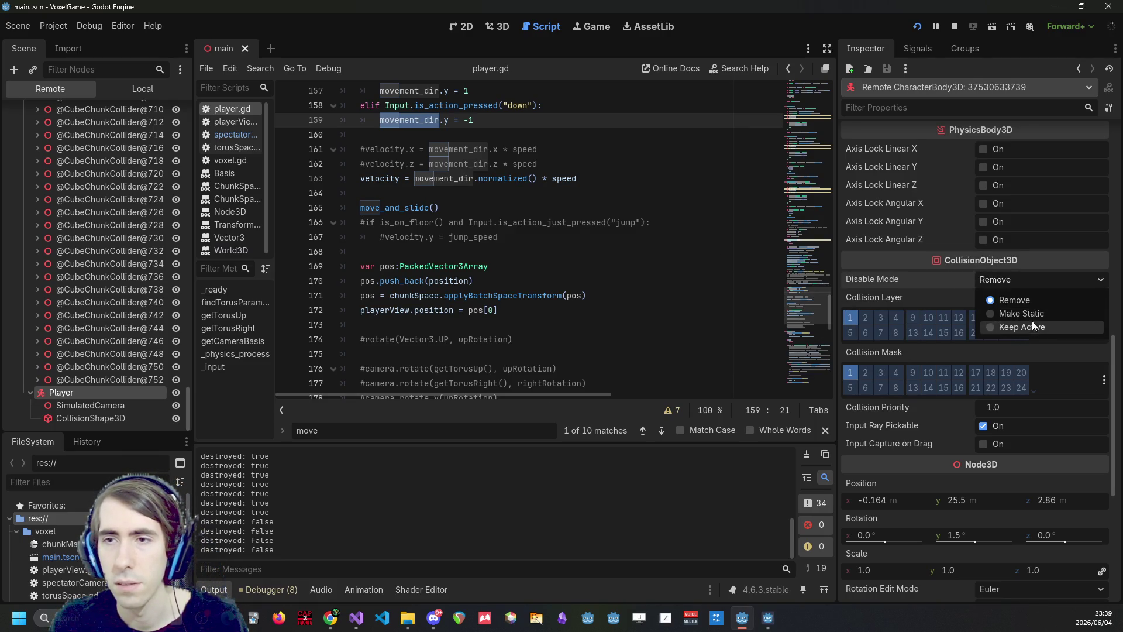
left_click(1026, 278)
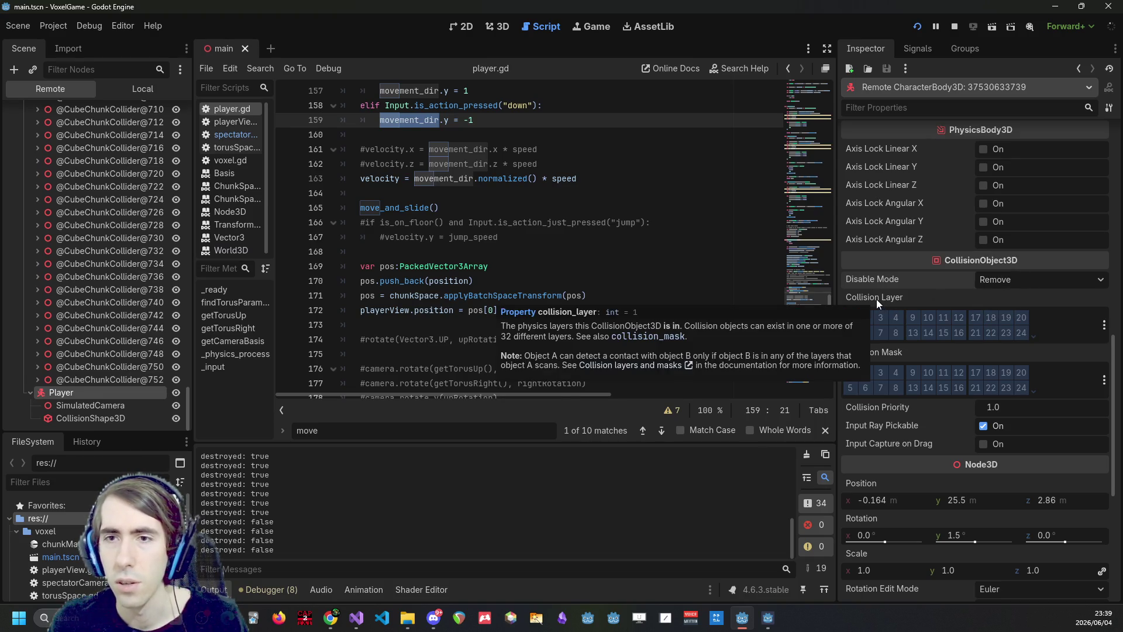
mouse_move(884, 406)
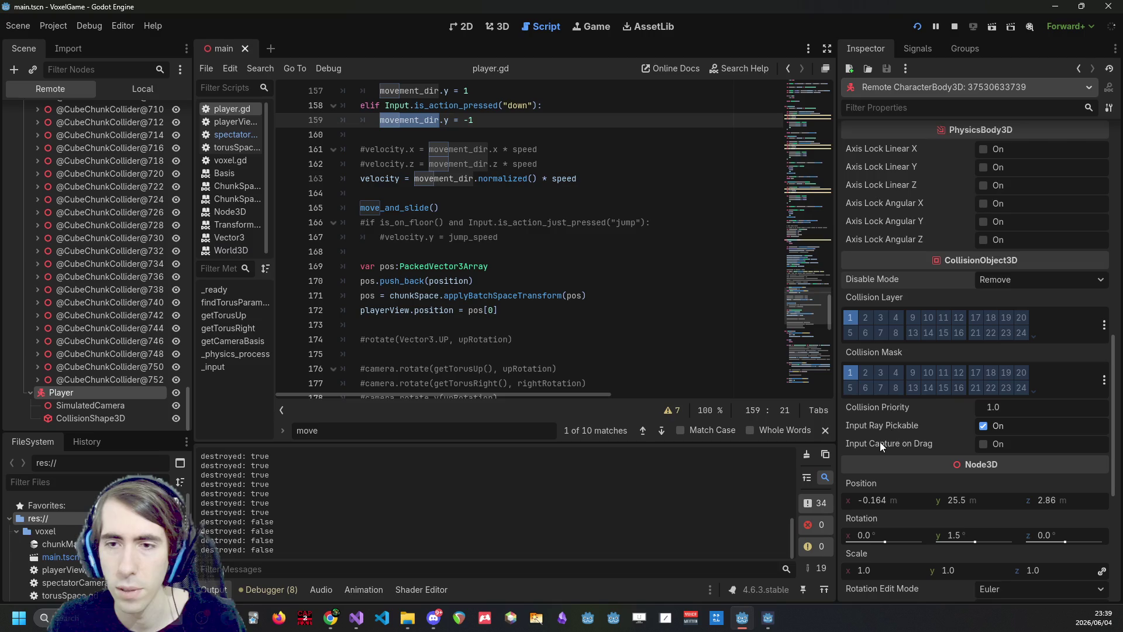
mouse_move(877, 449)
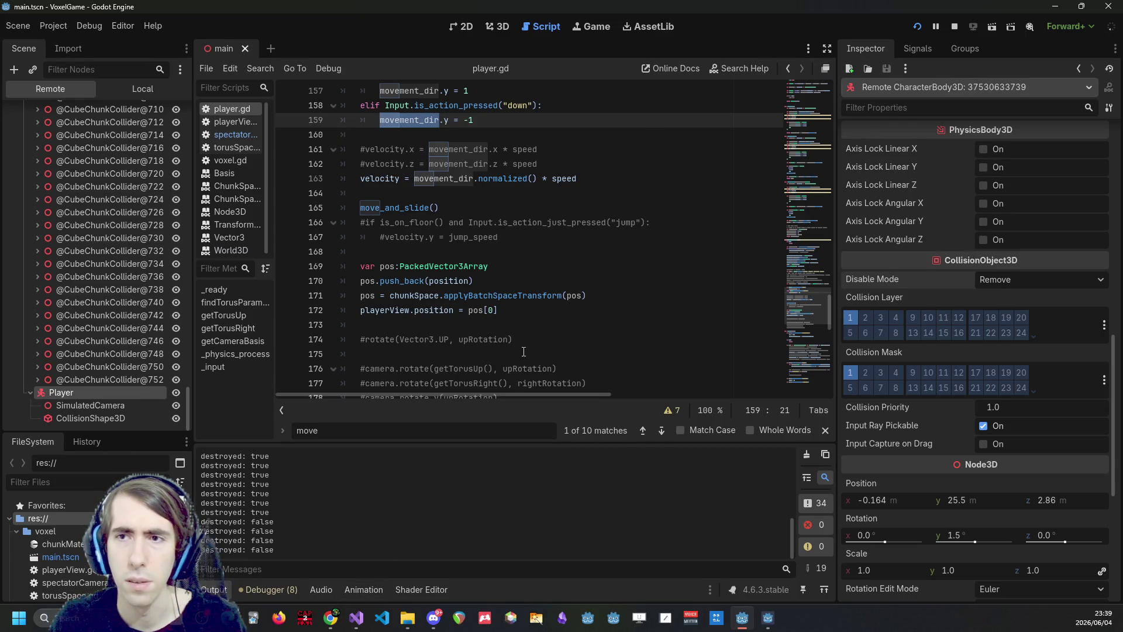
left_click(356, 618)
Step: Search for 'collision object3d' and open the collision_object_3d.h header
left_click(465, 258)
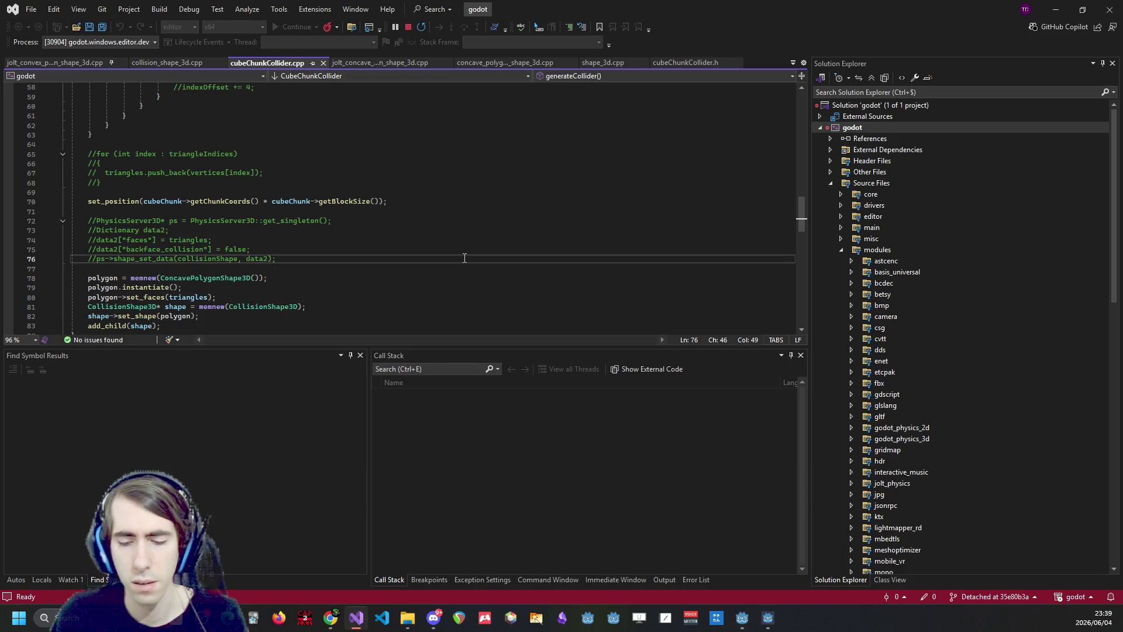
key("ctrl+shift+t")
type("collision o")
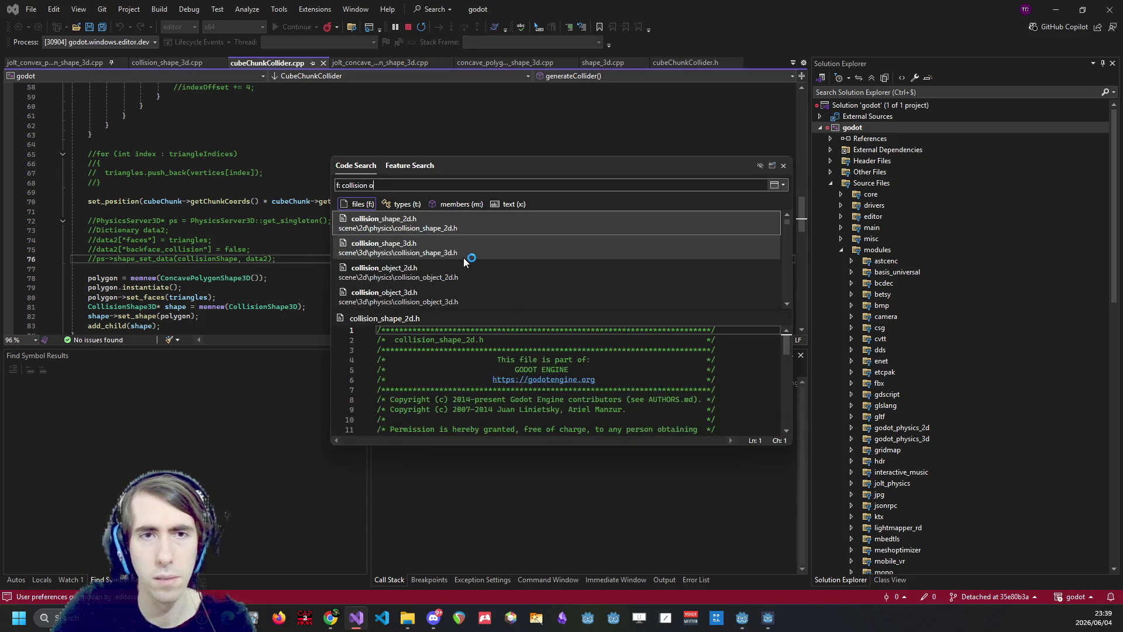
type("bject3d")
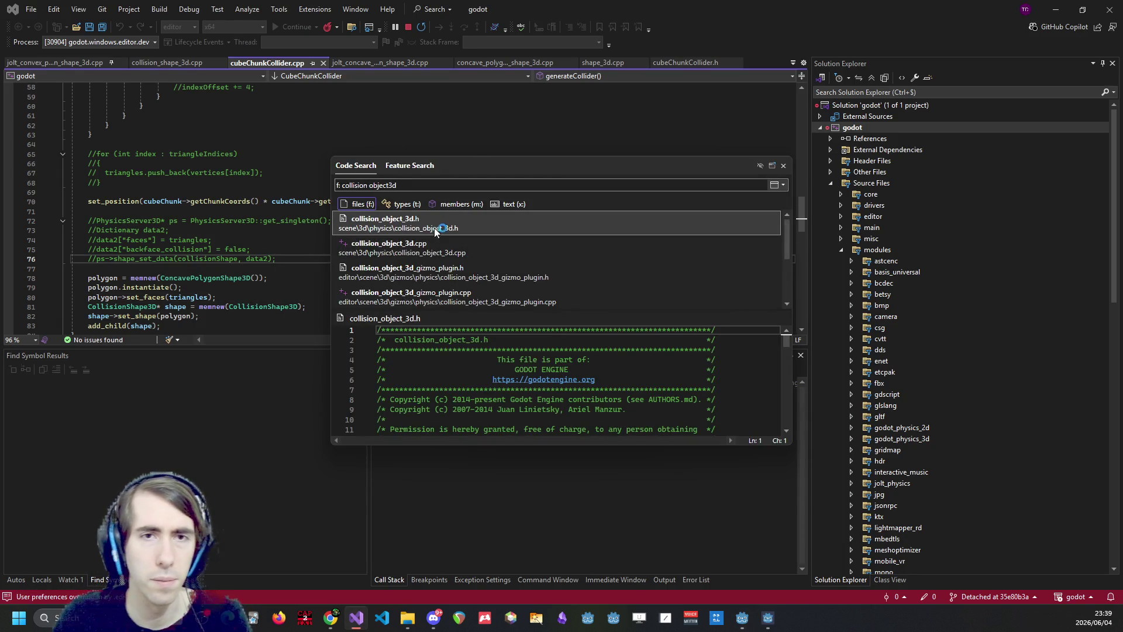
left_click(429, 215)
Step: Read through the CollisionObject3D class, highlighting the collision_mask member, then bring up VoxelGame
scroll(805, 152, "down", 2)
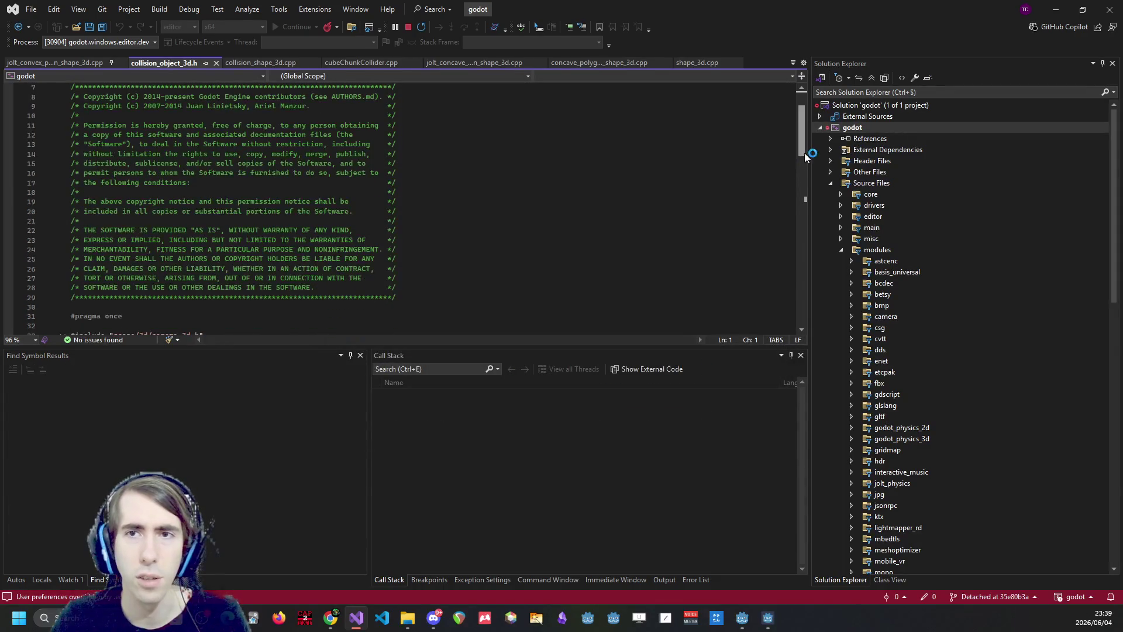
scroll(805, 153, "down", 9)
left_click(252, 137)
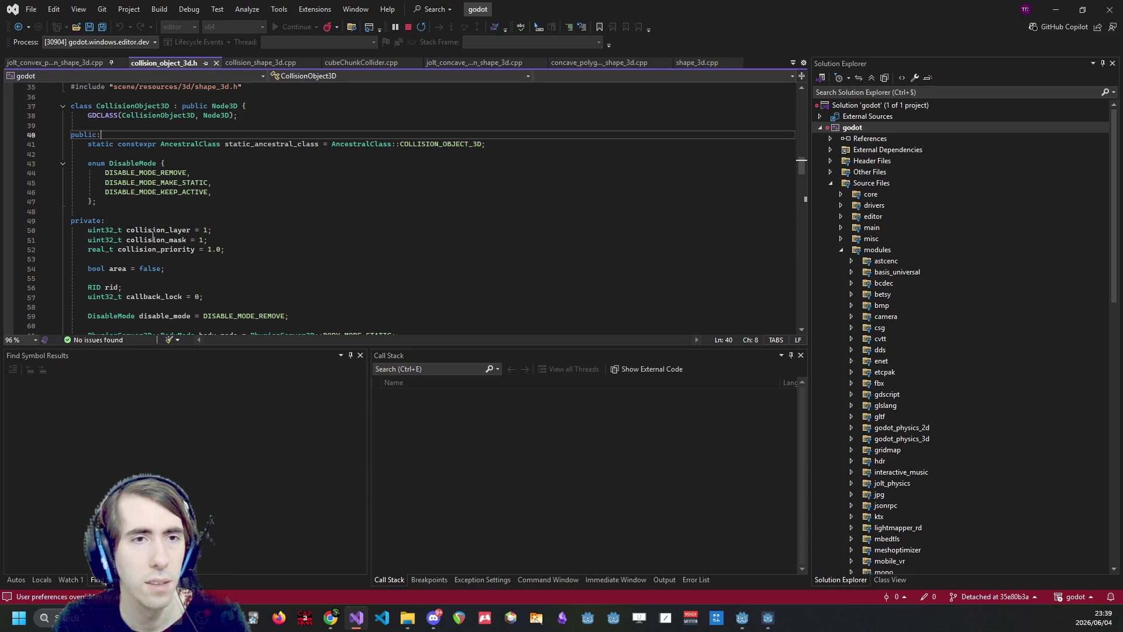
mouse_move(152, 238)
left_mouse_down()
mouse_move(239, 244)
mouse_move(2, 242)
mouse_move(2, 231)
left_mouse_up()
scroll(256, 248, "down", 6)
scroll(256, 248, "up", 2)
scroll(256, 249, "down", 20)
scroll(244, 230, "down", 12)
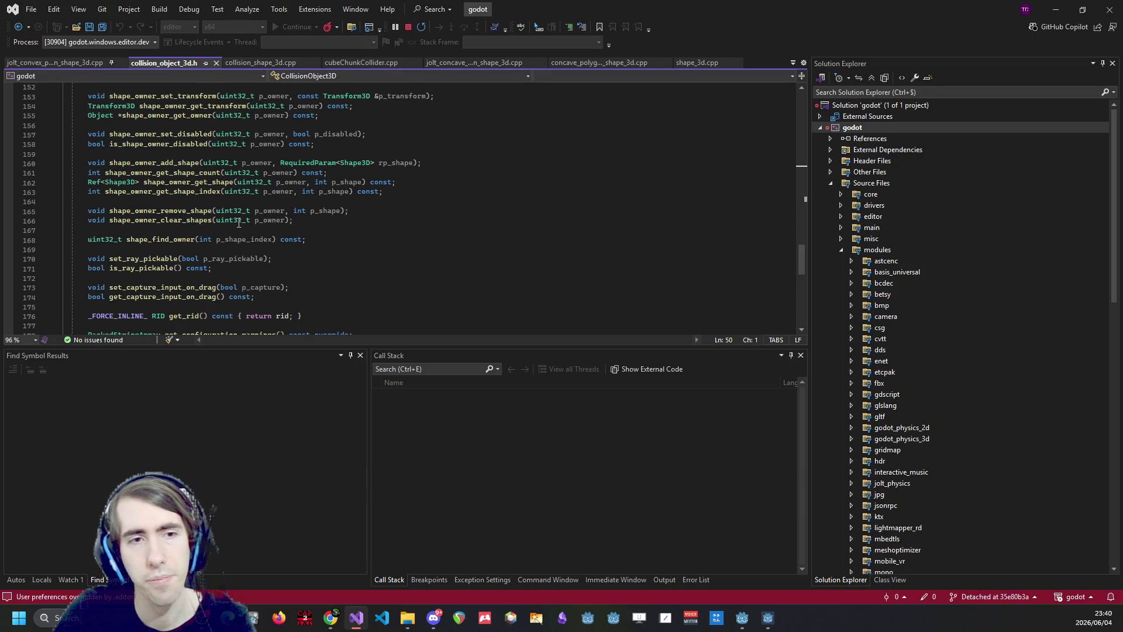
scroll(223, 245, "up", 20)
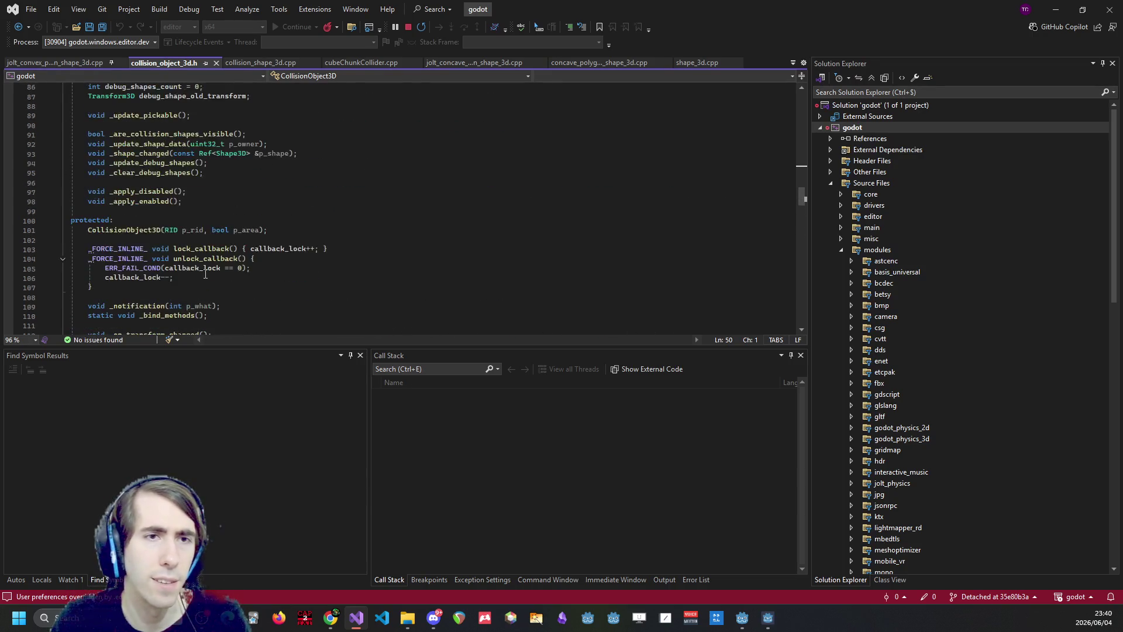
scroll(205, 273, "up", 6)
left_click(766, 624)
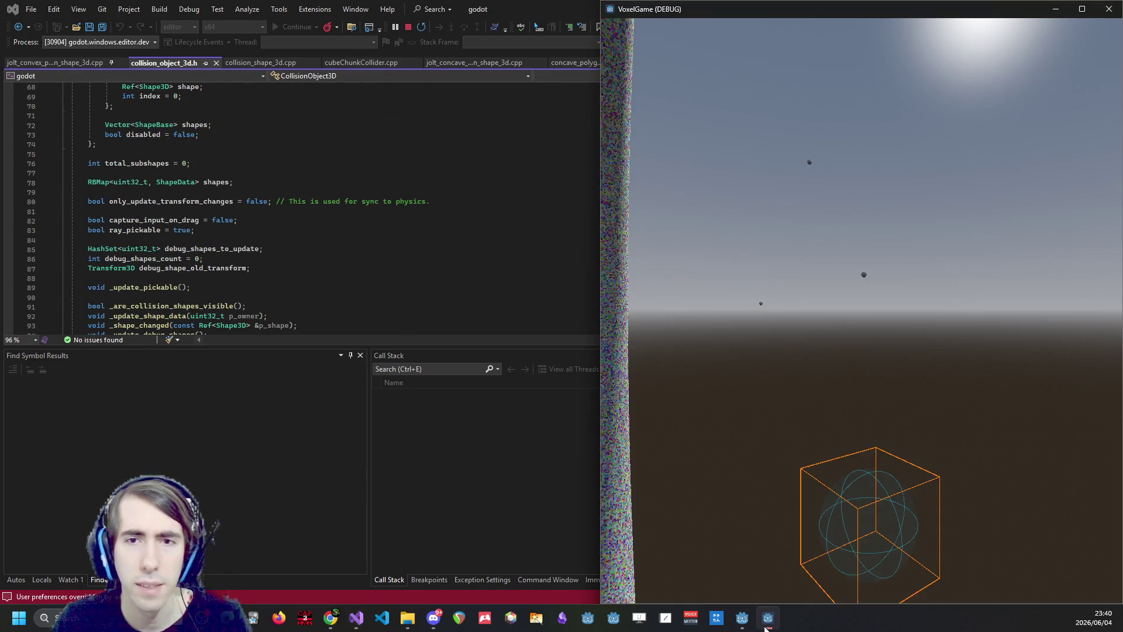
Step: In the Godot 3D editor, inspect the first chunk collider and the Player's collision shape remotely
left_click(741, 618)
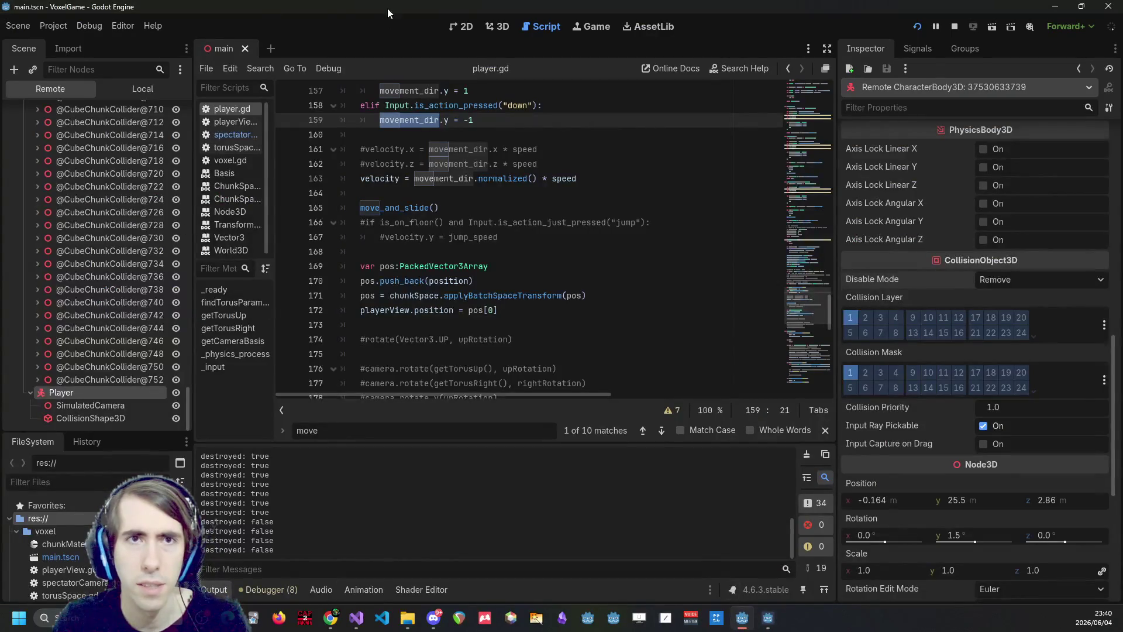
left_click(466, 27)
key("ctrl+F2")
scroll(84, 166, "up", 4)
scroll(84, 166, "up", 3)
mouse_move(187, 350)
left_mouse_down()
mouse_move(186, 122)
mouse_move(166, 157)
left_mouse_up()
left_click(106, 314)
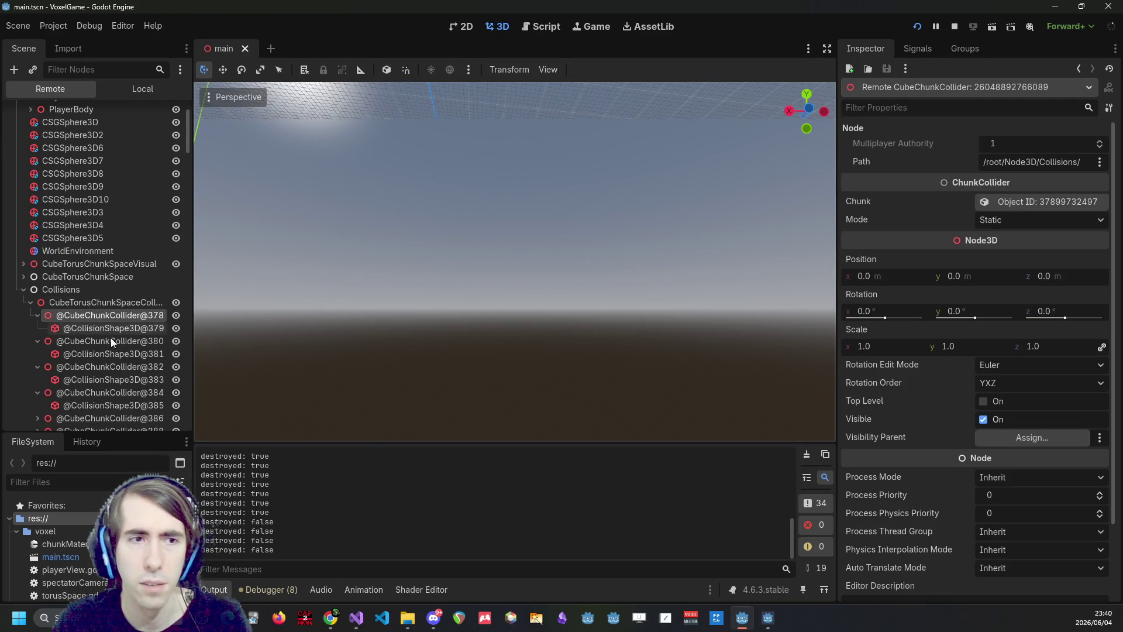
left_click_drag(188, 138, 196, 440)
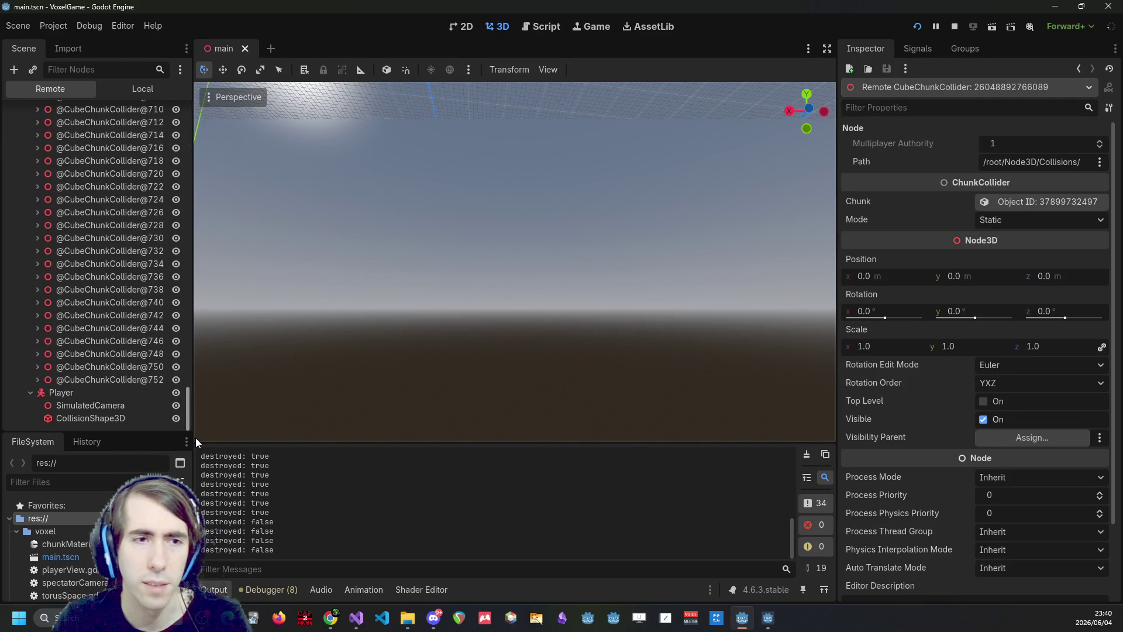
left_click(96, 418)
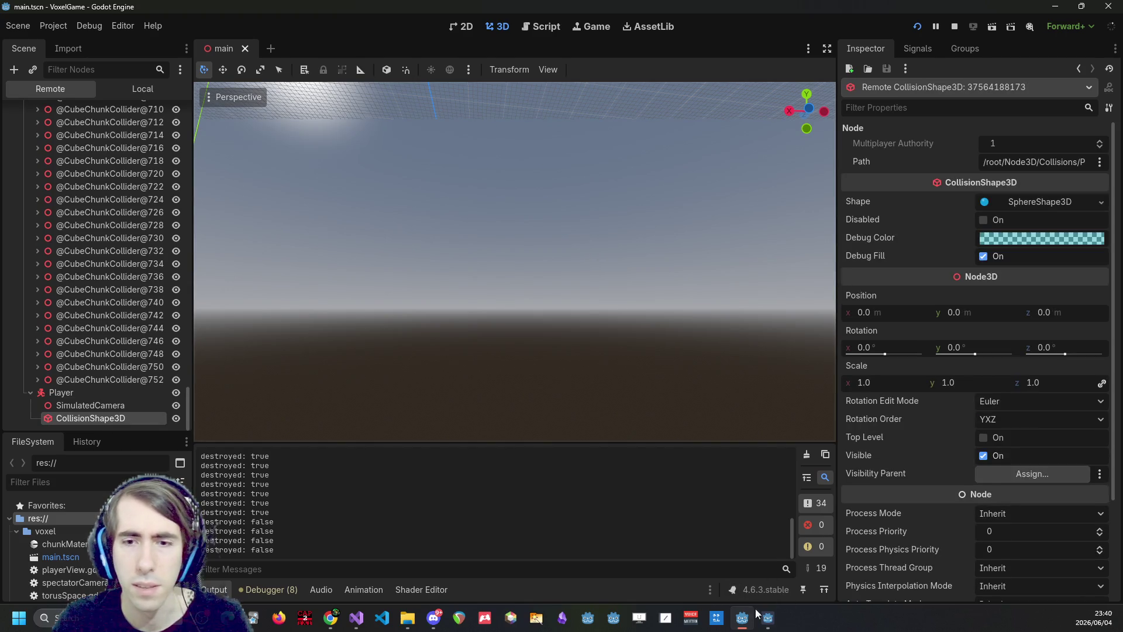
Step: Take control of the game camera, inspect SimulatedCamera, and try picking a chunk collider in-game
left_click(768, 618)
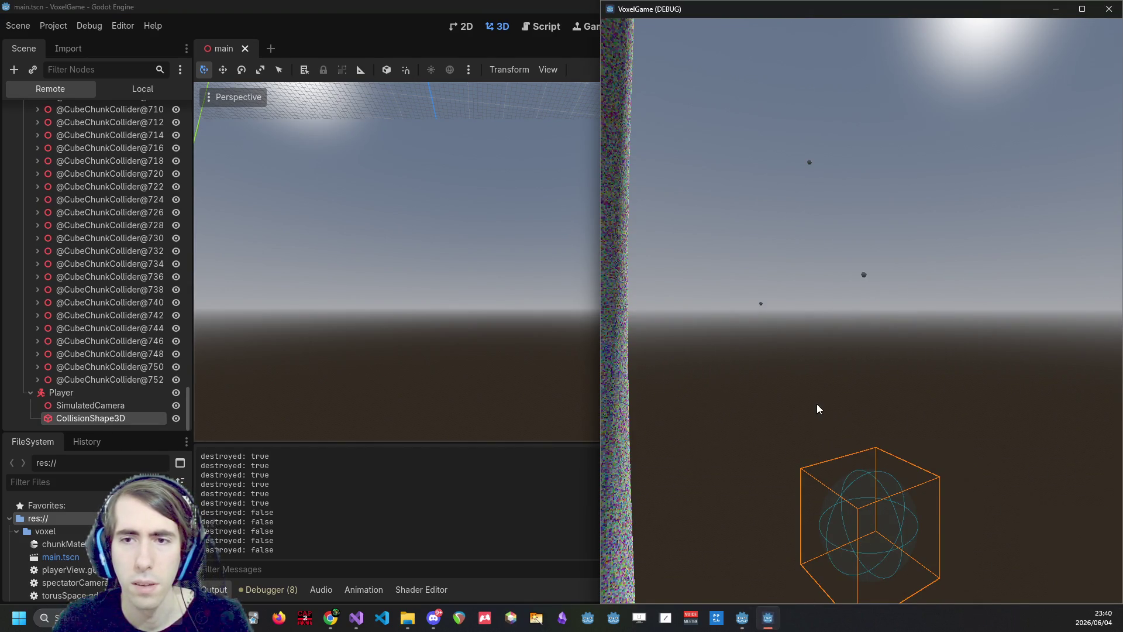
left_click(818, 408)
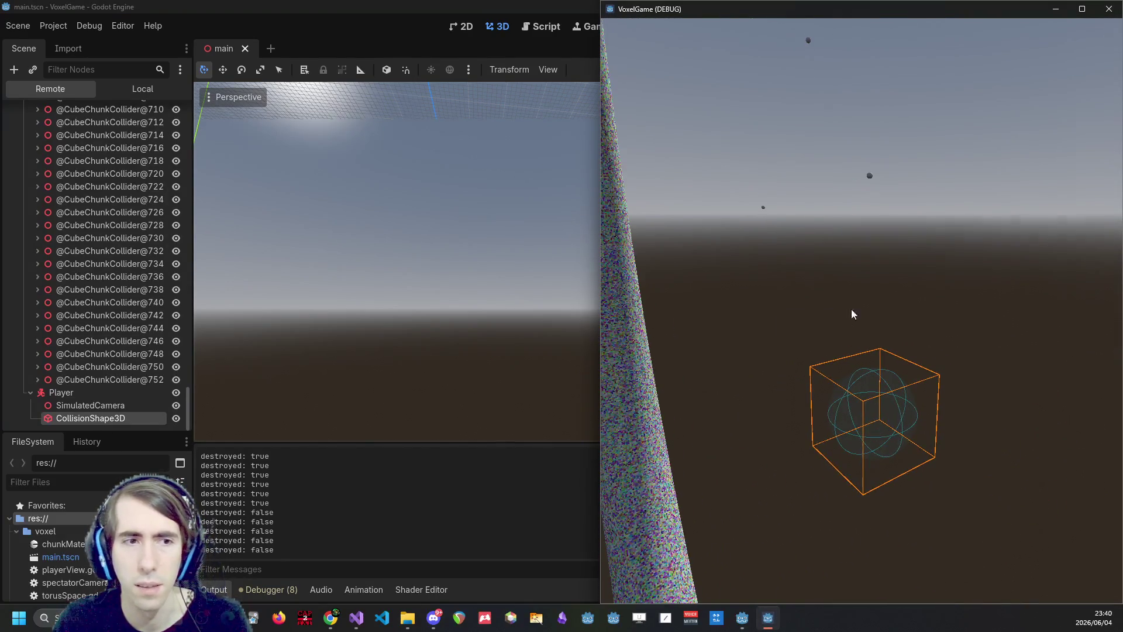
left_click(80, 405)
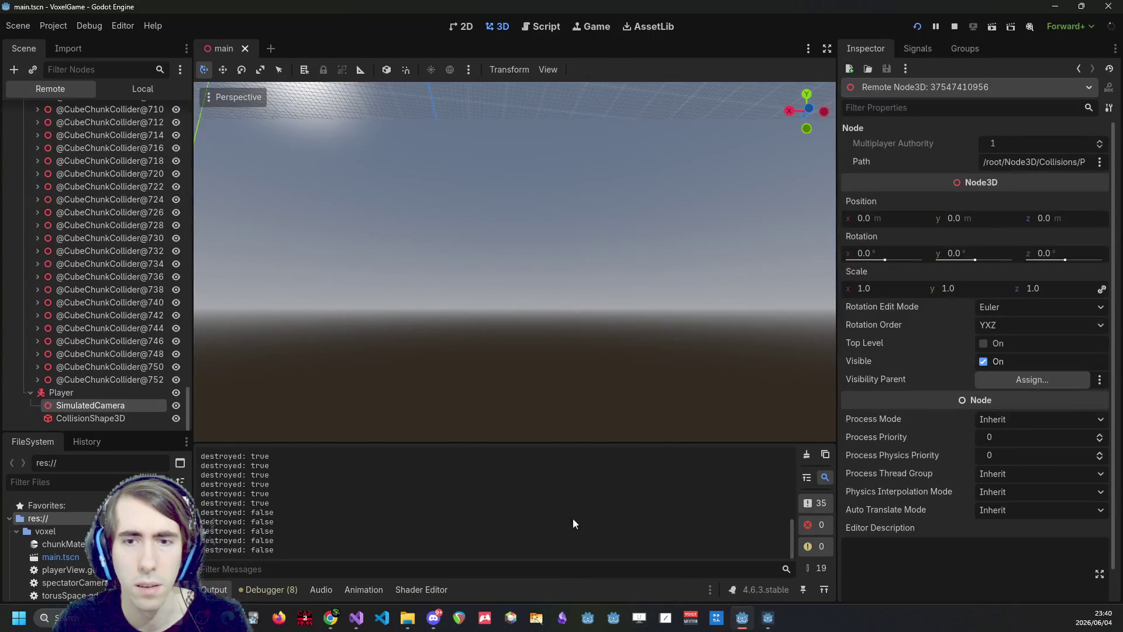
left_click(768, 617)
left_click(765, 465)
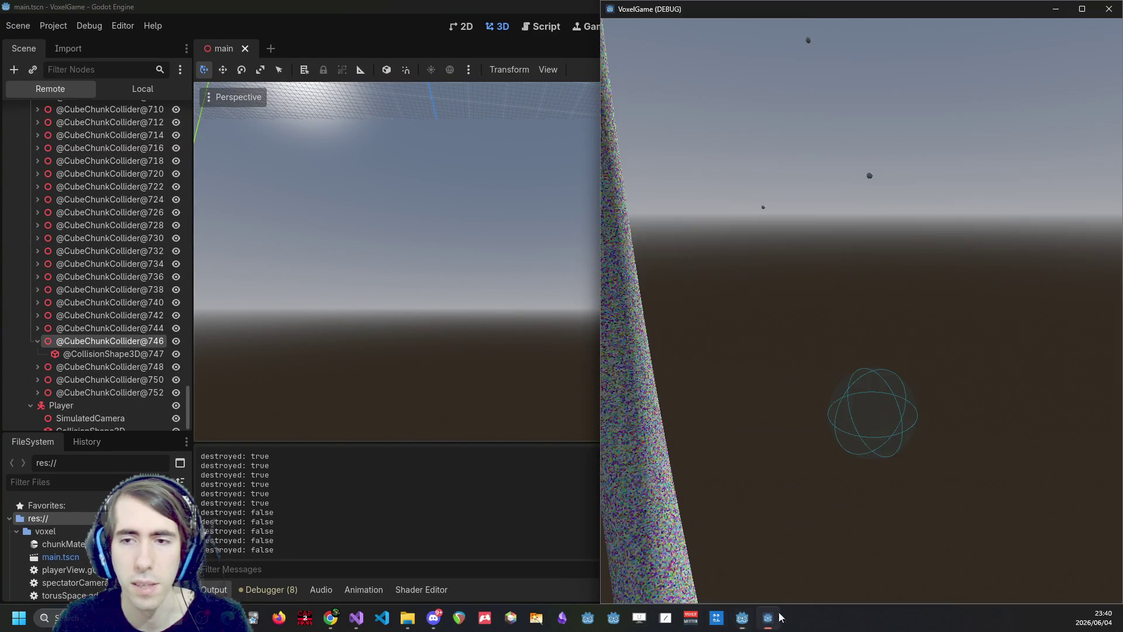
left_click(767, 618)
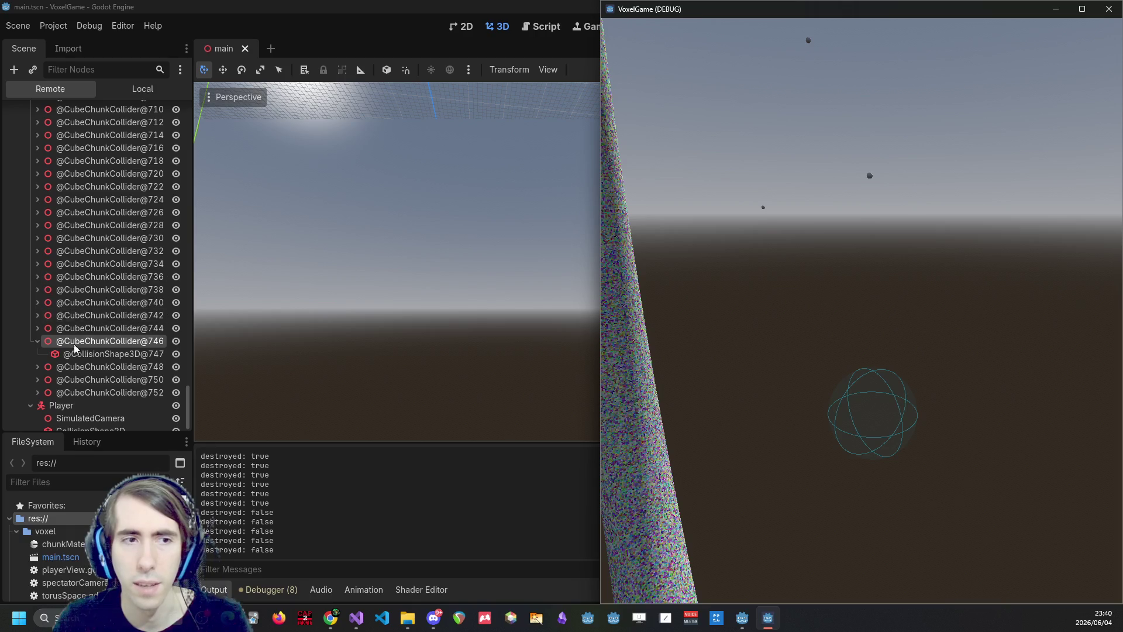
Step: Inspect the Player's CollisionShape3D and the Player node while comparing with the running game
left_click(97, 419)
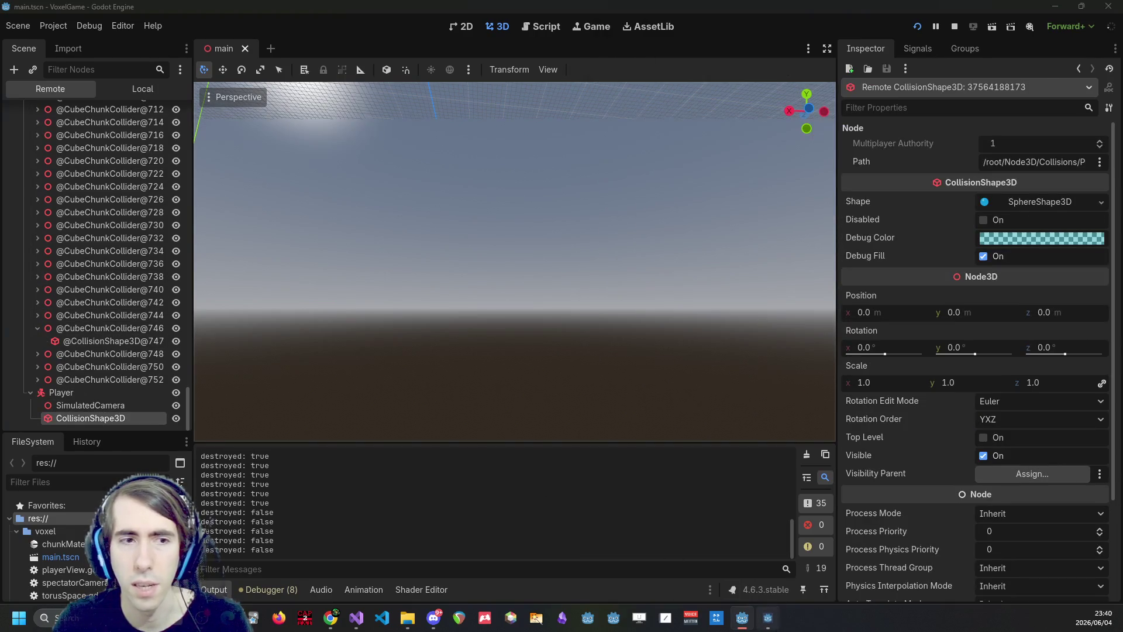
left_click(768, 618)
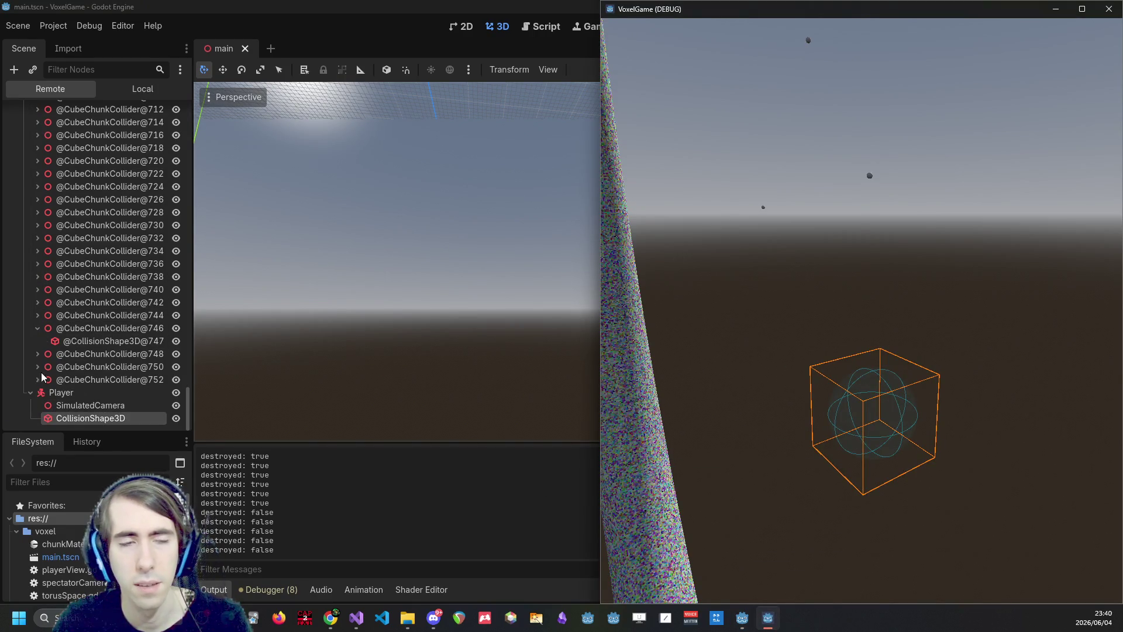
left_click(65, 394)
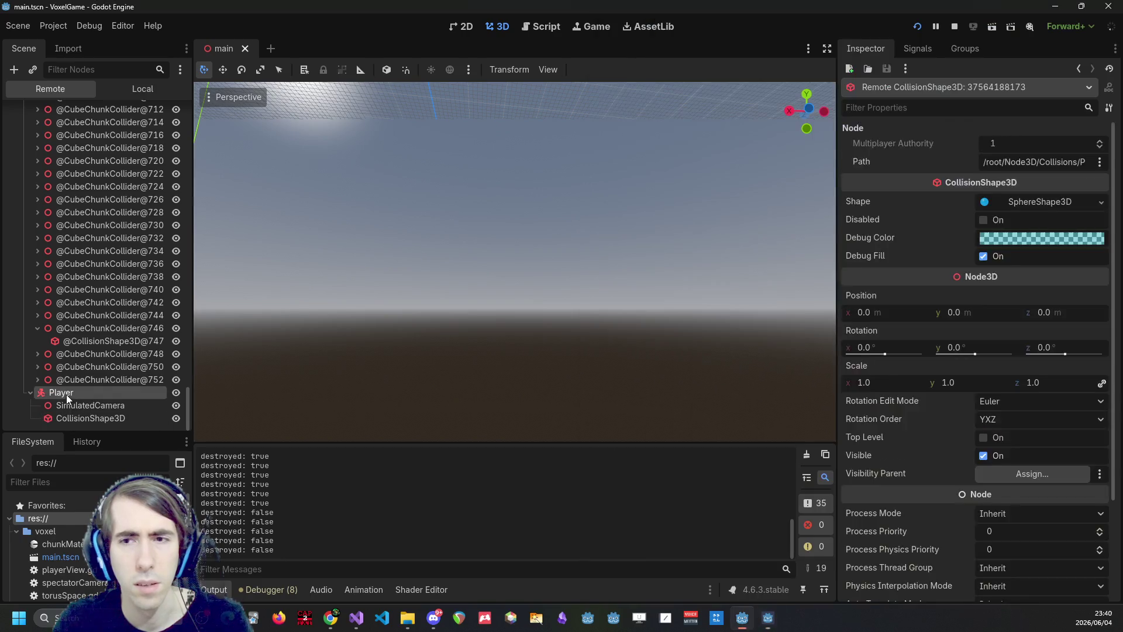
left_click(768, 618)
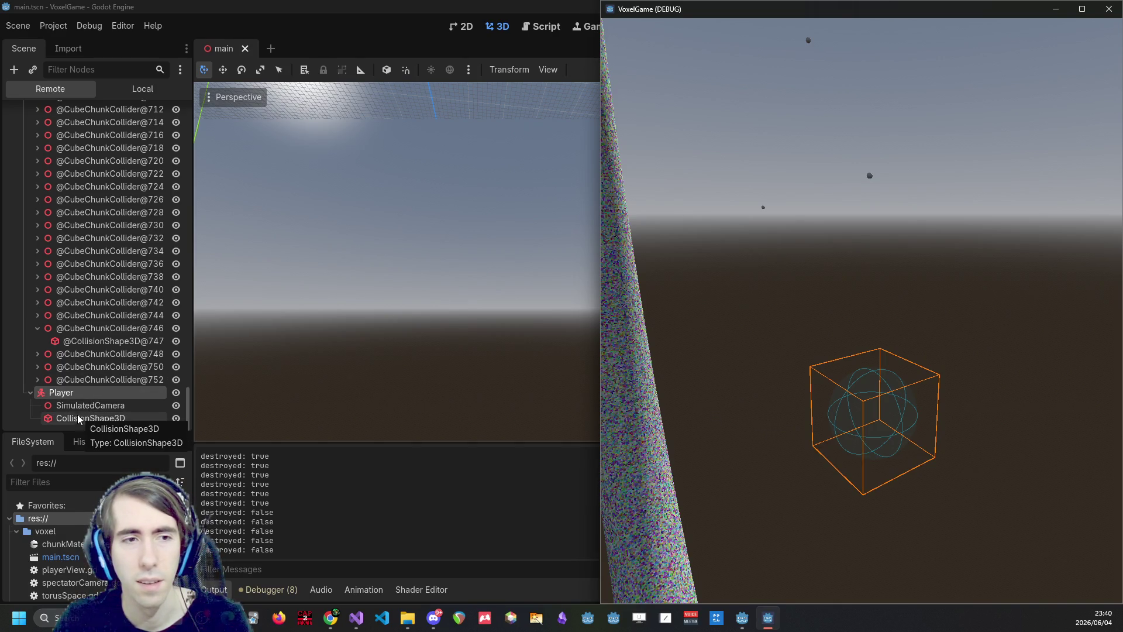
left_click(399, 18)
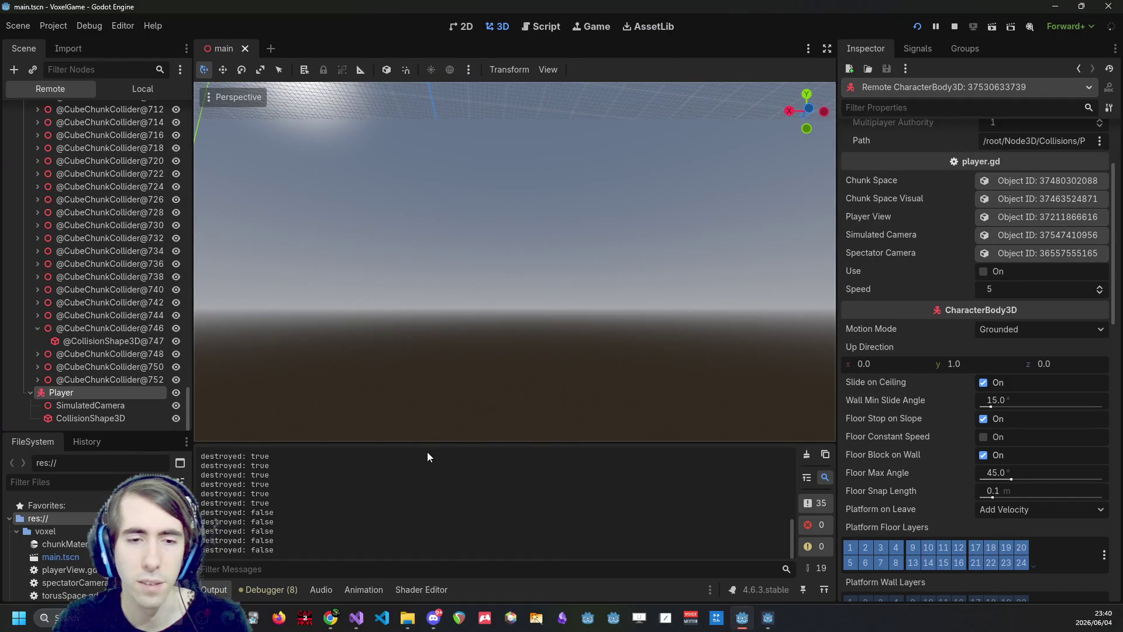
left_click(356, 617)
Step: Review the CollisionObject3D class declaration and its protected members in collision_object_3d.h
scroll(324, 299, "up", 18)
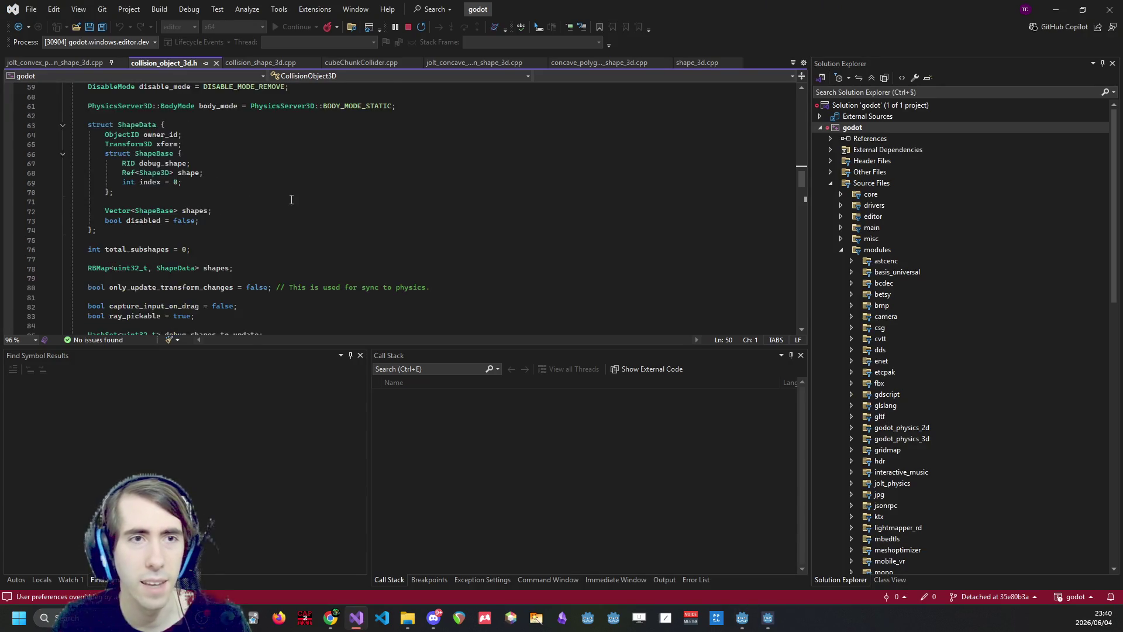
scroll(274, 195, "down", 5)
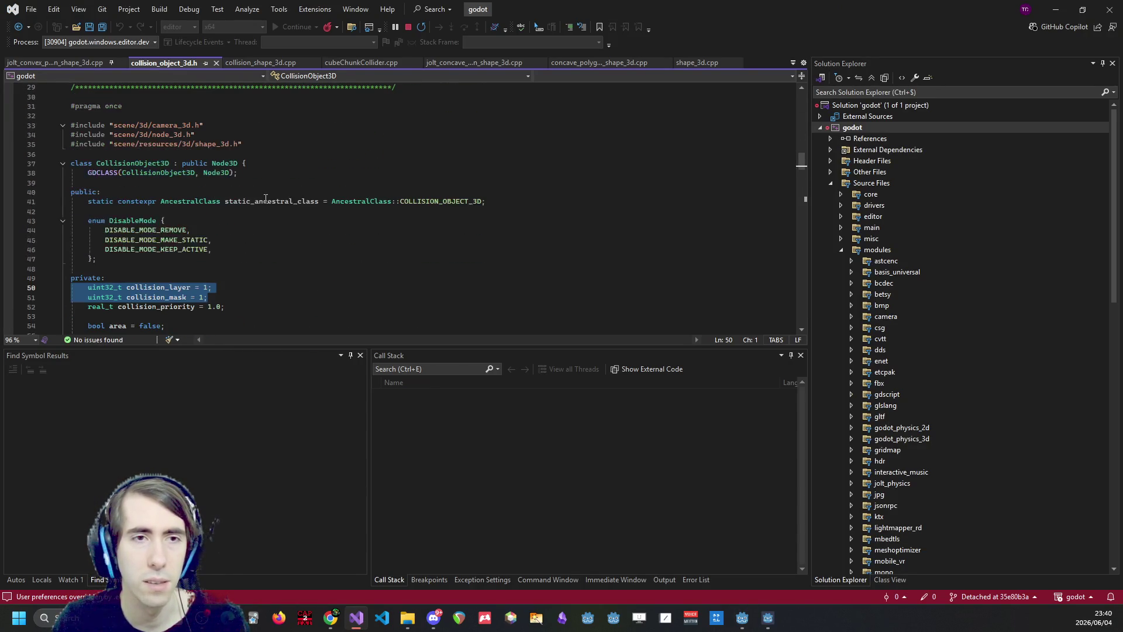
left_click(240, 164)
scroll(309, 220, "down", 4)
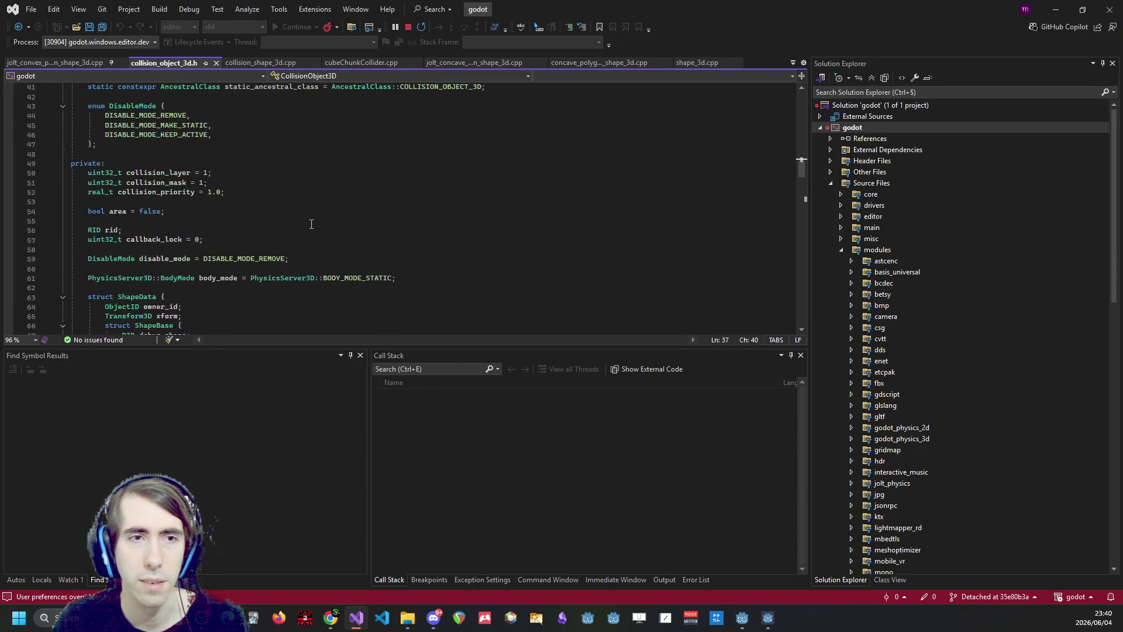
scroll(308, 220, "up", 3)
key("Left")
key("Left")
key("Left")
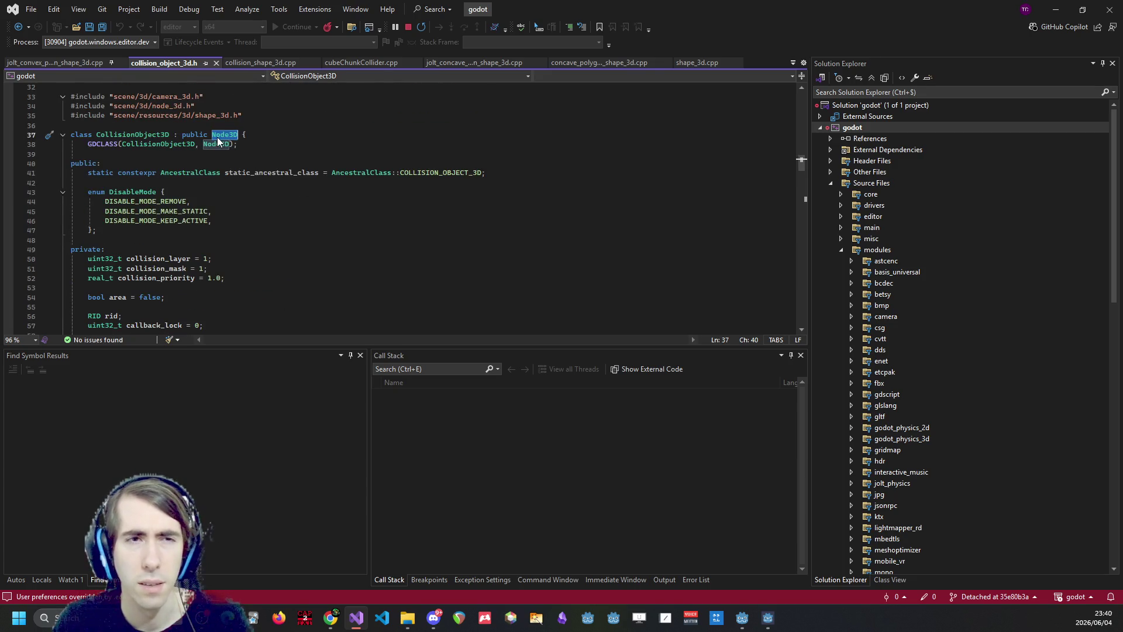
left_click(177, 134)
scroll(211, 182, "down", 2)
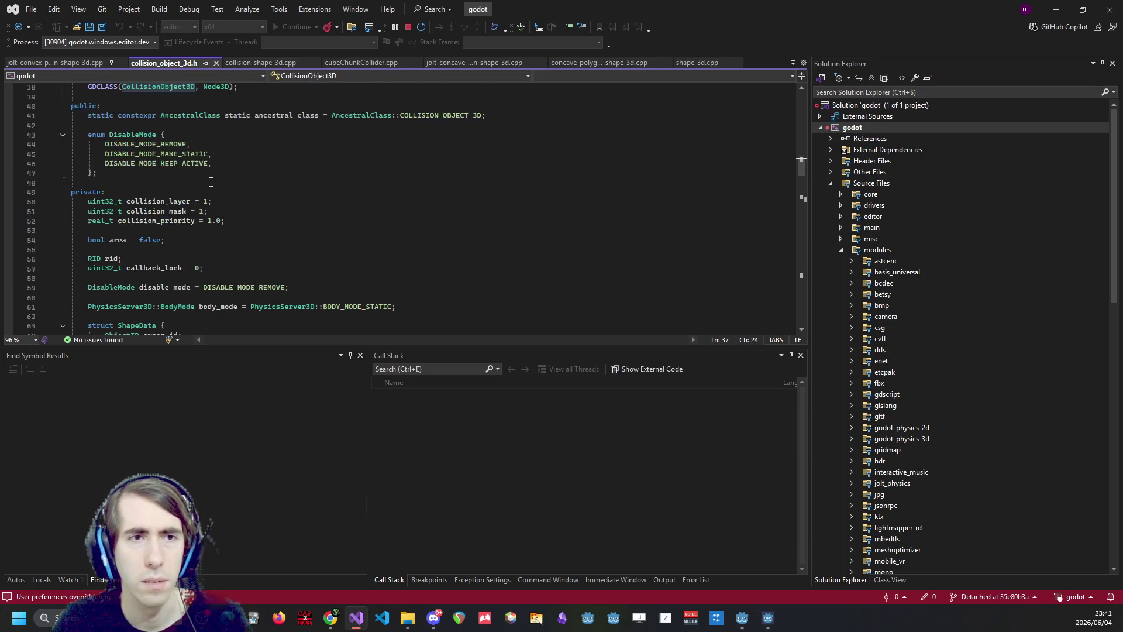
scroll(210, 182, "down", 1)
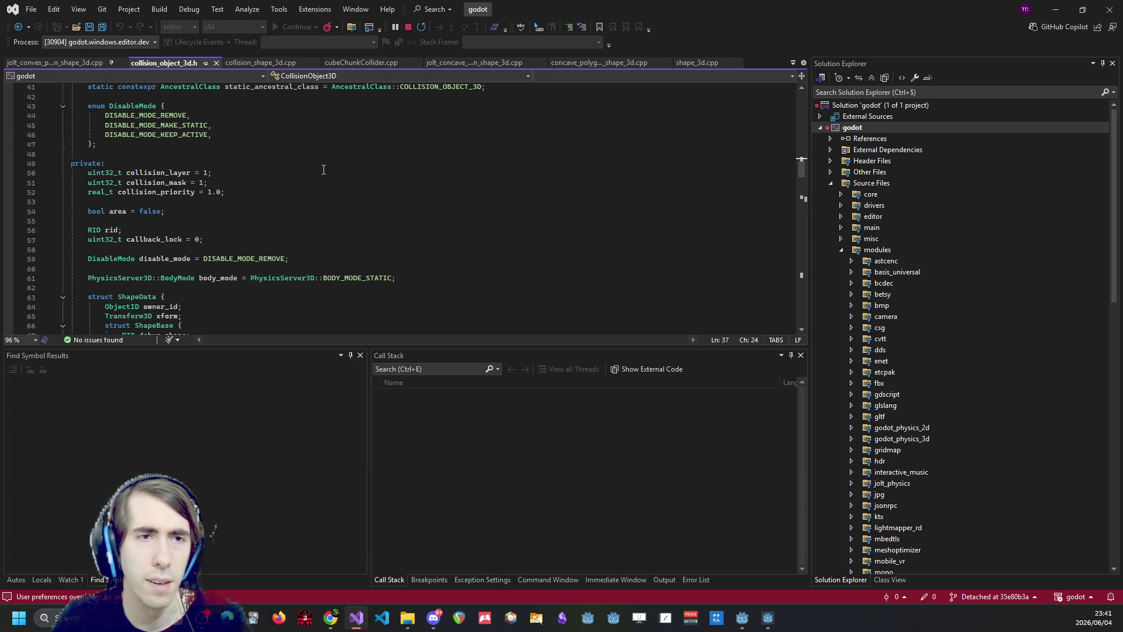
scroll(345, 196, "down", 11)
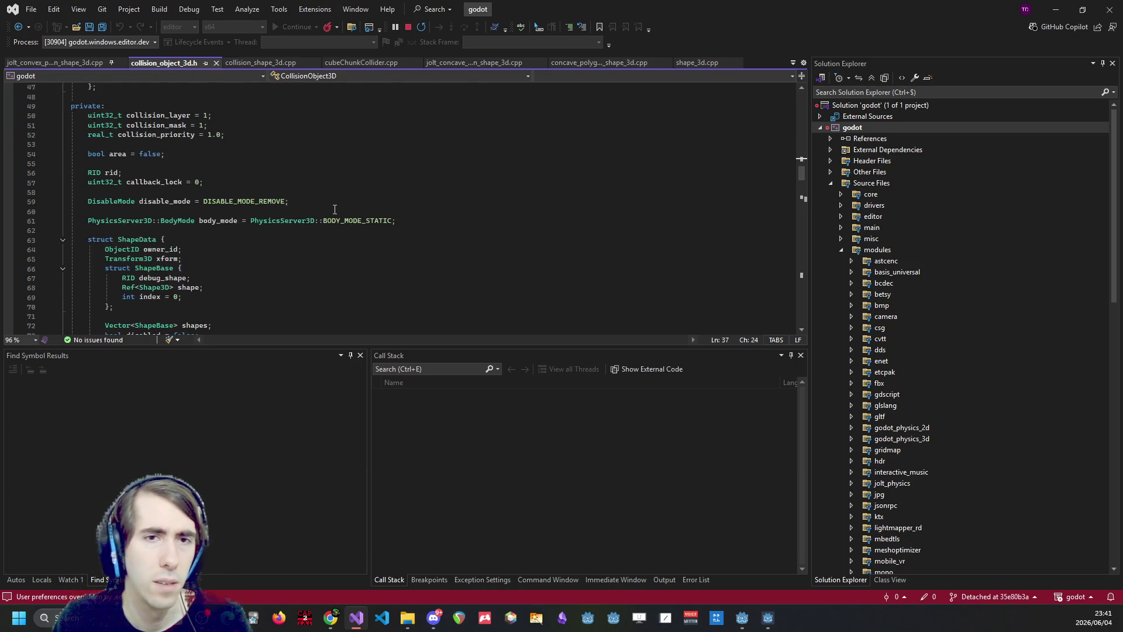
scroll(327, 208, "down", 5)
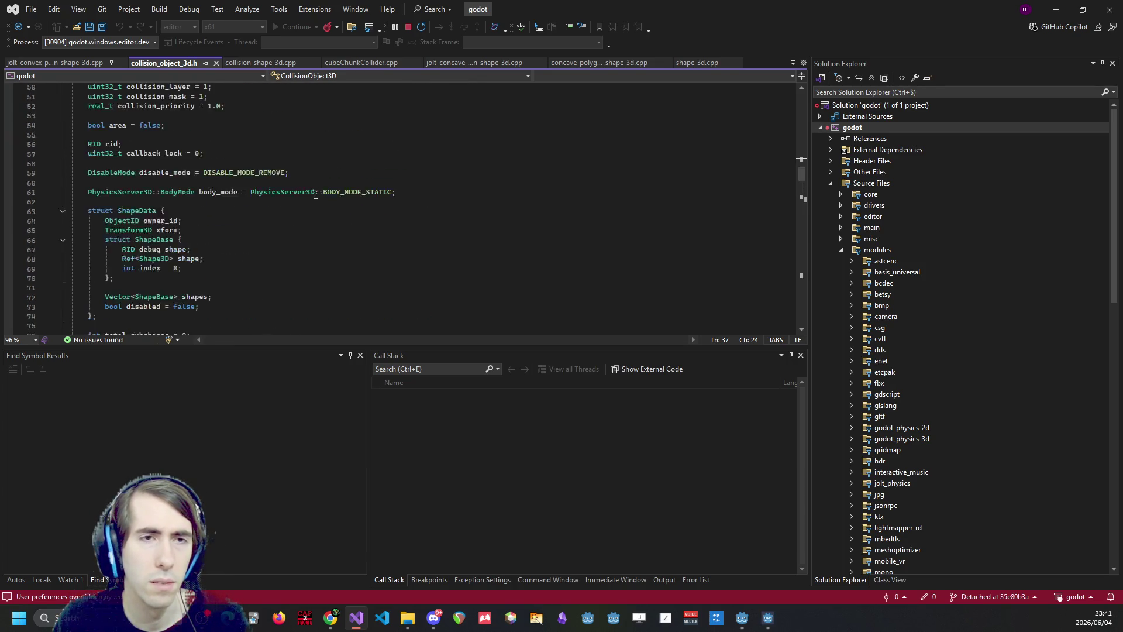
left_click(311, 191)
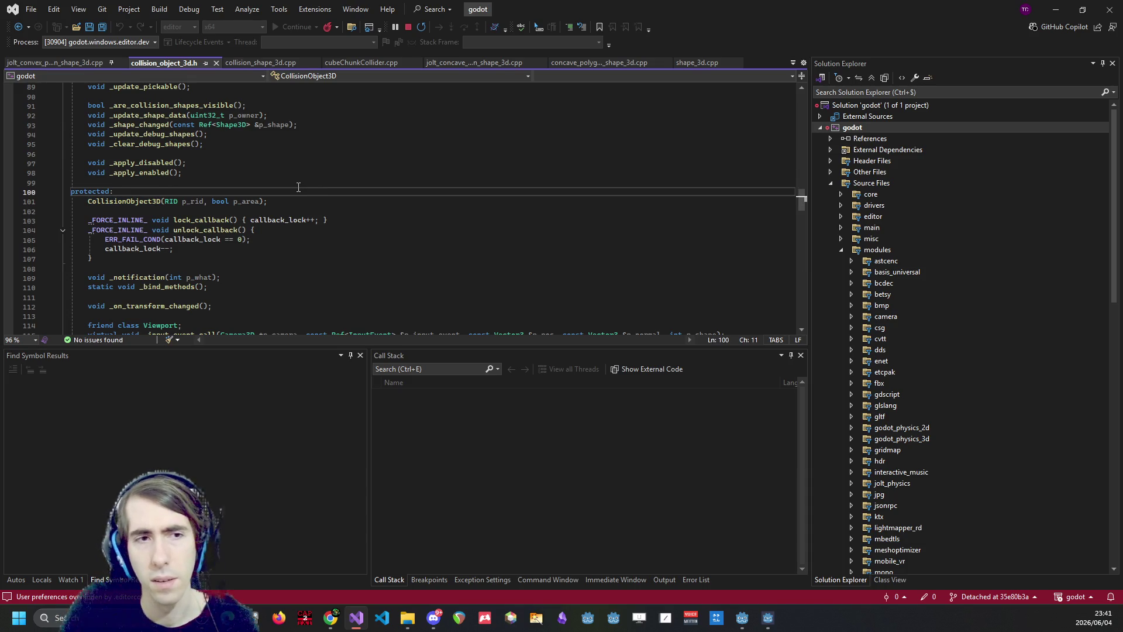
Step: Look at the _update_debug_shapes loop in collision_object_3d.cpp
key("ctrl+k")
key("ctrl+o")
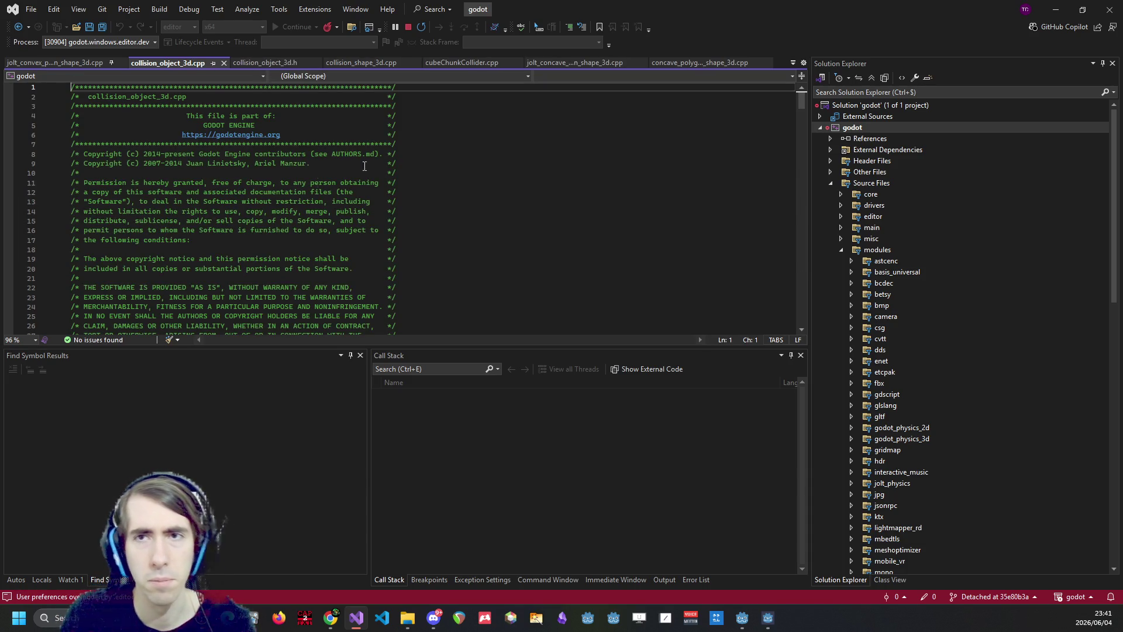
left_click(799, 191)
scroll(526, 176, "up", 1)
left_click(566, 160)
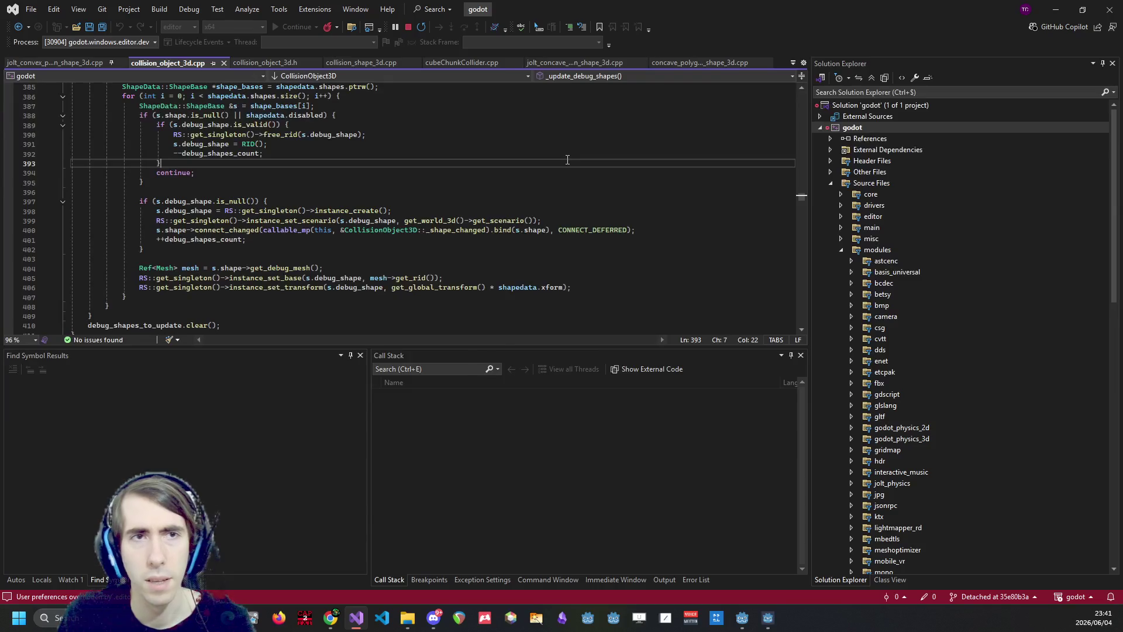
Step: Open chunkCollider.h and select ChunkCollider's Node3D base class
key("ctrl+Tab")
key("ctrl+Tab")
key("ctrl+Tab")
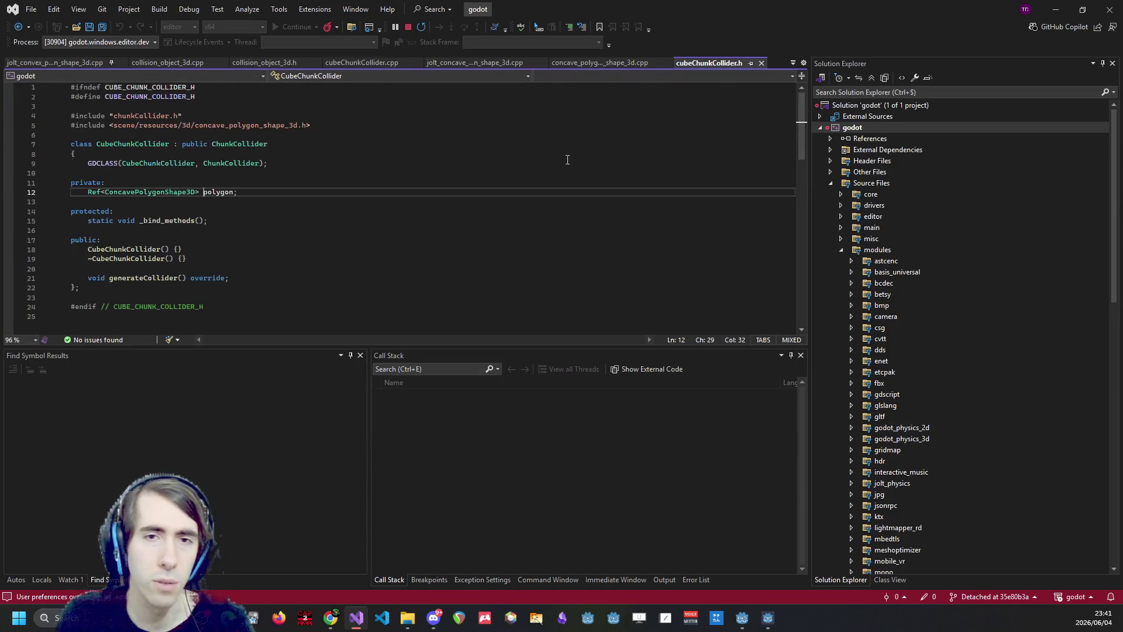
left_click(239, 147, "ctrl")
double_click(210, 135)
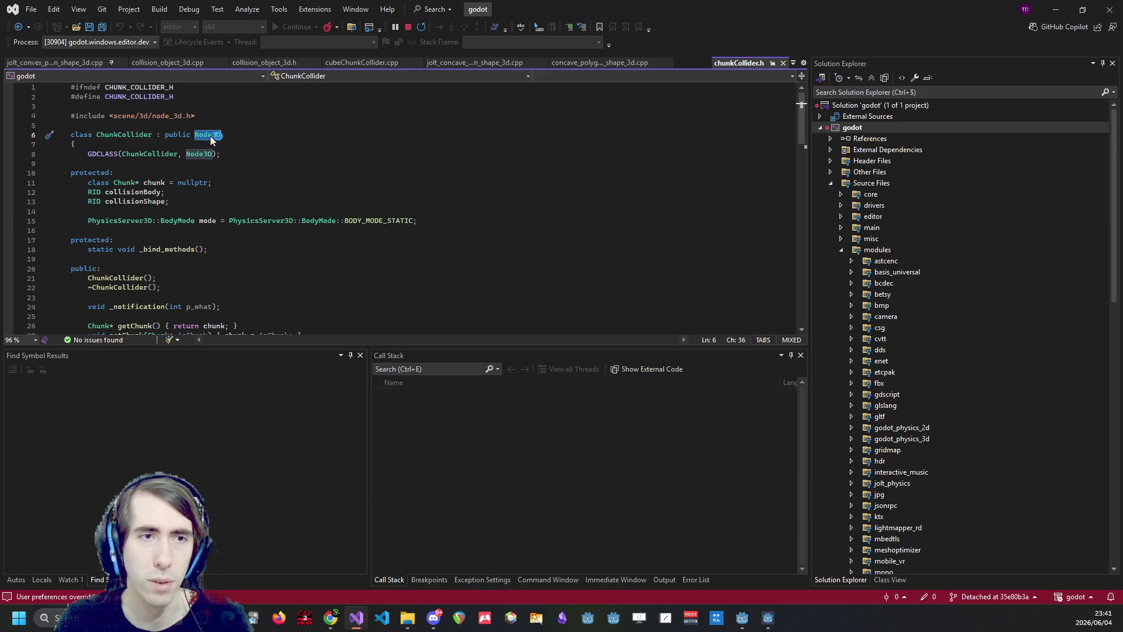
Step: Change ChunkCollider's base class from Node3D to CollisionObject3D and save
type("CollisionObject3D")
key("ctrl+s")
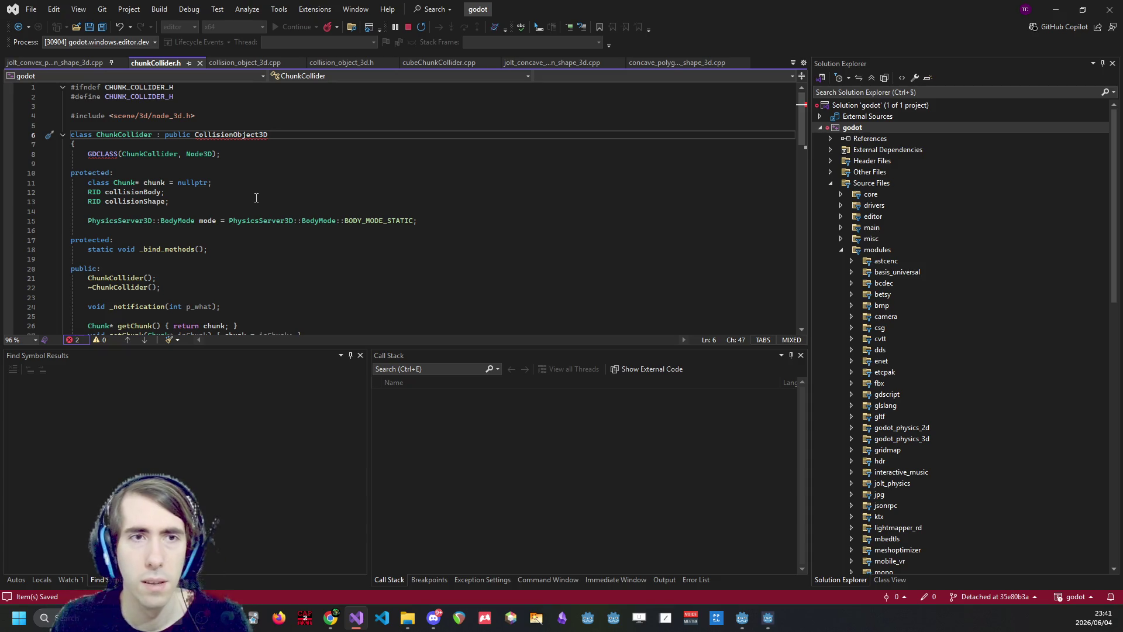
mouse_move(229, 133)
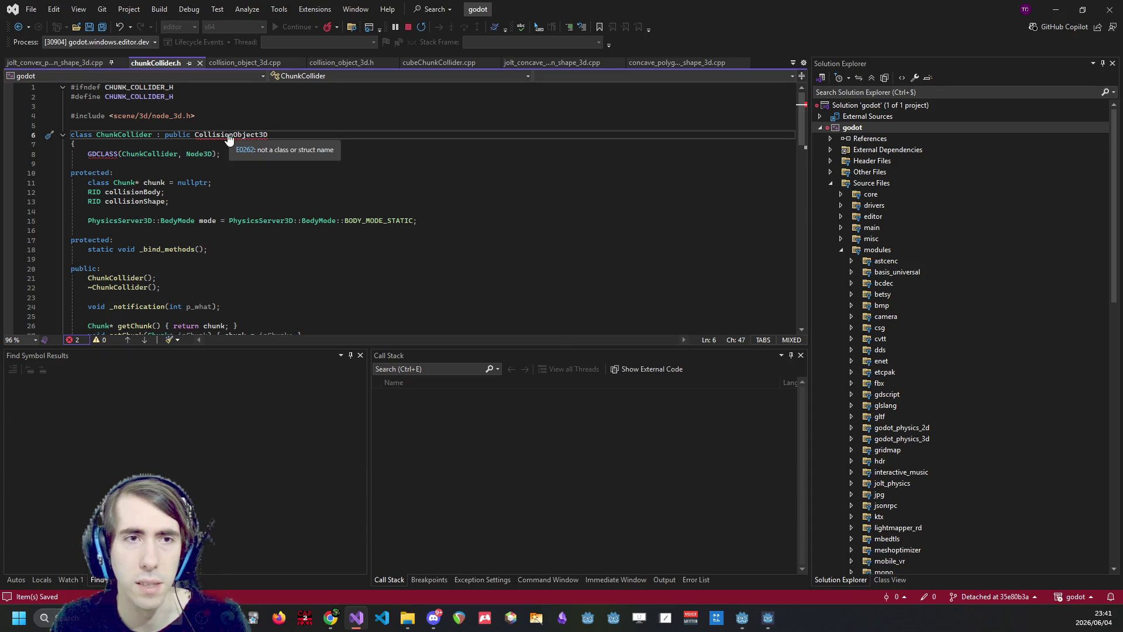
key("ctrl+Tab")
key("ctrl+Tab")
key("ctrl+Tab")
key("ctrl+Tab")
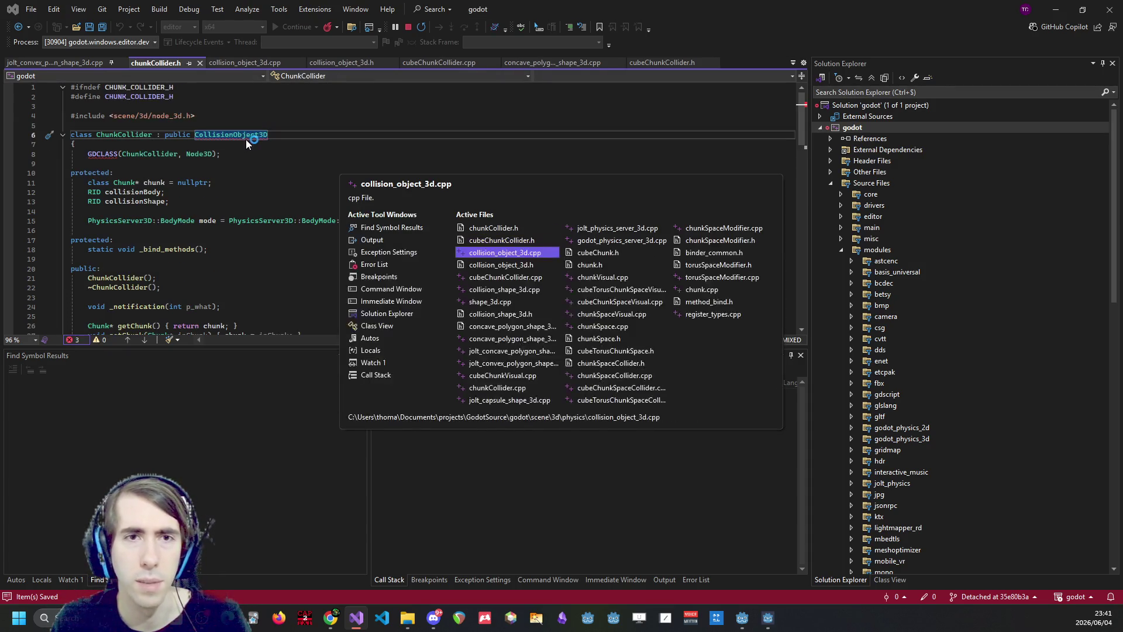
key("ctrl+Tab")
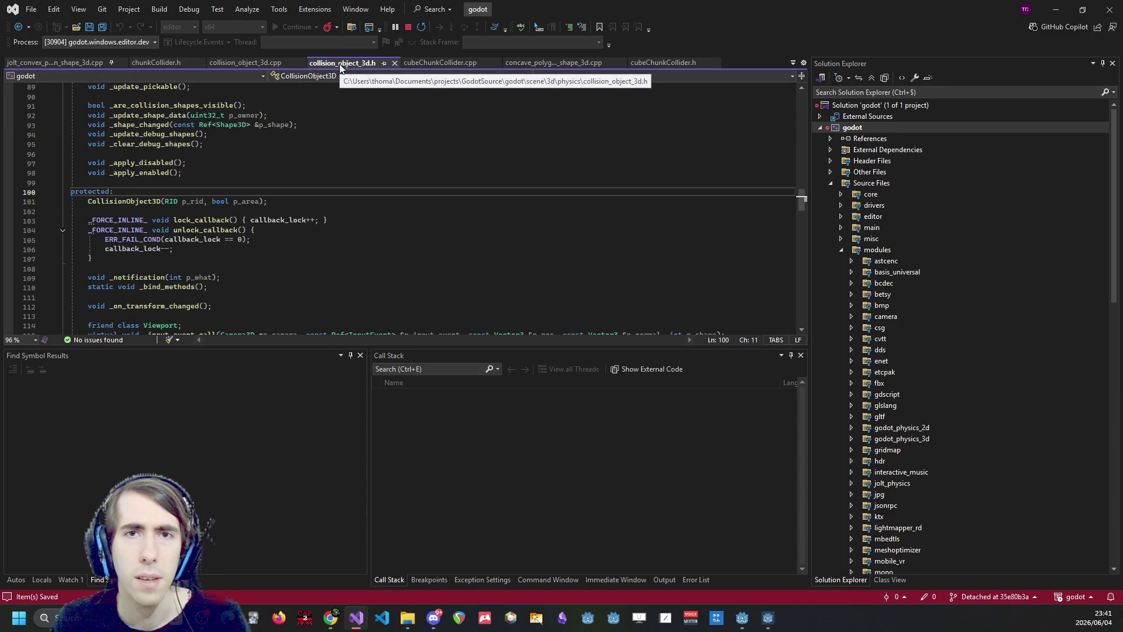
key("ctrl+Tab")
Step: Add an #include for scene/3d/physics/collision_object_3d.h and save the header
left_click(257, 111)
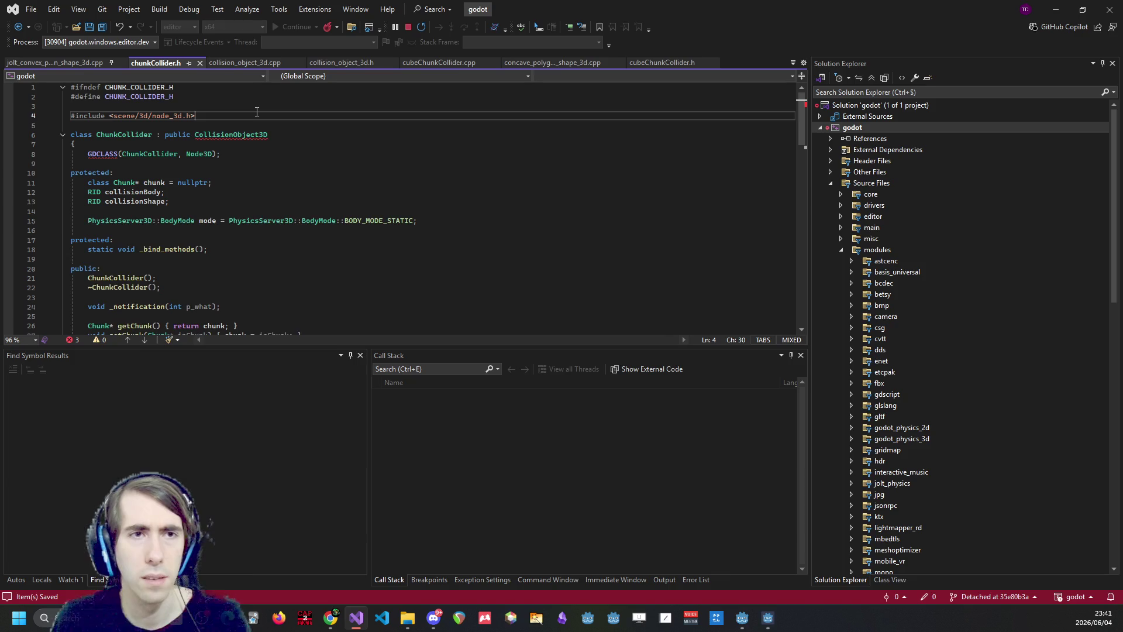
key("Return")
type("#include <scene")
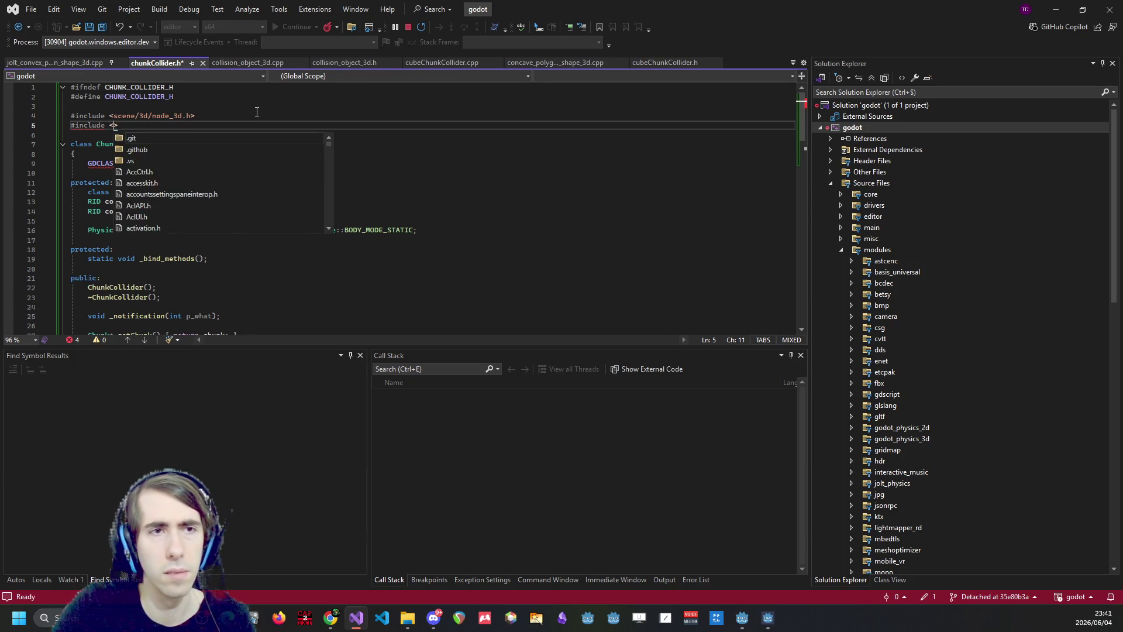
type("/3d/p")
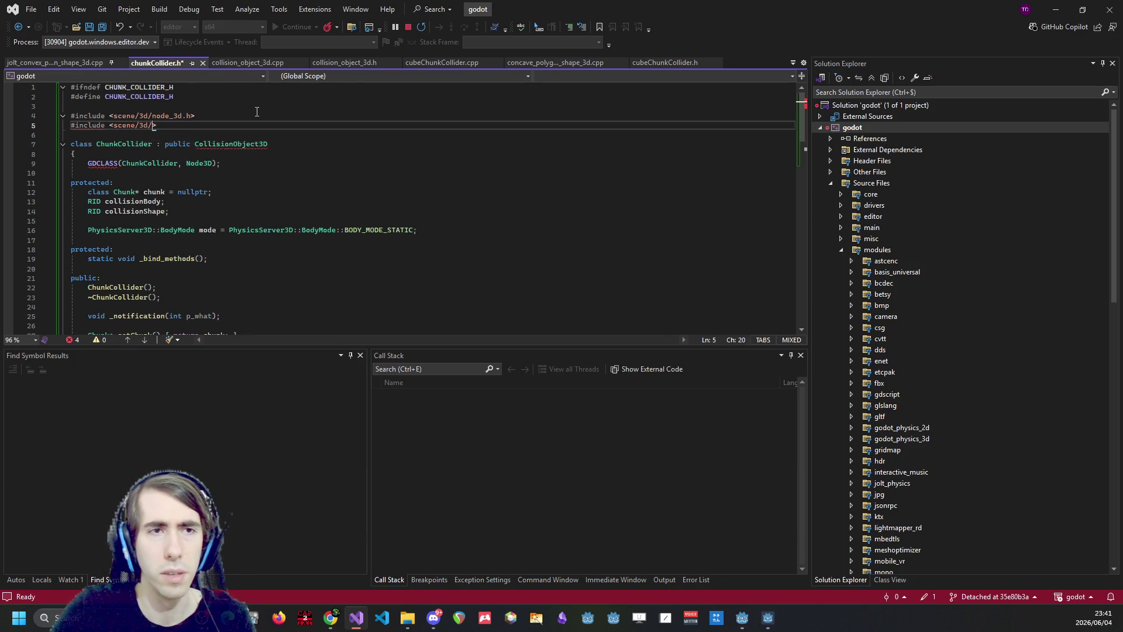
type("hysics/coll")
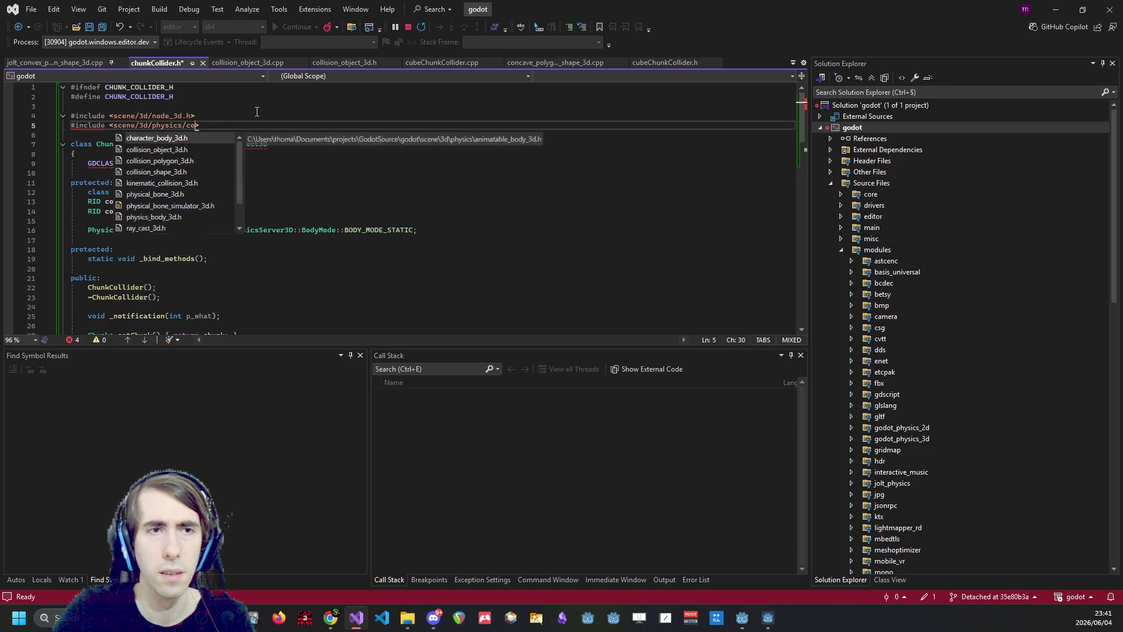
key("Tab")
key("ctrl+s")
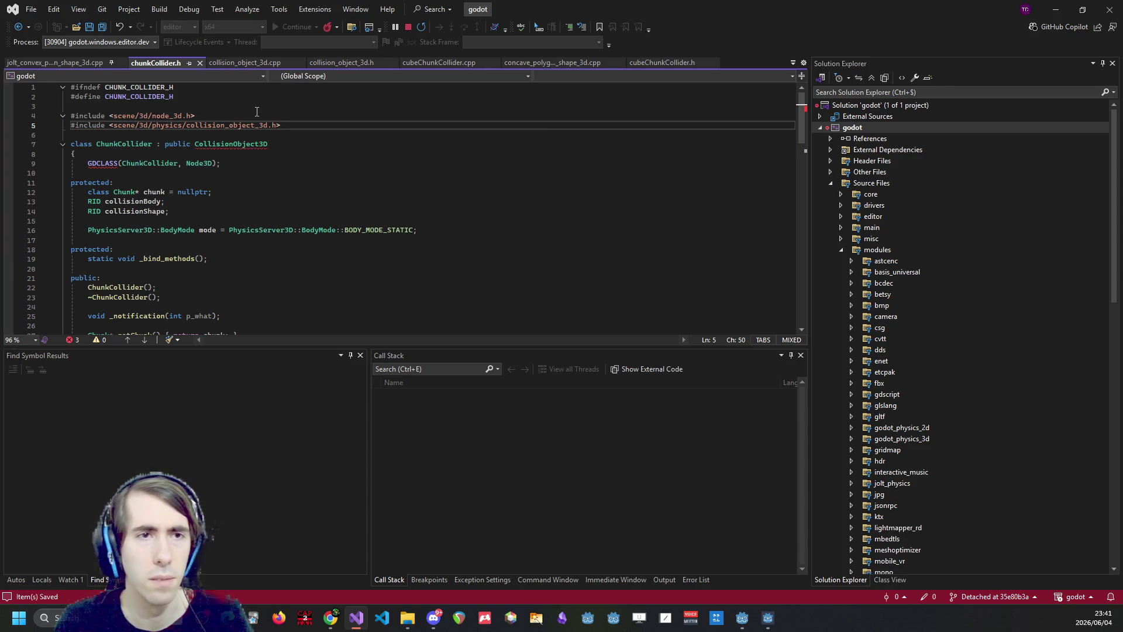
Step: Replace Node3D with CollisionObject3D in the GDCLASS macro
double_click(222, 144)
key("ctrl+c")
double_click(207, 163)
key("ctrl+v")
Step: Check the CollisionObject3D definition with F12, then return to chunkCollider.h
left_click(181, 203)
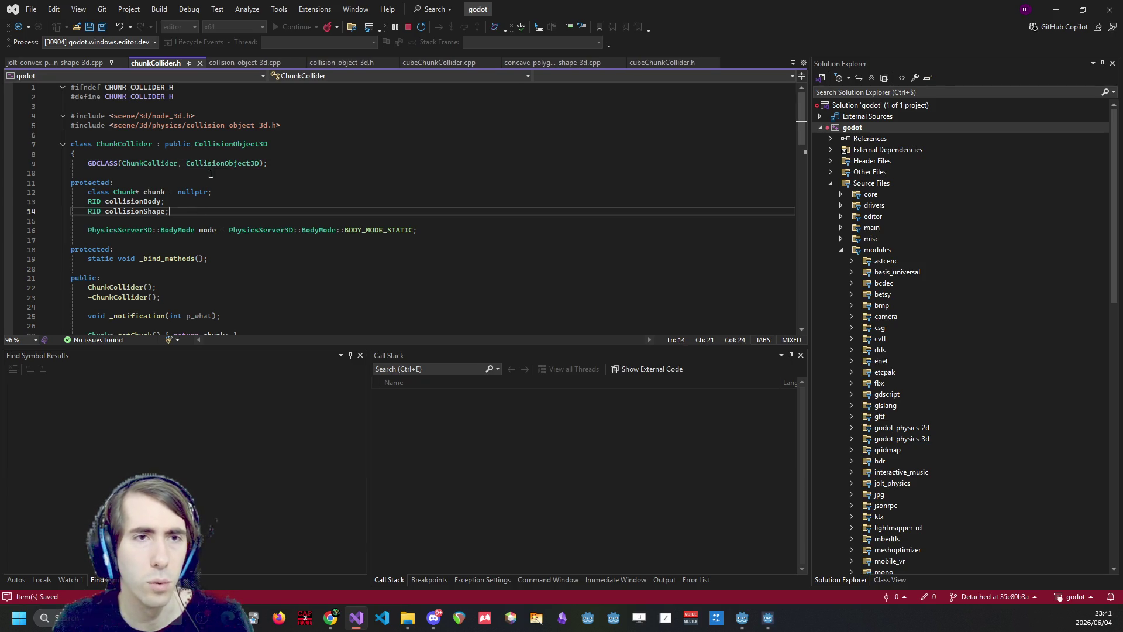
double_click(216, 164)
key("F12")
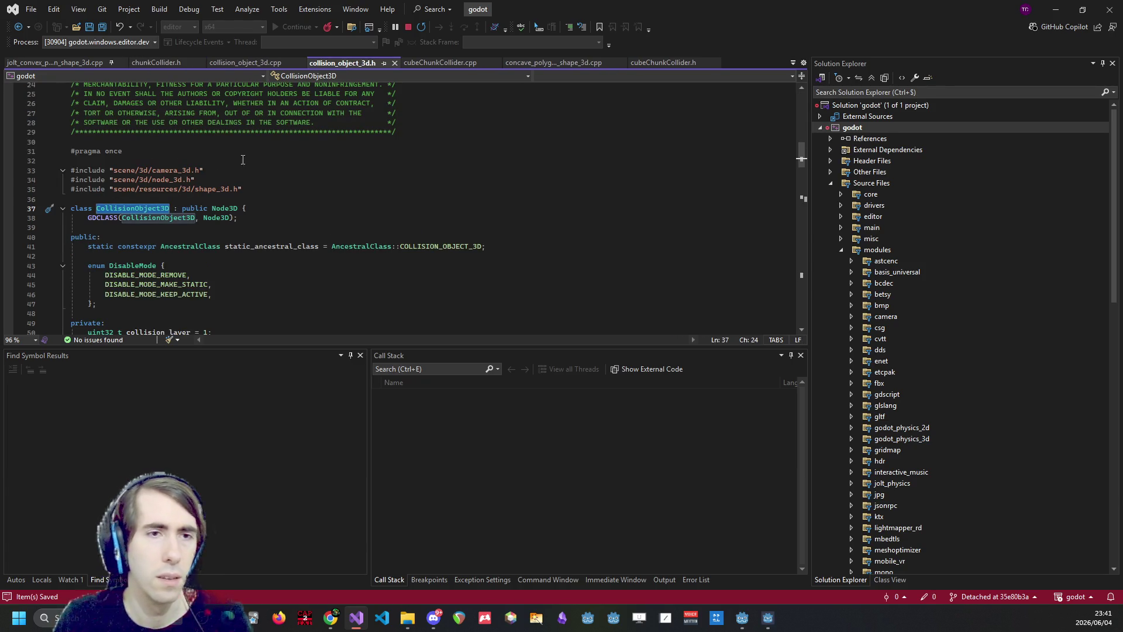
scroll(234, 175, "down", 8)
scroll(258, 193, "up", 3)
key("ctrl+minus")
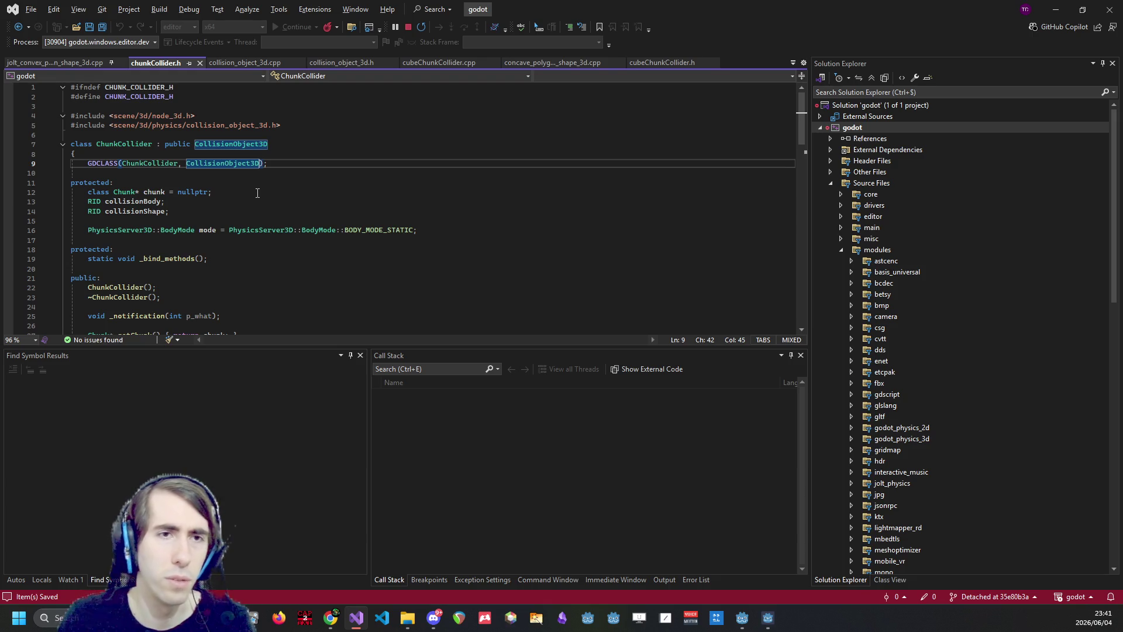
Step: Delete the collisionBody and collisionShape RID lines and the body mode member
left_click_drag(169, 212, 65, 203)
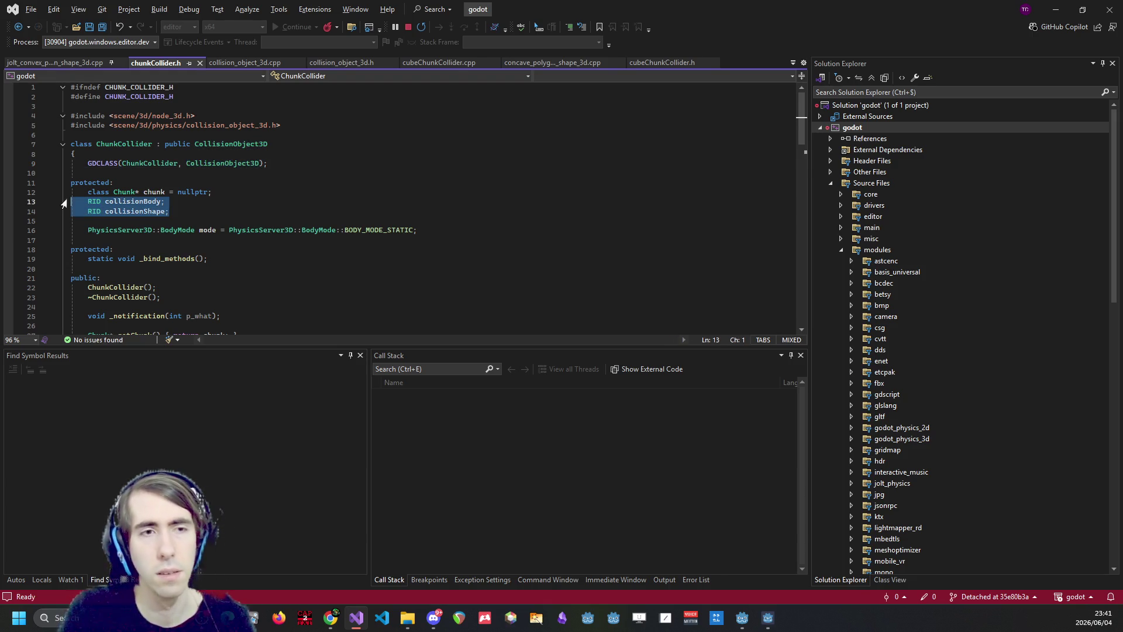
key("BackSpace")
key("BackSpace")
key("ctrl+s")
left_click_drag(417, 211, 71, 202)
key("ctrl+x")
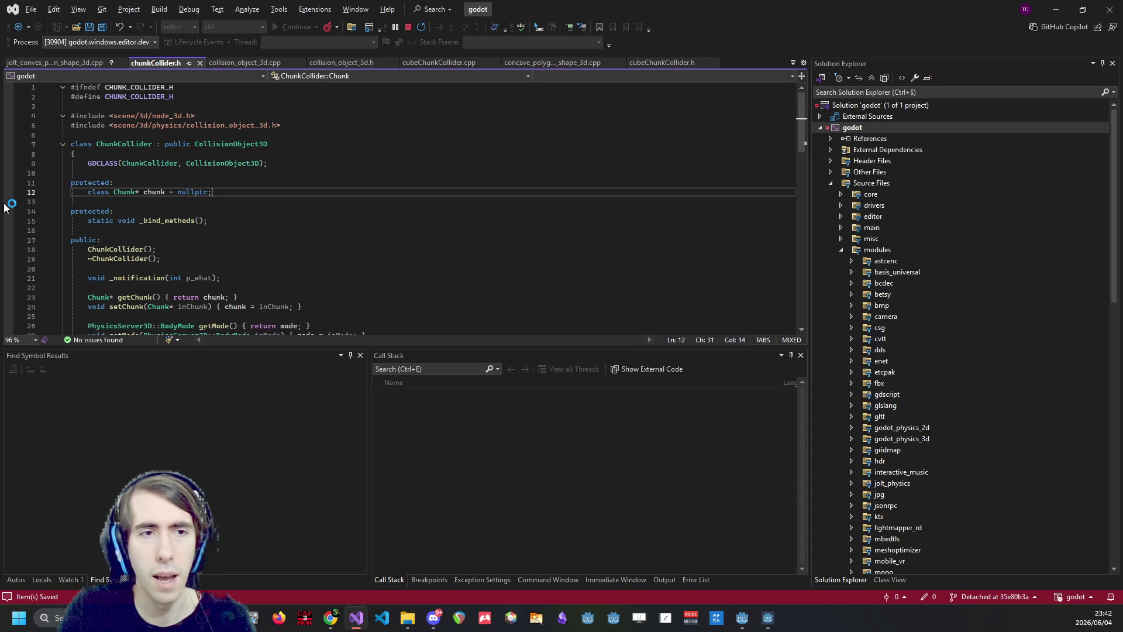
Step: In chunkCollider.cpp, remove the destructor's free_rid lines and the constructor's setup code
key("ctrl+k")
key("ctrl+o")
left_click_drag(375, 241, 20, 232)
key("Delete")
key("ctrl+s")
mouse_move(300, 182)
left_mouse_down()
mouse_move(73, 136)
mouse_move(13, 139)
left_mouse_up()
key("Delete")
Step: Delete the whole _notification function from chunkCollider.cpp and save
scroll(286, 224, "down", 7)
scroll(286, 225, "down", 7)
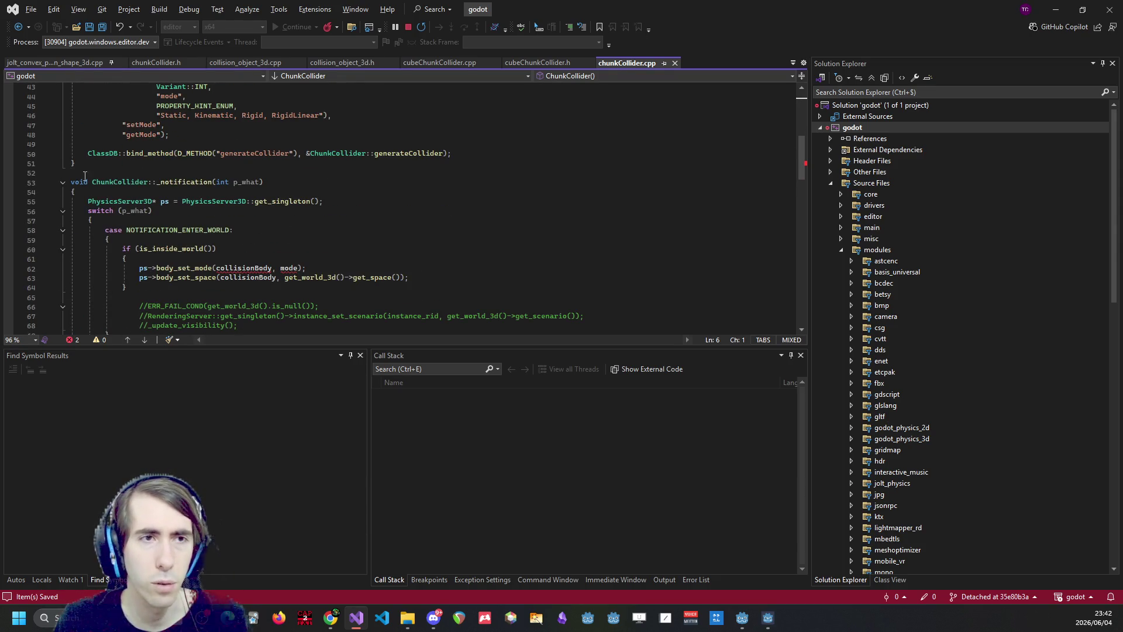
left_click_drag(66, 181, 93, 225)
scroll(93, 197, "down", 5)
left_click(93, 197, "shift")
scroll(110, 182, "up", 3)
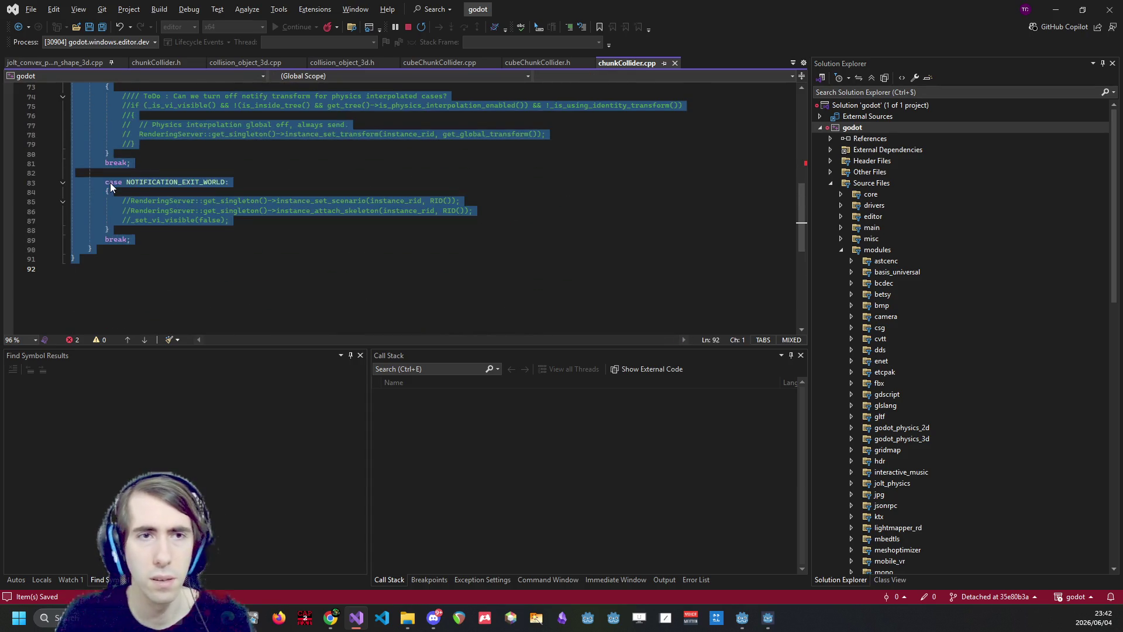
key("Delete")
key("ctrl+s")
Step: Remove the getMode binding and mode property from _bind_methods and save
scroll(129, 181, "up", 15)
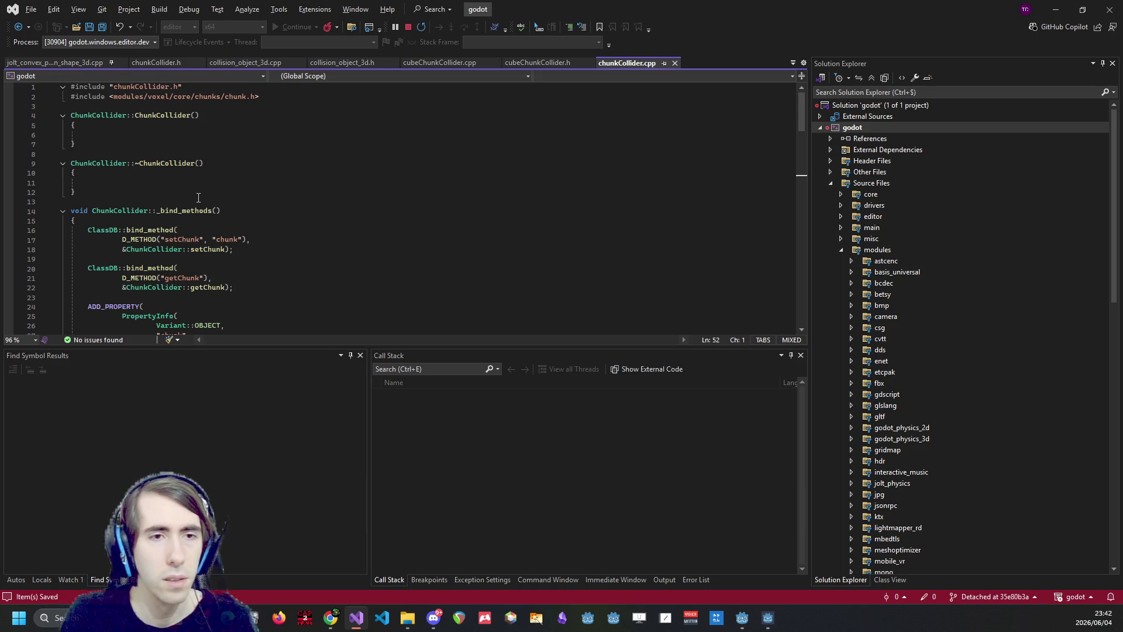
scroll(198, 198, "down", 9)
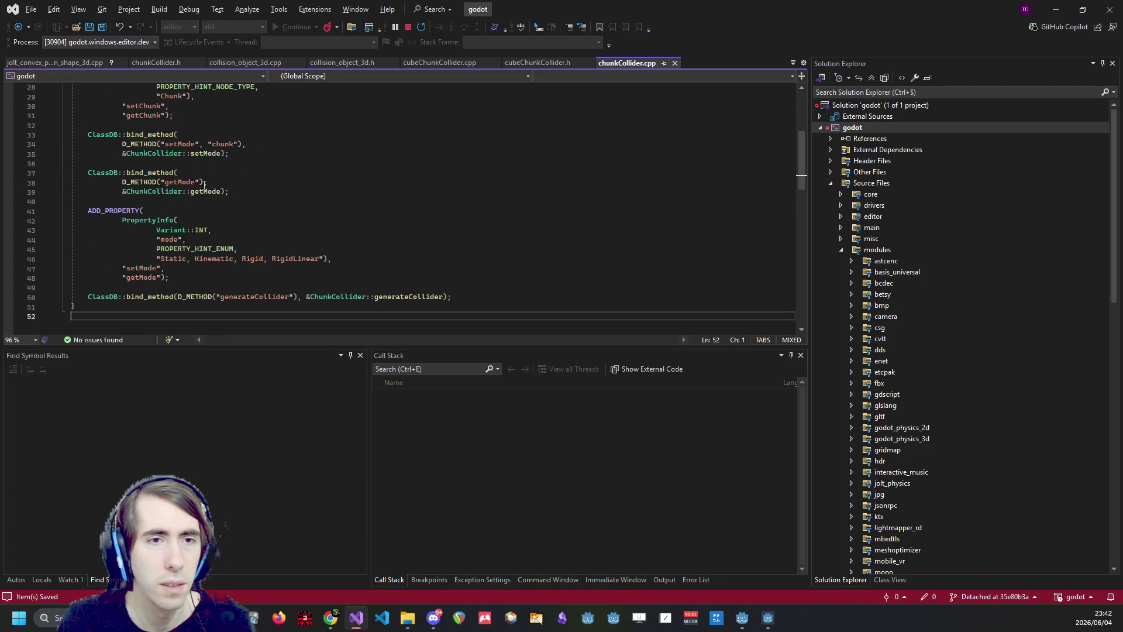
left_click_drag(73, 287, 63, 170)
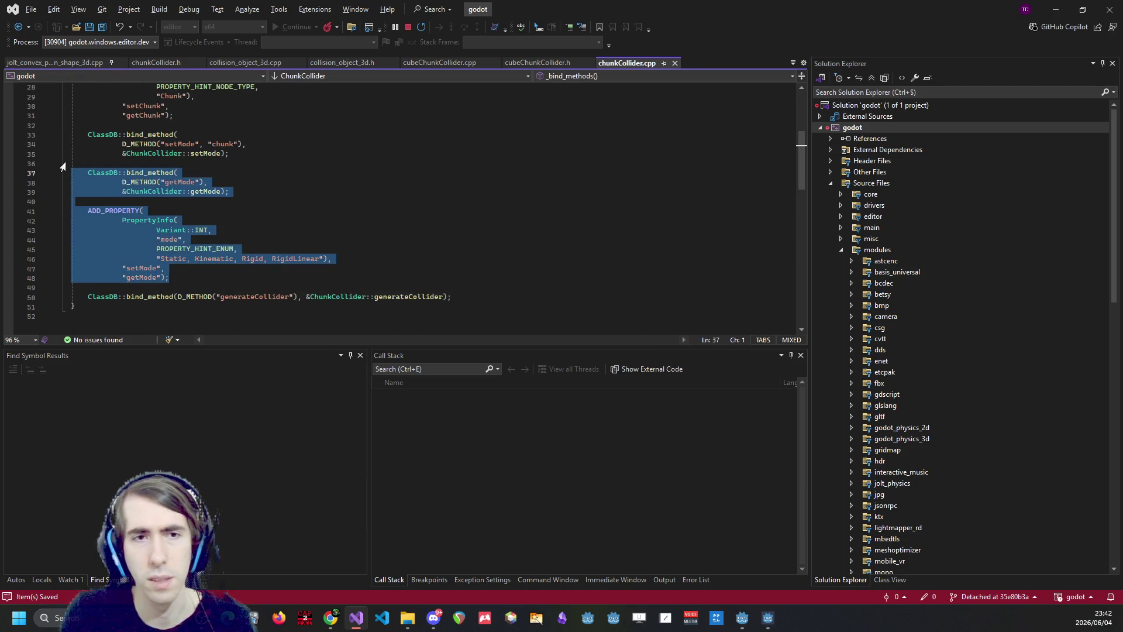
key("Delete")
key("BackSpace")
key("ctrl+s")
scroll(191, 159, "up", 5)
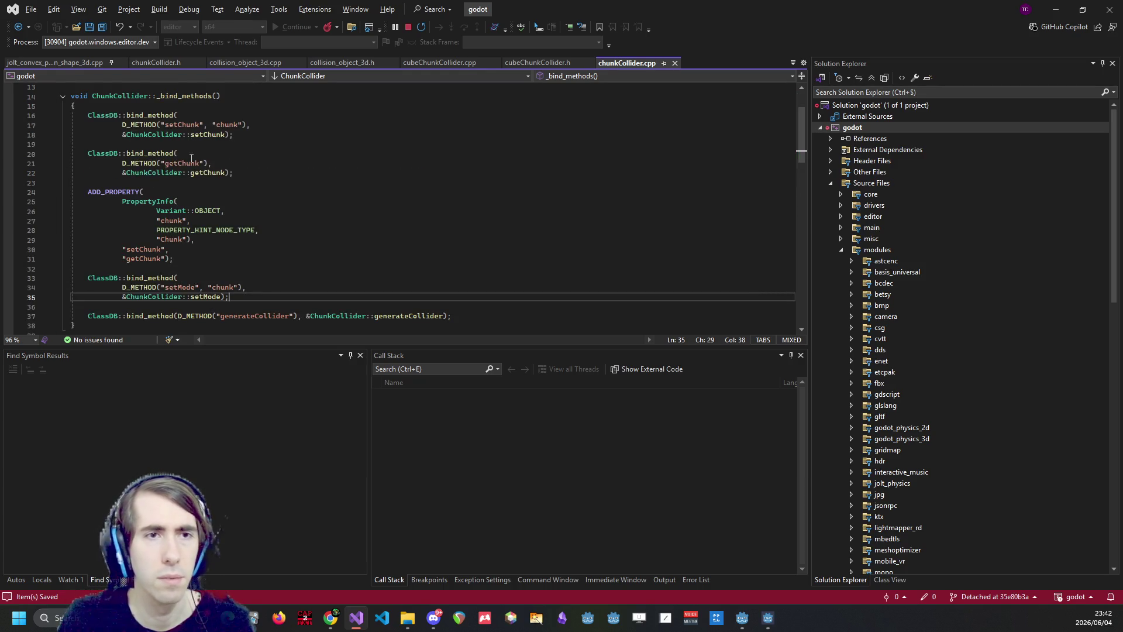
Step: In chunkCollider.h, delete the getMode/setMode accessors and _notification declaration, then save
key("ctrl+k")
key("ctrl+o")
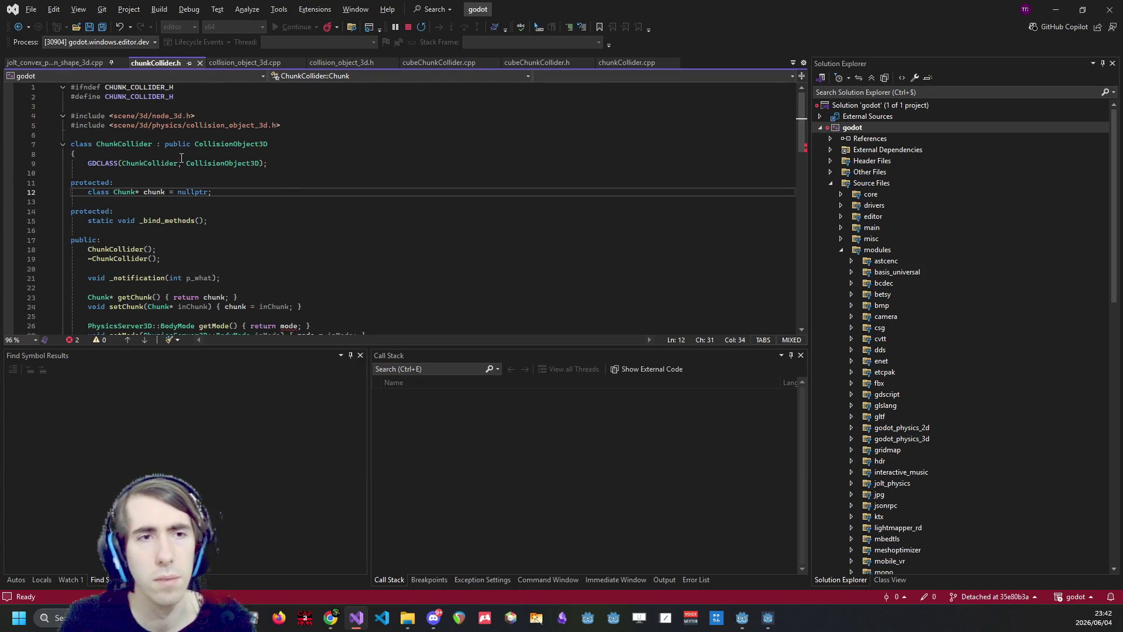
scroll(419, 220, "down", 3)
mouse_move(408, 246)
left_mouse_down()
mouse_move(72, 199)
mouse_move(351, 249)
mouse_move(33, 229)
left_mouse_up()
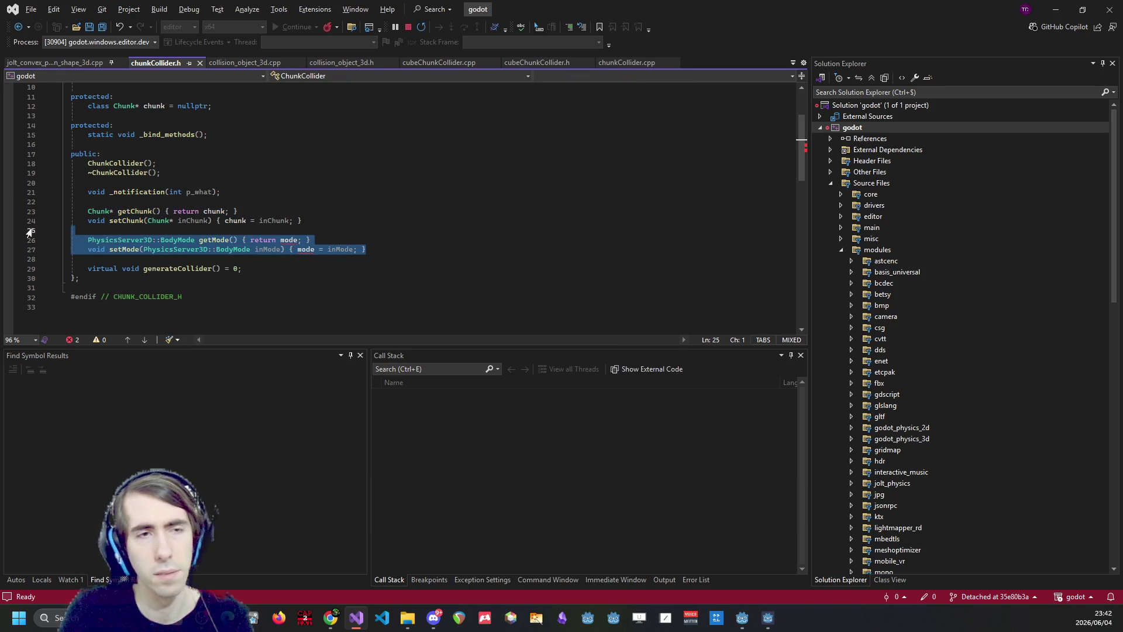
key("Delete")
key("Up")
key("Up")
key("Up")
key("shift+Up")
key("shift+Up")
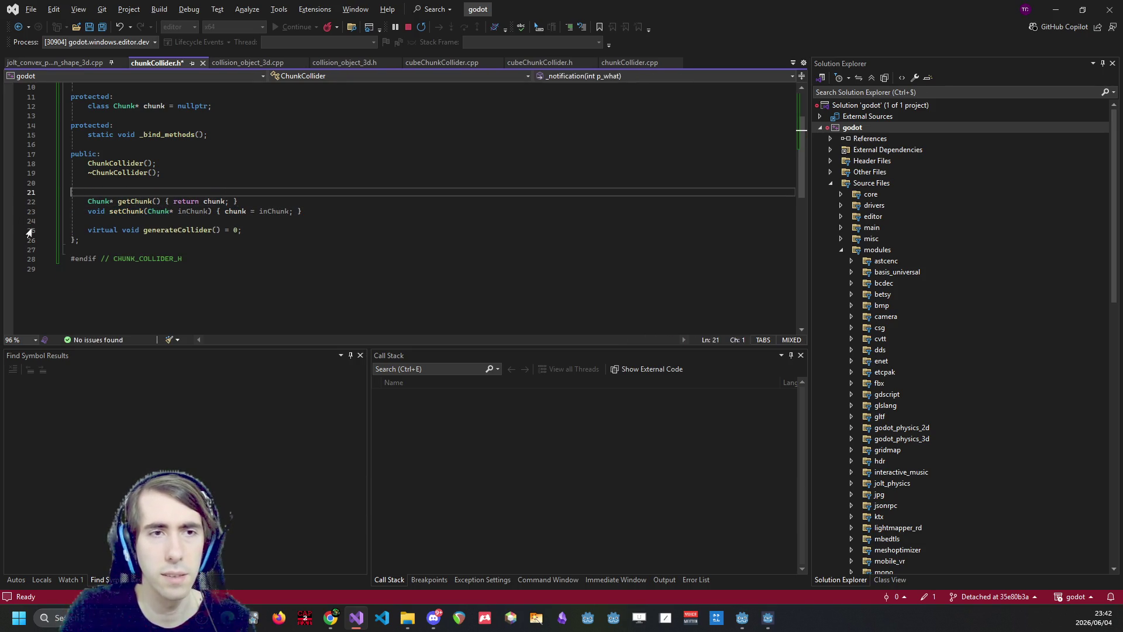
key("Delete")
key("ctrl+s")
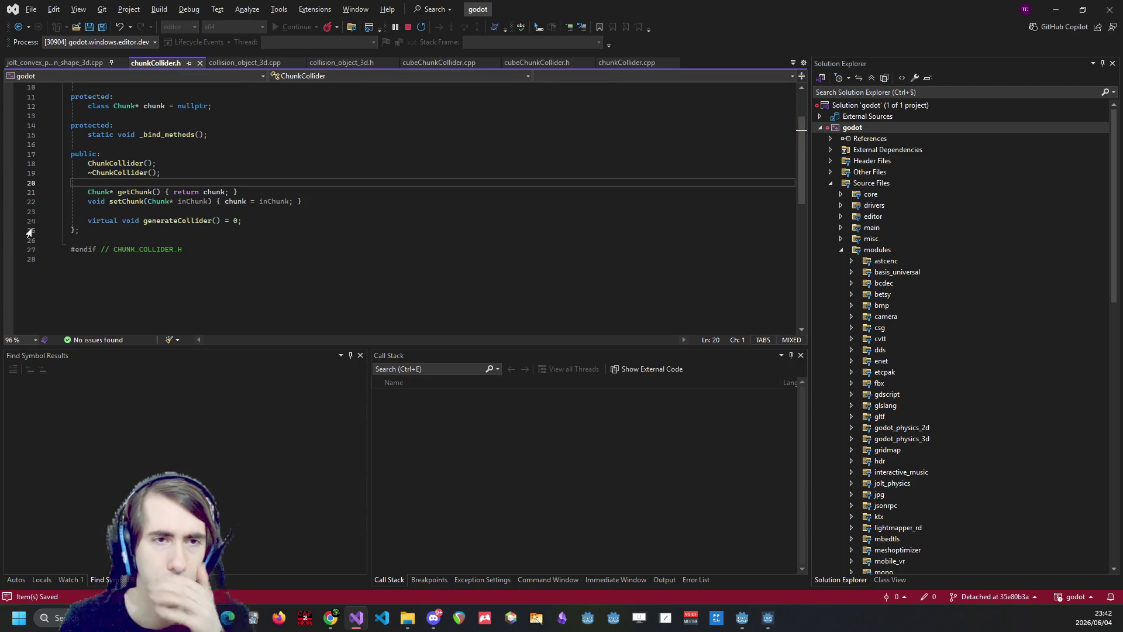
scroll(268, 218, "up", 3)
Step: Jump to _bind_methods in the source, then bring up the running game window
left_click(167, 220, "ctrl")
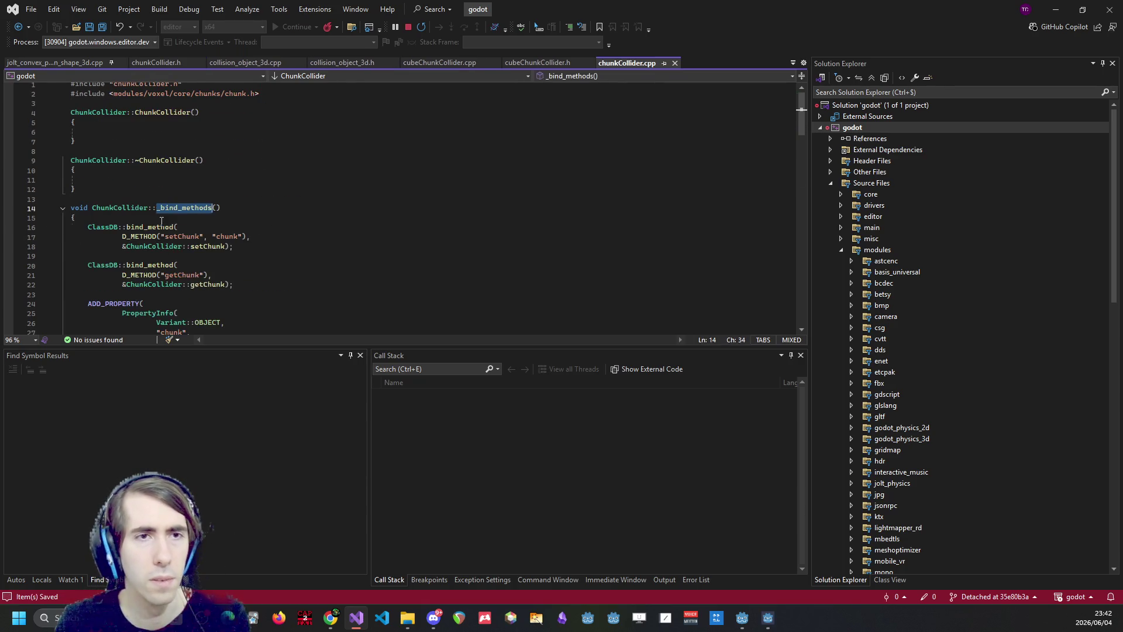
left_click(284, 208)
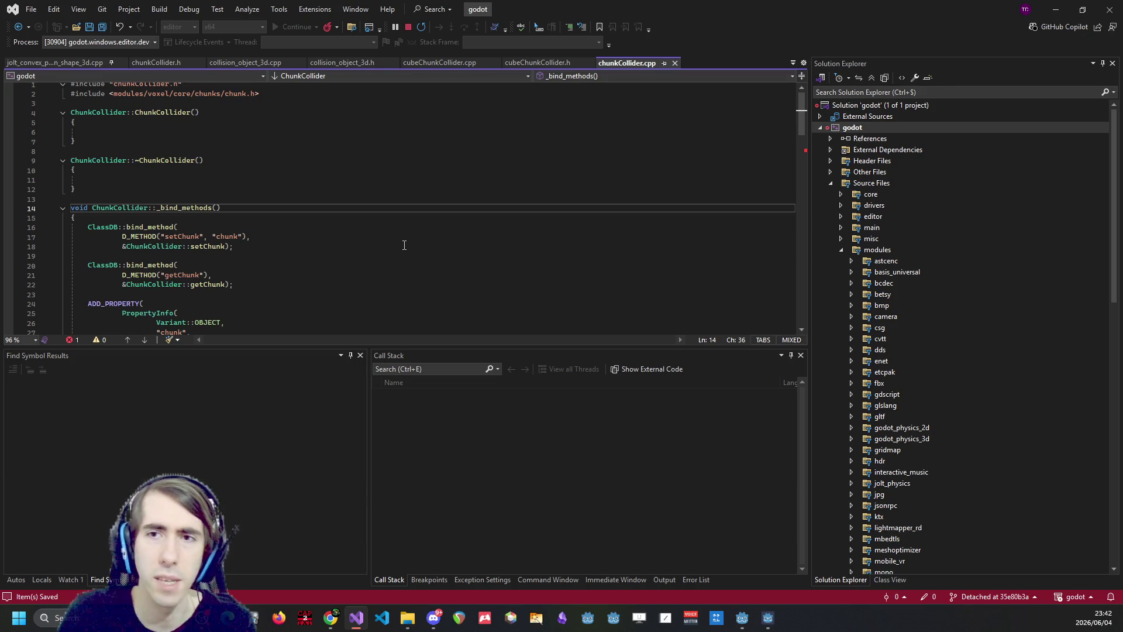
left_click(768, 620)
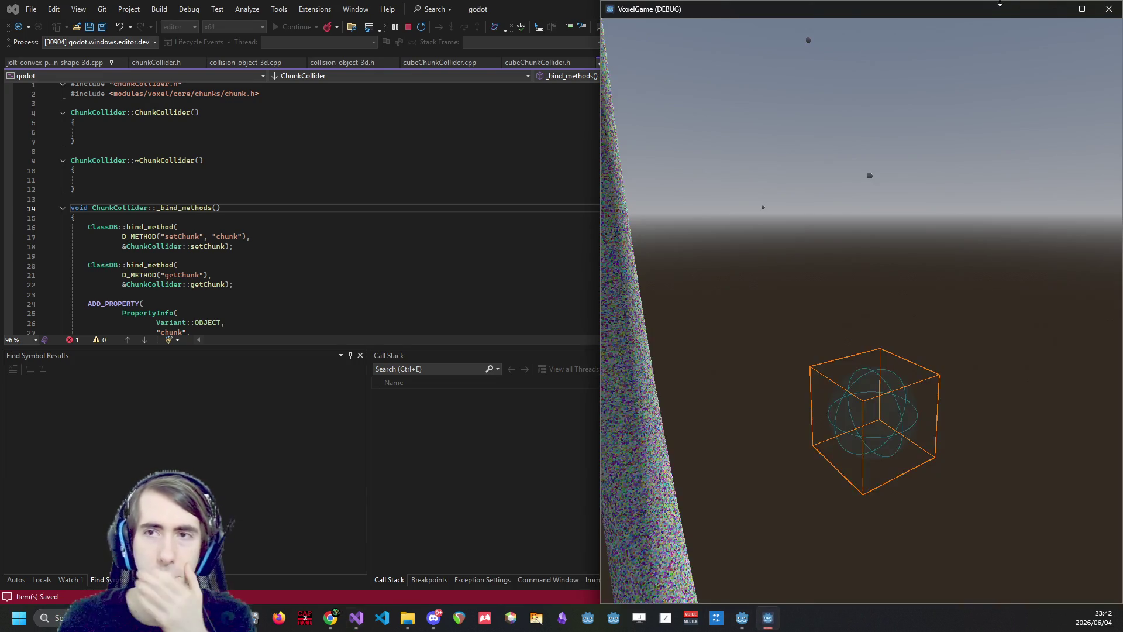
Step: Close the game, stop debugging and rebuild; it fails with C2039 on setMode
left_click(1109, 8)
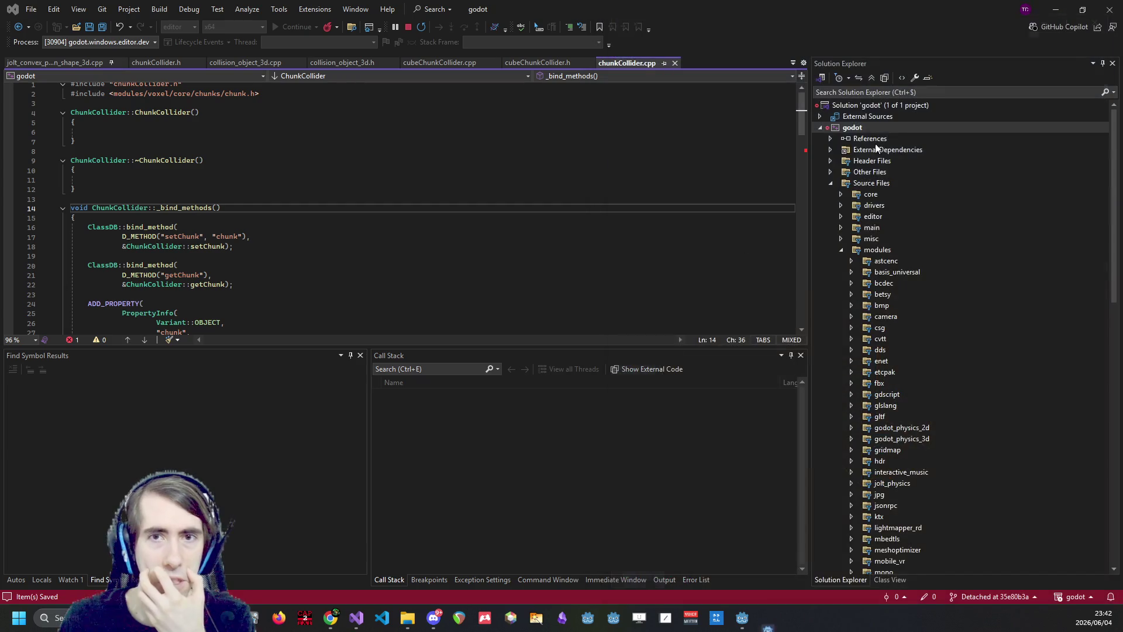
left_click(420, 27)
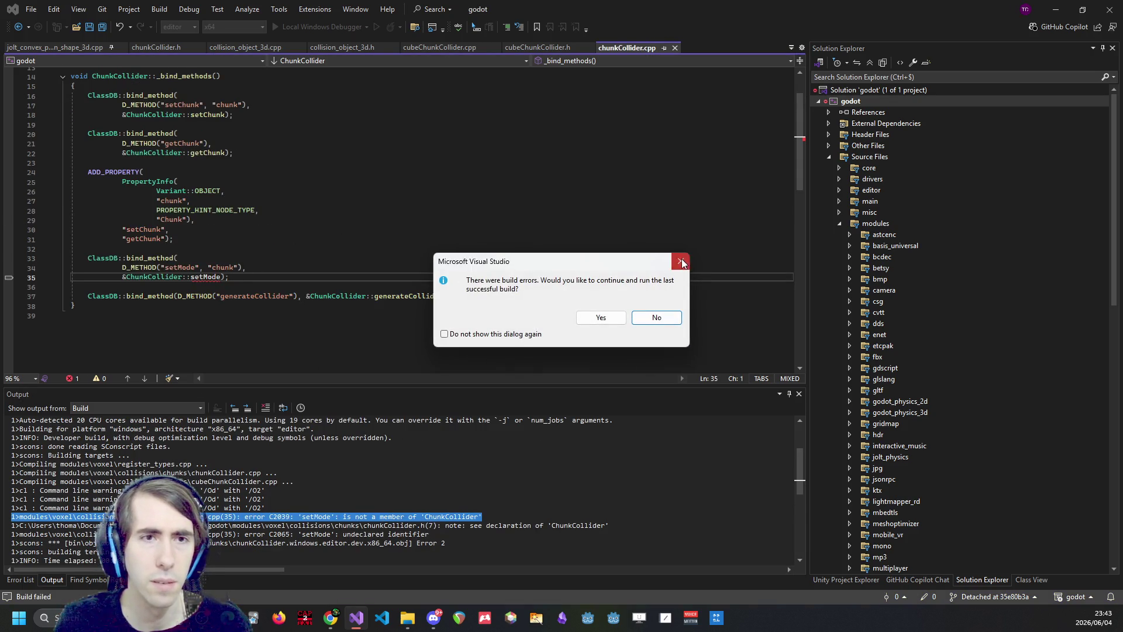
Step: Decline the old build, delete the setMode bind_method block, and rebuild the engine
key("Escape")
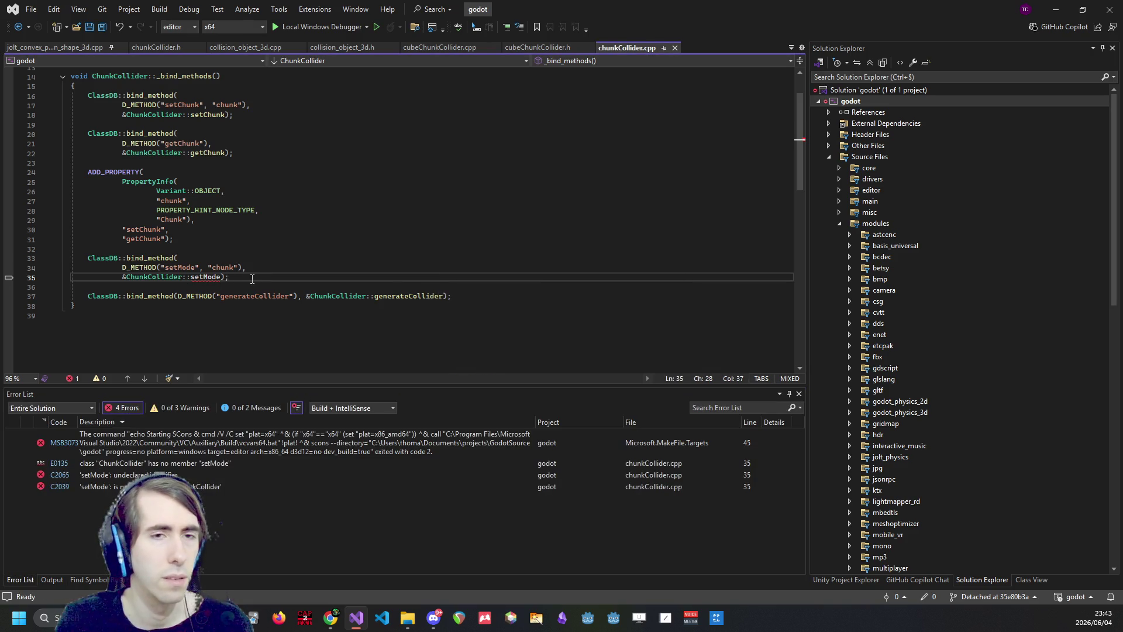
left_click_drag(228, 279, 53, 262)
scroll(53, 262, "up", 1)
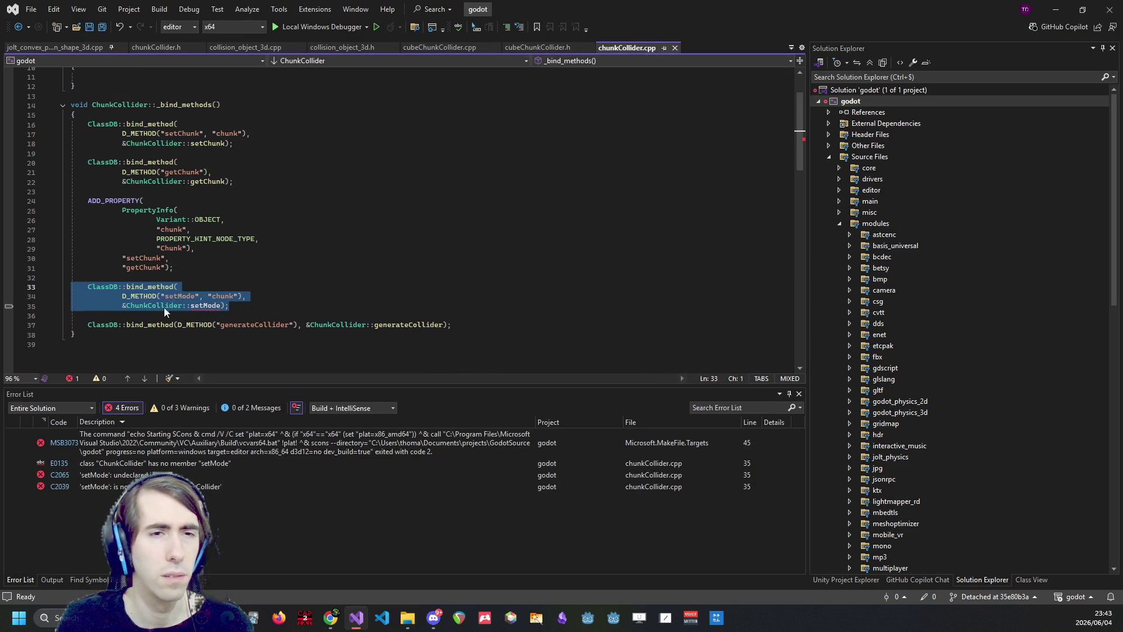
double_click(227, 302)
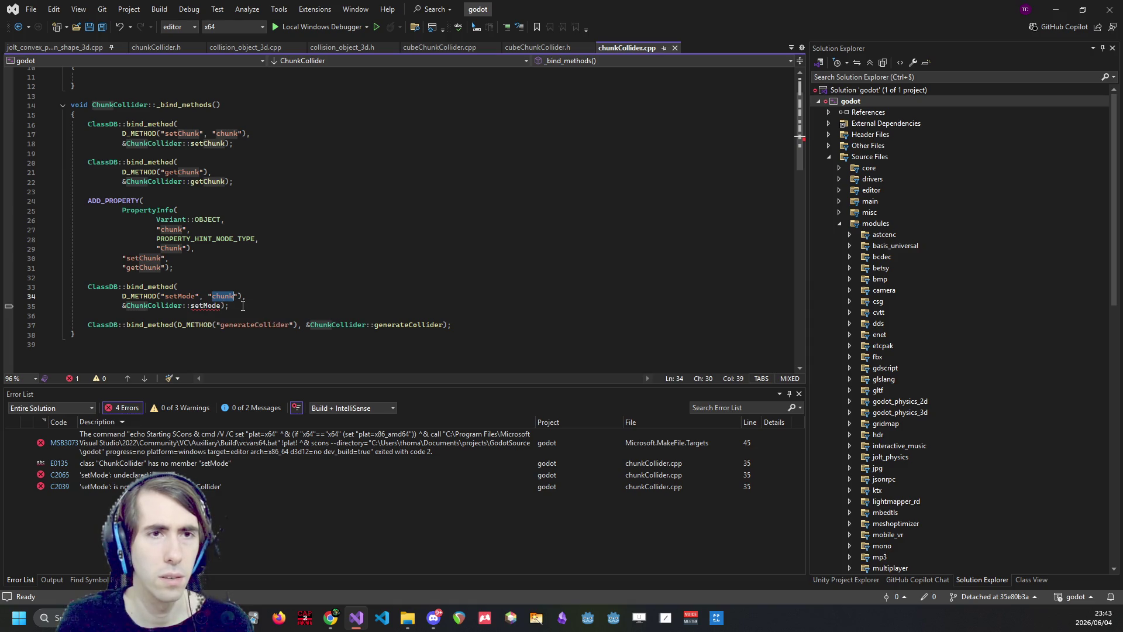
left_click_drag(255, 307, 42, 283)
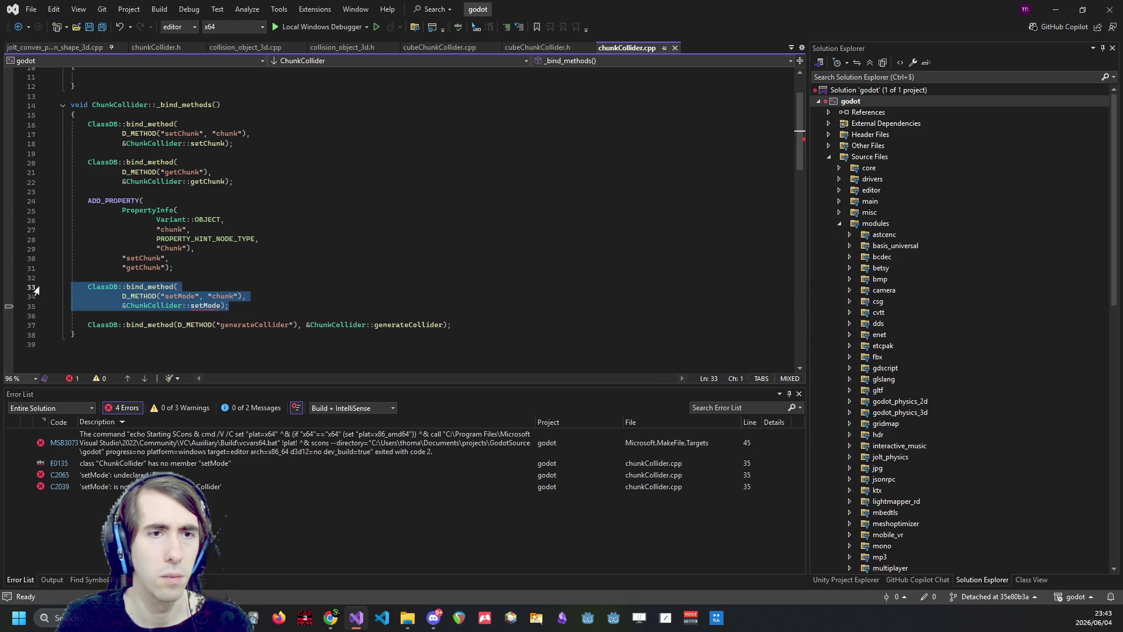
key("BackSpace")
key("BackSpace")
key("BackSpace")
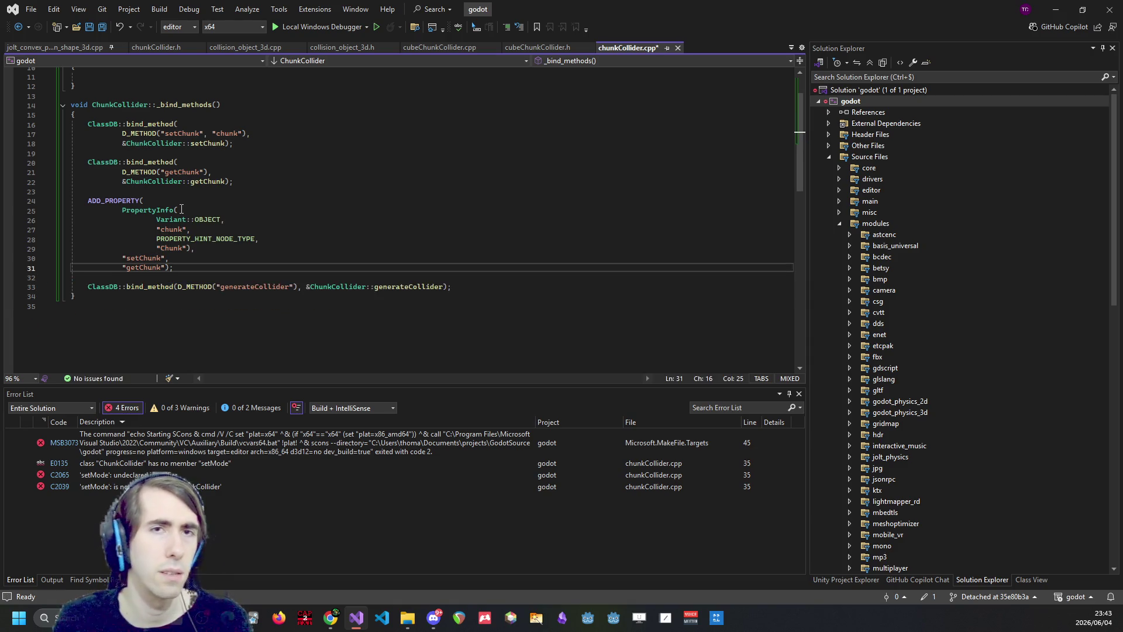
key("ctrl+shift+b")
left_click(354, 277)
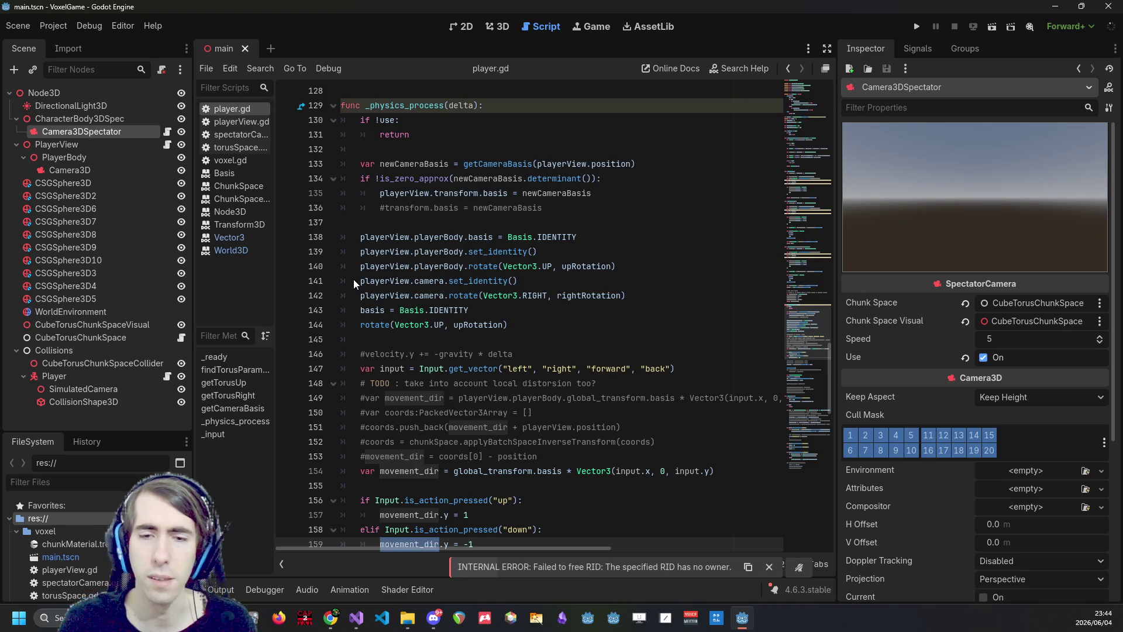
Step: Return to Visual Studio and browse the top of the chunk collider source file
left_click(359, 617)
scroll(387, 215, "up", 3)
left_click(378, 200)
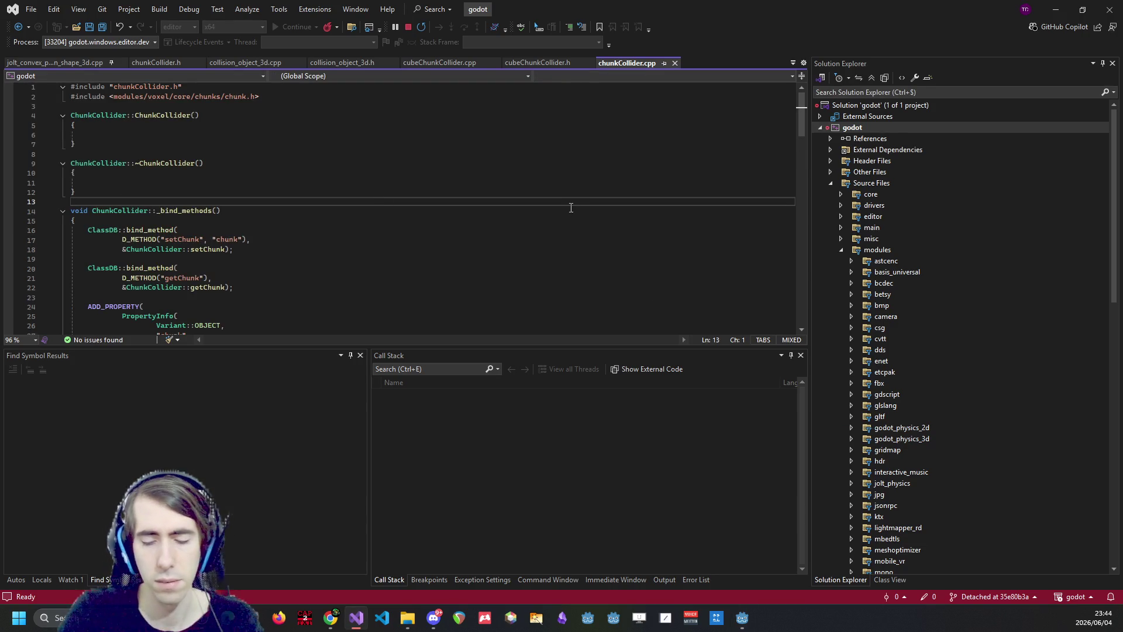
key("ctrl+Tab")
key("ctrl+Tab")
key("ctrl+Tab")
key("ctrl+Tab")
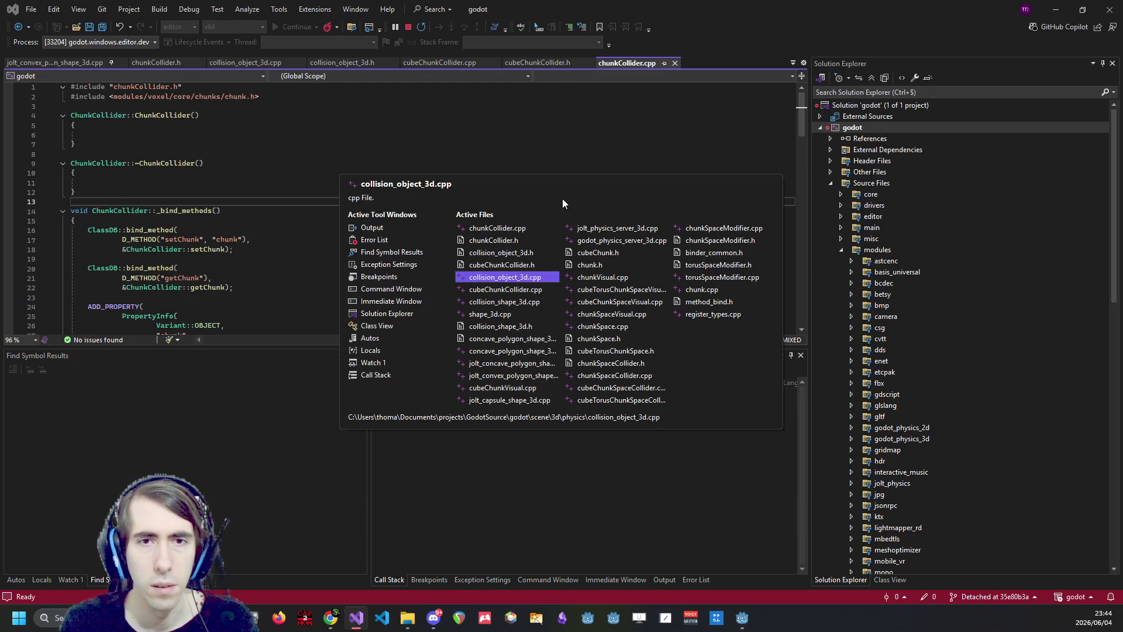
scroll(461, 153, "up", 19)
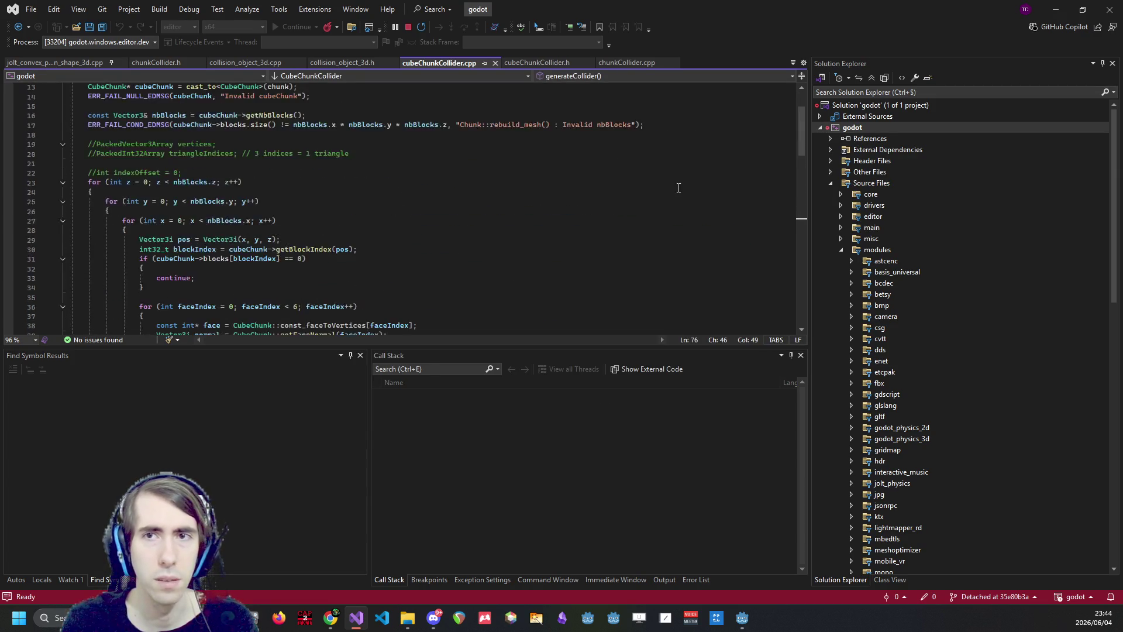
left_click(504, 229)
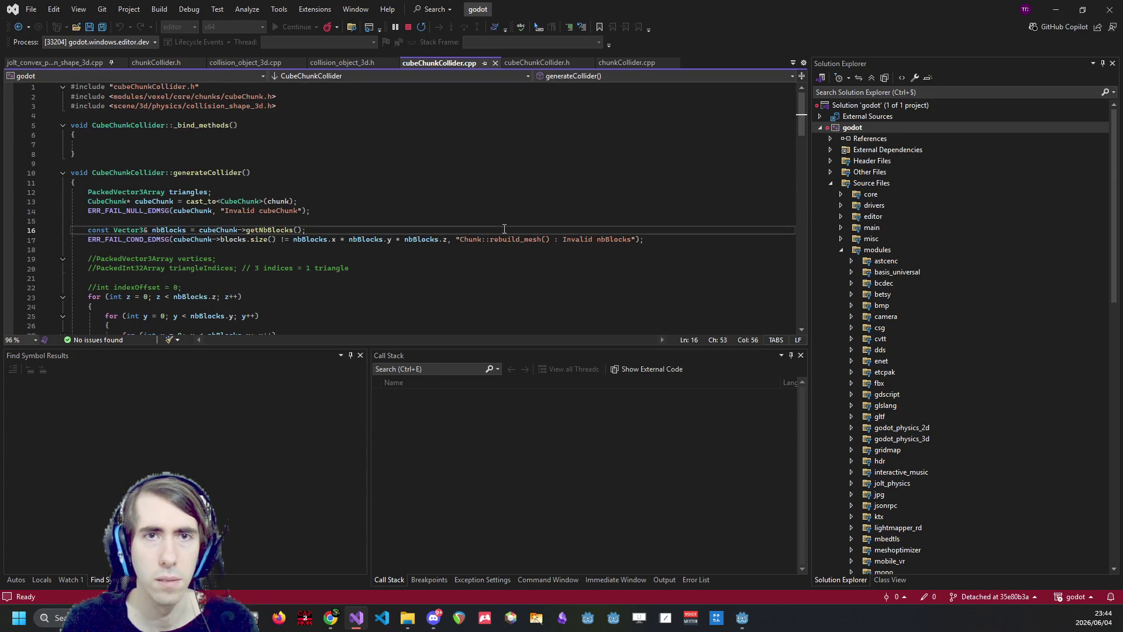
scroll(504, 228, "down", 6)
Step: Search the file for 'tri' and scroll through the triangle uses in generateCollider
key("ctrl+f")
type("tri")
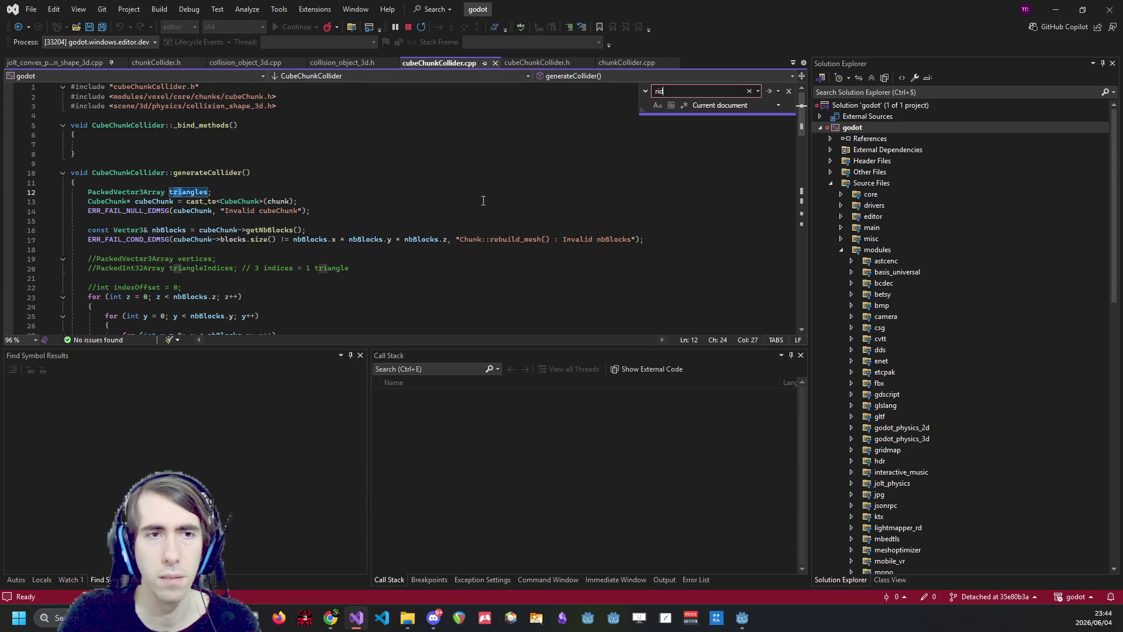
scroll(483, 200, "down", 20)
scroll(476, 241, "up", 6)
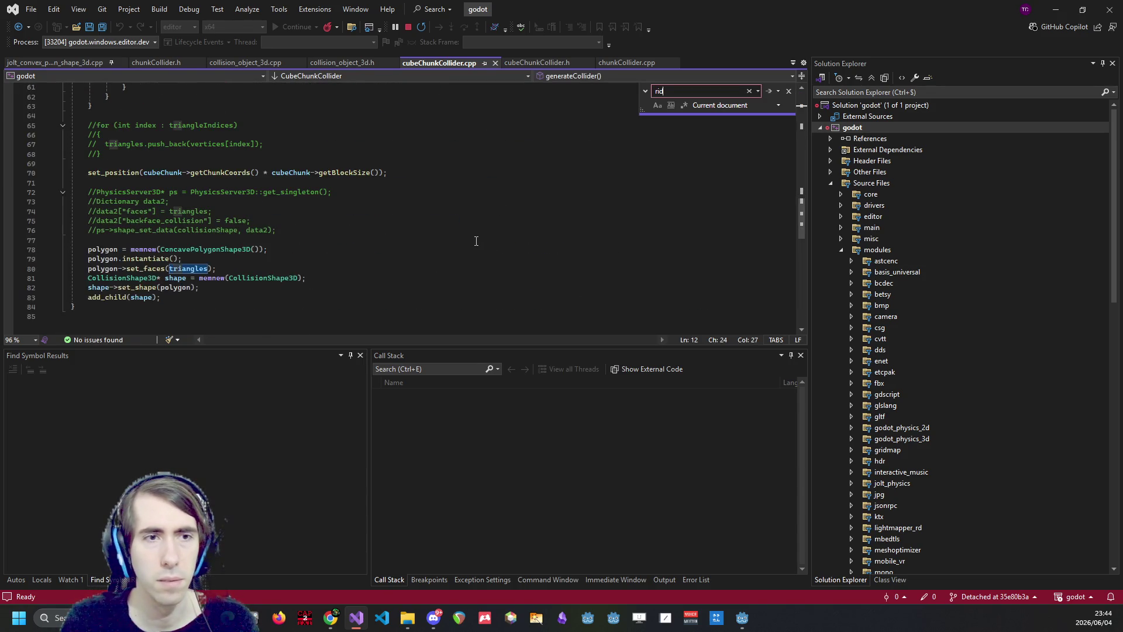
left_click(742, 617)
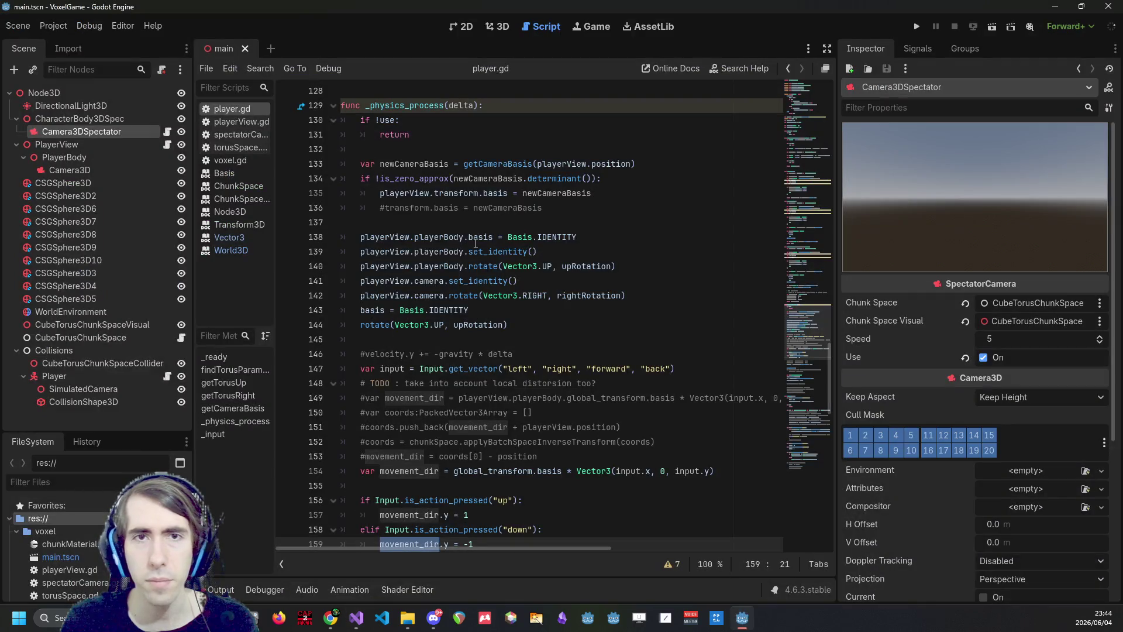
Step: Run and close the voxel game, then list the chunk colliders in the Remote scene tree
left_click(916, 28)
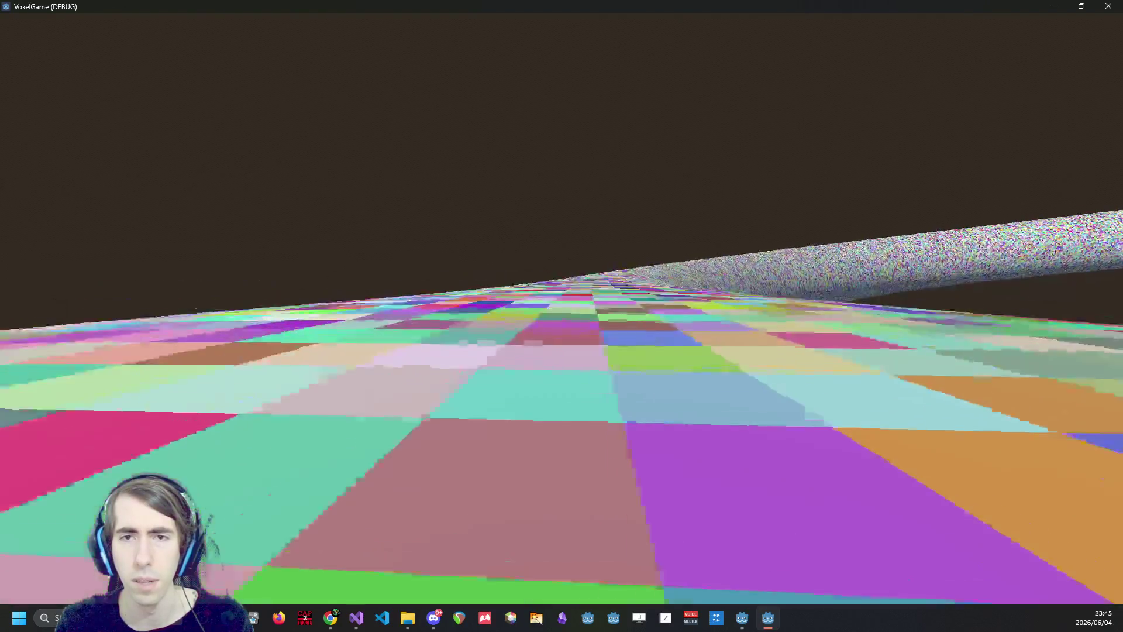
key("Escape")
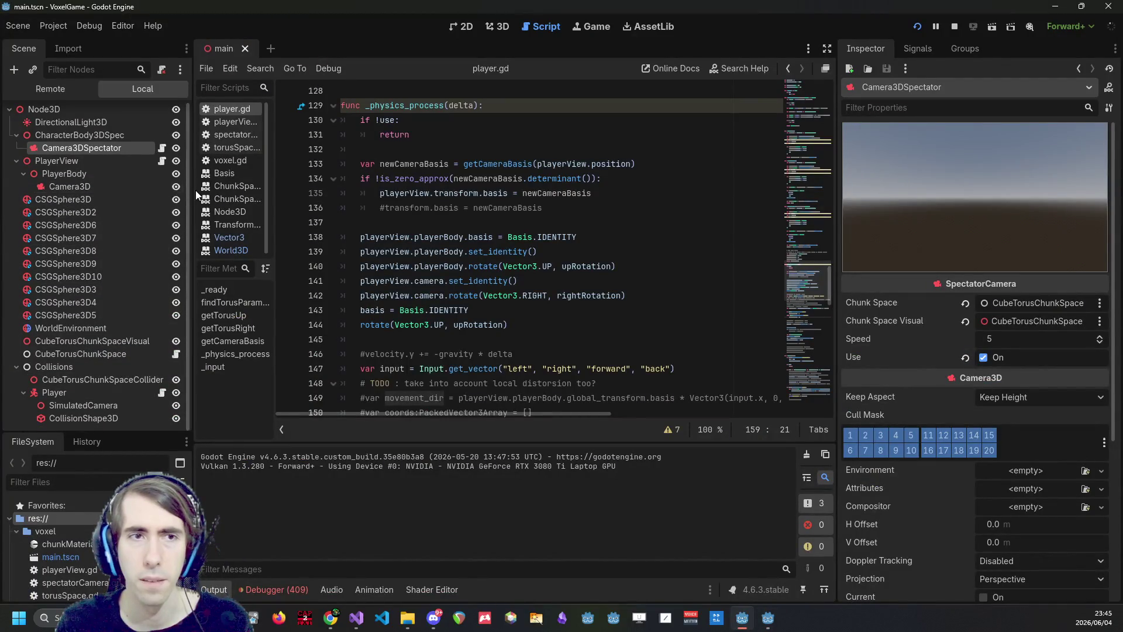
left_click_drag(193, 191, 233, 196)
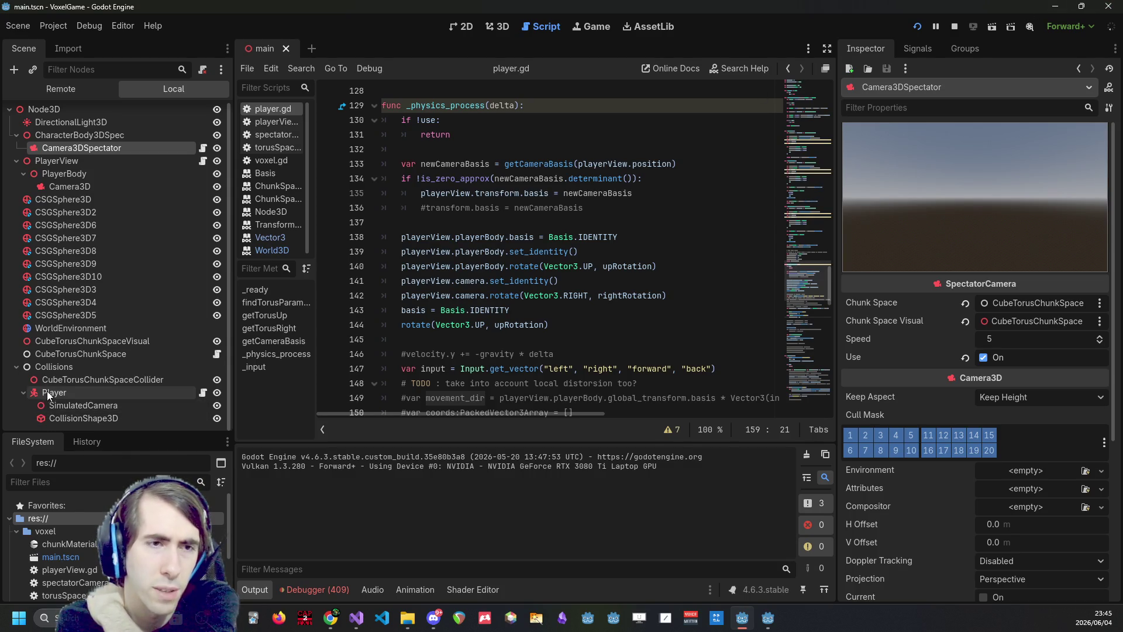
left_click(60, 89)
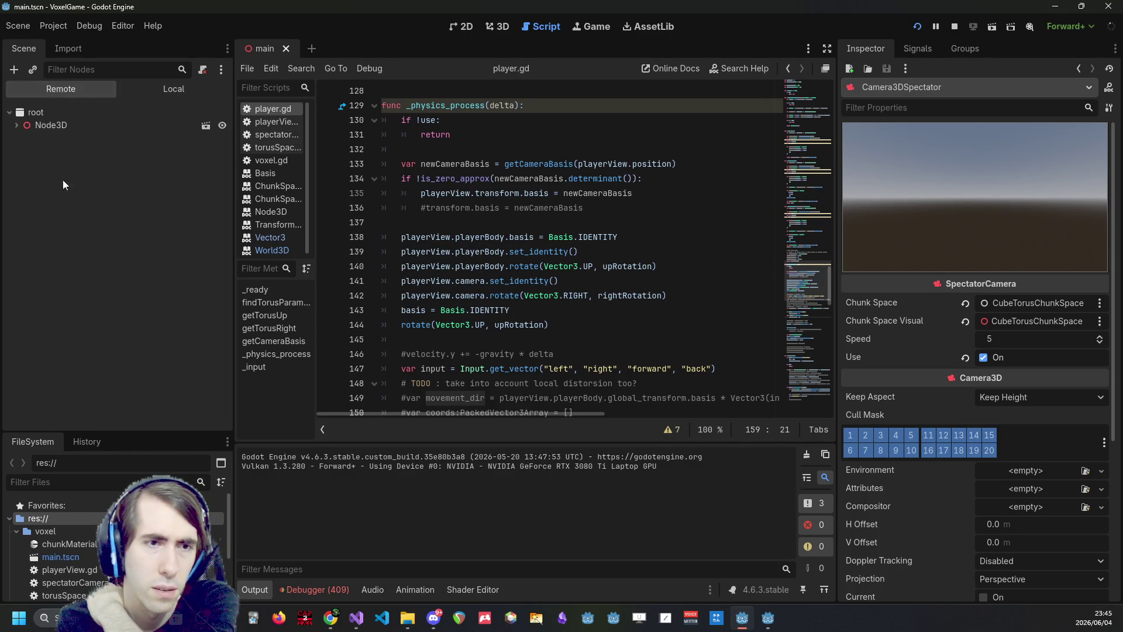
left_click(16, 126)
left_click(25, 343)
left_click(30, 358)
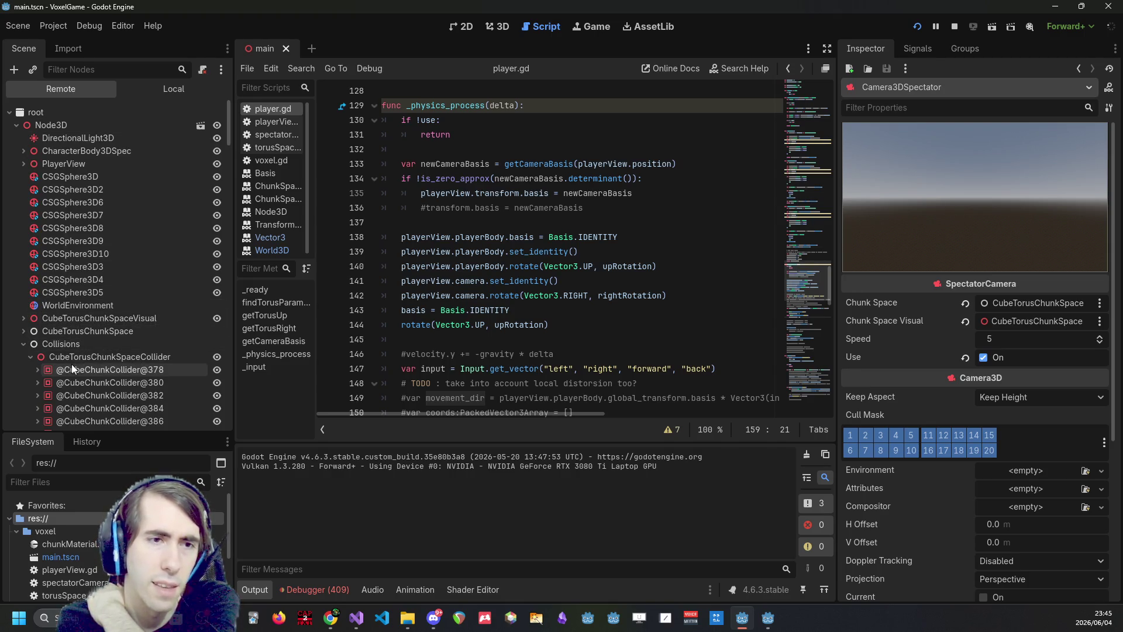
left_click(76, 369)
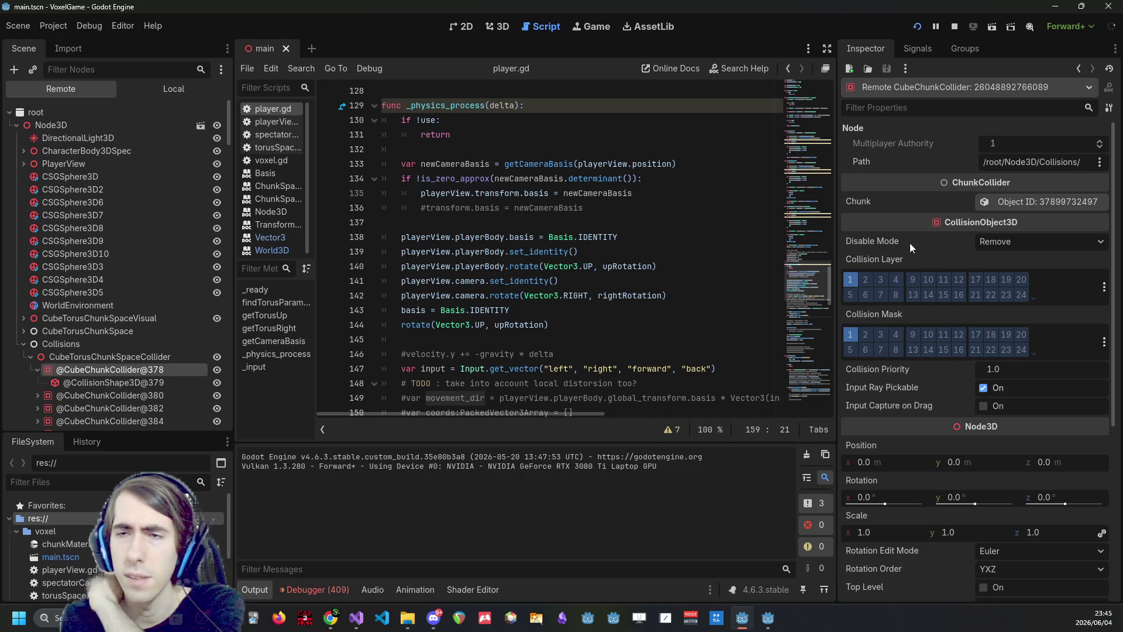
left_click(91, 382)
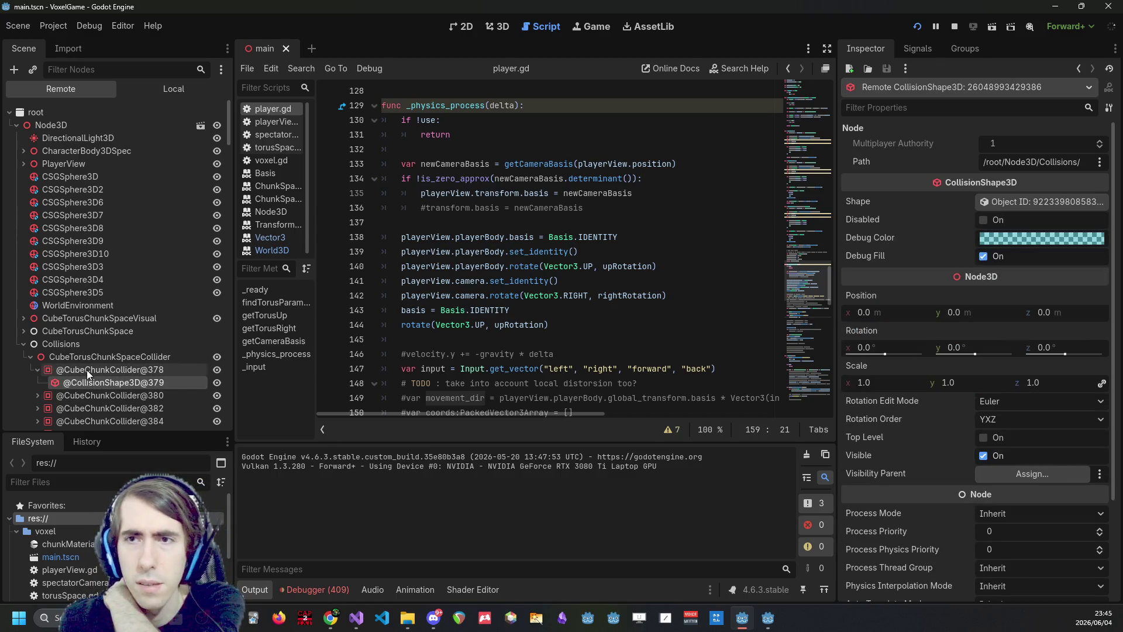
left_click(87, 369)
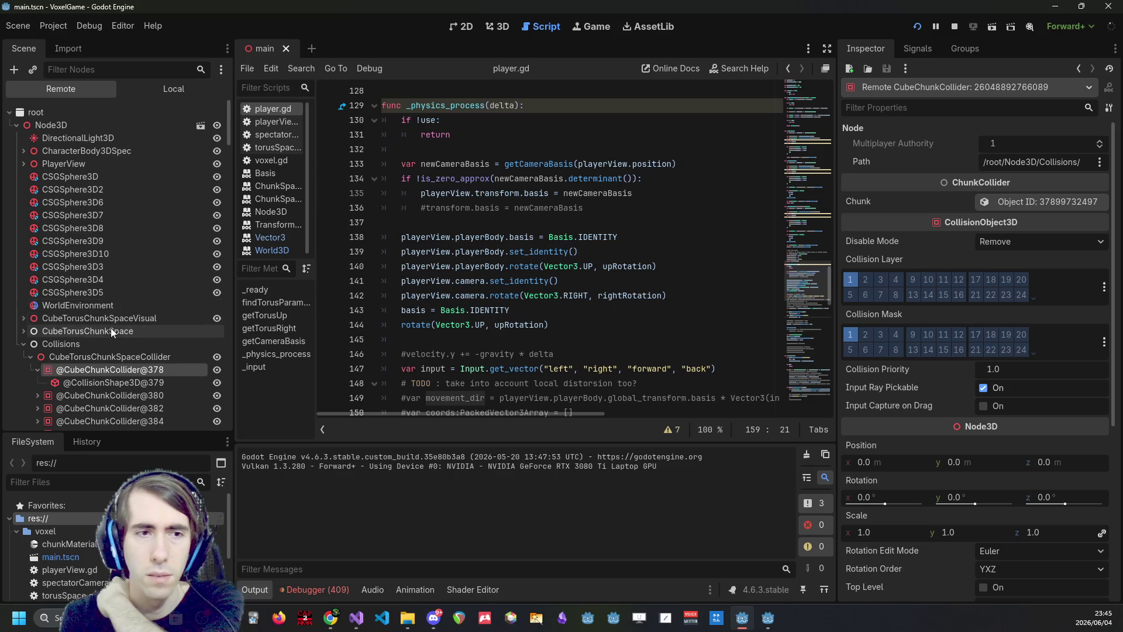
scroll(169, 246, "down", 5)
left_click_drag(229, 143, 211, 406)
double_click(164, 410)
left_click(159, 418)
left_click(37, 405)
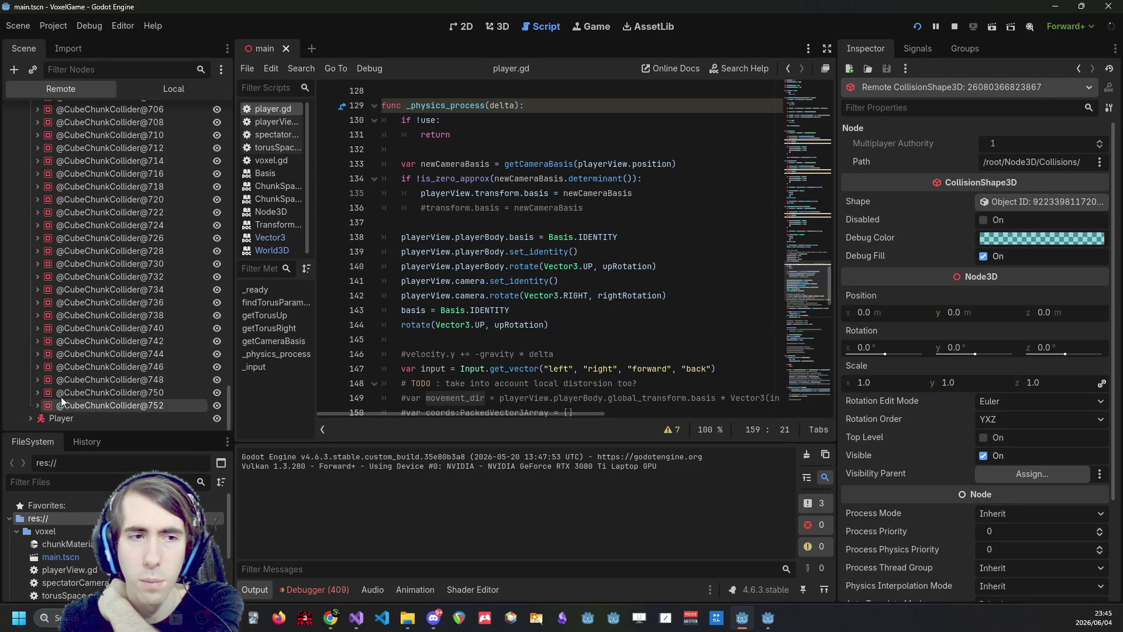
Step: Inspect the Player body's properties, then view the debugger's runtime error list
left_click(71, 422)
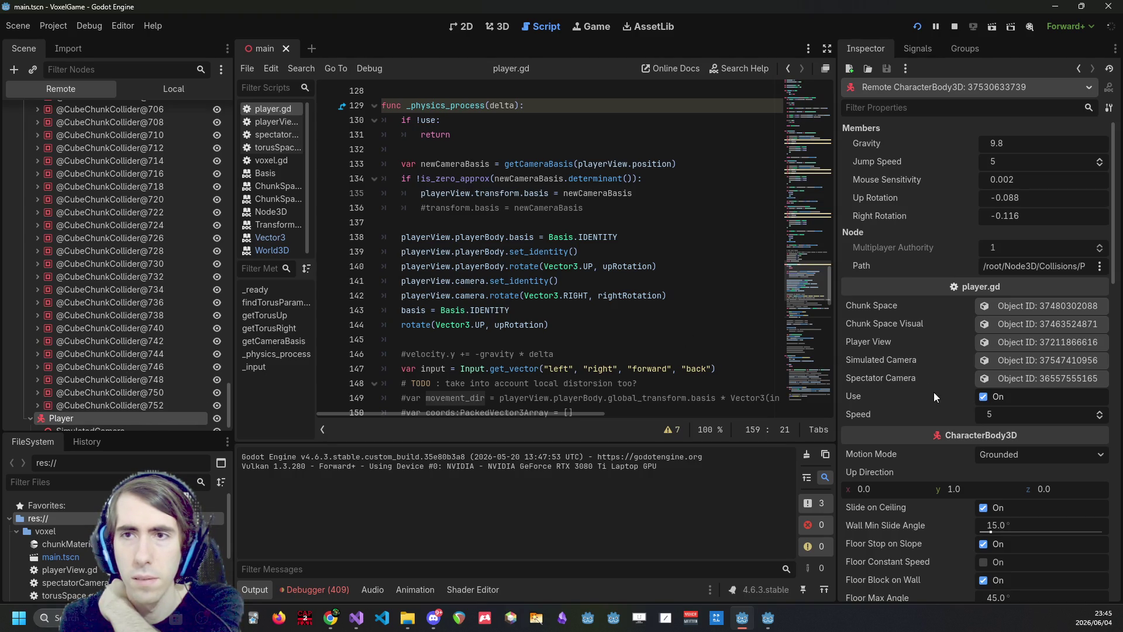
scroll(913, 386, "down", 4)
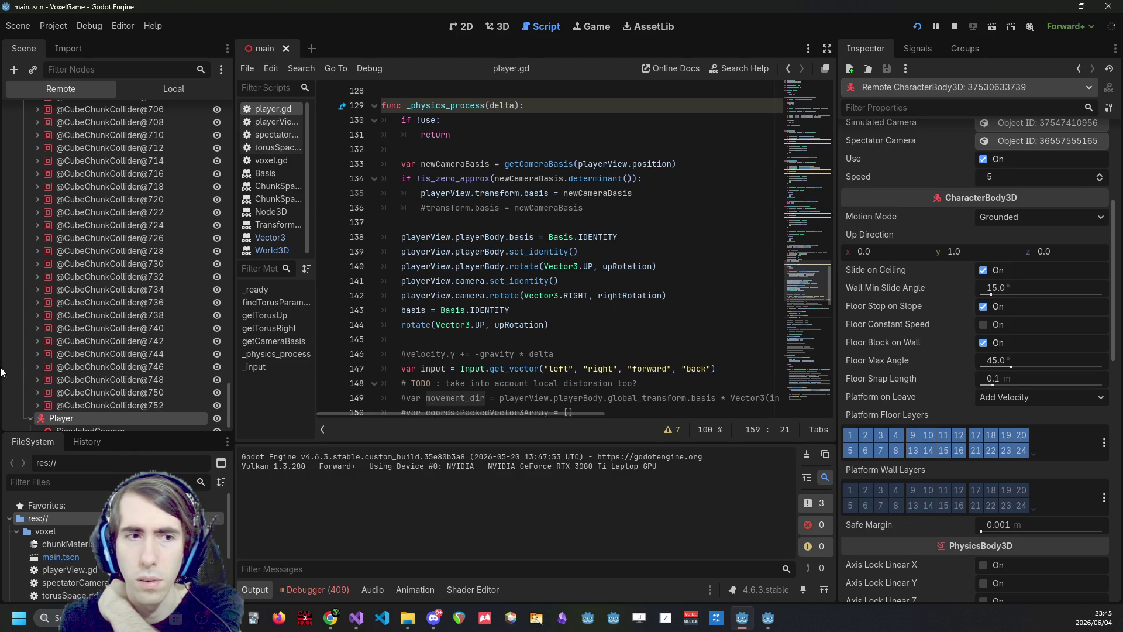
scroll(177, 379, "down", 1)
scroll(526, 404, "right", 4)
scroll(876, 408, "down", 5)
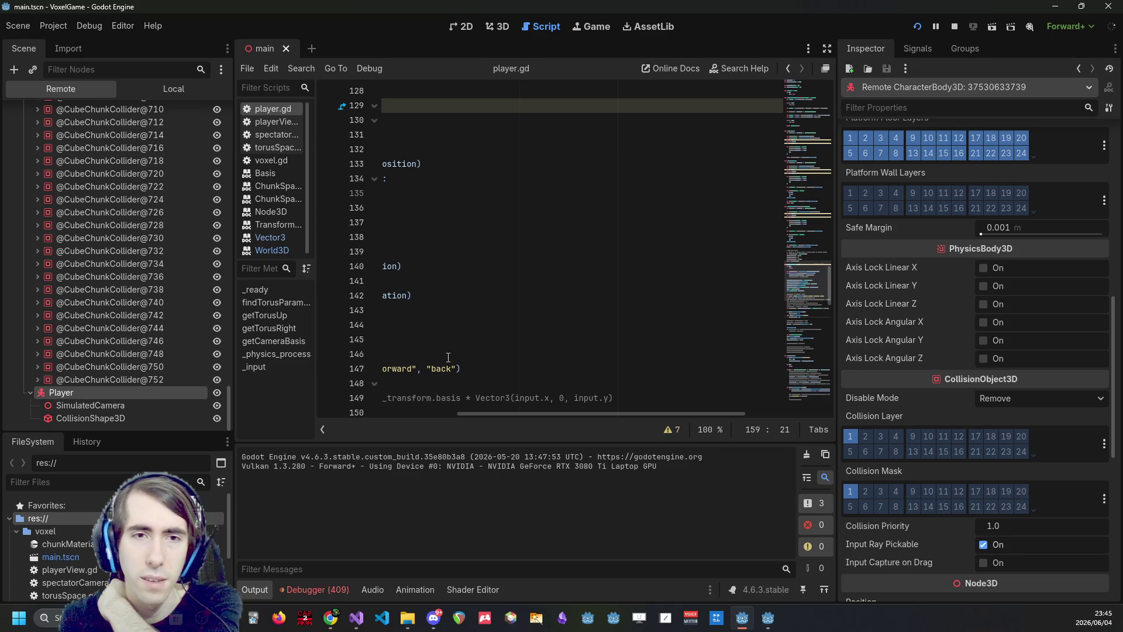
scroll(351, 351, "up", 1)
left_click_drag(468, 413, 229, 416)
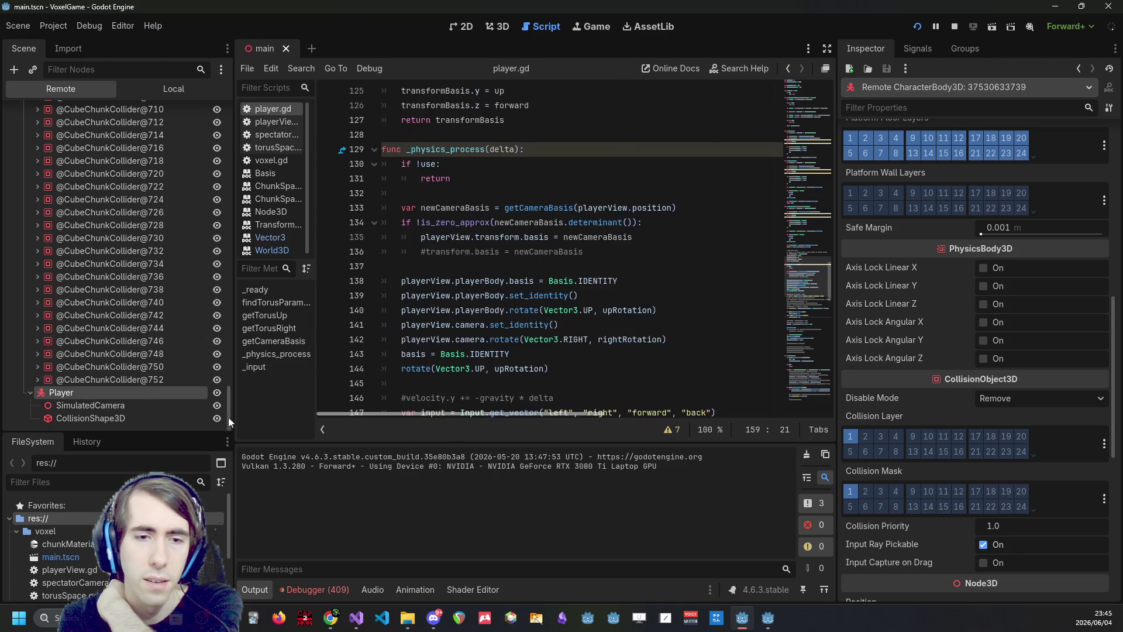
left_click(310, 588)
left_click(336, 443)
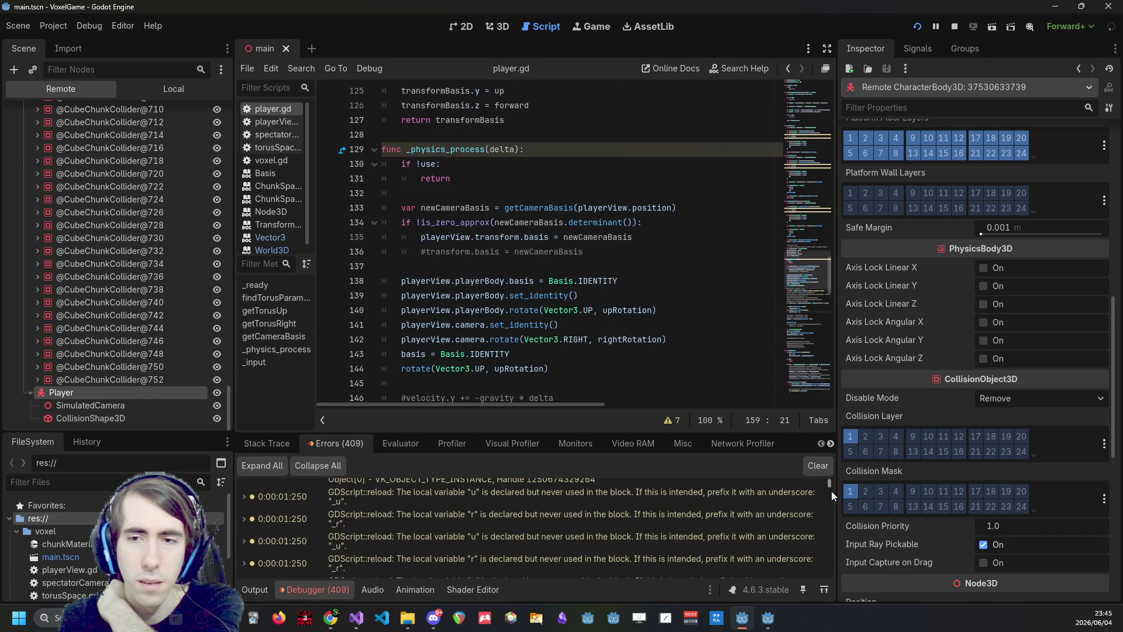
Step: Jump to the script code behind a body-null error and expand its C++ source
scroll(828, 491, "down", 5)
double_click(609, 511)
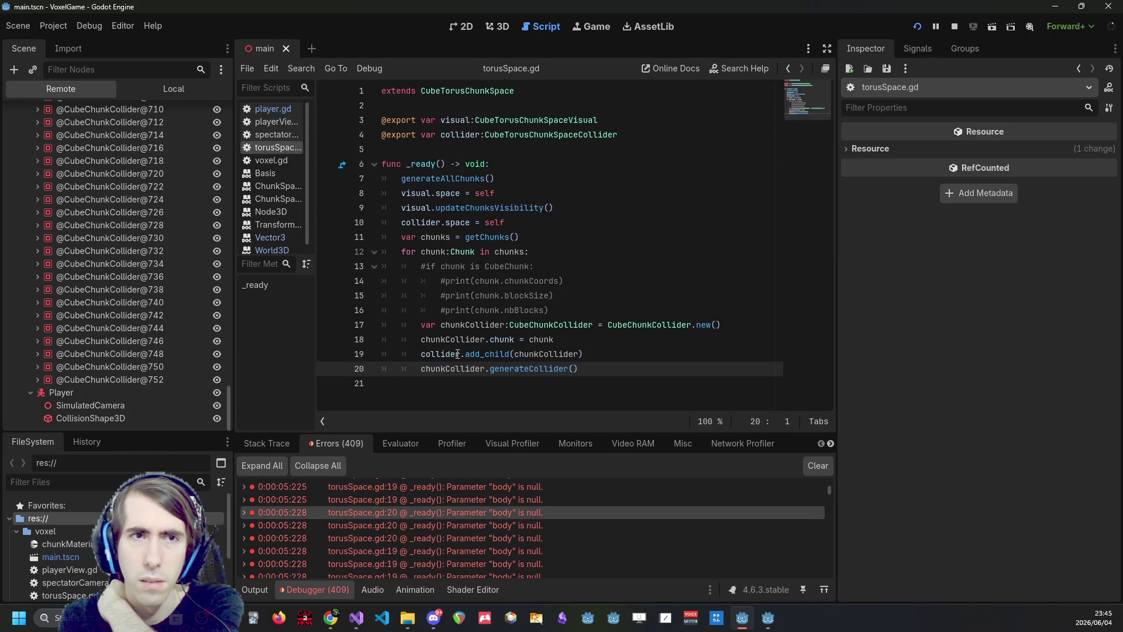
mouse_move(457, 354)
left_click(464, 519)
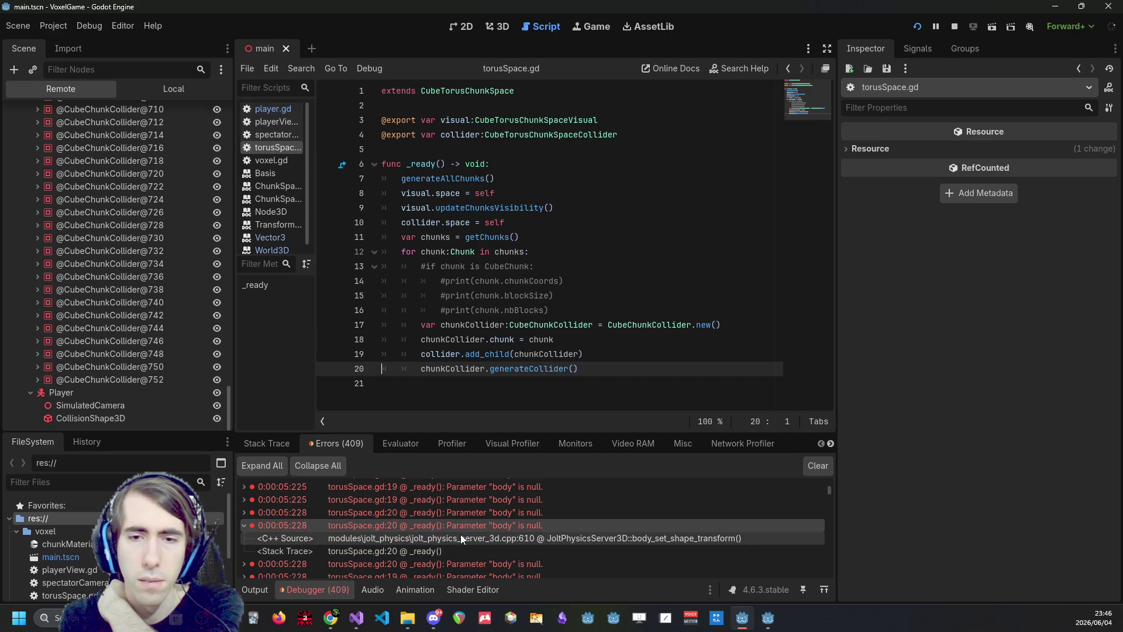
Step: Examine the chunkCollider declaration and uses on lines 15-20 of torusSpace.gd
left_click(592, 366)
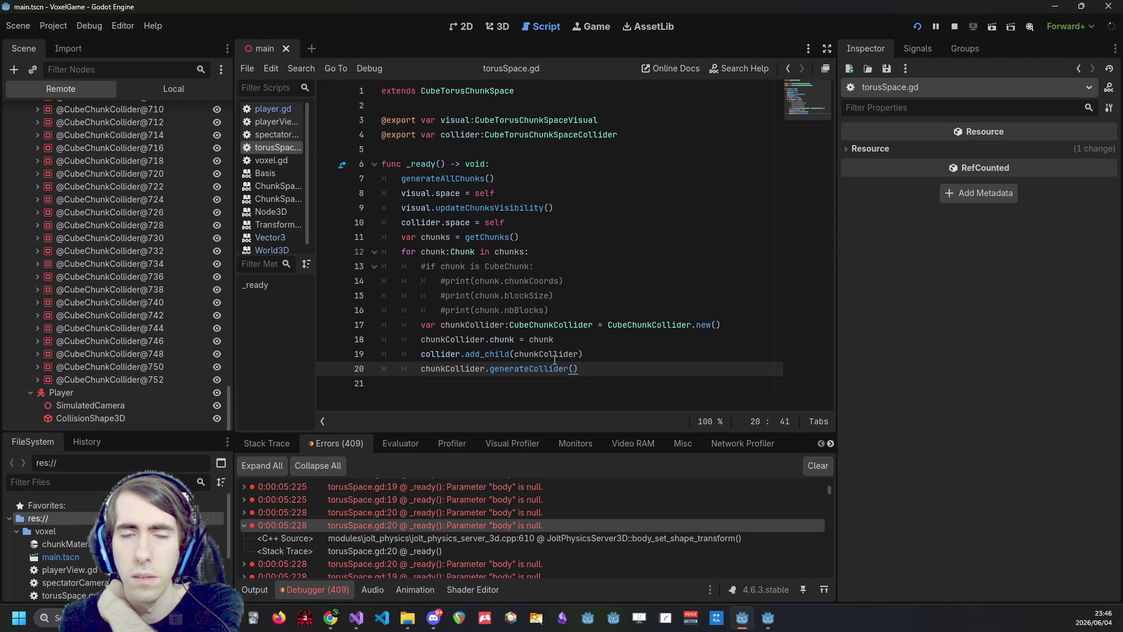
mouse_move(513, 338)
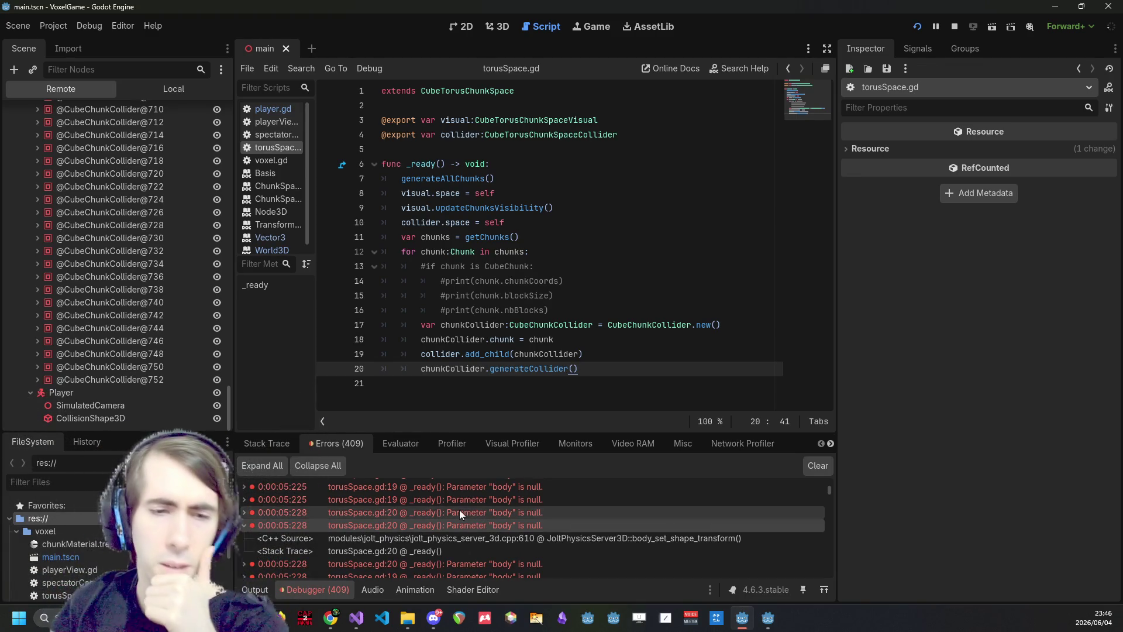
double_click(455, 371)
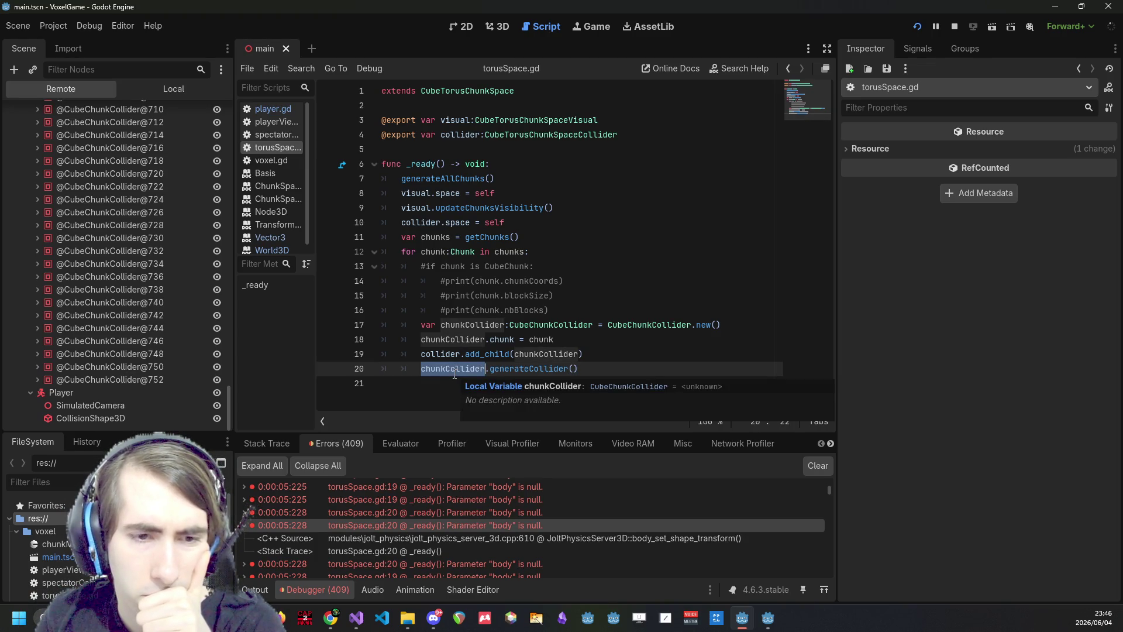
left_click(451, 370)
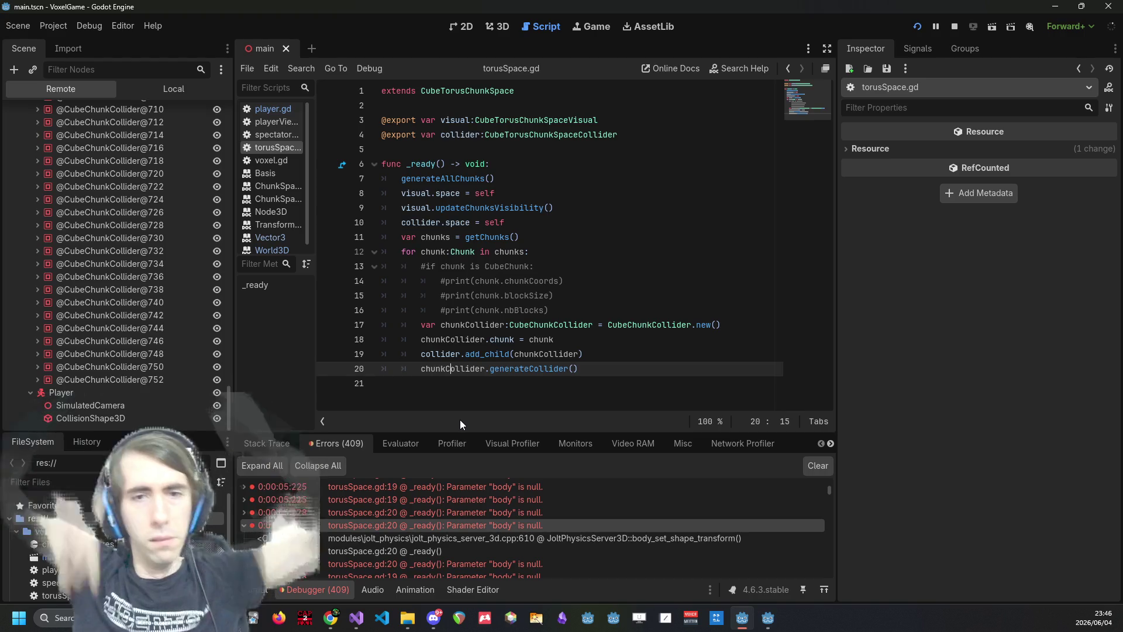
double_click(468, 321)
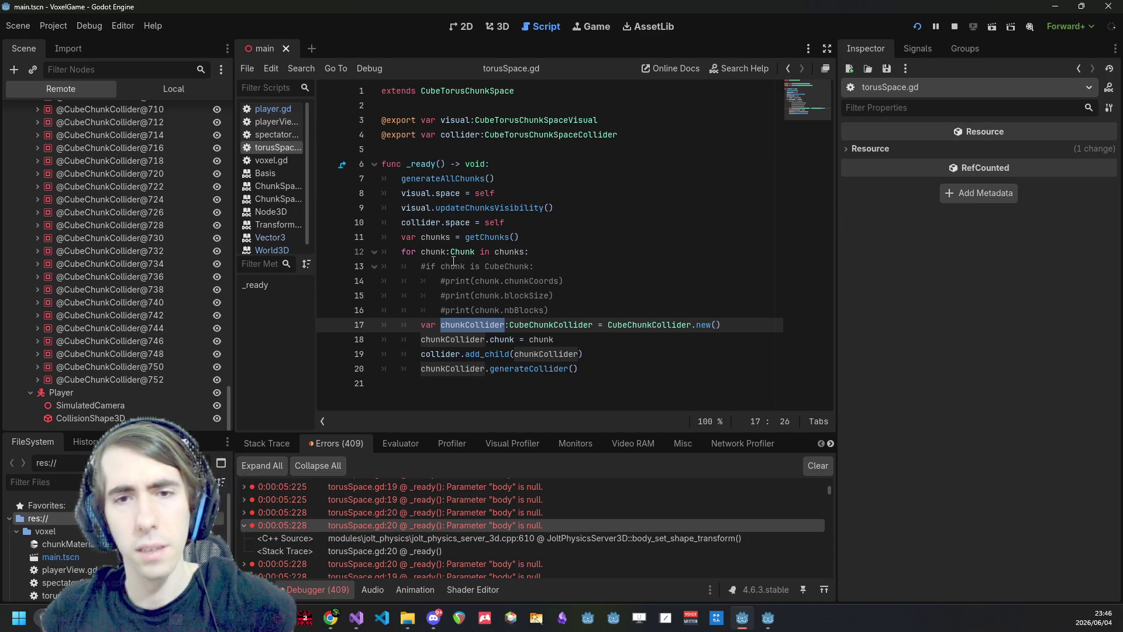
left_click(476, 321)
left_click_drag(476, 322, 448, 275)
double_click(475, 322)
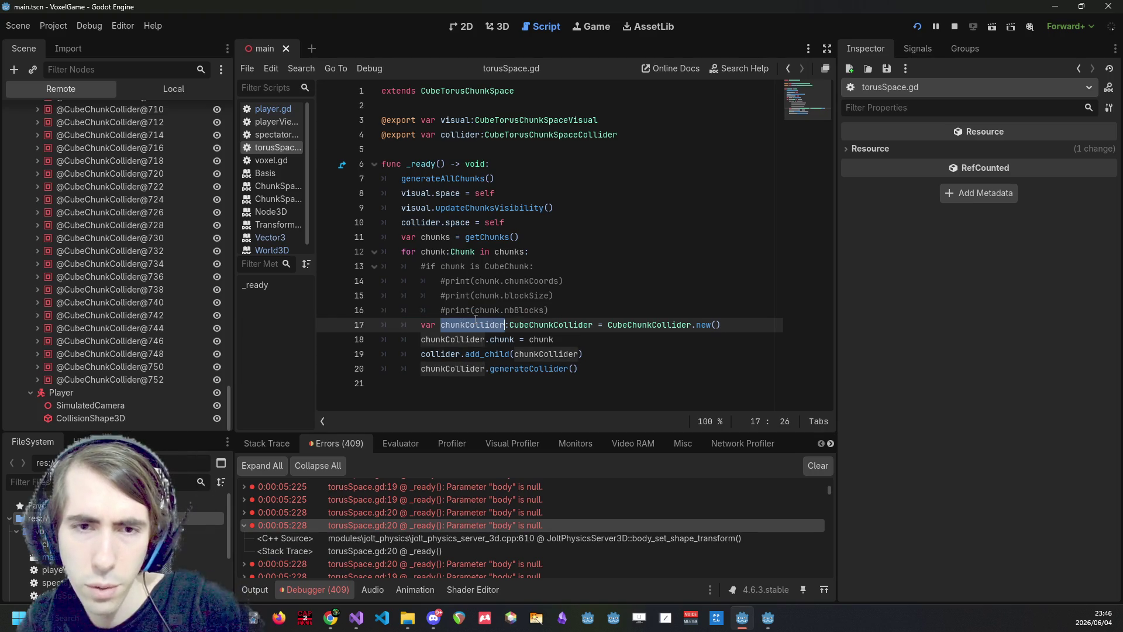
left_click(450, 528)
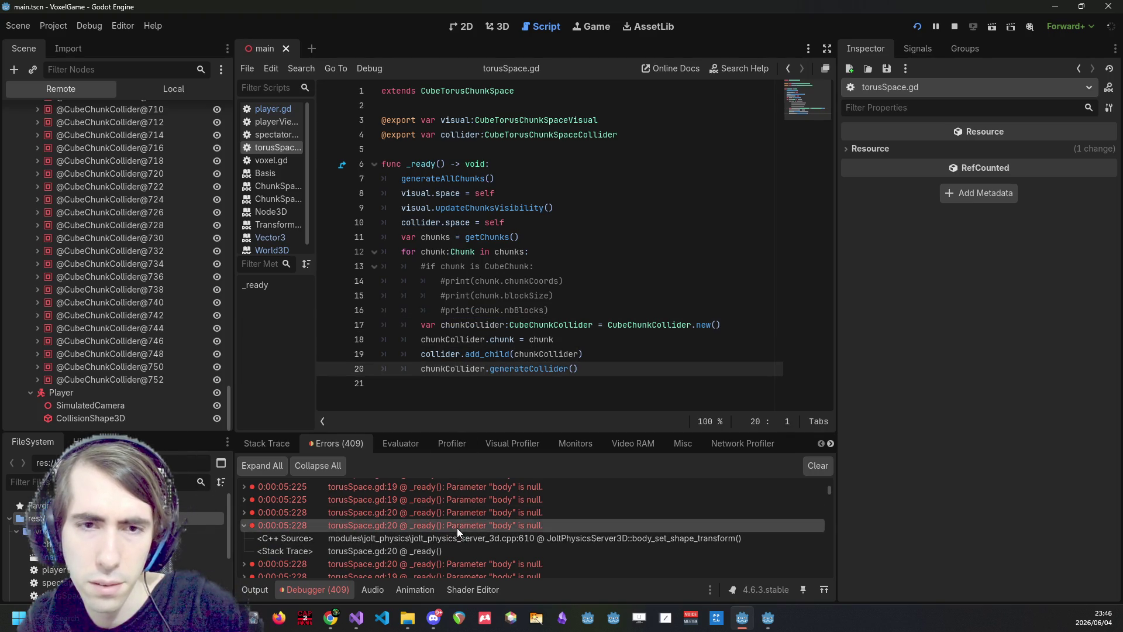
Step: Start a 'chunkCollider.' line after line 18 and check the CubeChunkCollider class docs
left_click(606, 346)
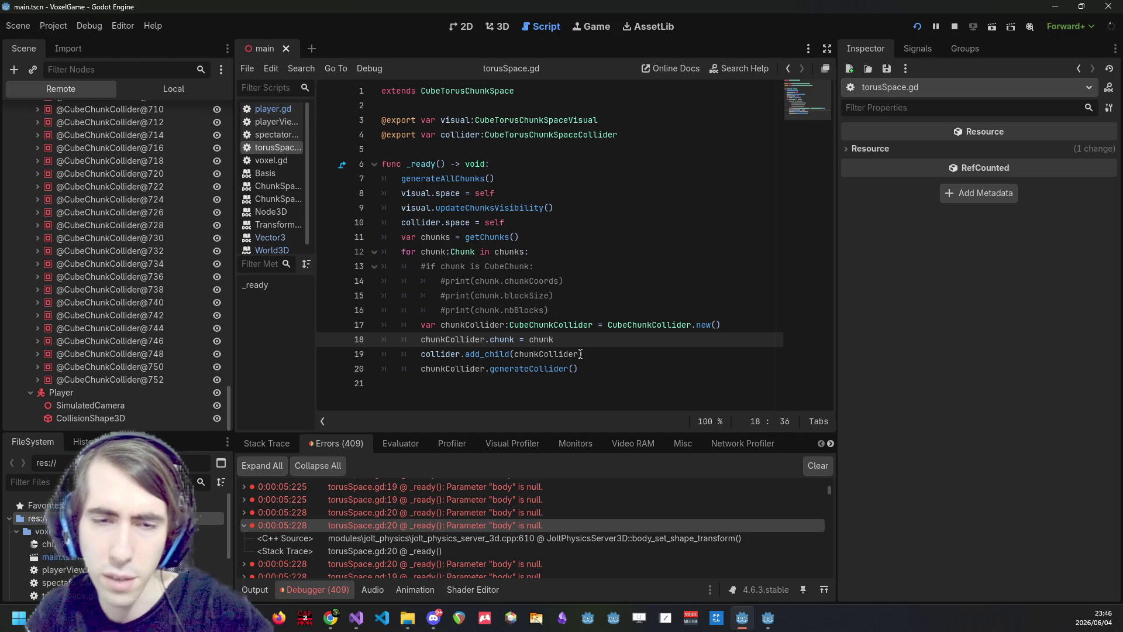
key("Return")
type("chunkCollider.")
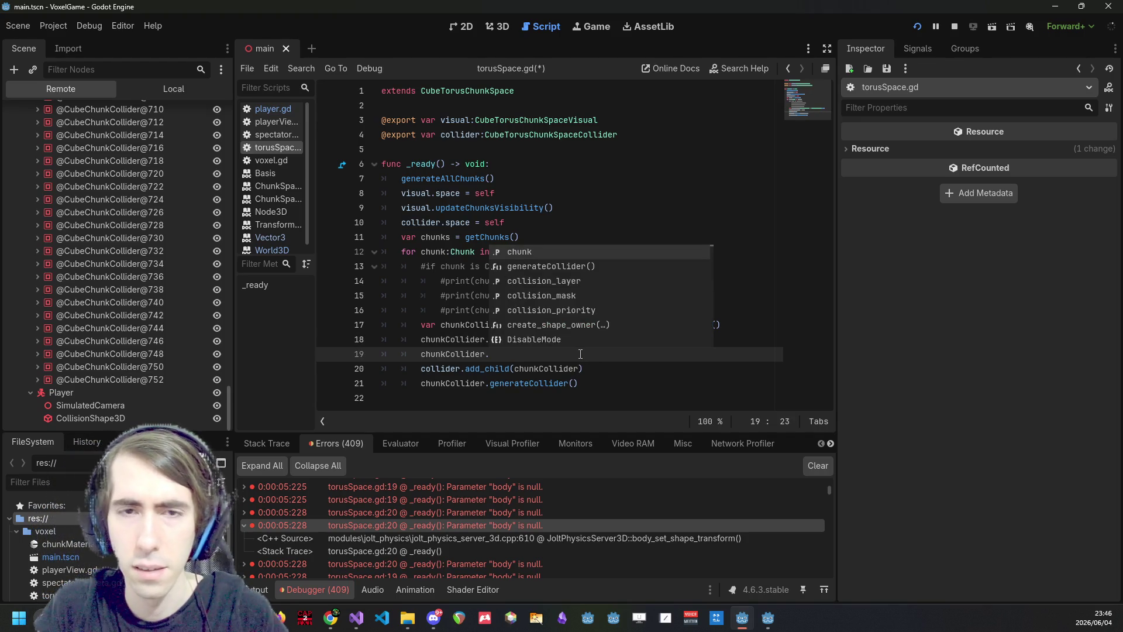
key("Escape")
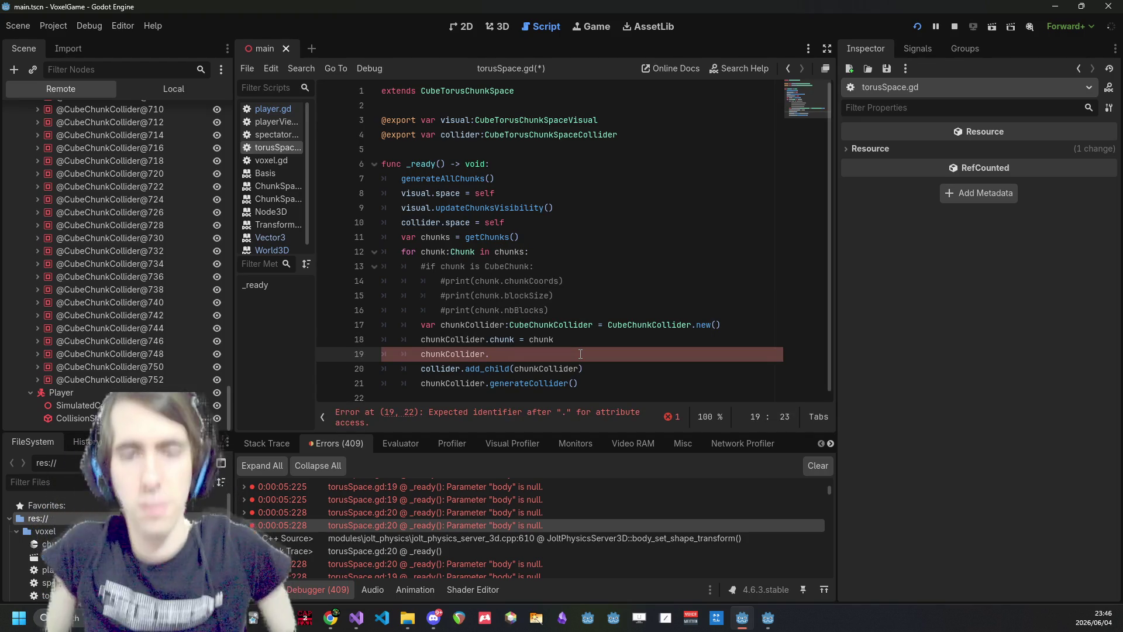
left_click(630, 326, "ctrl")
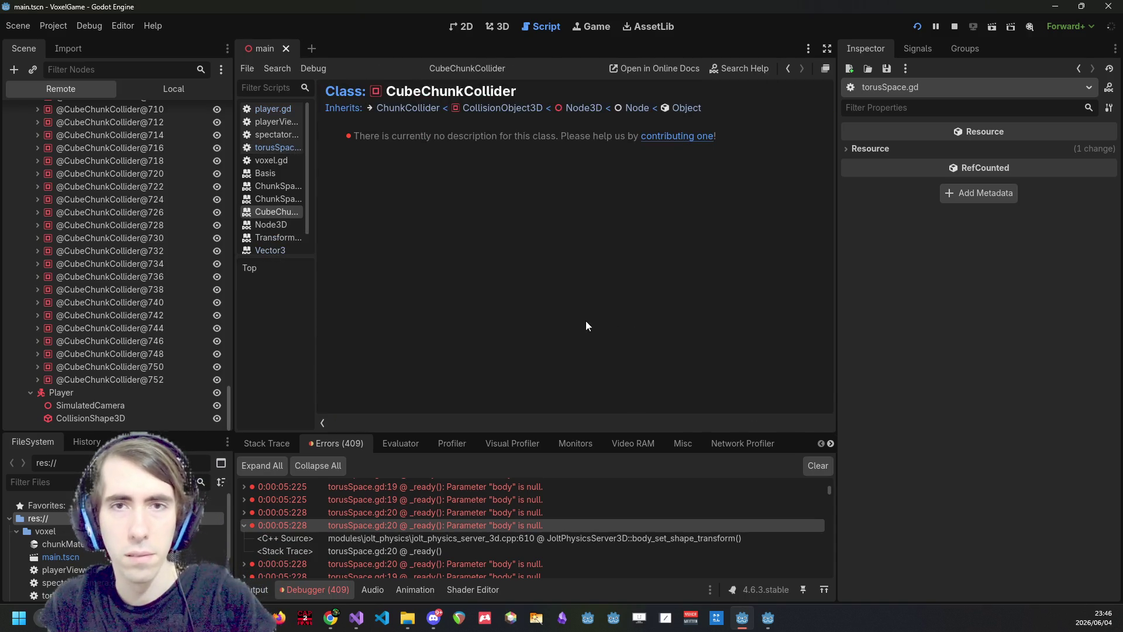
key("alt+Left")
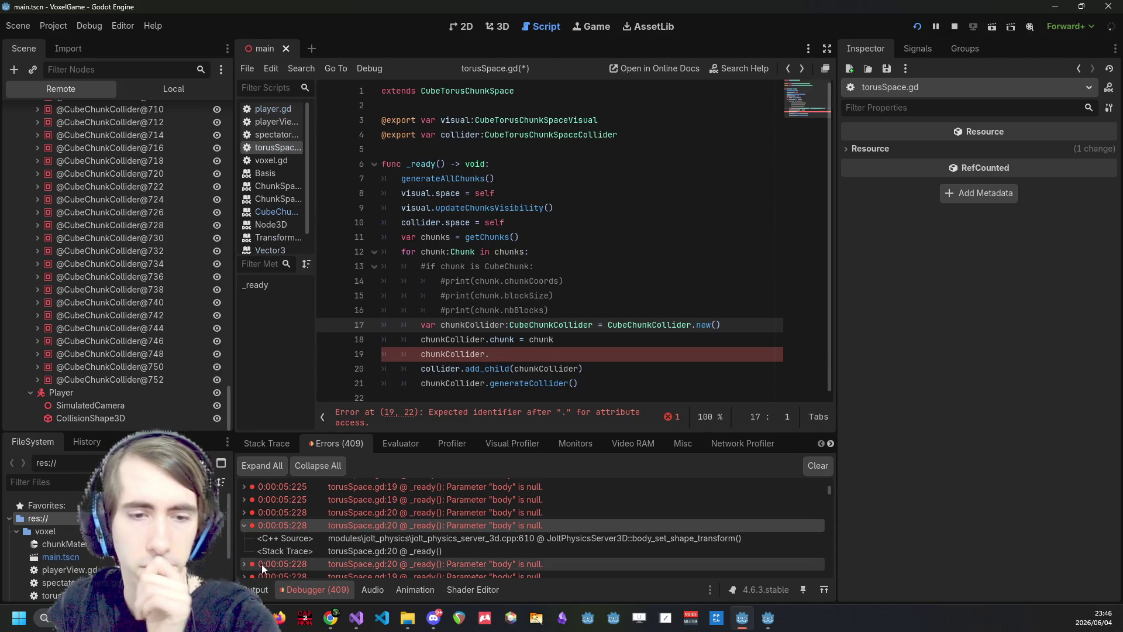
left_click(356, 618)
left_click(469, 209)
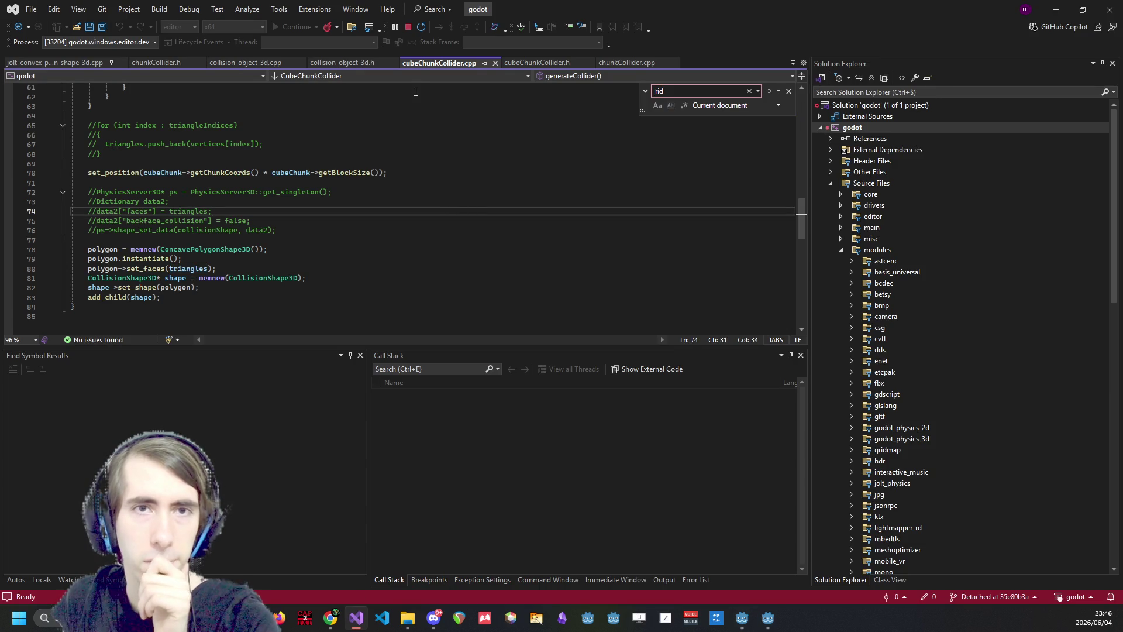
Step: Highlight every use of polygon and shape in generateCollider
scroll(377, 204, "up", 5)
scroll(369, 217, "down", 6)
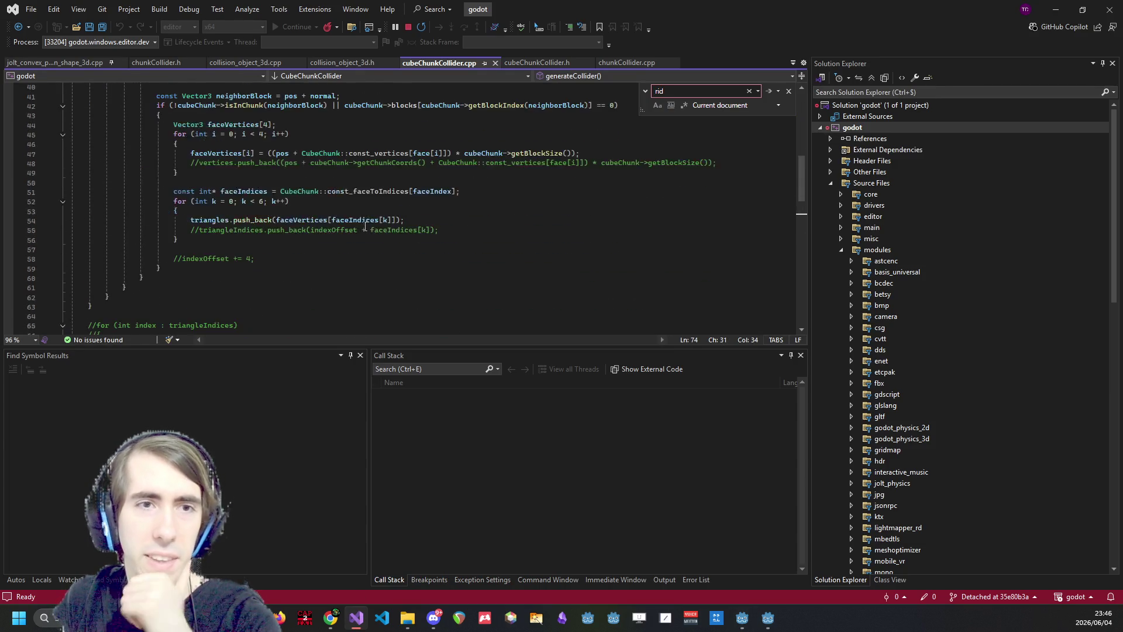
scroll(364, 224, "up", 2)
double_click(102, 250)
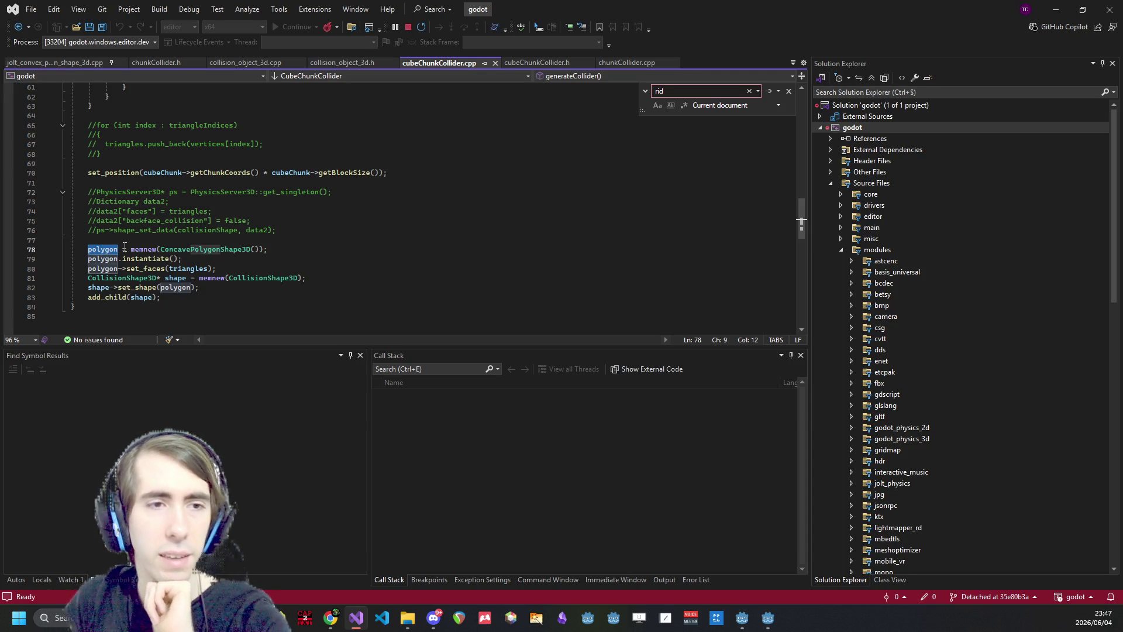
double_click(98, 287)
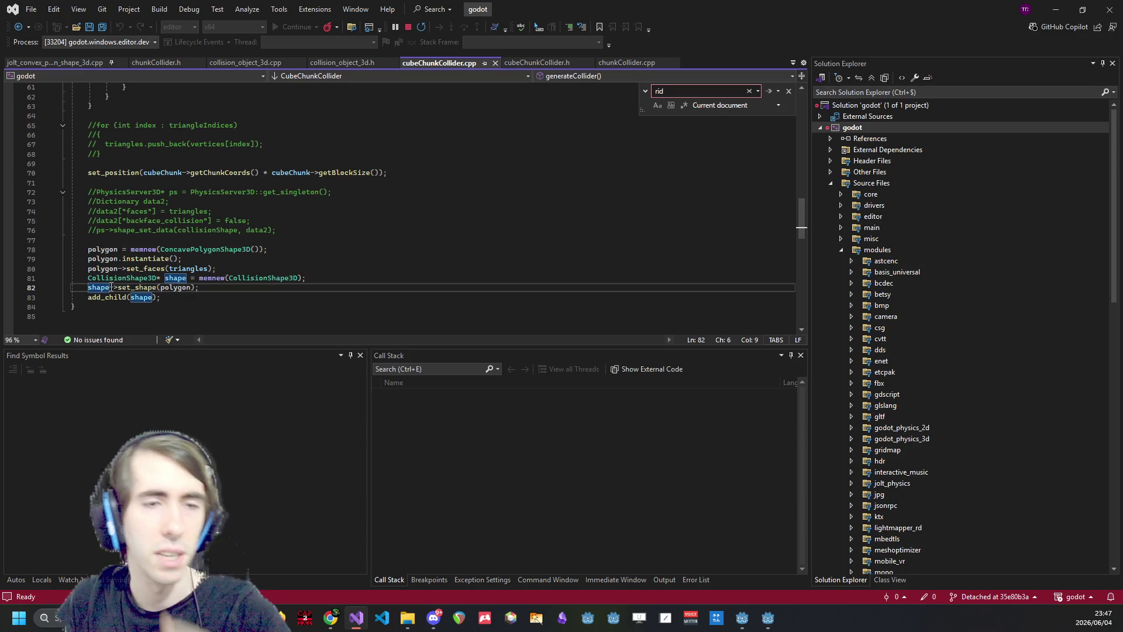
Step: Follow the polygon passed to set_shape and jump to where shape is declared
key("ctrl")
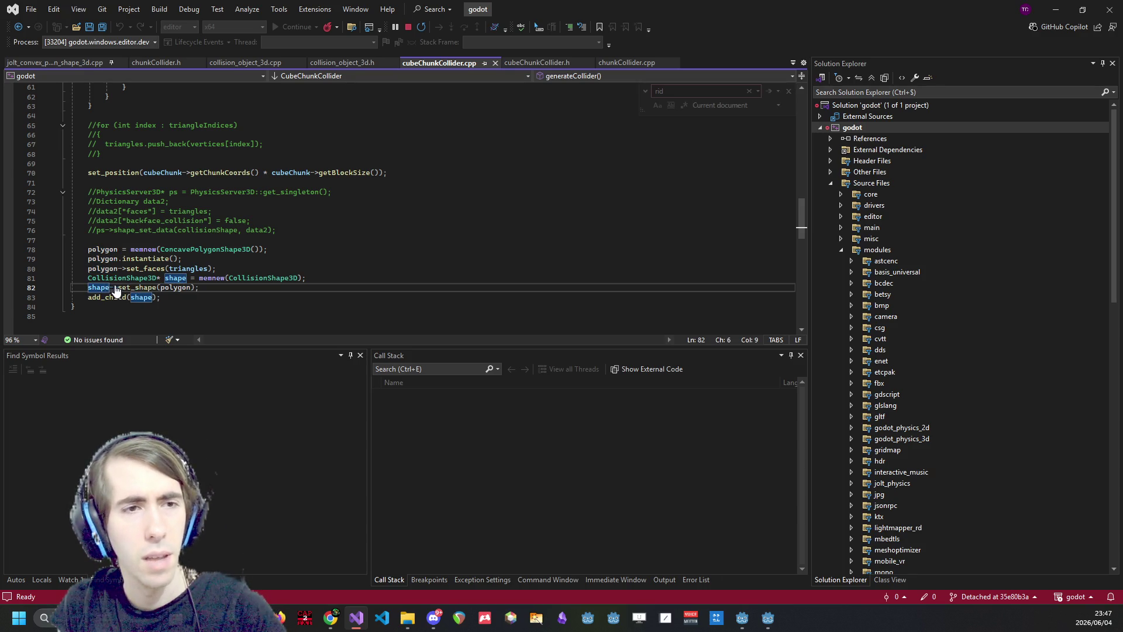
left_click(317, 279)
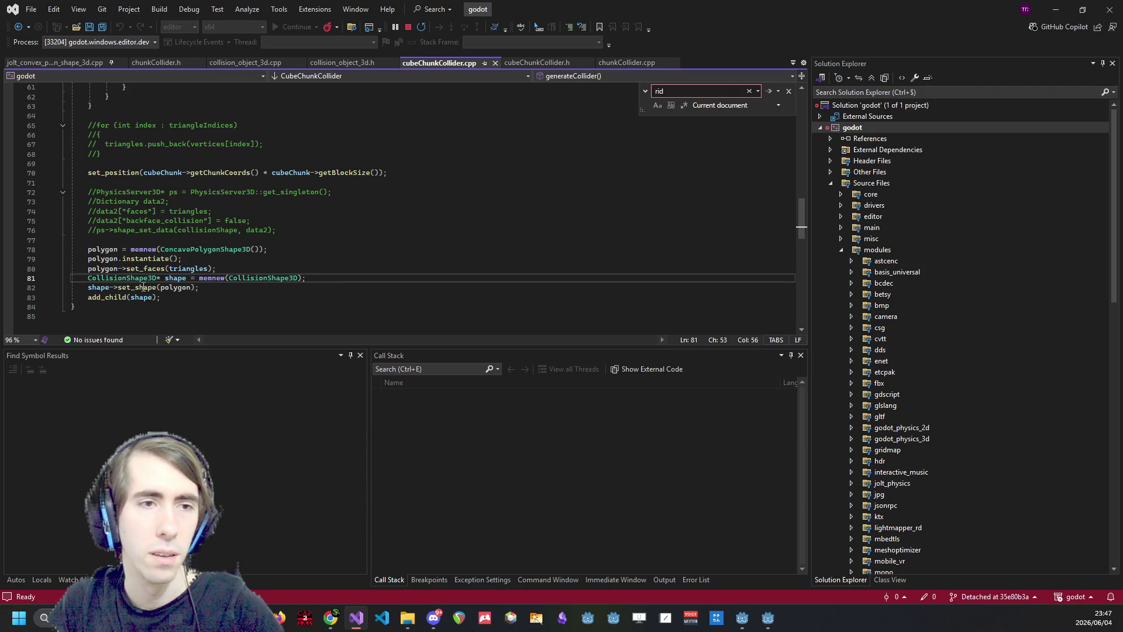
double_click(175, 287)
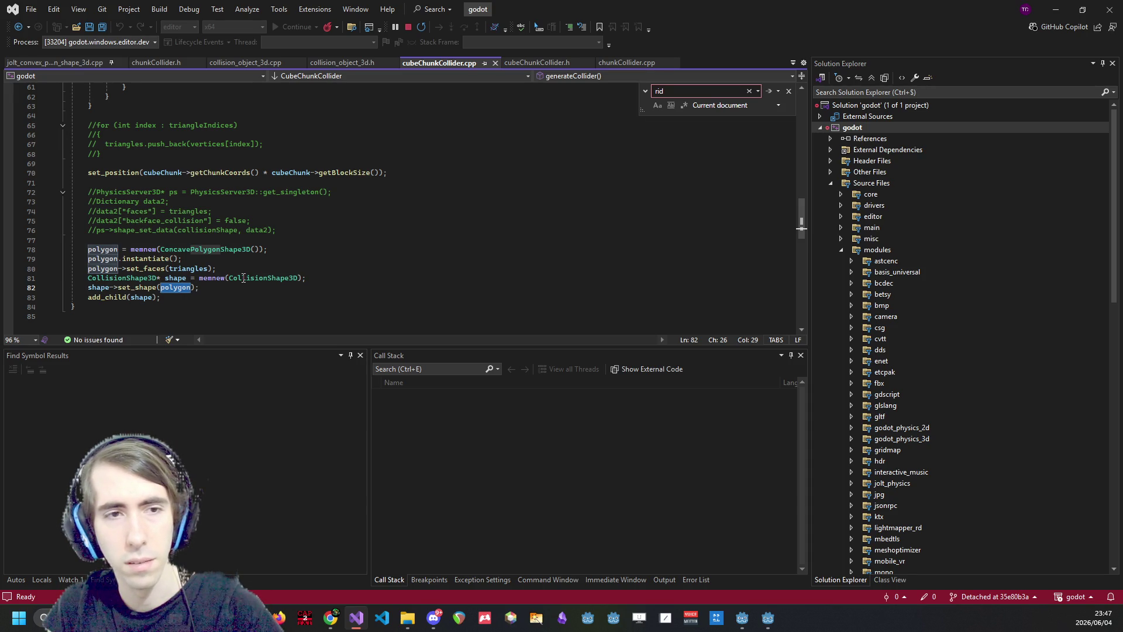
left_click(98, 288, "ctrl")
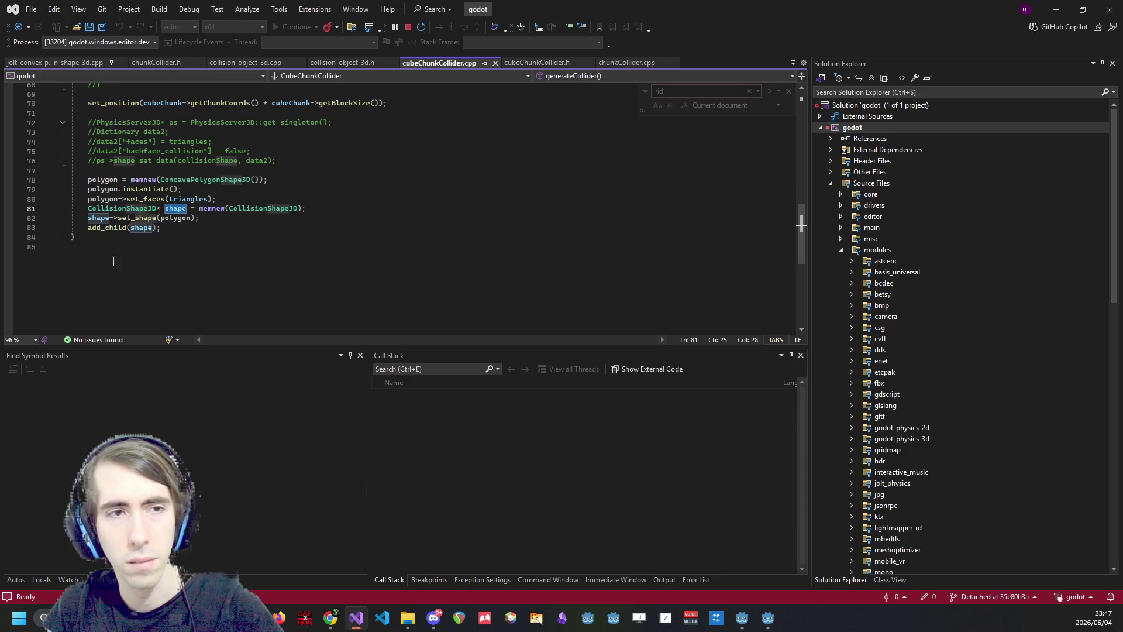
scroll(158, 302, "up", 3)
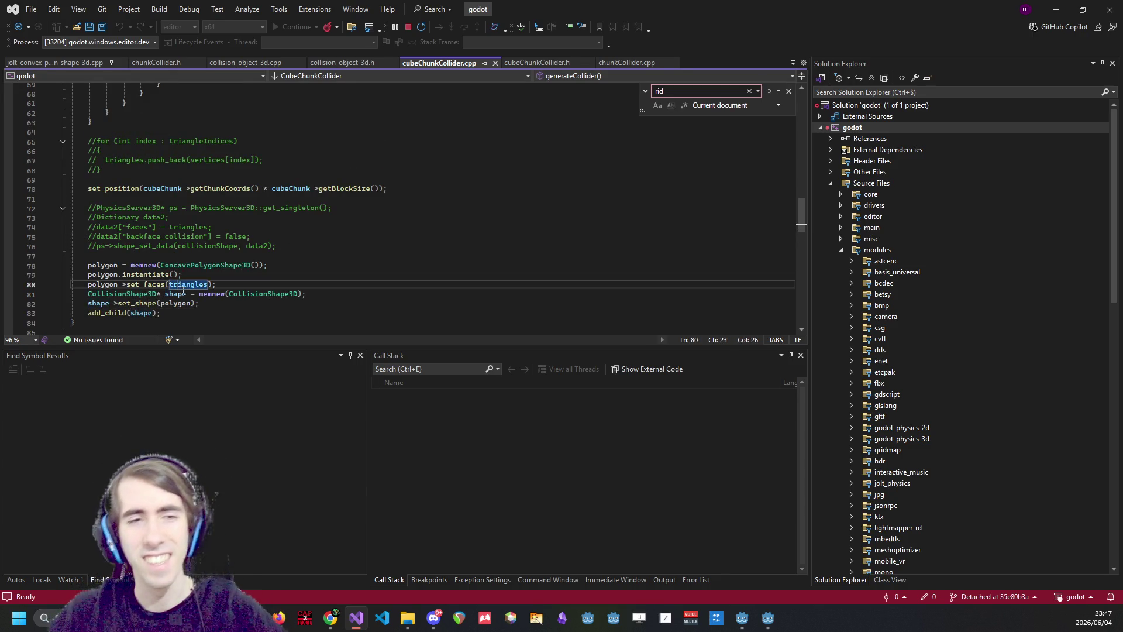
left_click(770, 617)
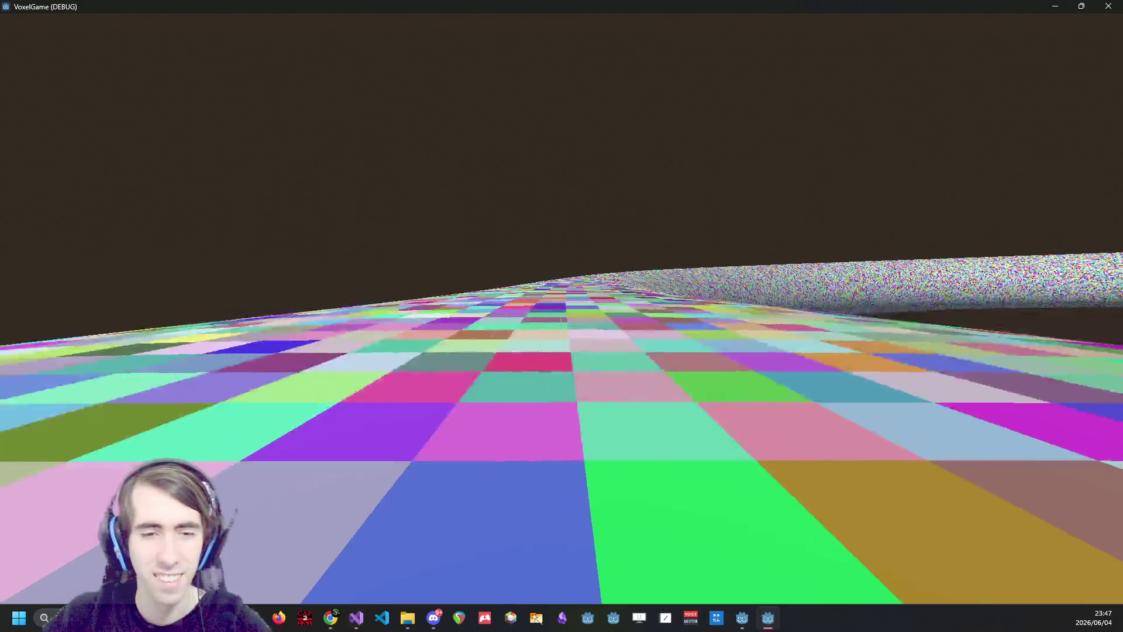
Step: Back in Visual Studio, search cubeChunkCollider.cpp for 'body'
left_click(770, 618)
left_click(751, 618)
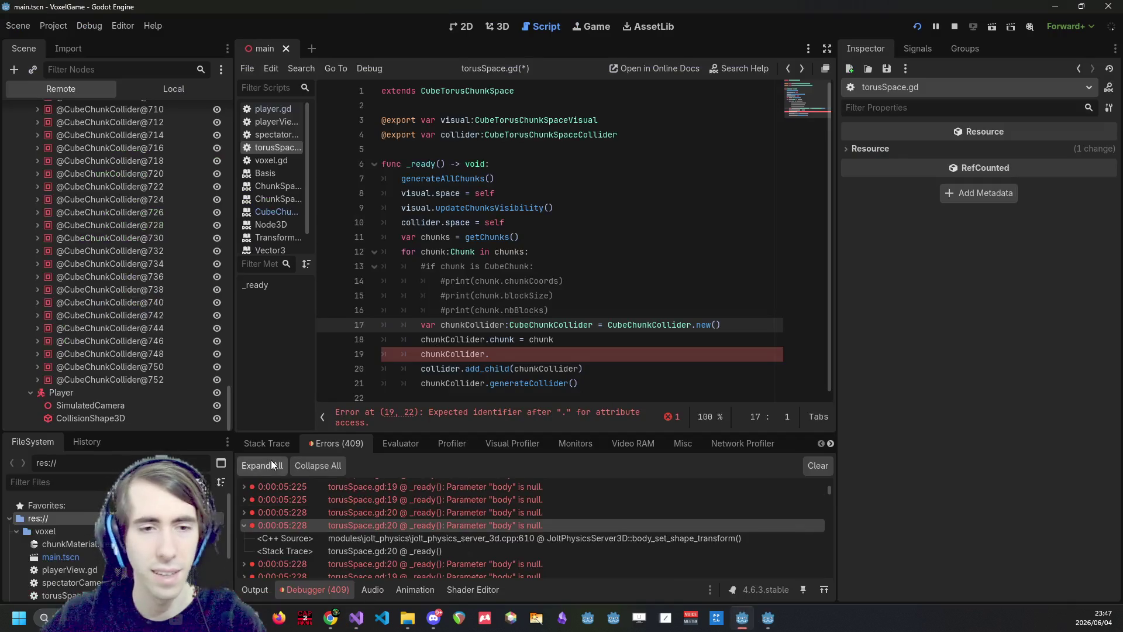
key("alt+Tab")
key("ctrl+f")
type("body")
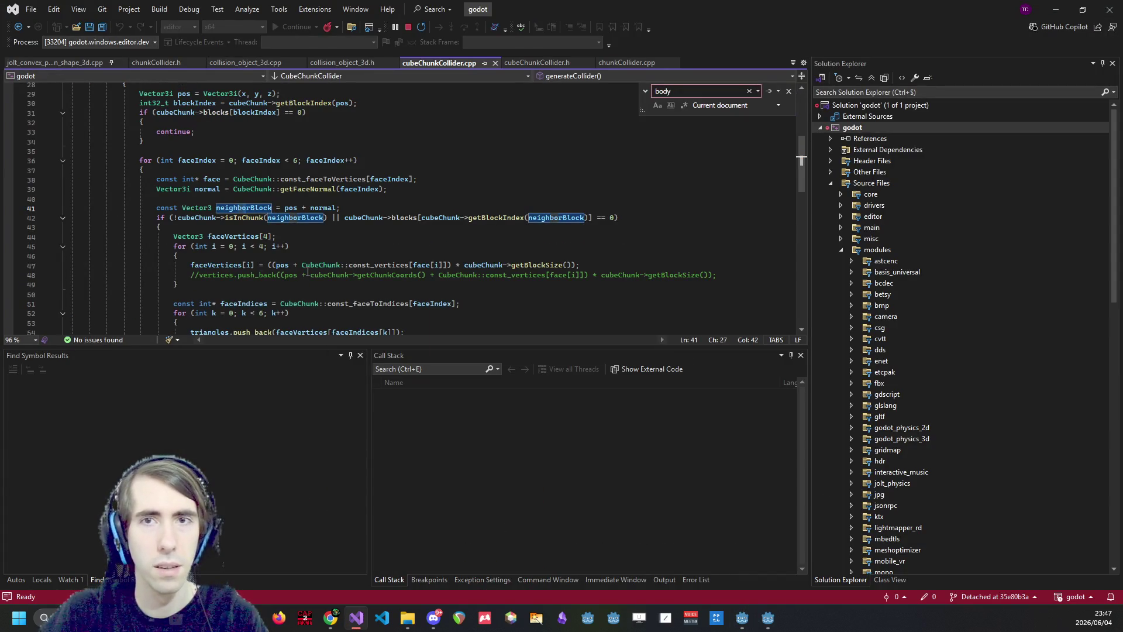
Step: Follow the error's stack trace to the chunk assignment on line 18 of torusSpace.gd
left_click(749, 619)
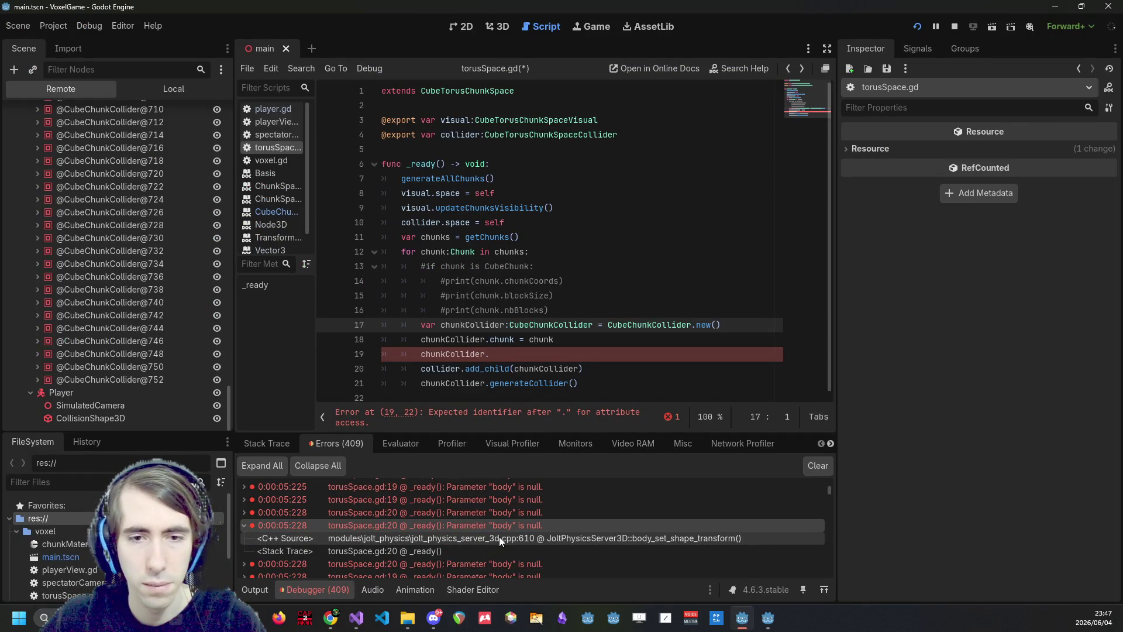
left_click(464, 550)
left_click(516, 338)
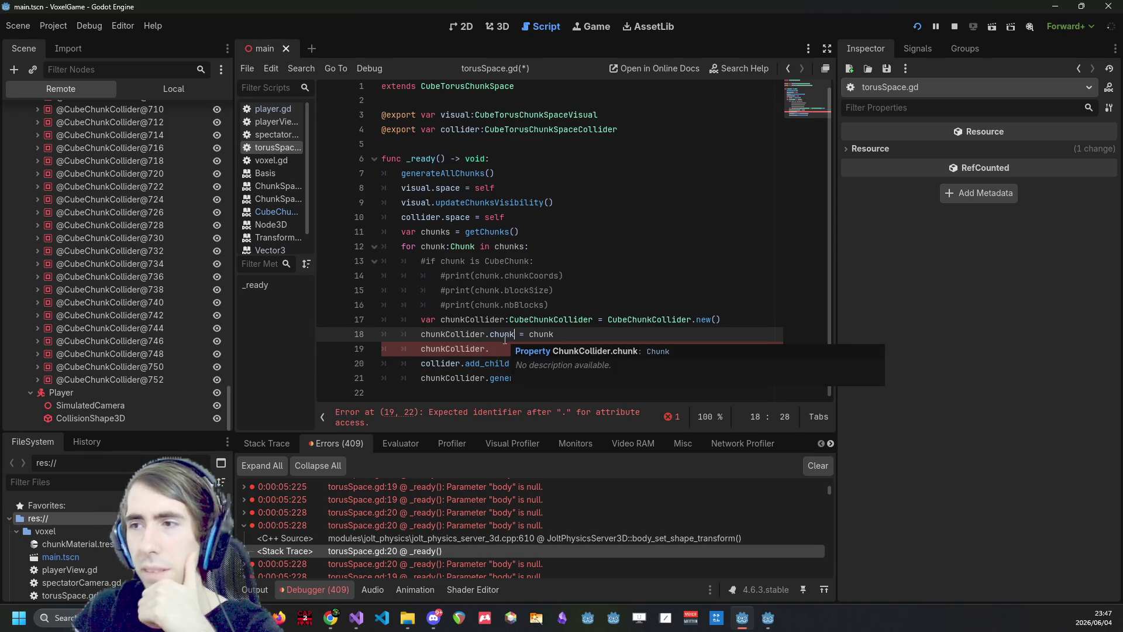
scroll(503, 386, "up", 1)
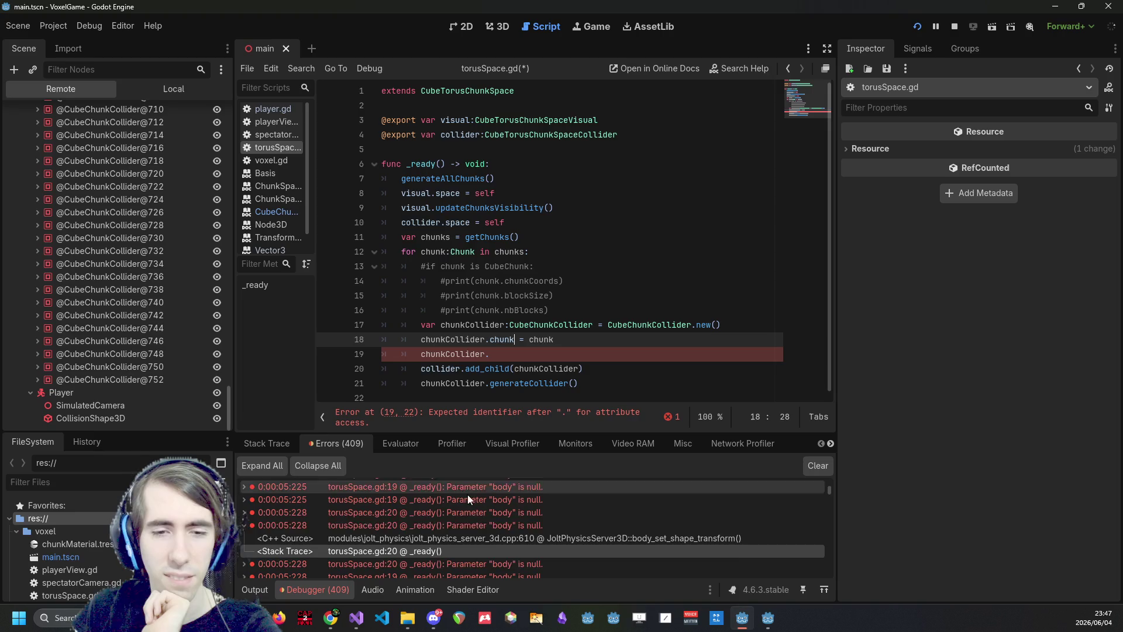
left_click(356, 617)
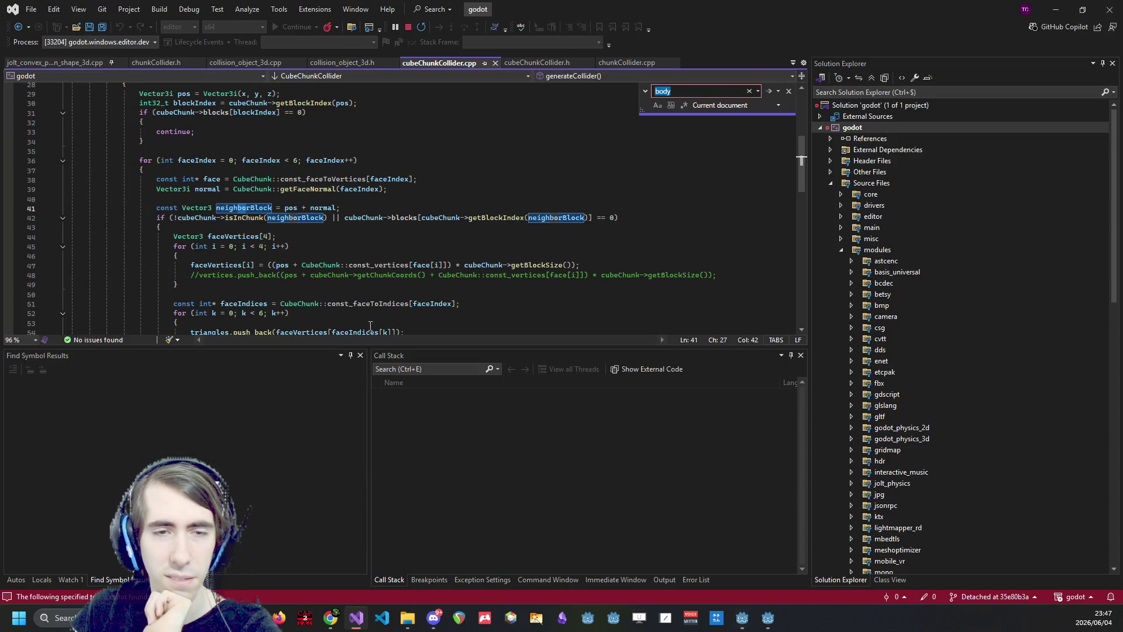
Step: Enlarge the code area and glance at the running VoxelGame and Godot editor
left_click_drag(346, 345, 323, 457)
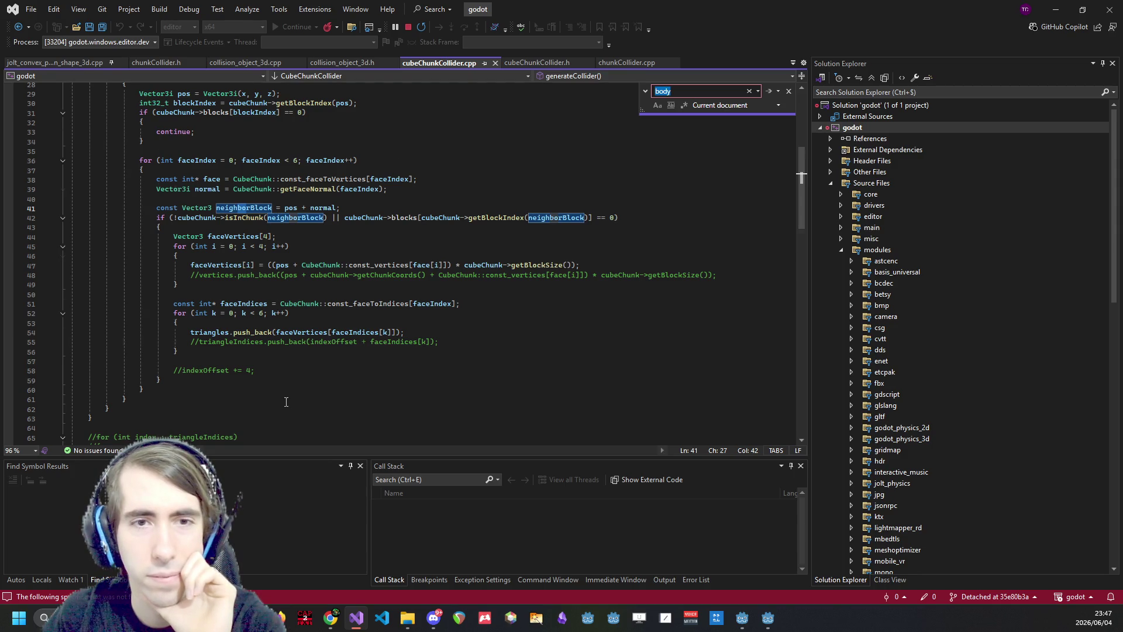
scroll(286, 402, "up", 9)
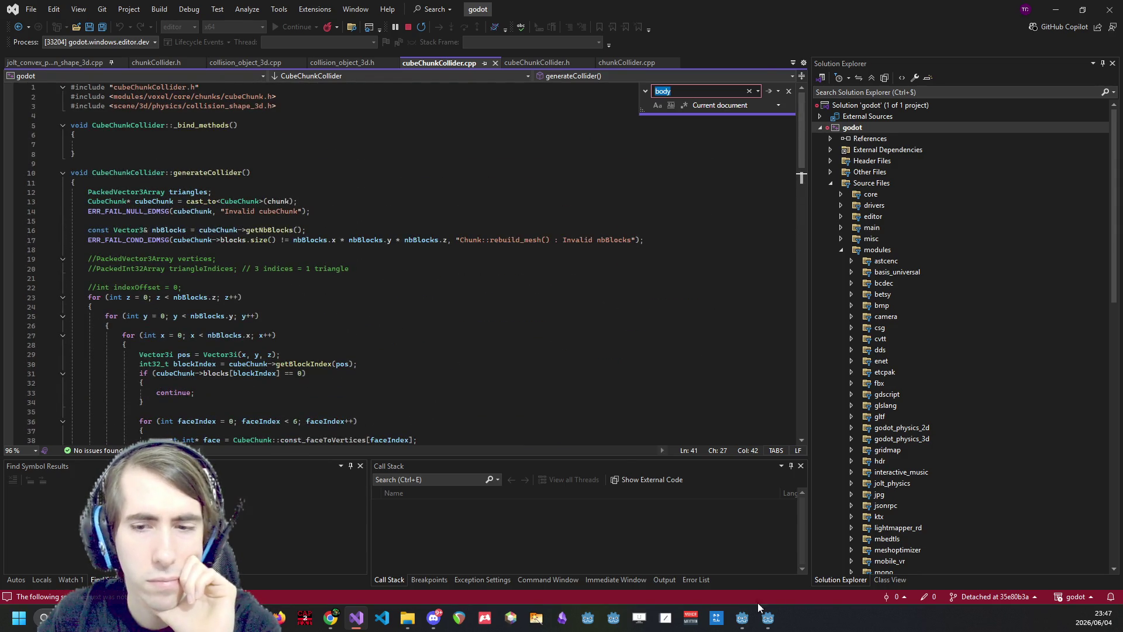
left_click(742, 617)
left_click(768, 618)
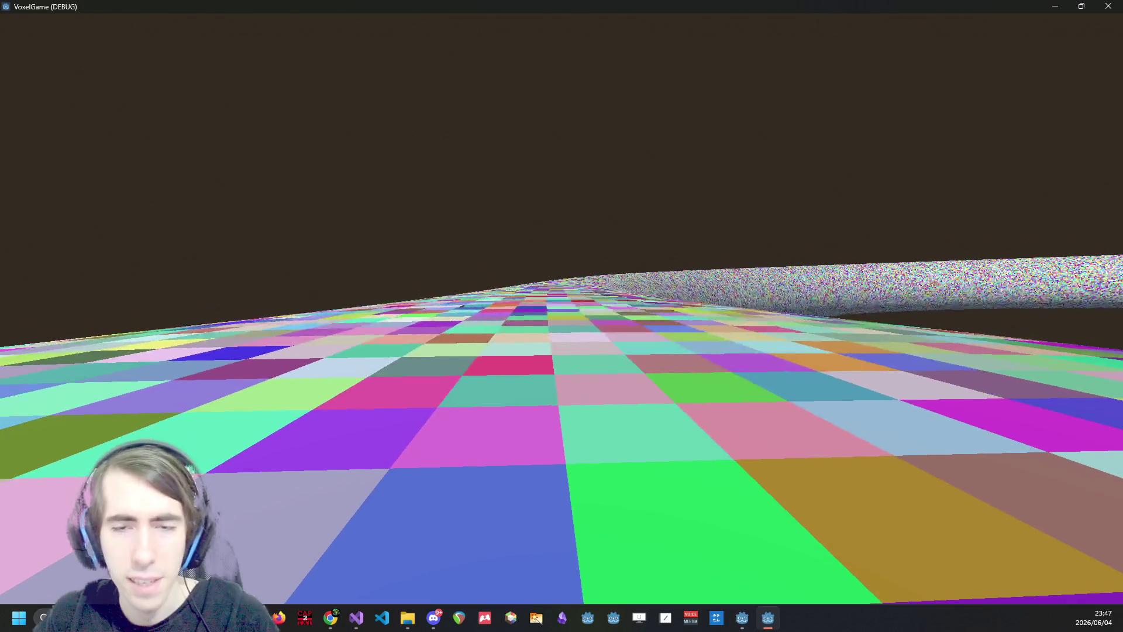
key("alt+Tab")
key("alt+Tab")
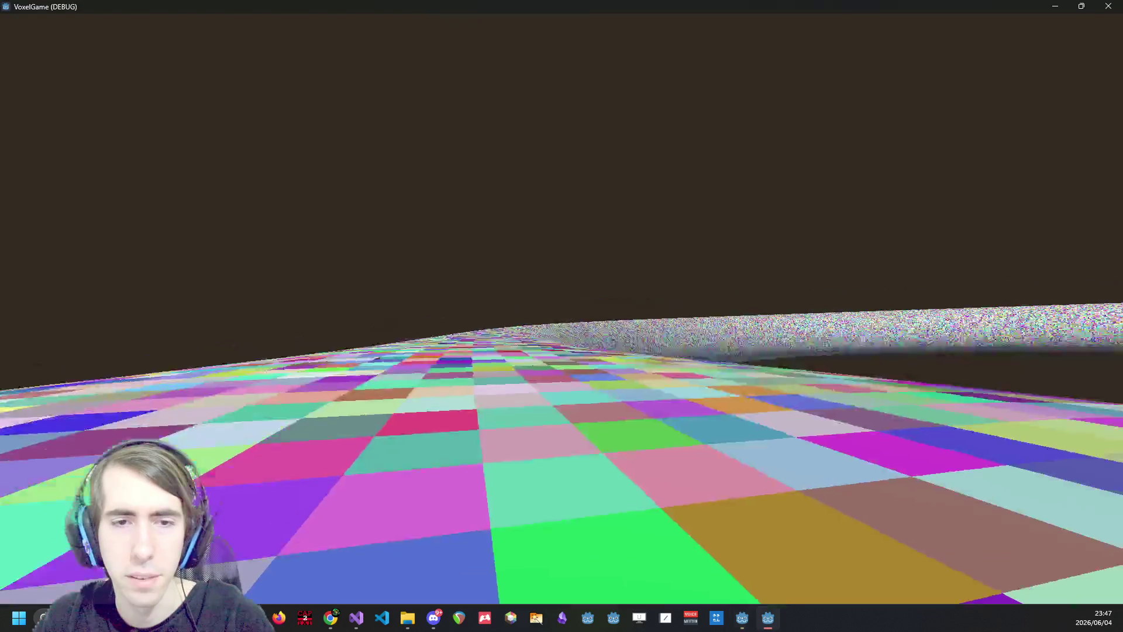
Step: In cubeChunkCollider.cpp, search for 'position' and go to polygon's ConcavePolygonShape3D declaration
key("alt+Tab")
left_click(602, 370)
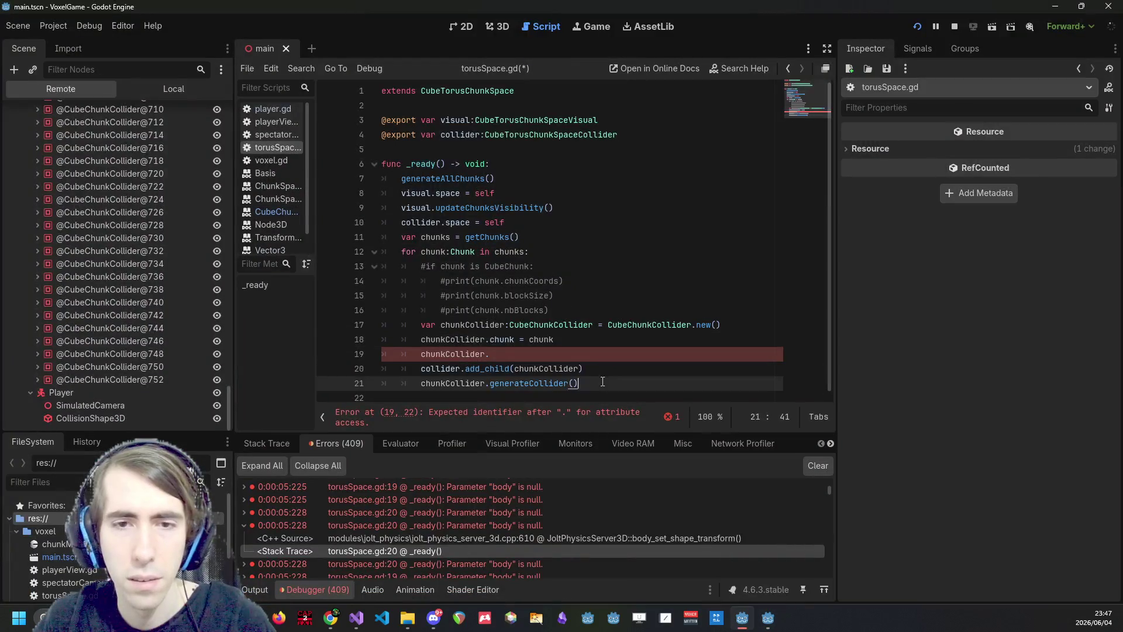
key("alt+Tab")
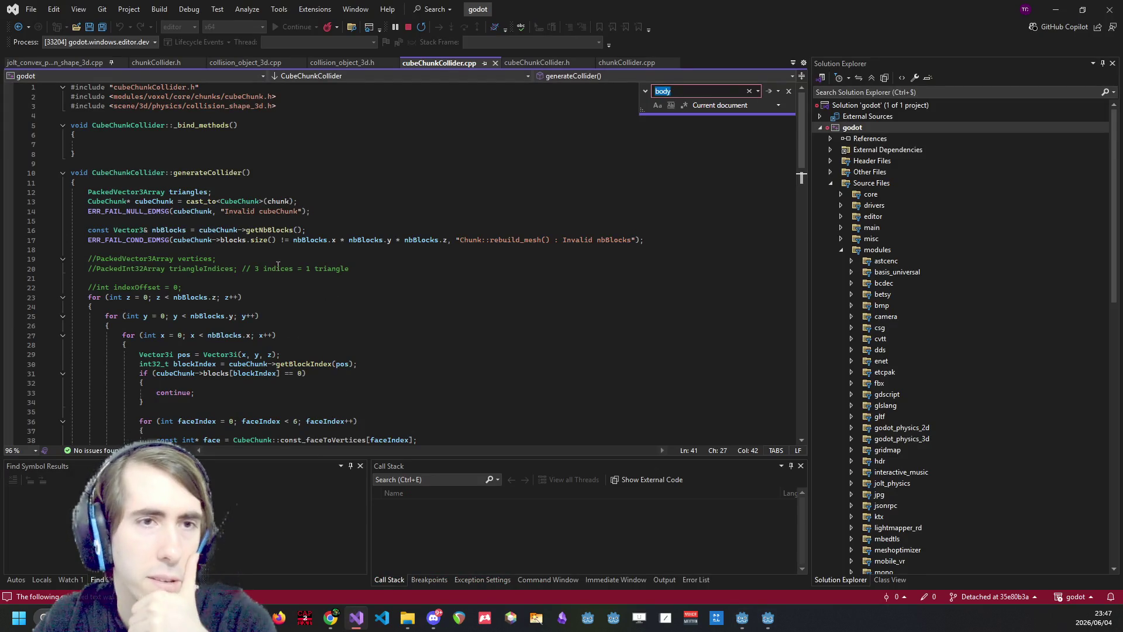
type("position")
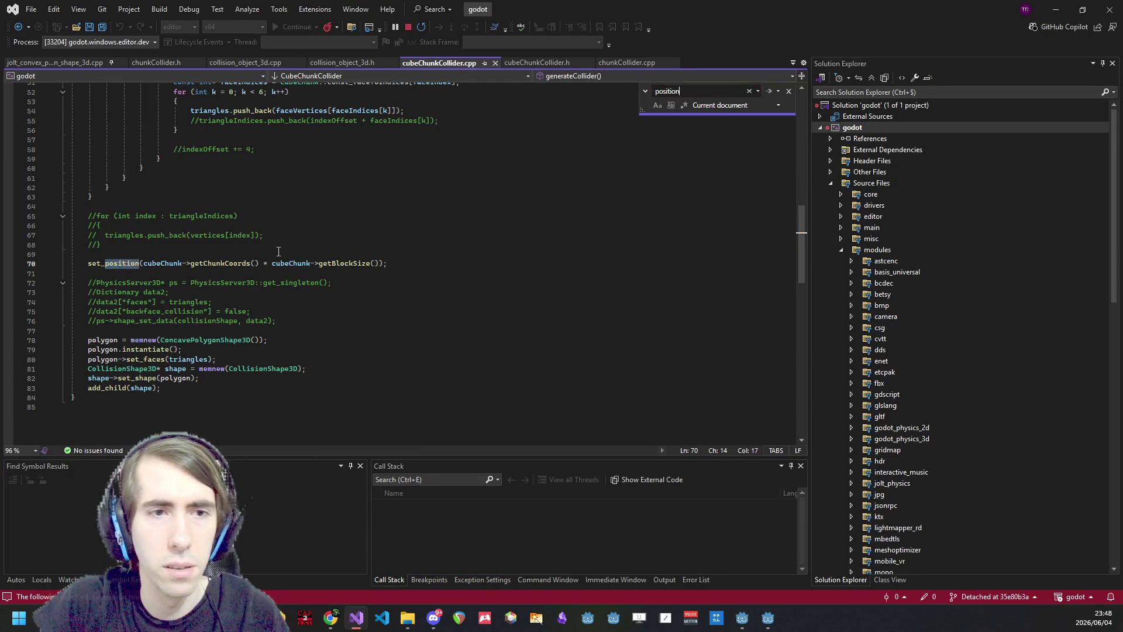
key("BackSpace")
key("BackSpace")
key("BackSpace")
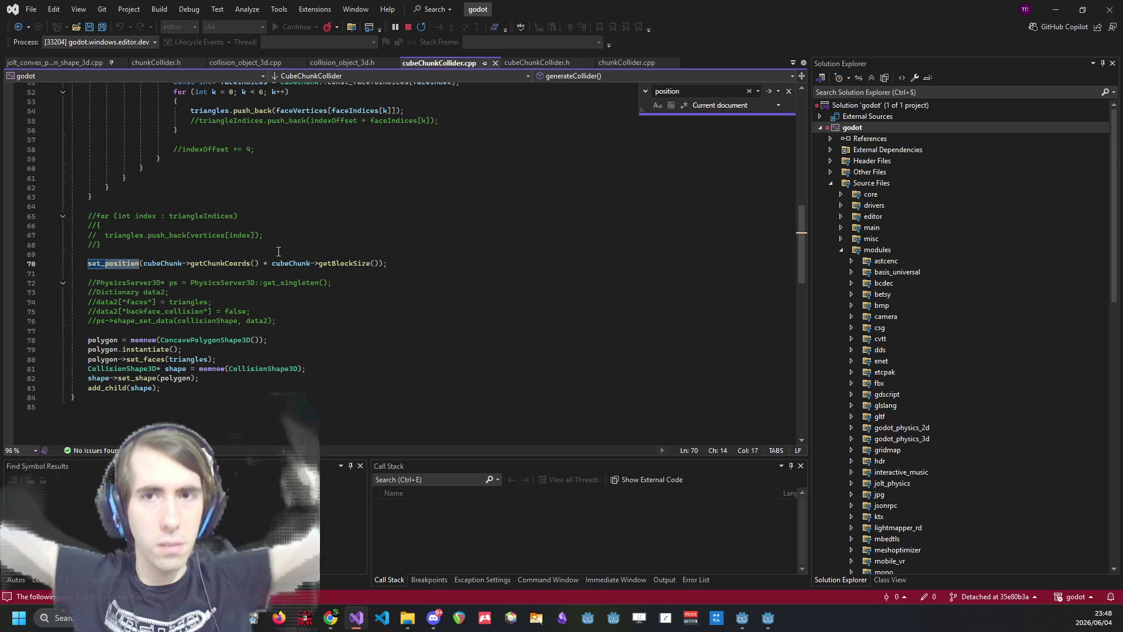
key("Return")
key("Return")
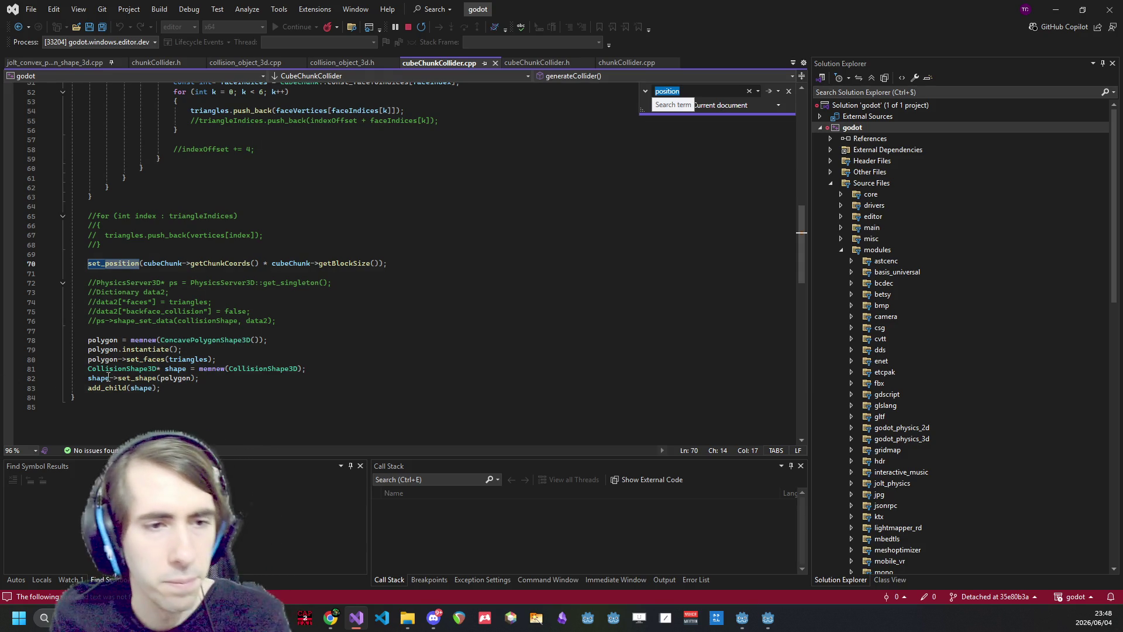
left_click(170, 378, "ctrl")
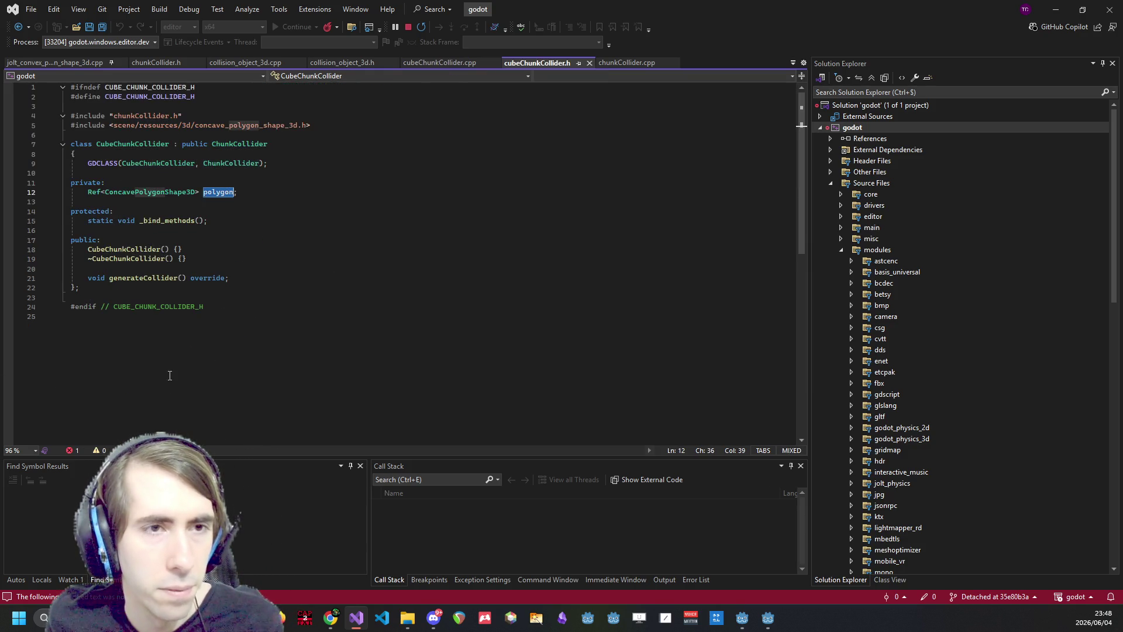
double_click(193, 193)
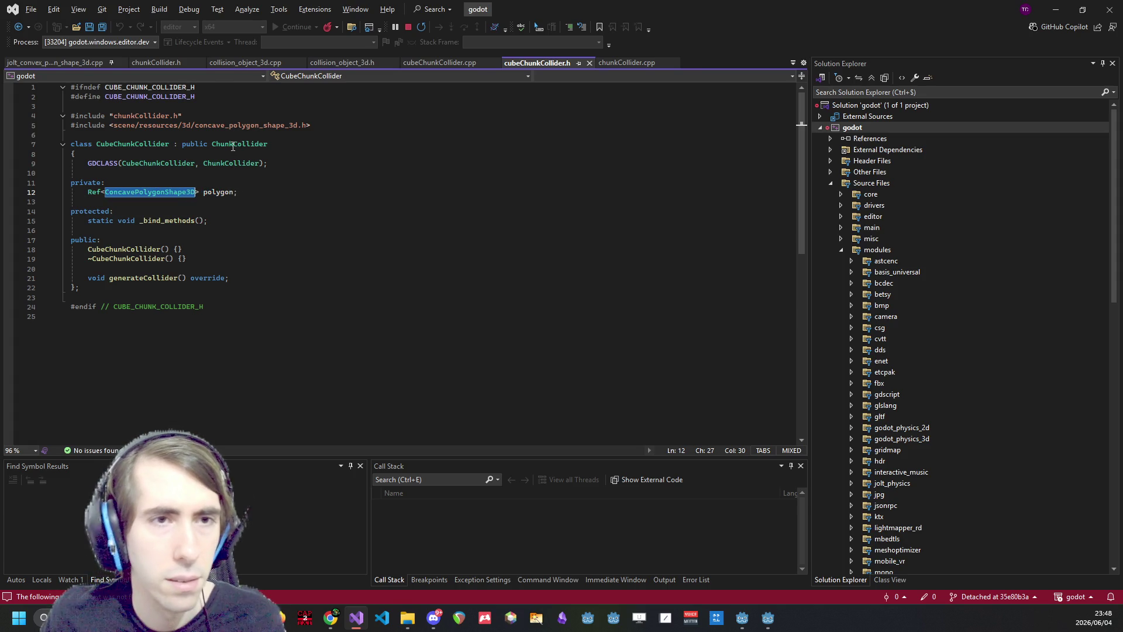
Step: Toggle to the CubeChunkCollider header and jump to the ChunkCollider class definition
key("ctrl+minus")
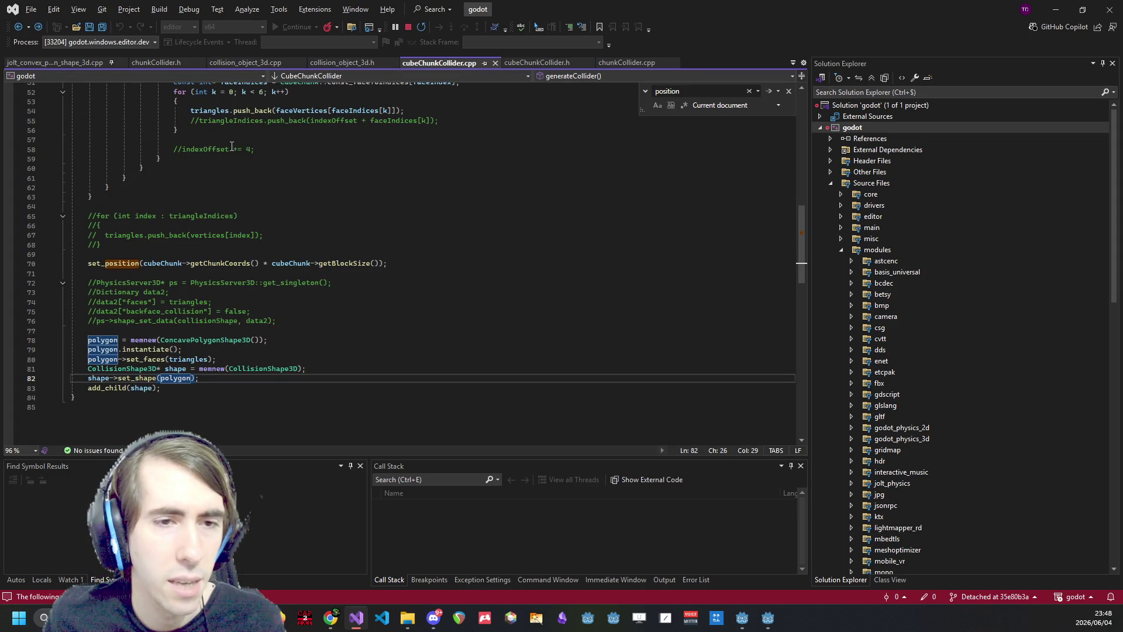
key("ctrl+shift+minus")
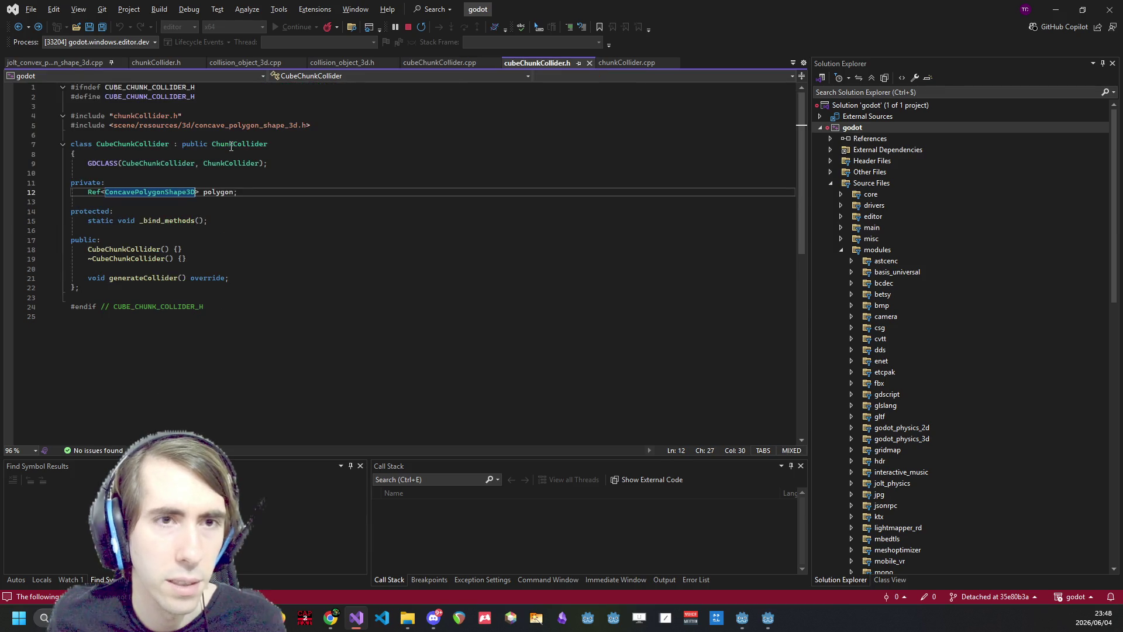
left_click(238, 148, "ctrl")
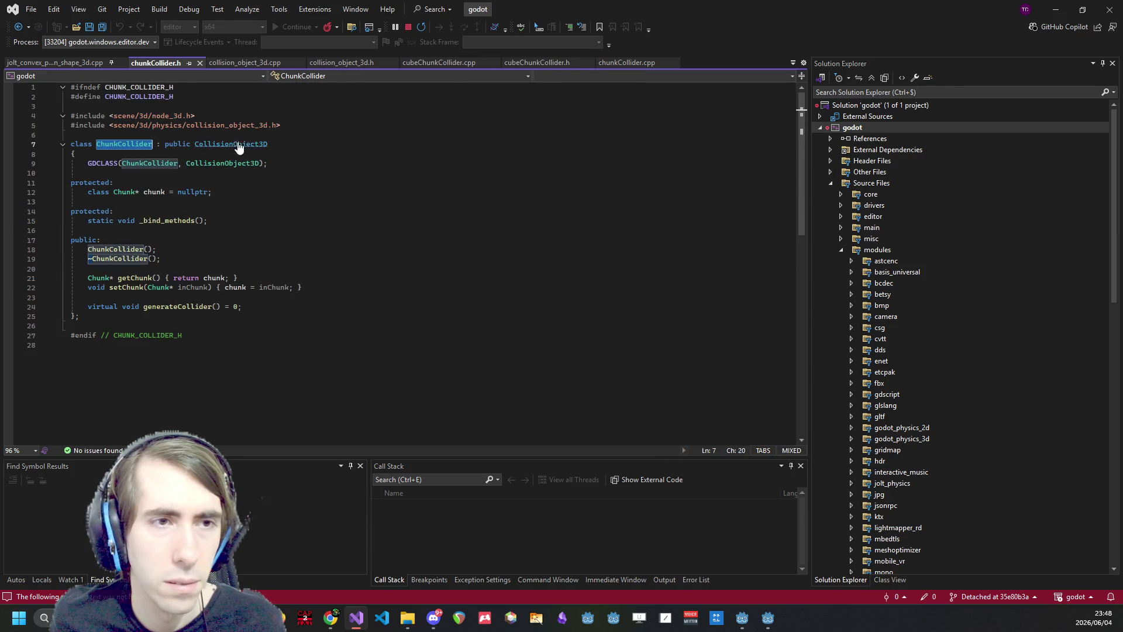
key("ctrl+minus")
key("ctrl+minus")
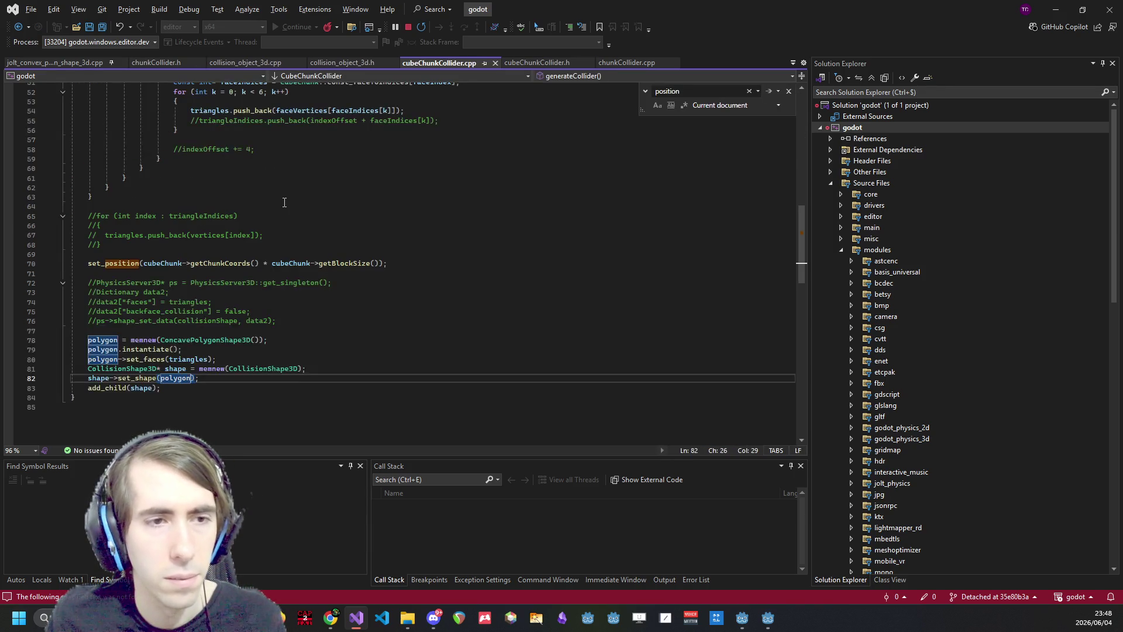
left_click(348, 370)
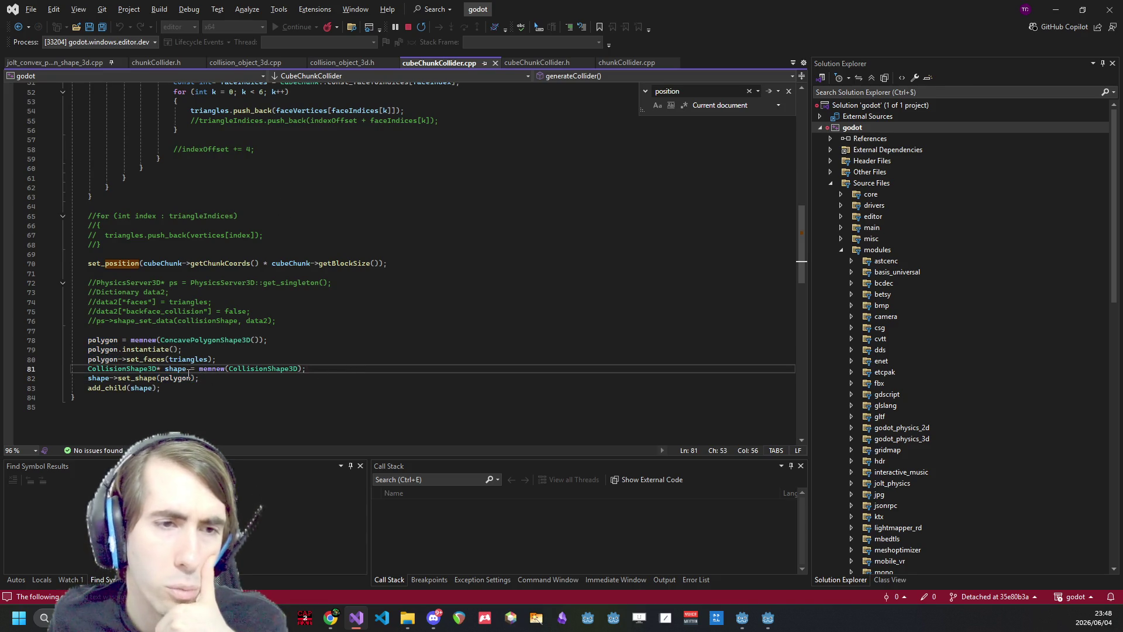
Step: Recheck the ChunkCollider base class declaration, then open the CollisionShape3D definition
key("ctrl+shift+minus")
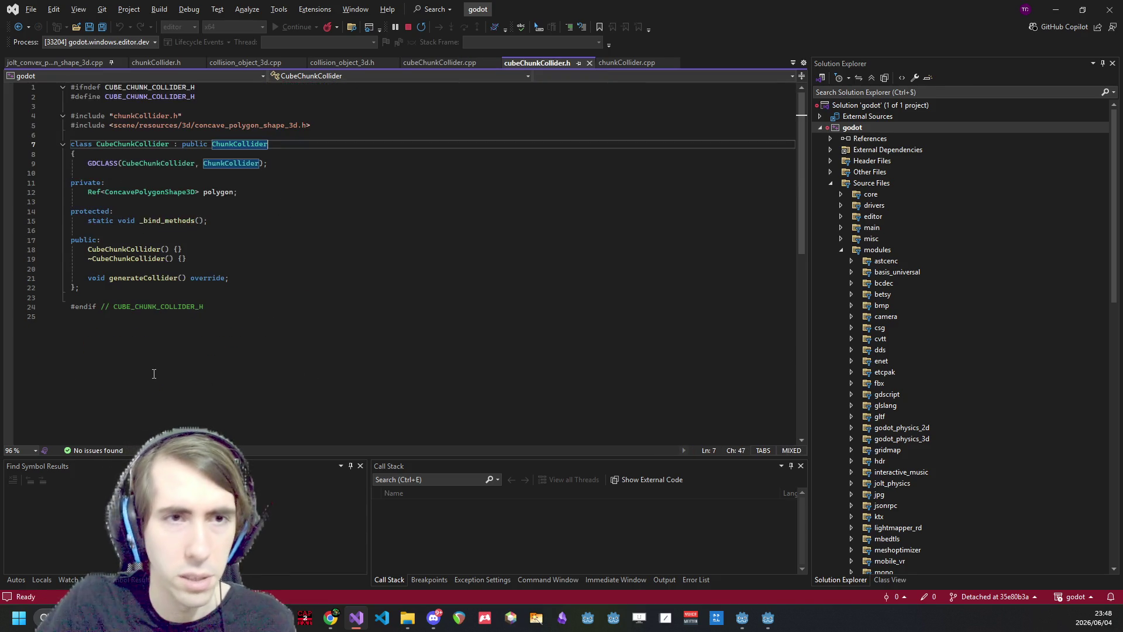
key("ctrl+minus")
key("ctrl+k")
key("ctrl+o")
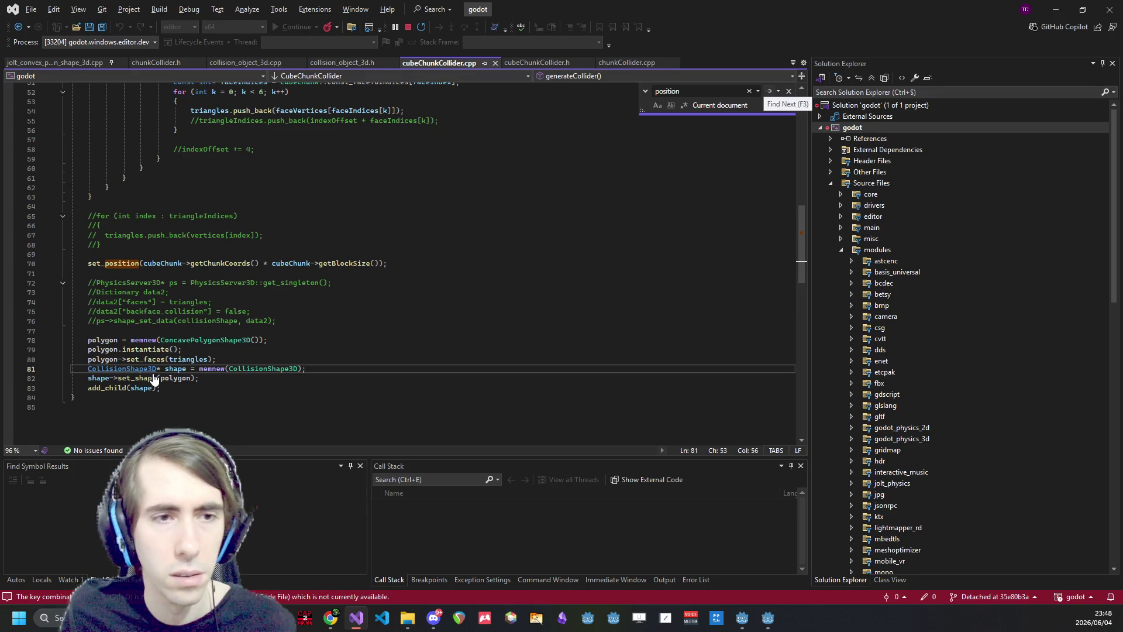
key("ctrl+shift+minus")
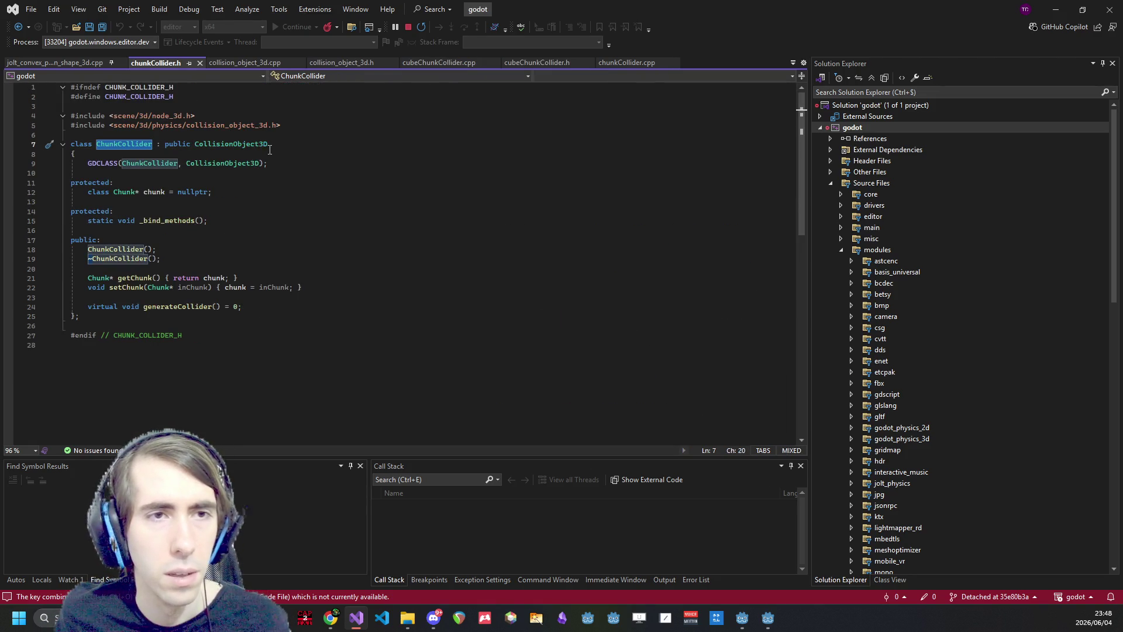
key("ctrl+minus")
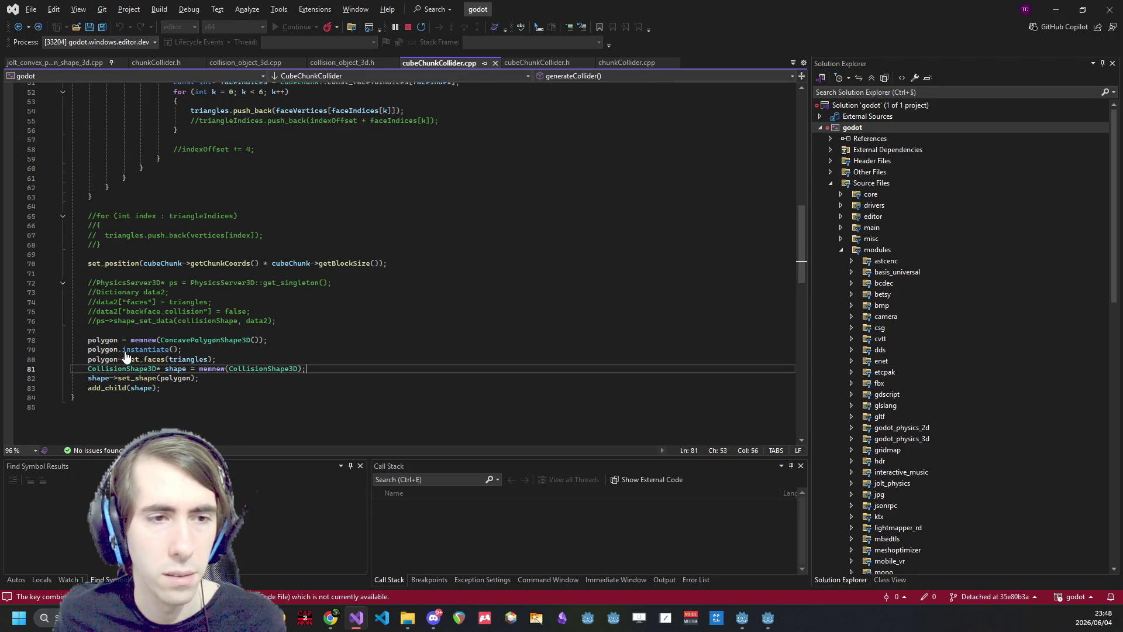
left_click(124, 370, "ctrl")
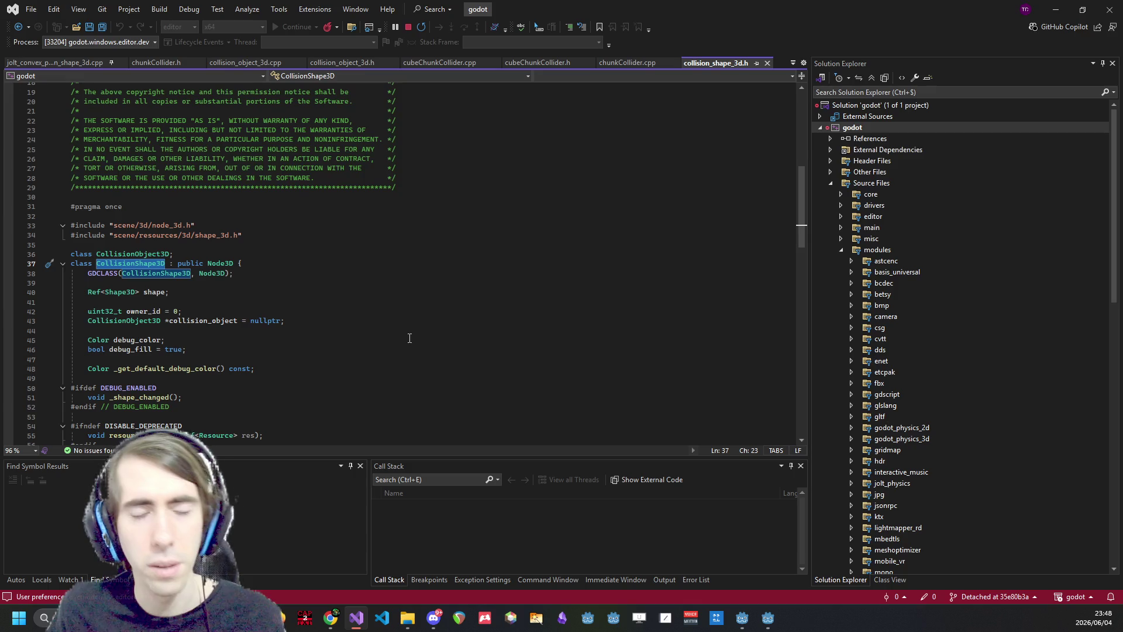
Step: Back in cubeChunkCollider.cpp, select the set_shape line 82 and polygon's creation on line 78
key("ctrl+minus")
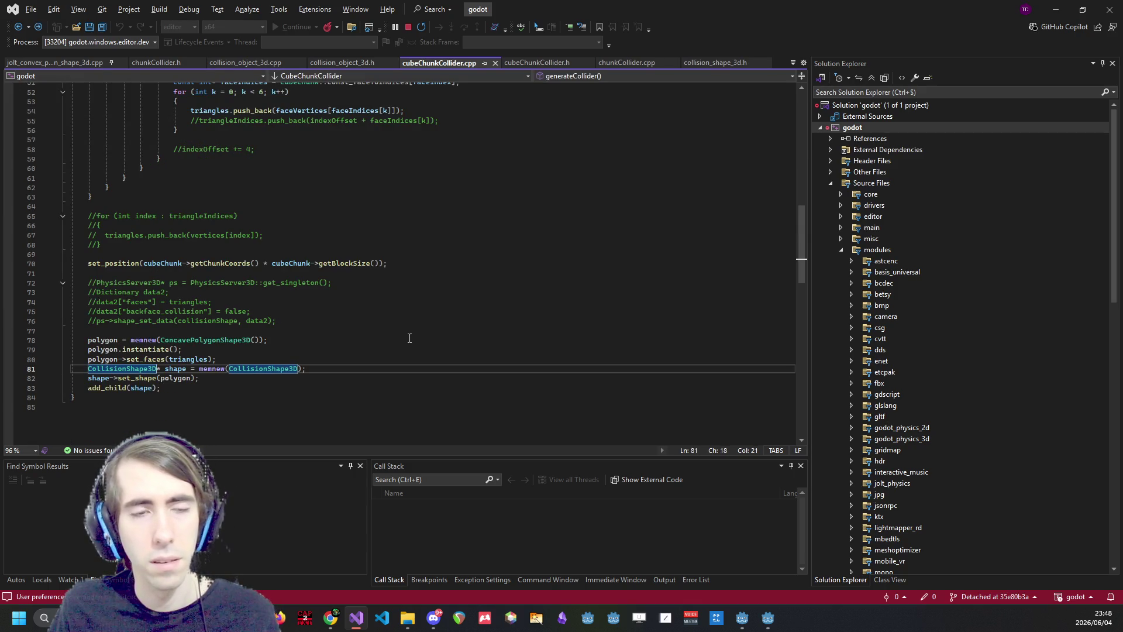
double_click(213, 359)
left_click_drag(202, 378, 72, 378)
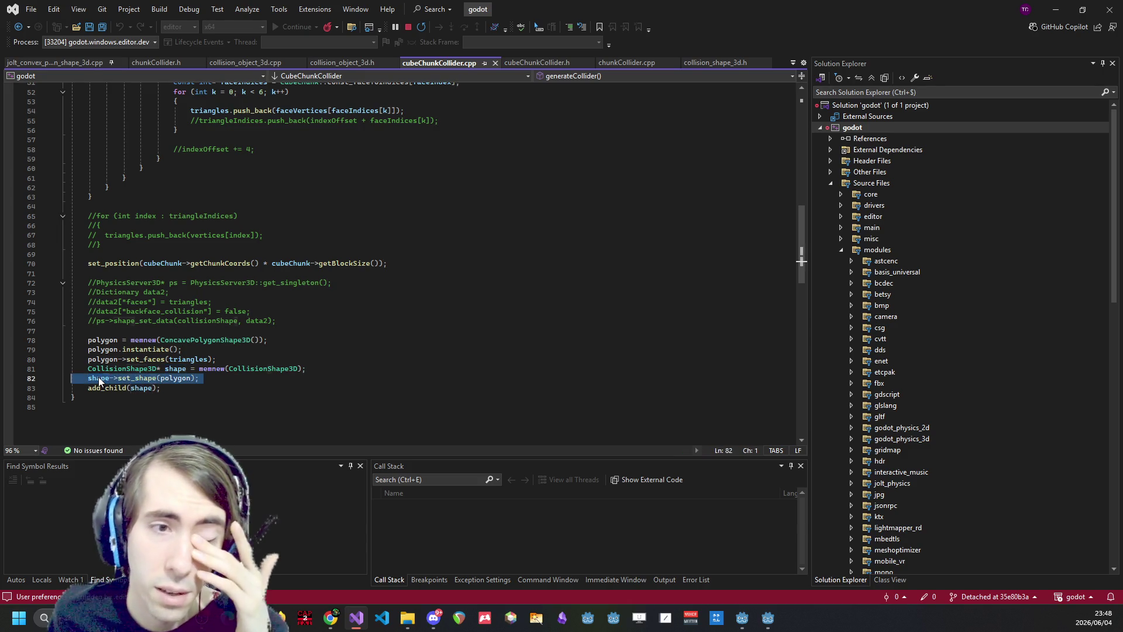
double_click(176, 378)
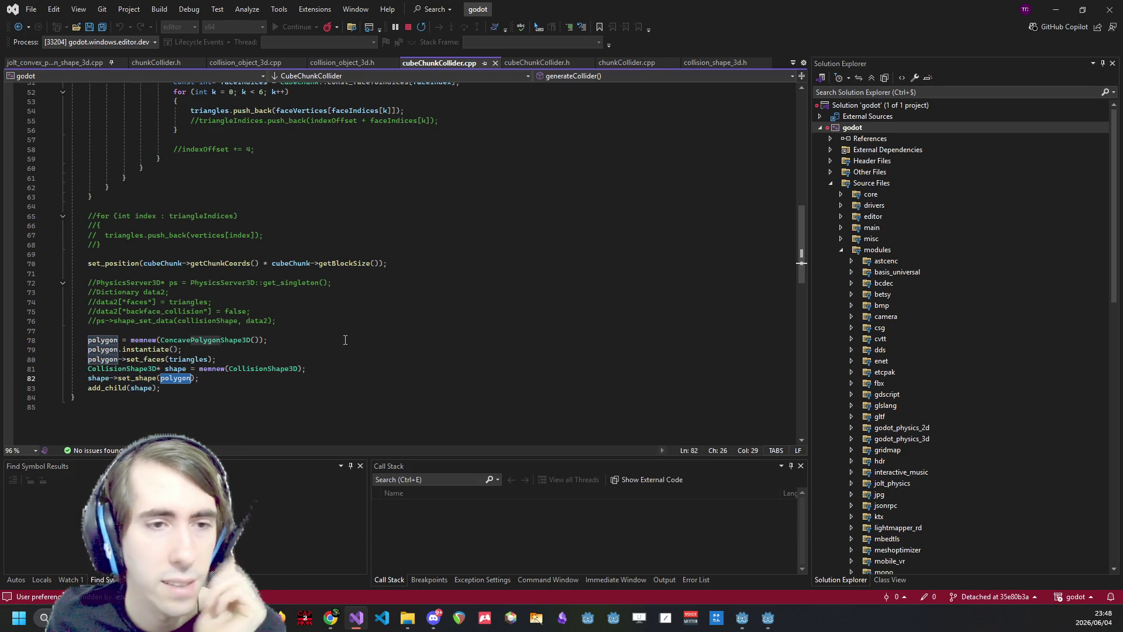
double_click(199, 339)
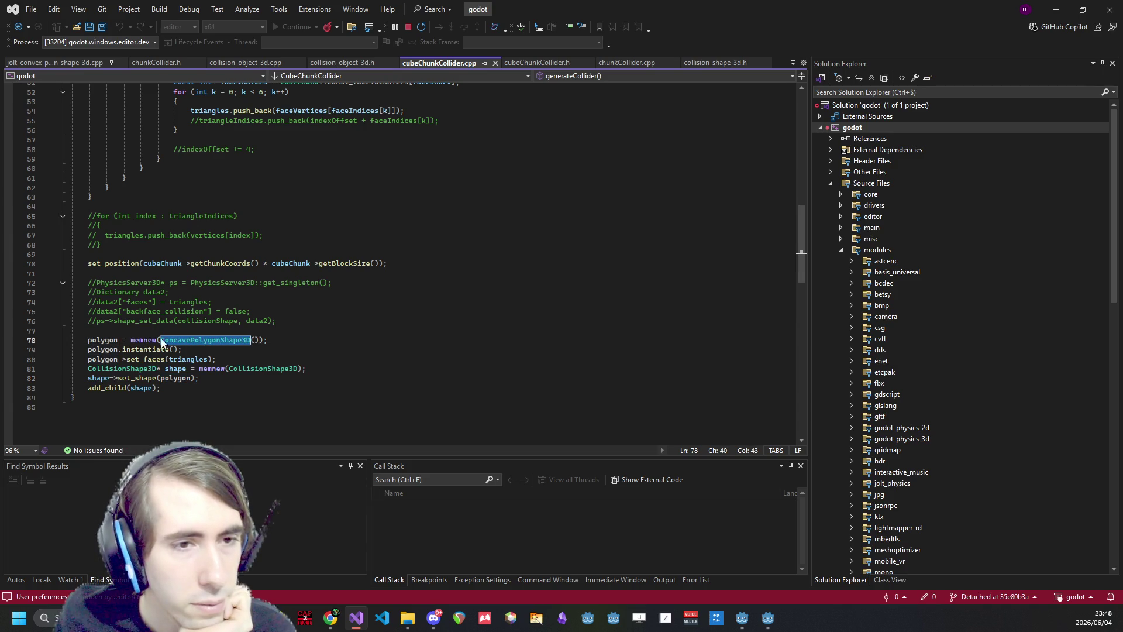
double_click(117, 340)
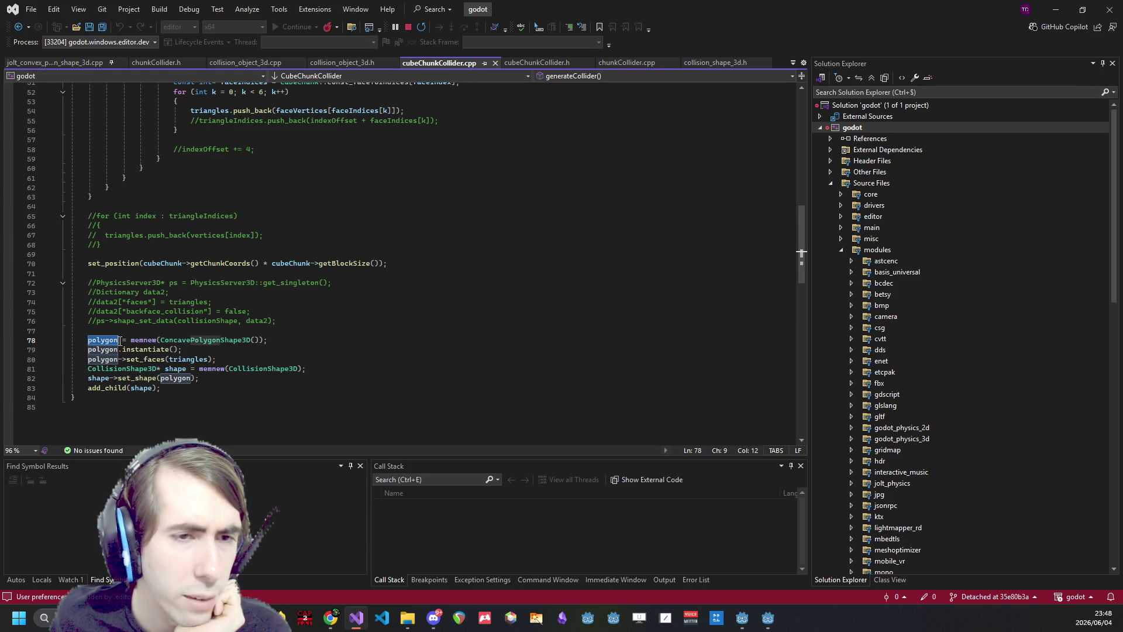
double_click(223, 339)
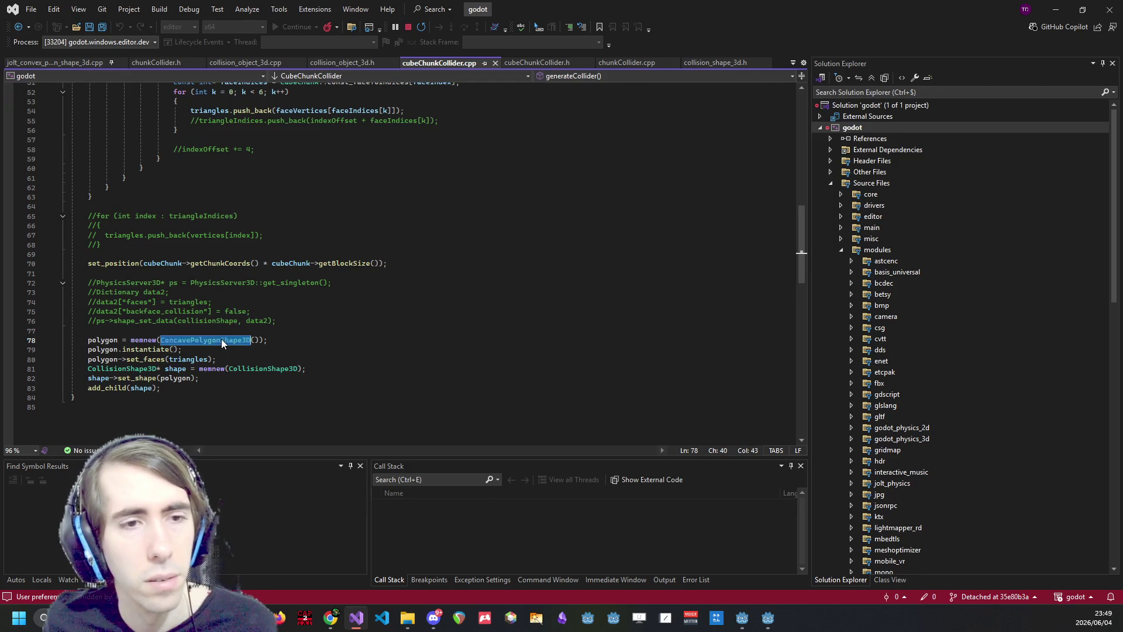
Step: Open the ConcavePolygonShape3D source and header, then the Shape3D definition, and navigate back
key("F12")
scroll(350, 254, "up", 5)
left_click(428, 249)
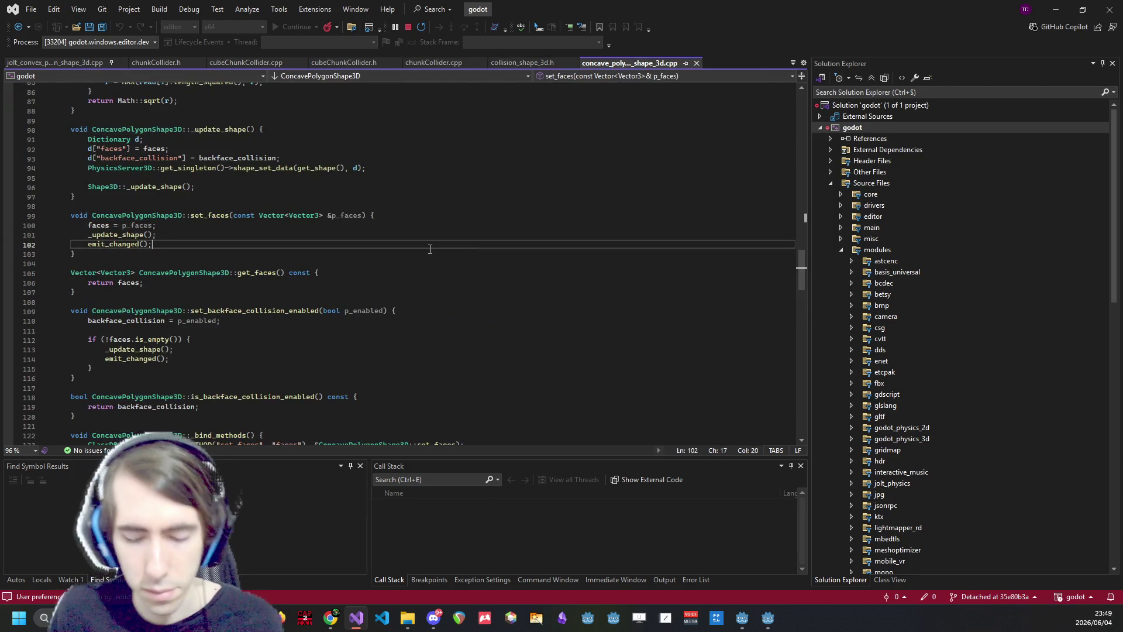
key("ctrl+k")
key("ctrl+o")
scroll(430, 249, "down", 5)
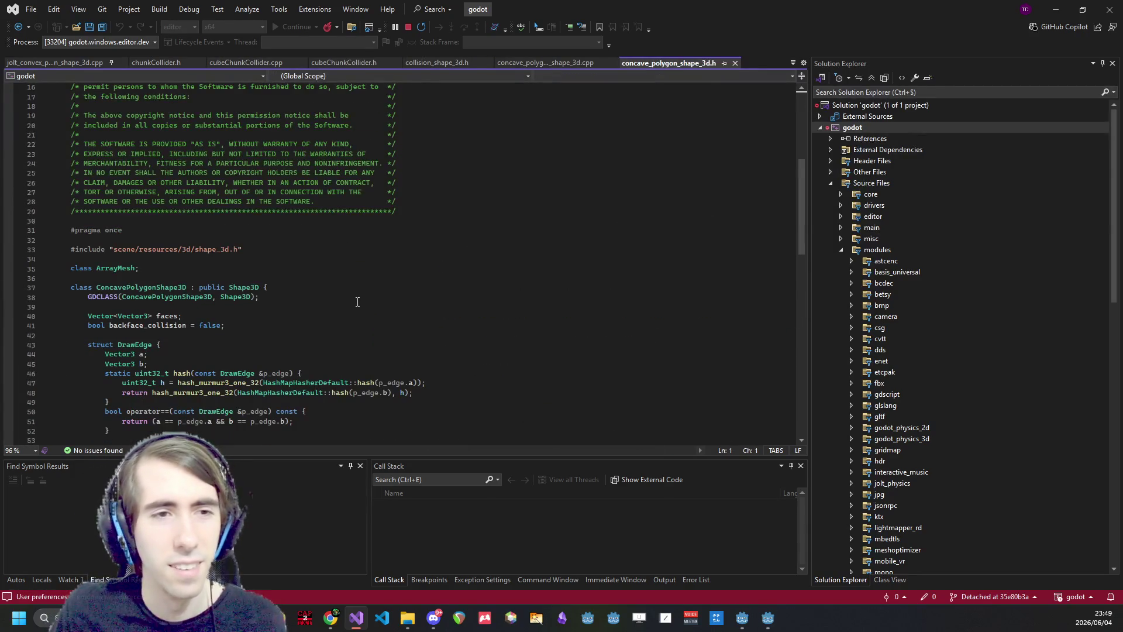
left_click(253, 287, "ctrl")
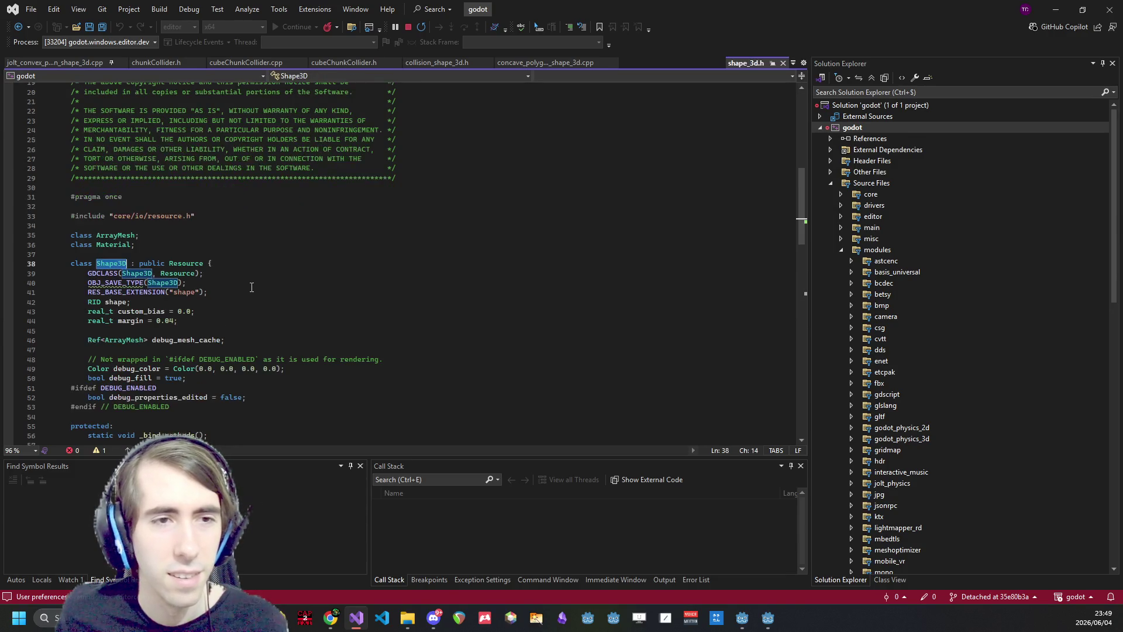
key("ctrl+minus")
key("ctrl+minus")
key("ctrl+minus")
key("ctrl+minus")
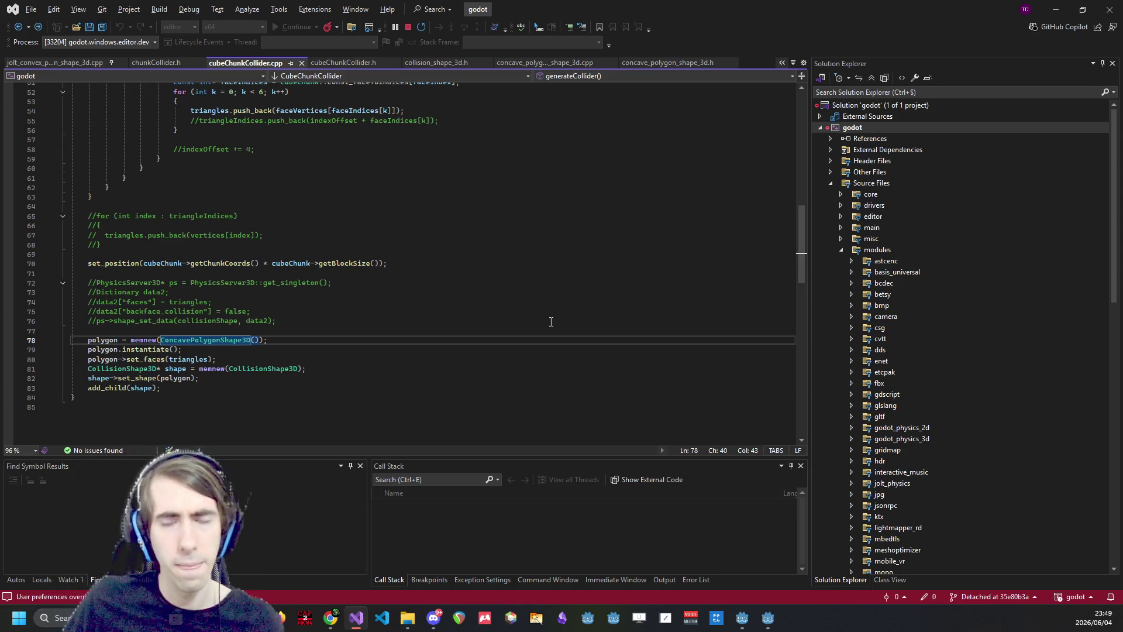
left_click(741, 618)
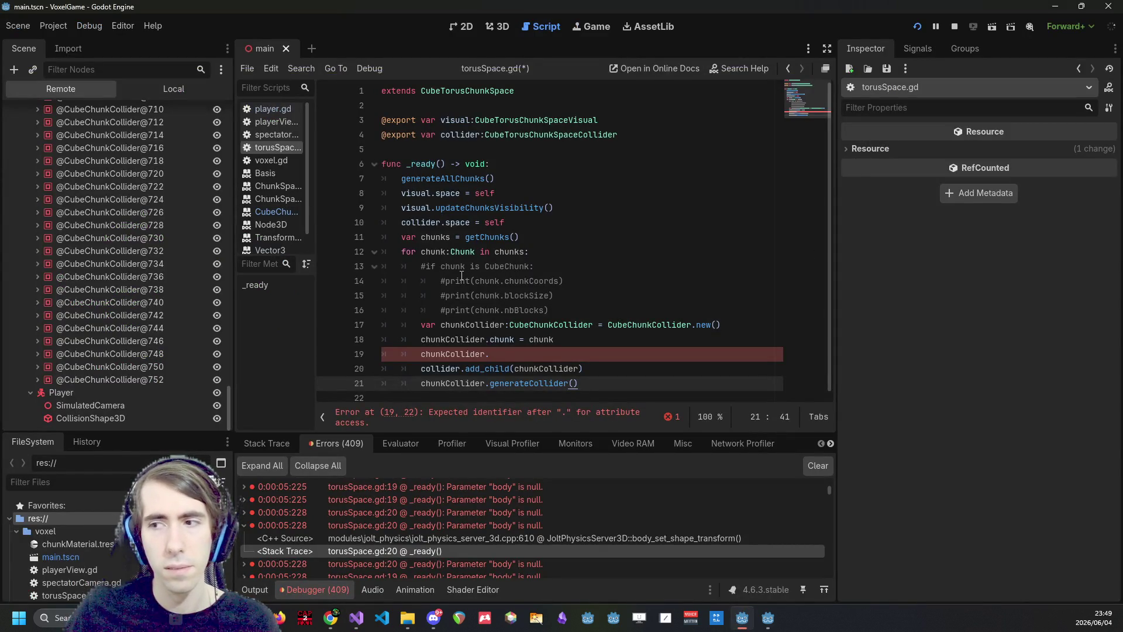
Step: Inspect the remote Player node and its CollisionShape3D properties
left_click(128, 390)
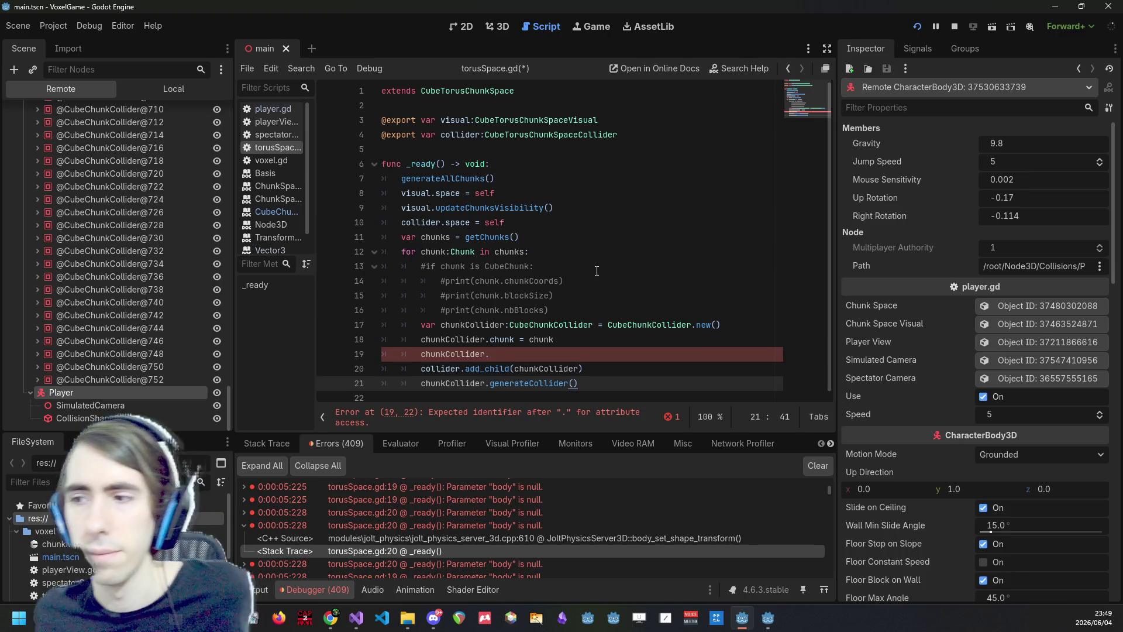
left_click(103, 416)
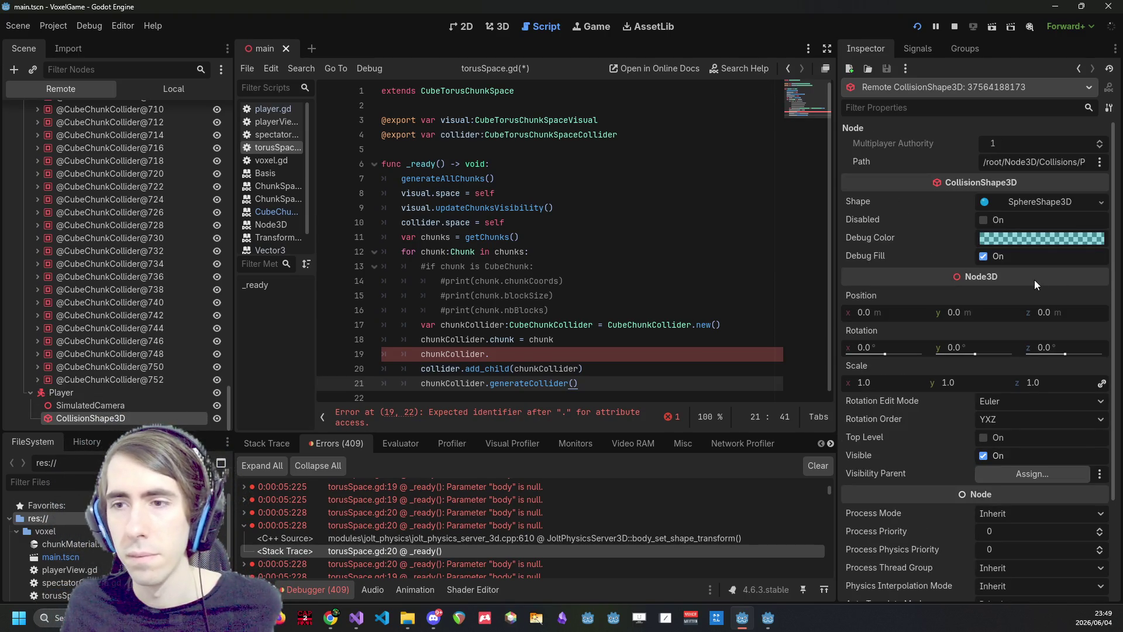
mouse_move(1030, 284)
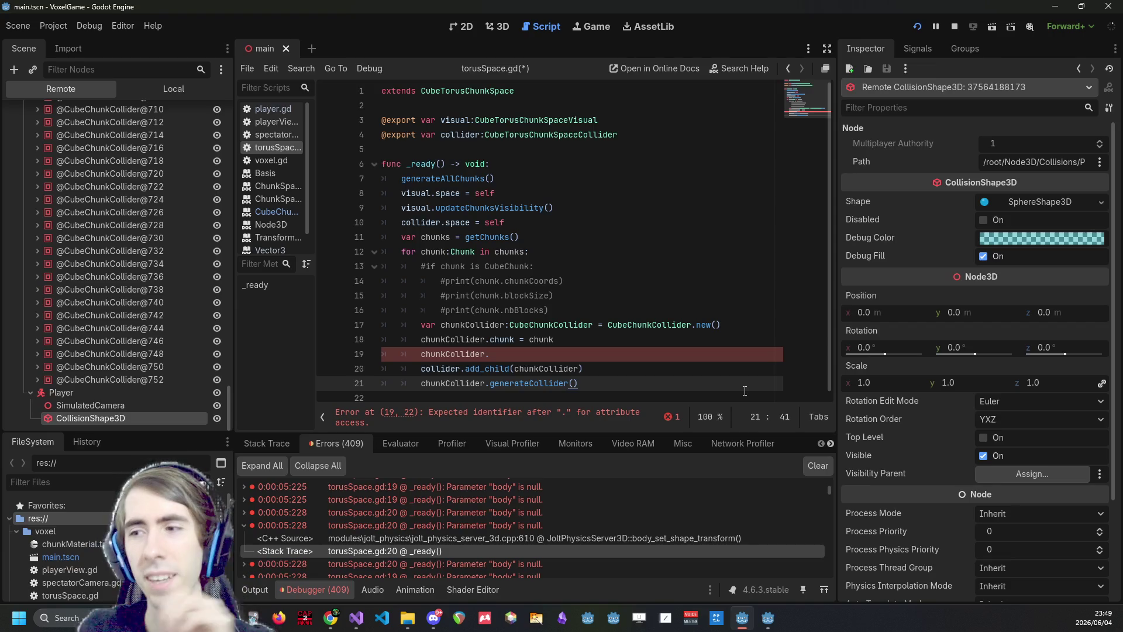
scroll(929, 450, "down", 3)
mouse_move(929, 451)
Step: Return to unfinished line 19 of torusSpace.gd and expand a body-null error's C++ source
left_click(516, 357)
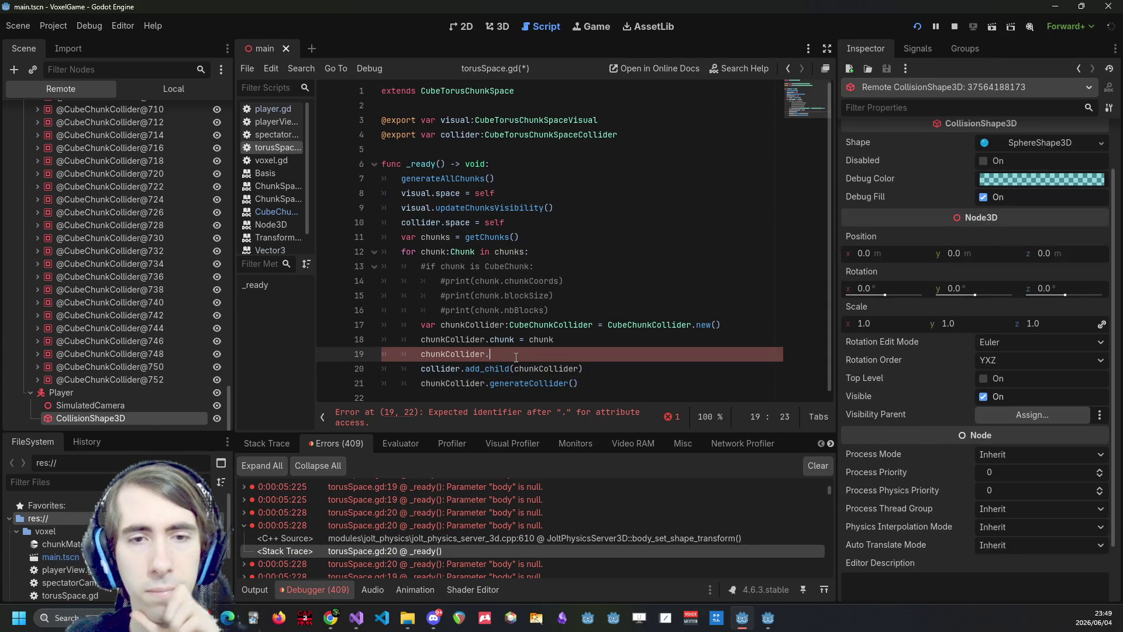
left_click(445, 538)
scroll(923, 442, "down", 3)
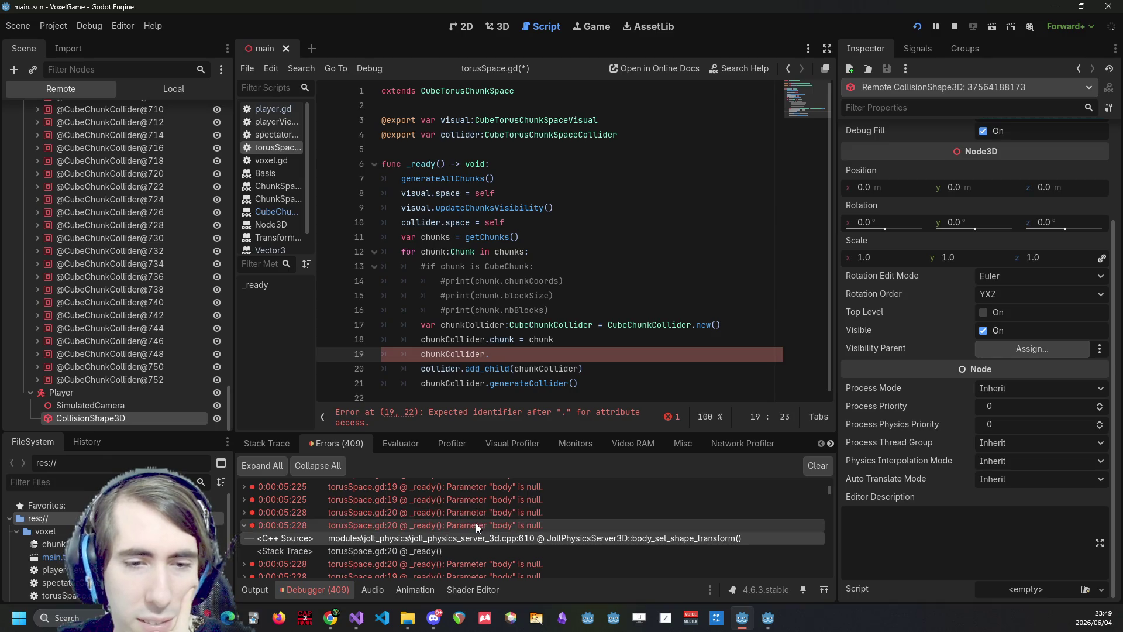
left_click(432, 522)
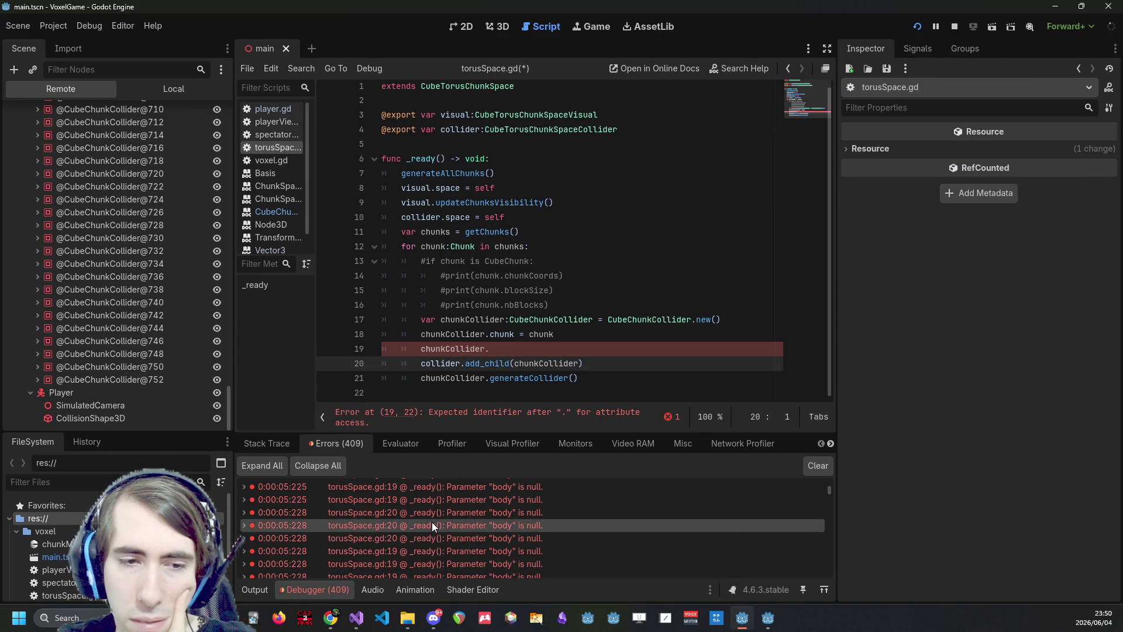
Step: In Visual Studio, search for set_shape and go to its definition
key("alt+Tab")
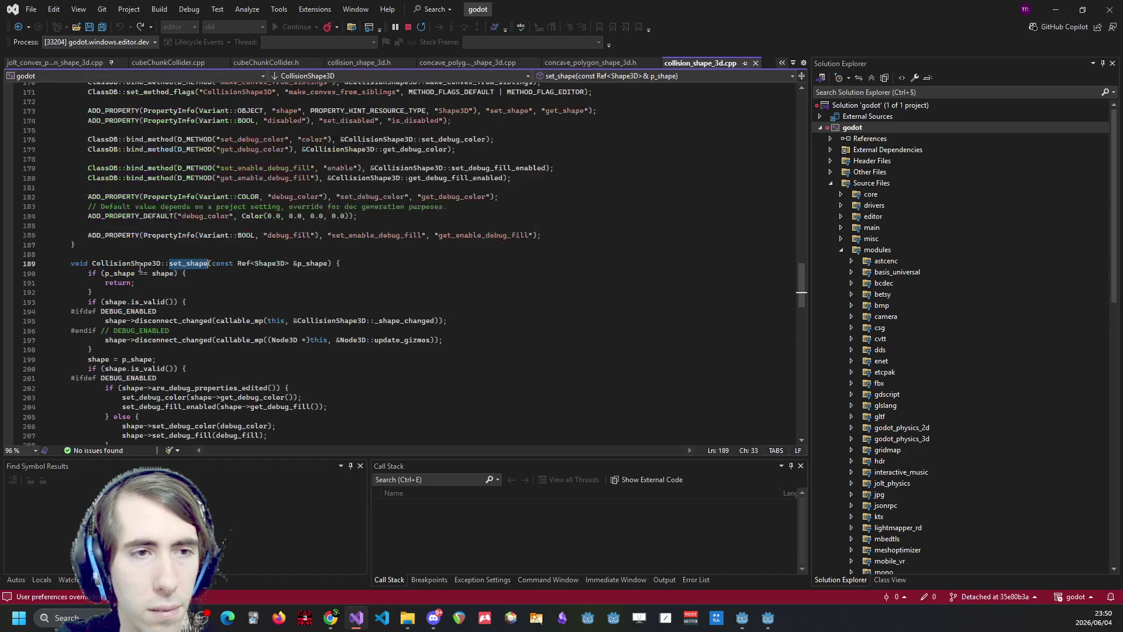
key("ctrl+f")
type("set_shape_t")
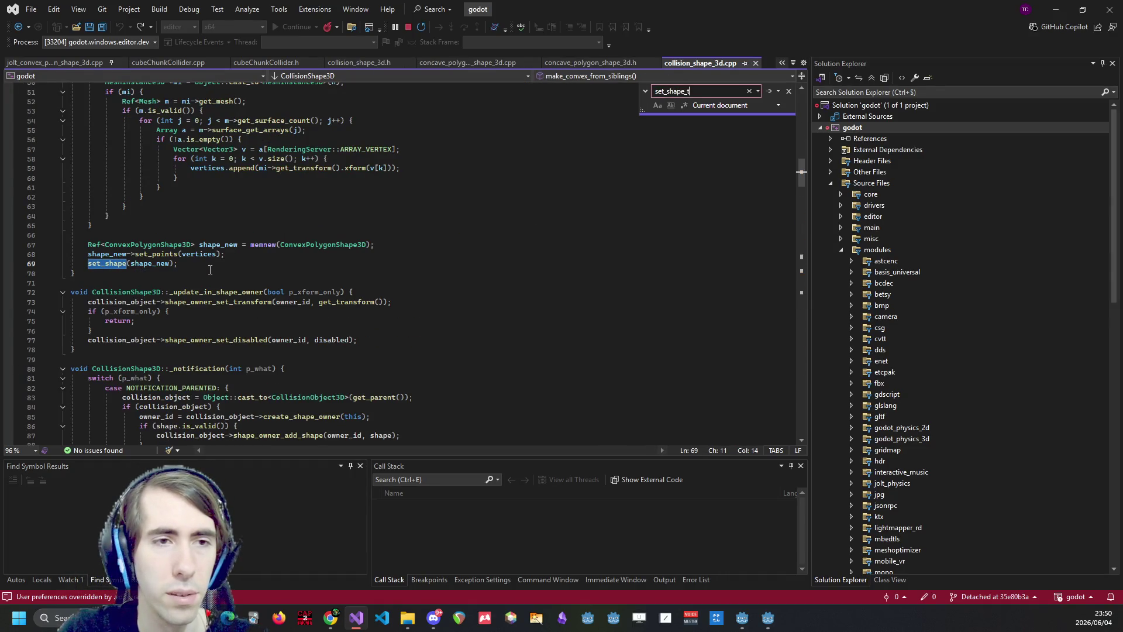
key("Escape")
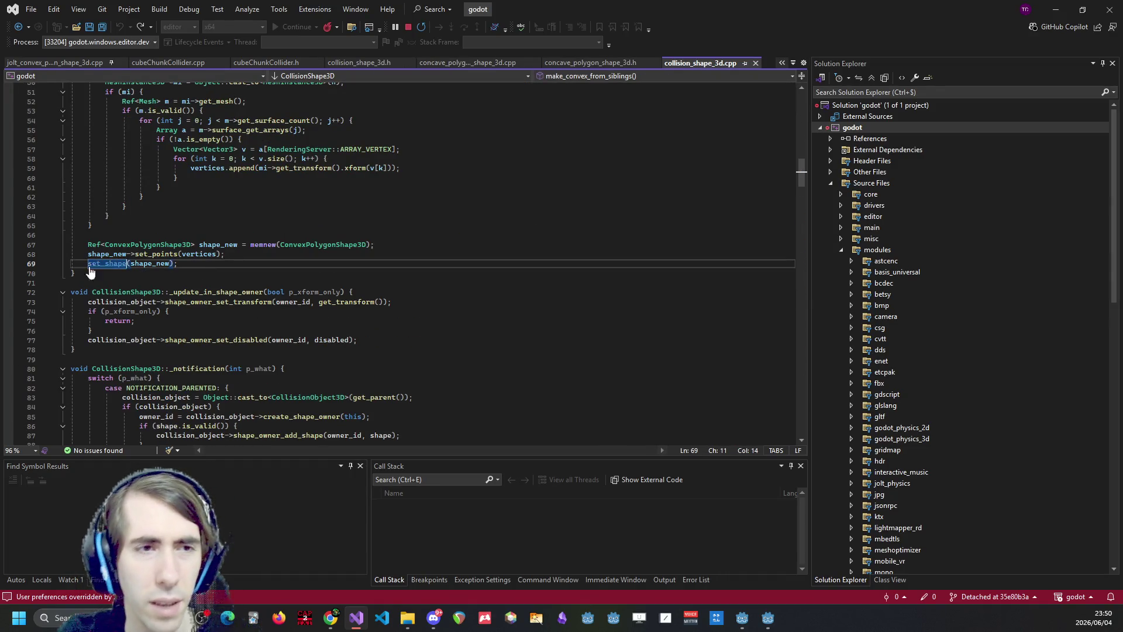
left_click(101, 263, "ctrl")
Step: Search the definition file for set_shape and step back to cubeChunkCollider.cpp
key("ctrl+f")
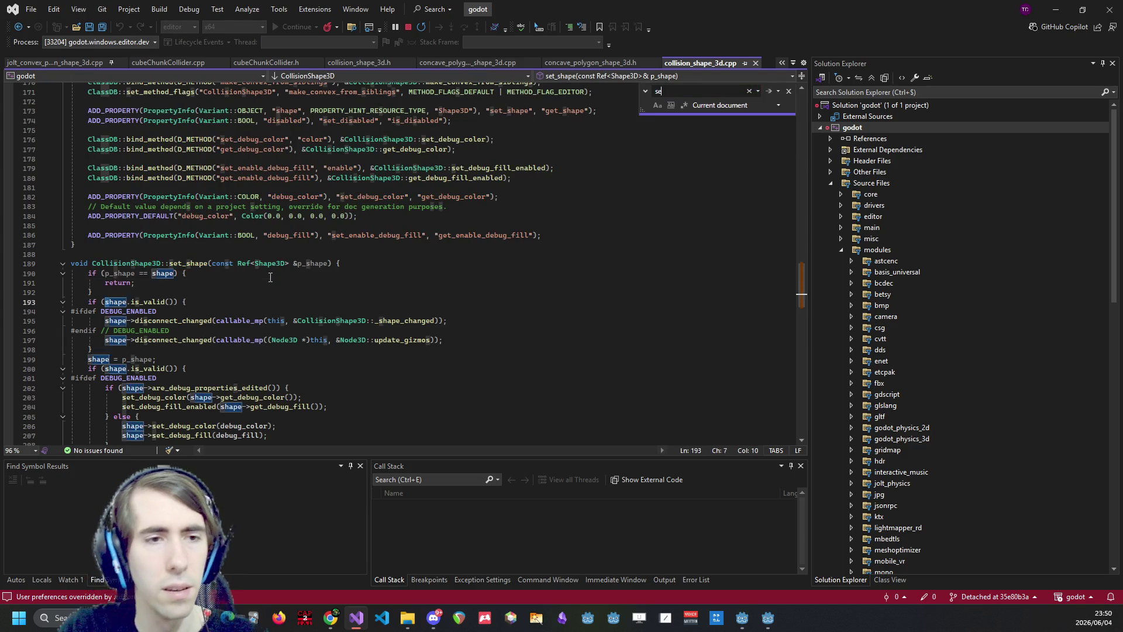
key("Return")
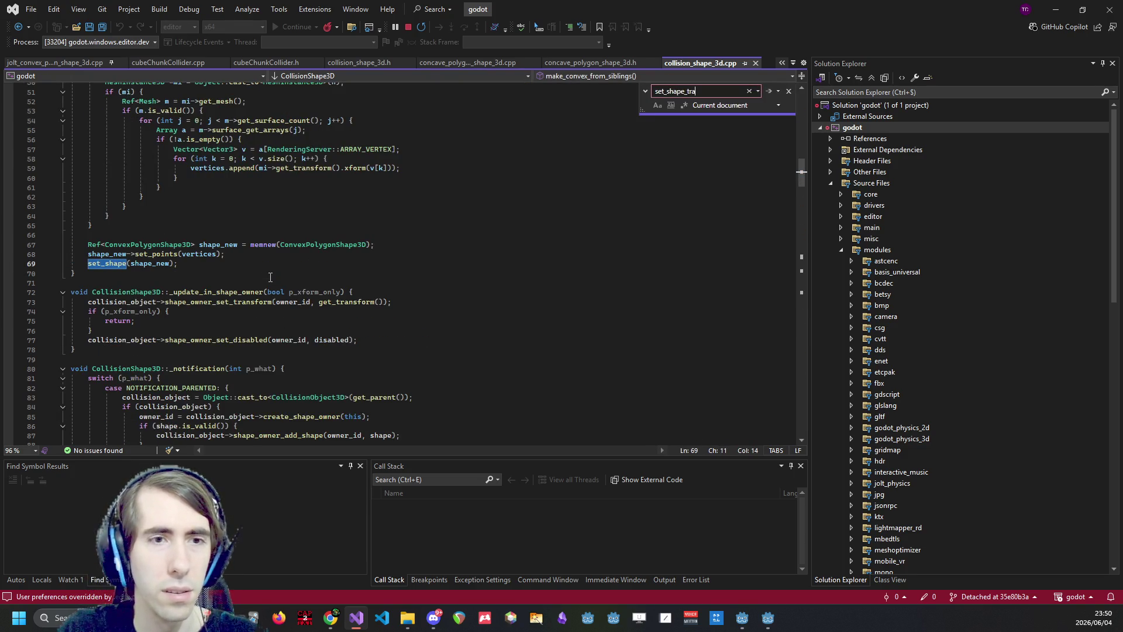
key("Escape")
key("ctrl+minus")
key("ctrl+minus")
key("ctrl+minus")
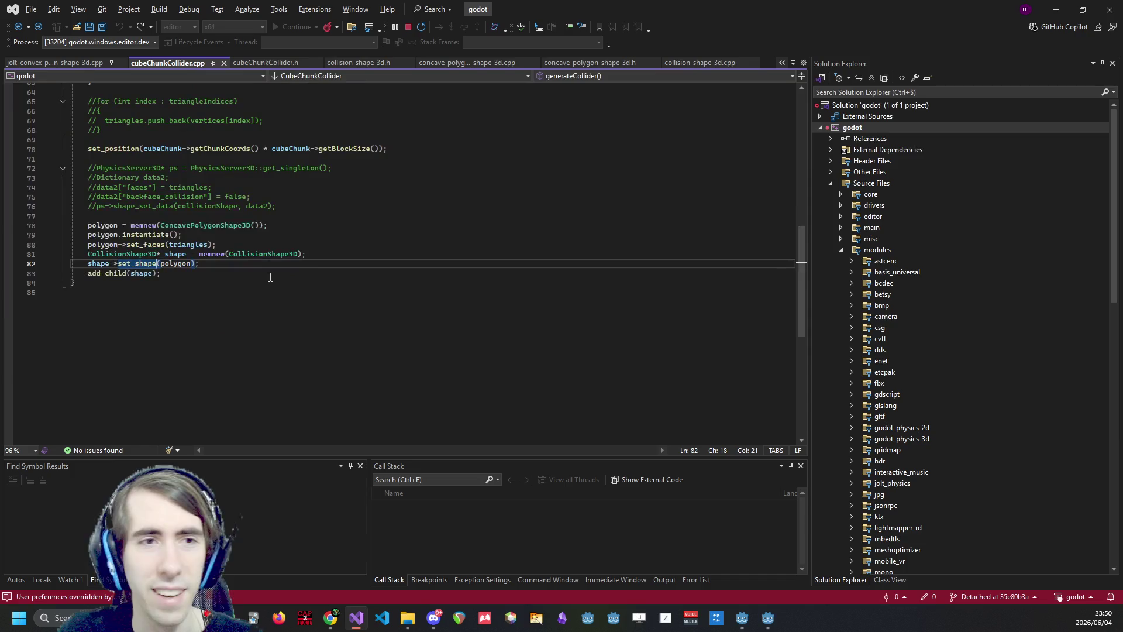
left_click(780, 625)
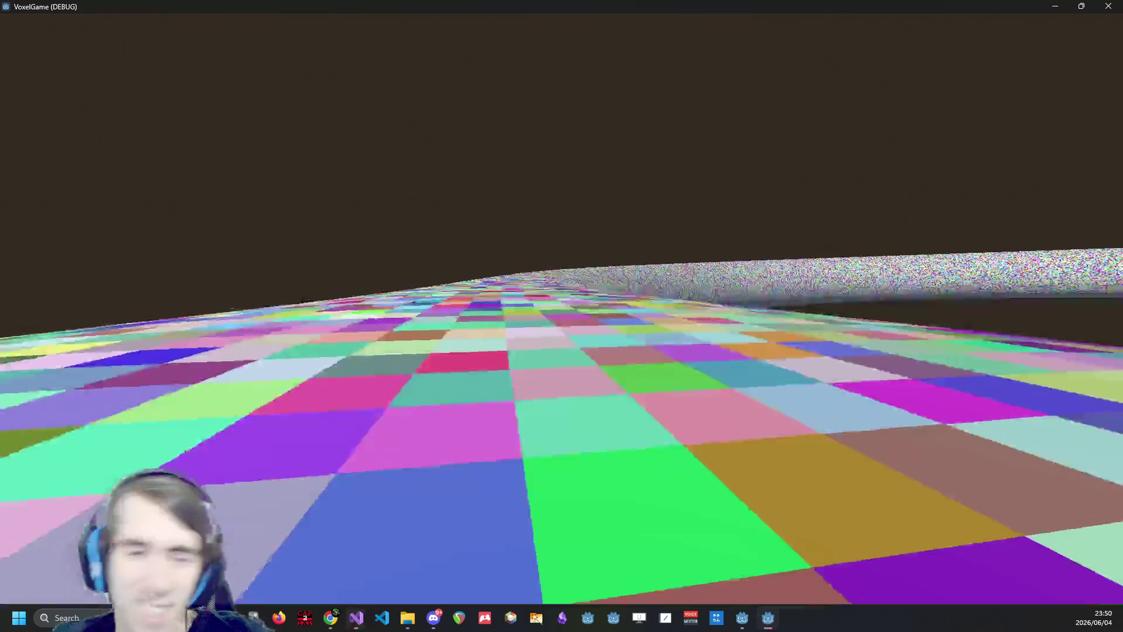
key("alt+Tab")
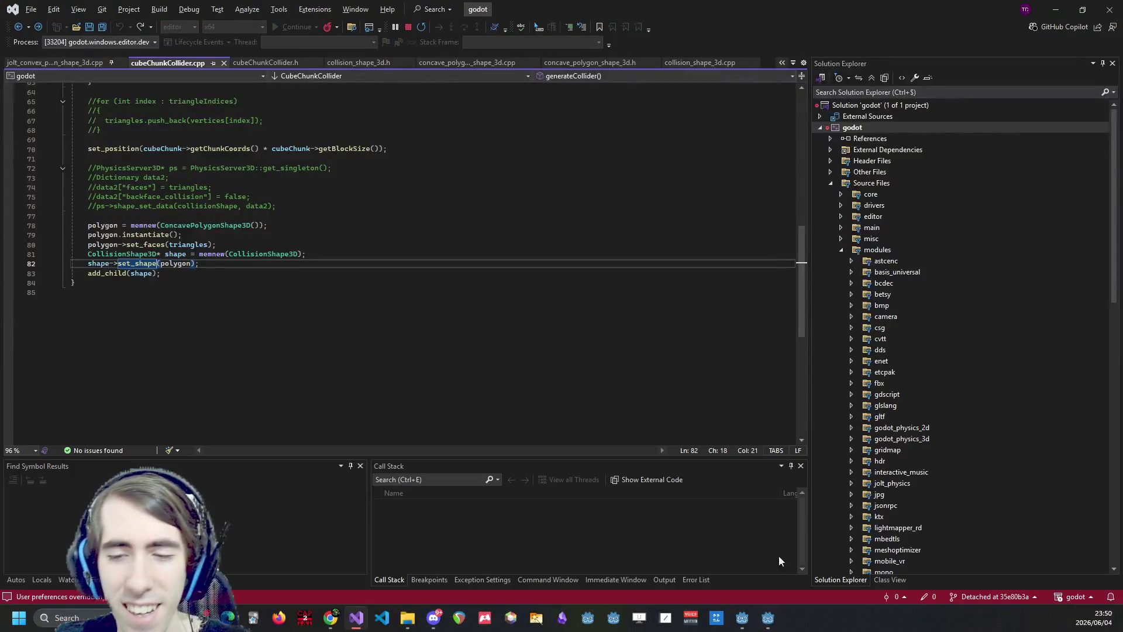
key("alt+Tab")
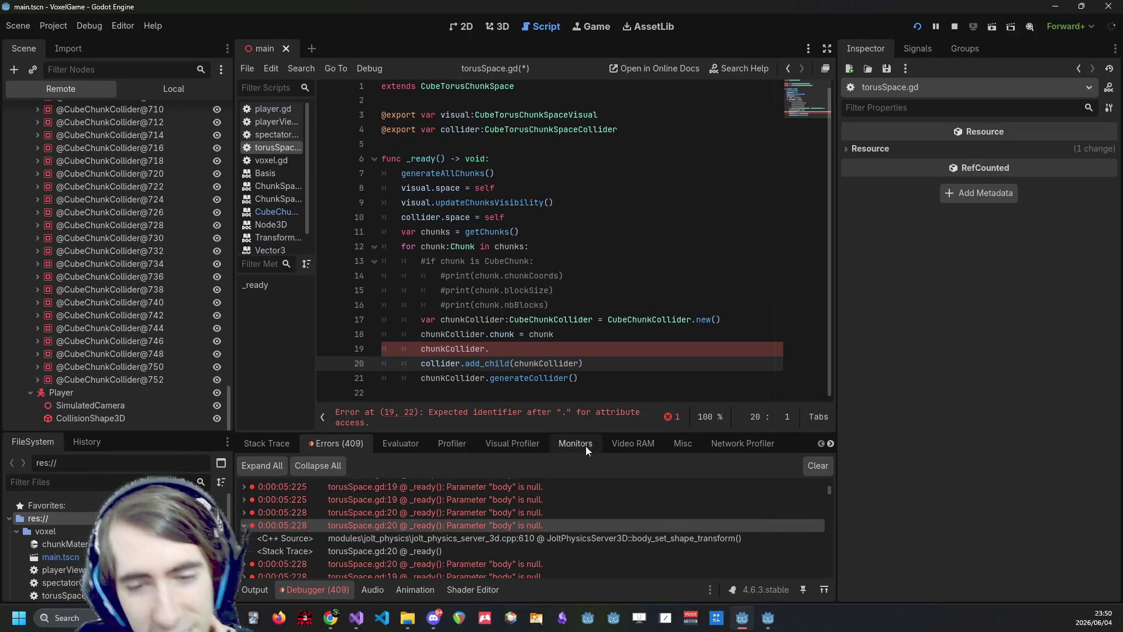
Step: Delete the incomplete 'chunkCollider.' line 19 from torusSpace.gd and save the script
left_click(529, 355)
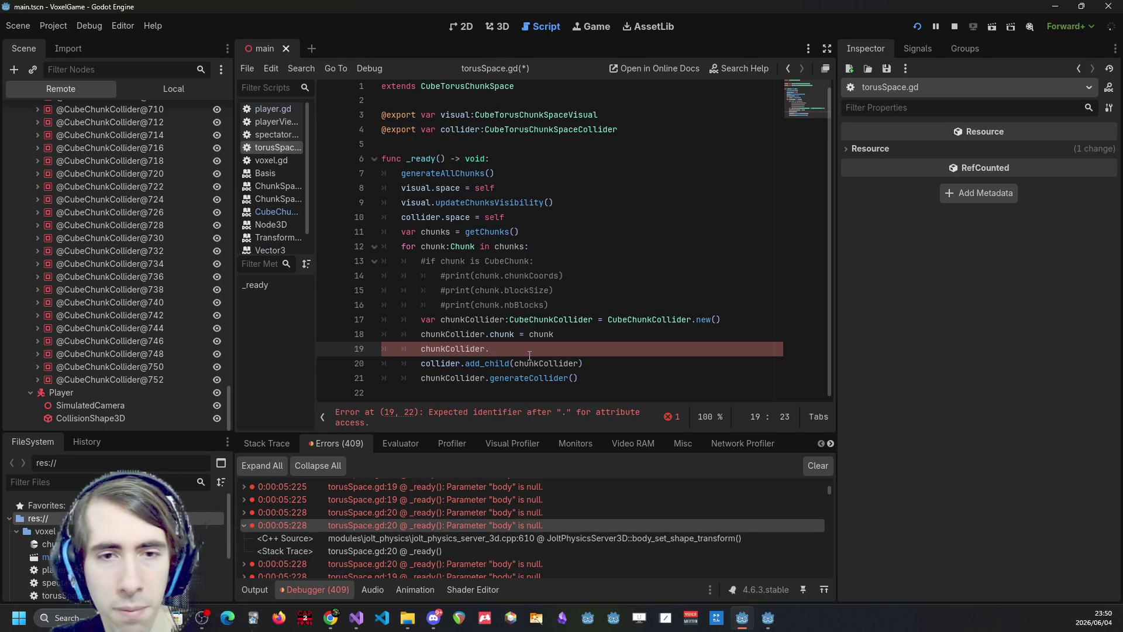
key("BackSpace")
key("BackSpace")
key("BackSpace")
key("ctrl+s")
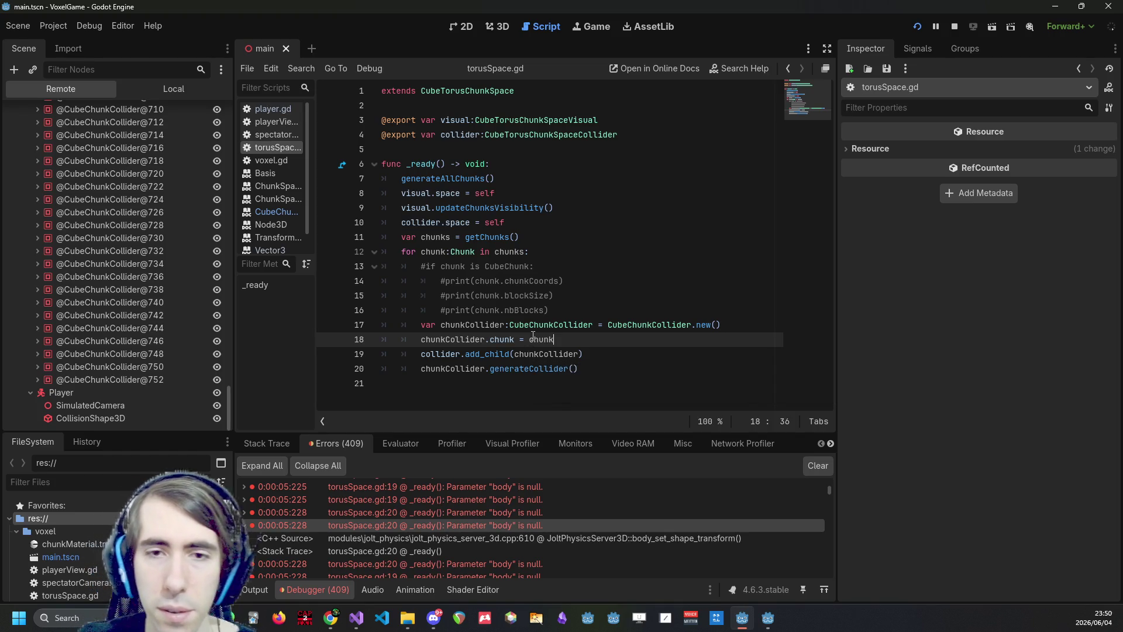
Step: Highlight chunkCollider usages, open the 'body is null' error, and inspect the running Player node
double_click(488, 325)
double_click(488, 325)
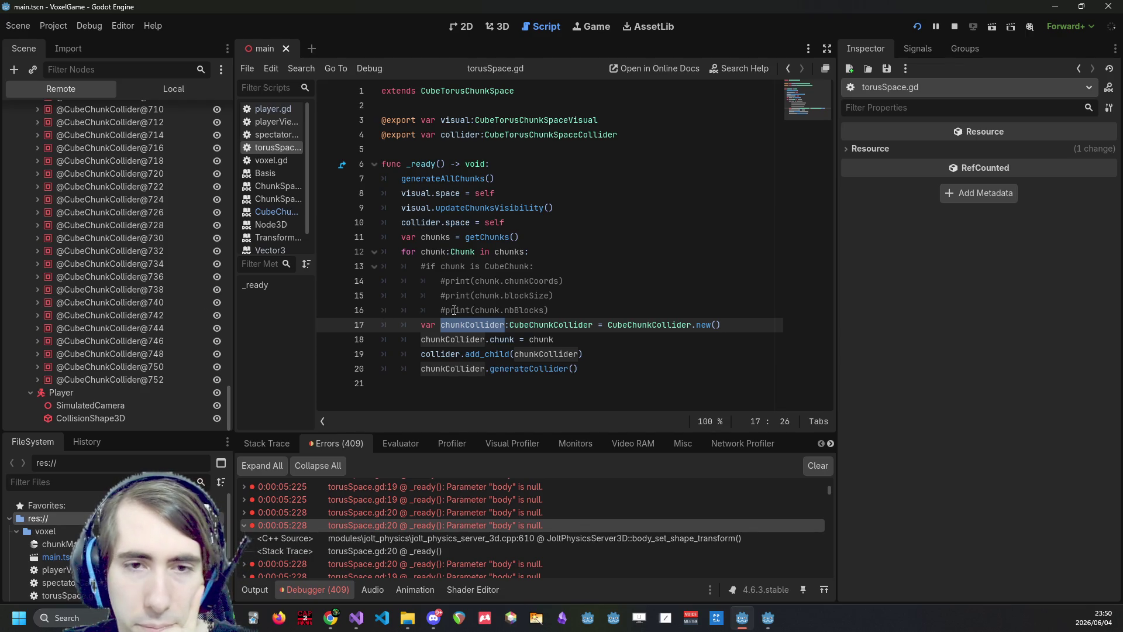
scroll(516, 538, "down", 2)
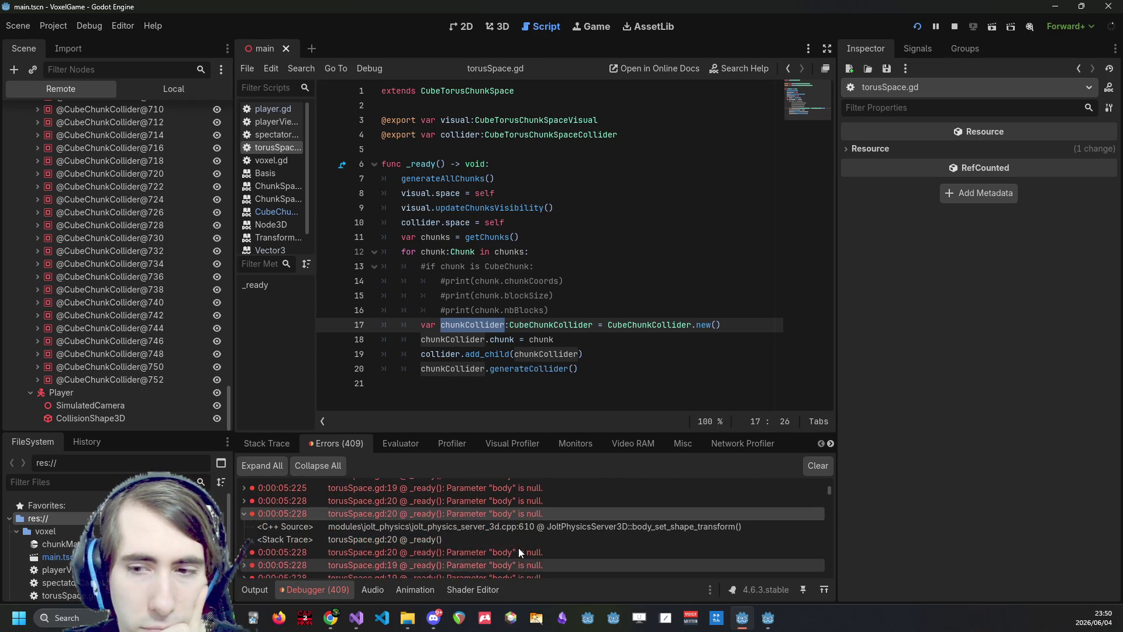
mouse_move(519, 548)
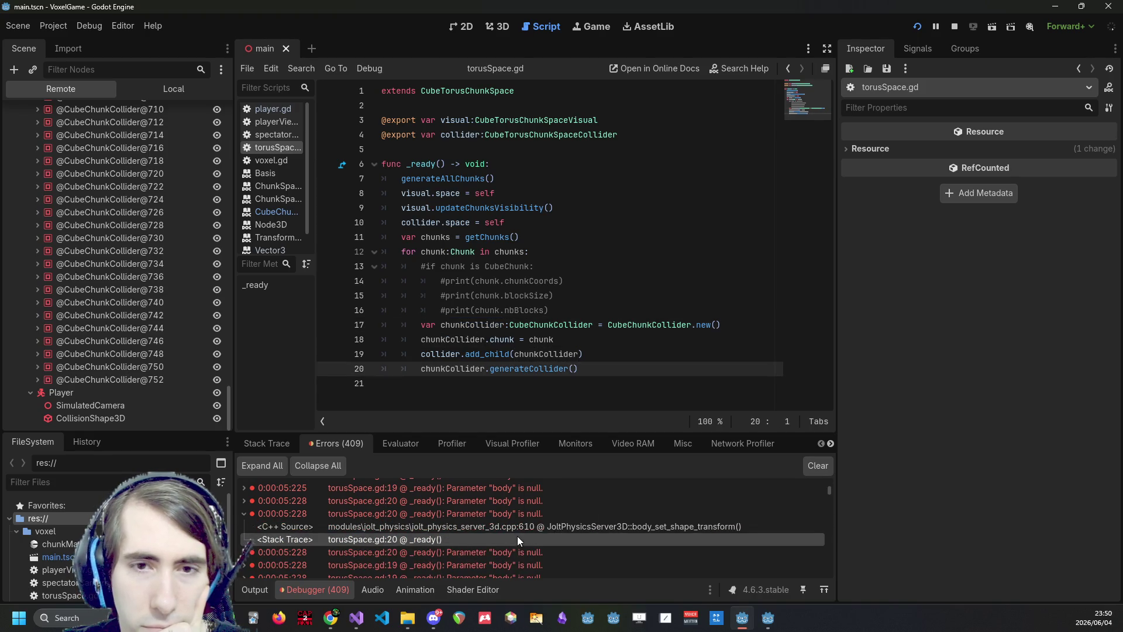
scroll(519, 500, "up", 3)
left_click_drag(827, 485, 830, 480)
scroll(613, 510, "down", 2)
scroll(598, 516, "up", 1)
scroll(585, 519, "down", 2)
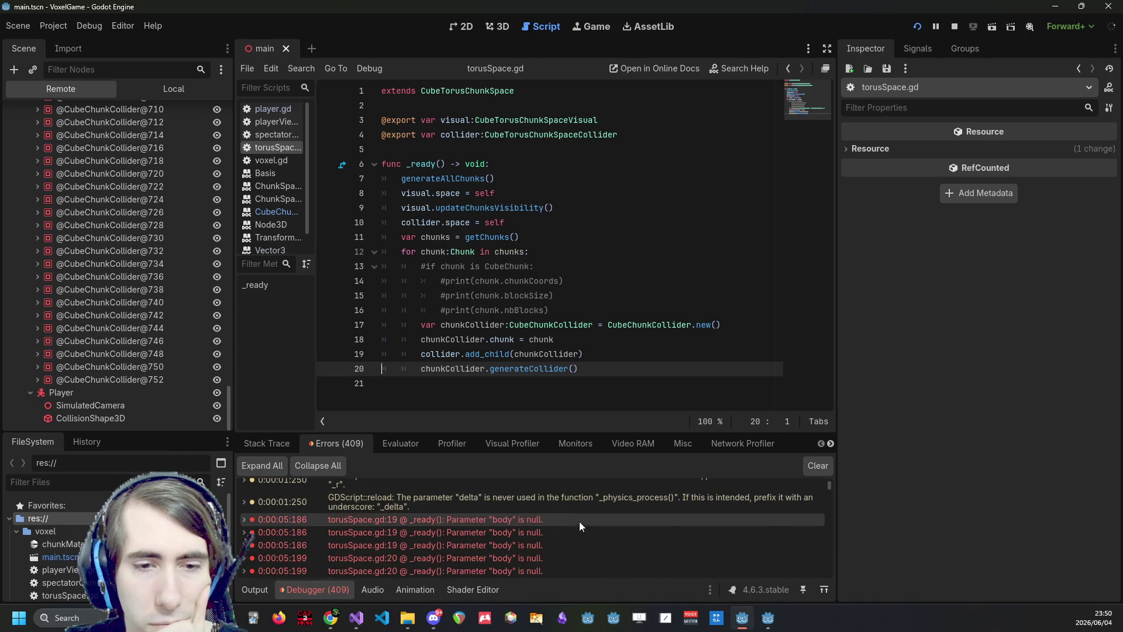
double_click(521, 515)
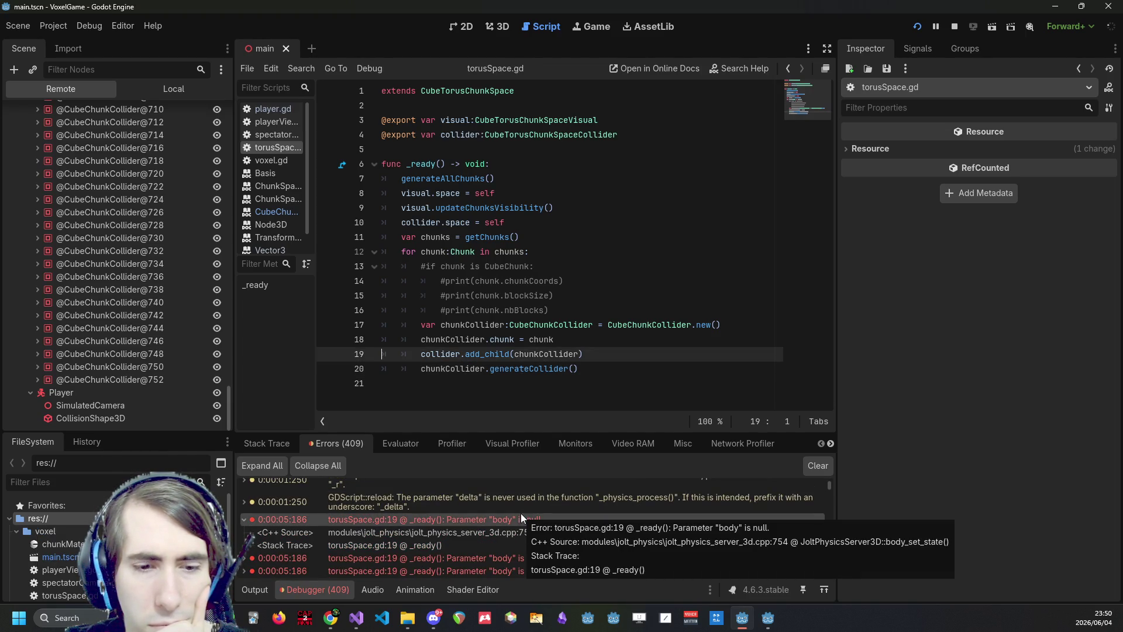
left_click(82, 396)
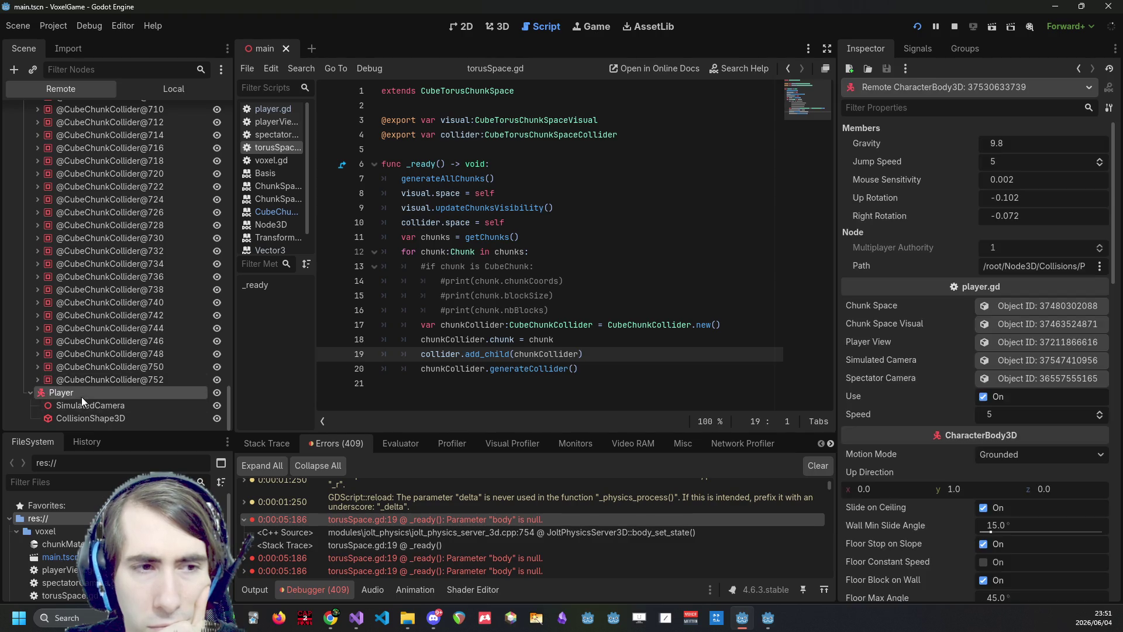
Step: Inspect the running SimulatedCamera and Player collision shape, checking the shape variable in Visual Studio
left_click(85, 402)
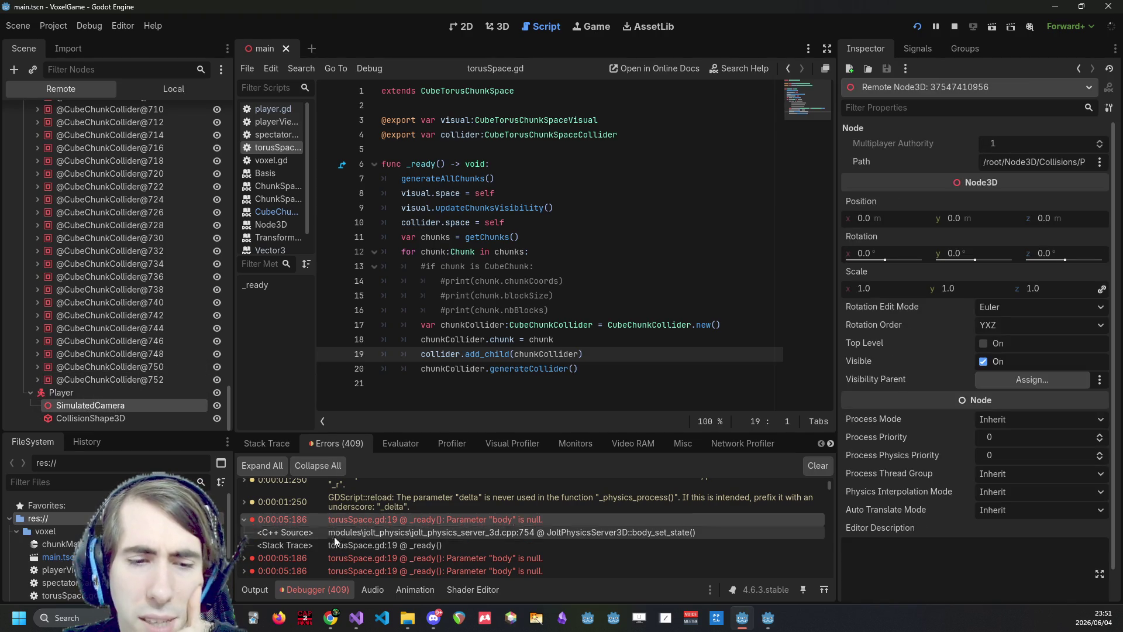
left_click(357, 617)
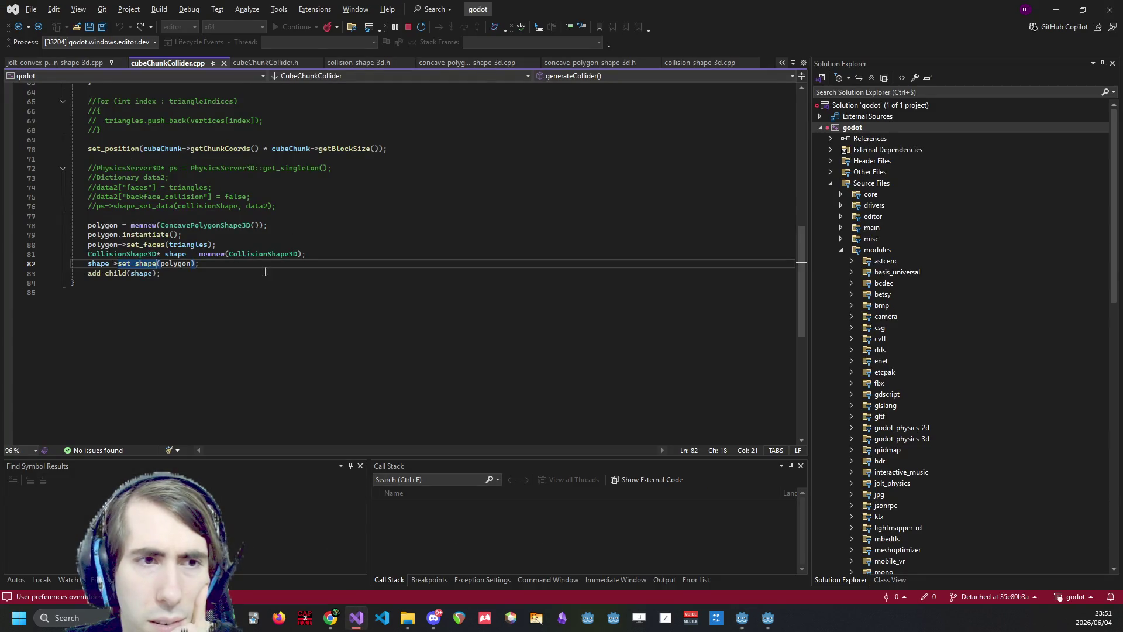
double_click(103, 264)
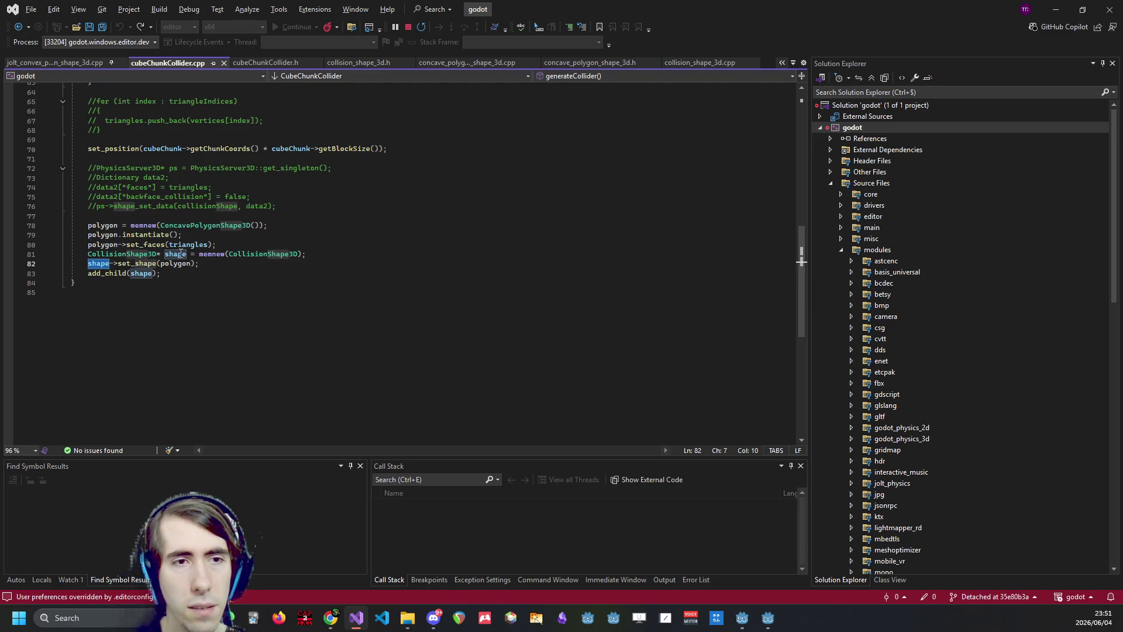
left_click(143, 255)
left_click(741, 617)
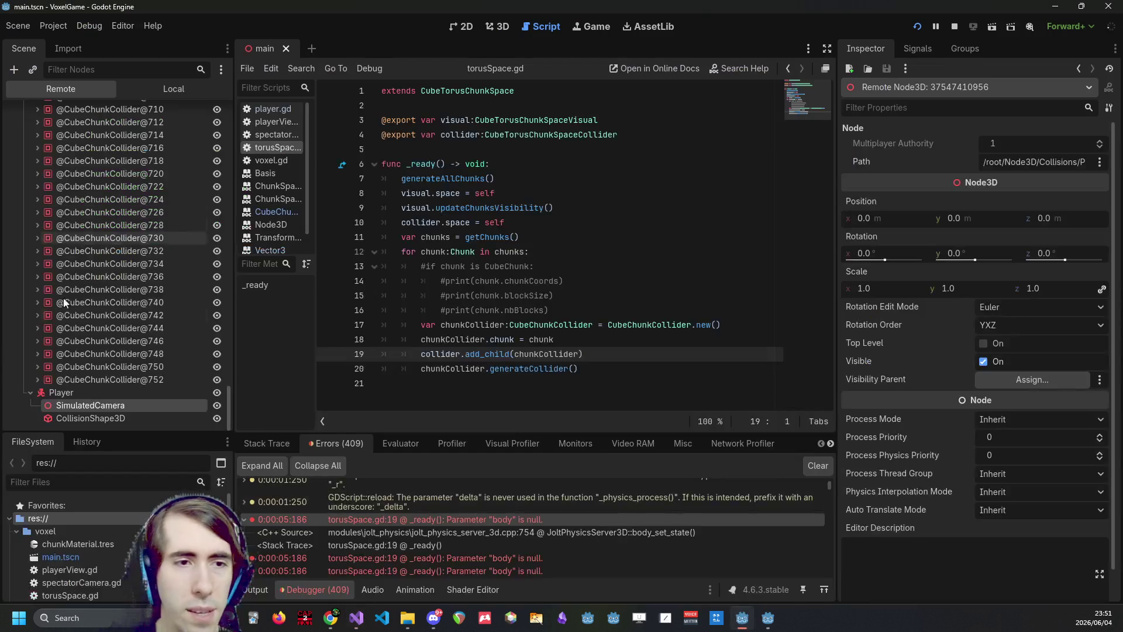
left_click(120, 417)
left_click(121, 405)
Step: Expand a running chunk collider's collision shape, then switch to the Local scene tree
left_click(100, 272)
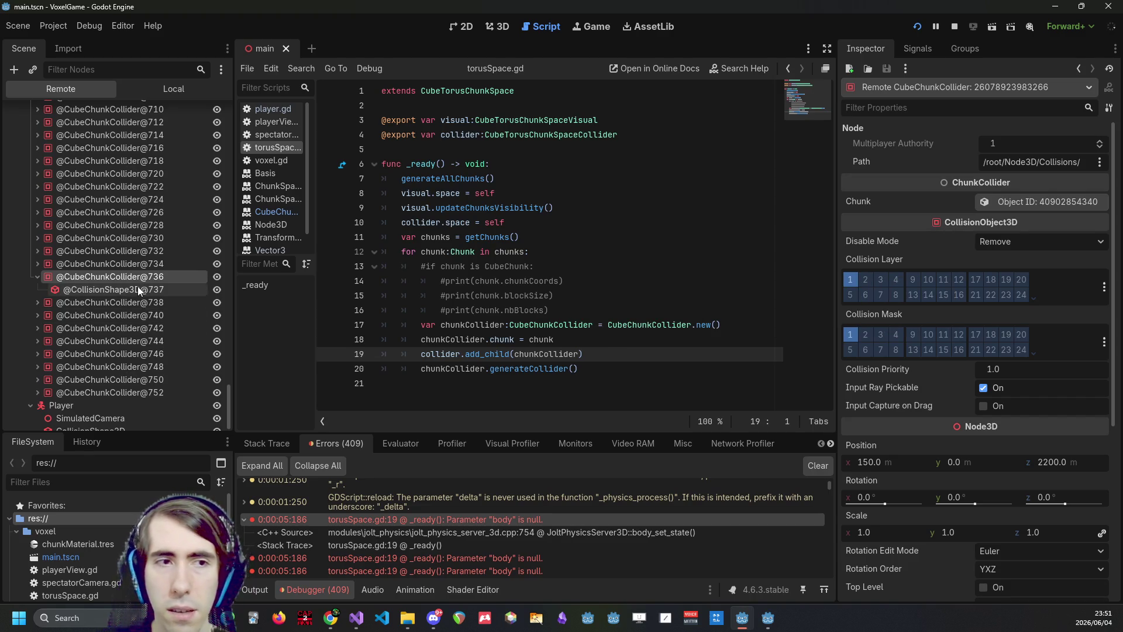
scroll(144, 257, "down", 1)
right_click(121, 390)
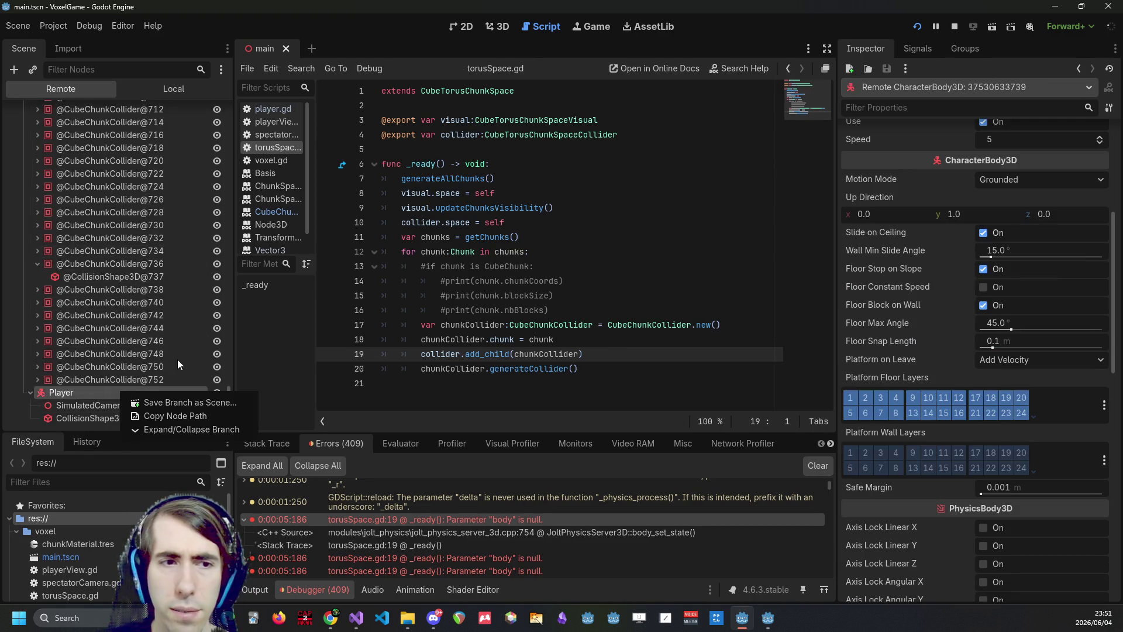
left_click(165, 94)
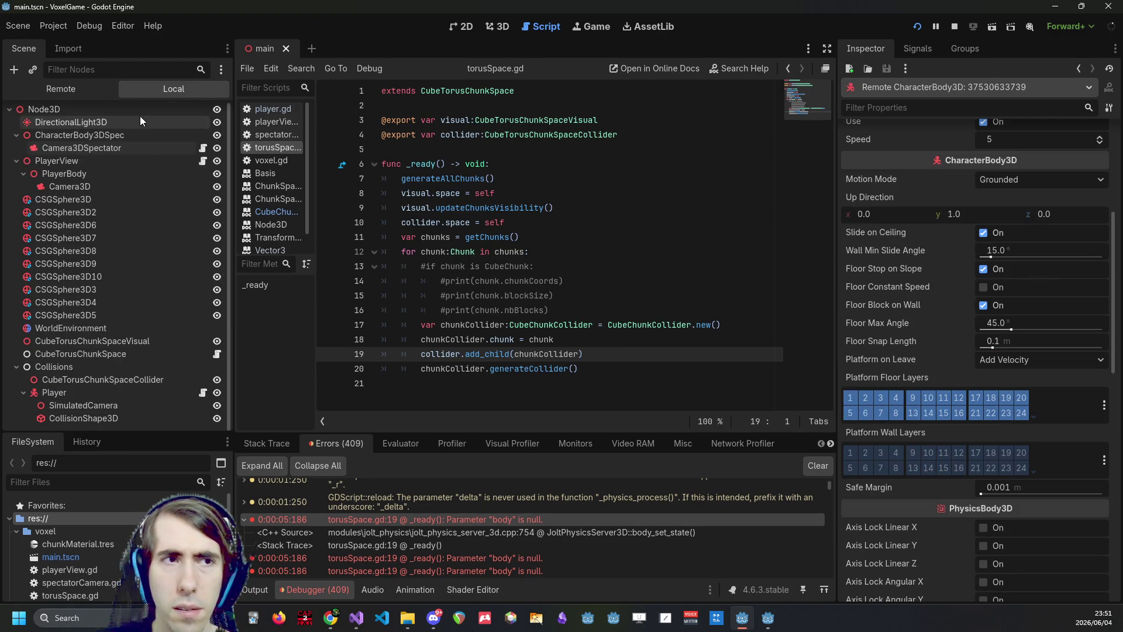
left_click(126, 117)
right_click(125, 109)
Step: Search new node types for 'collision' and read the CollisionPolygon3D and CollisionShape3D descriptions
left_click(154, 121)
type("co")
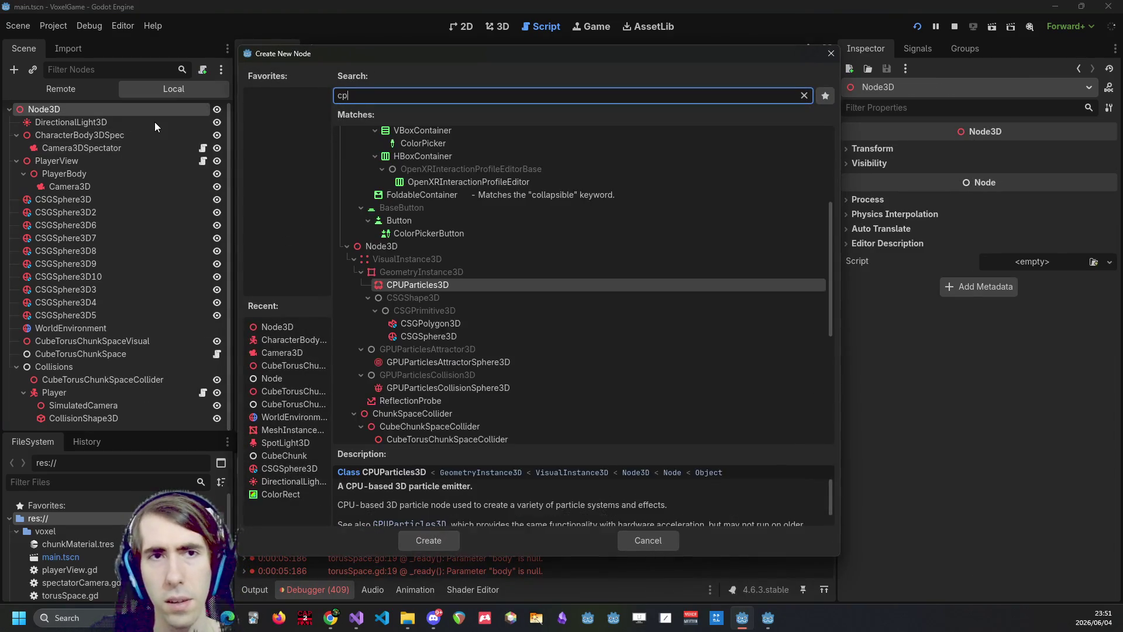
type("llision")
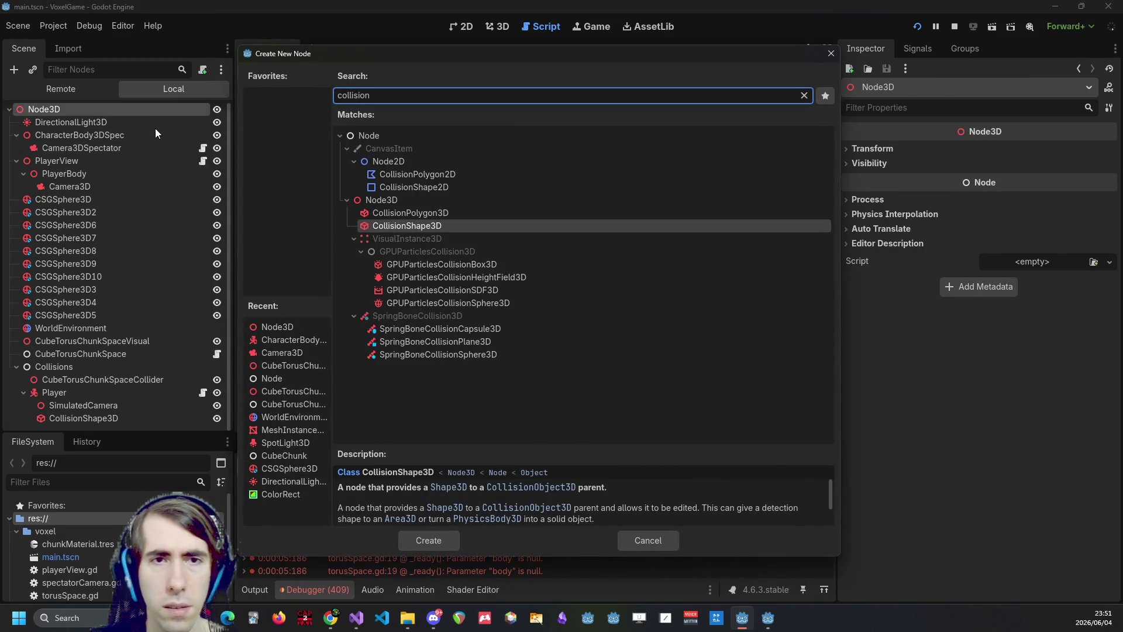
left_click(445, 213)
left_click(452, 222)
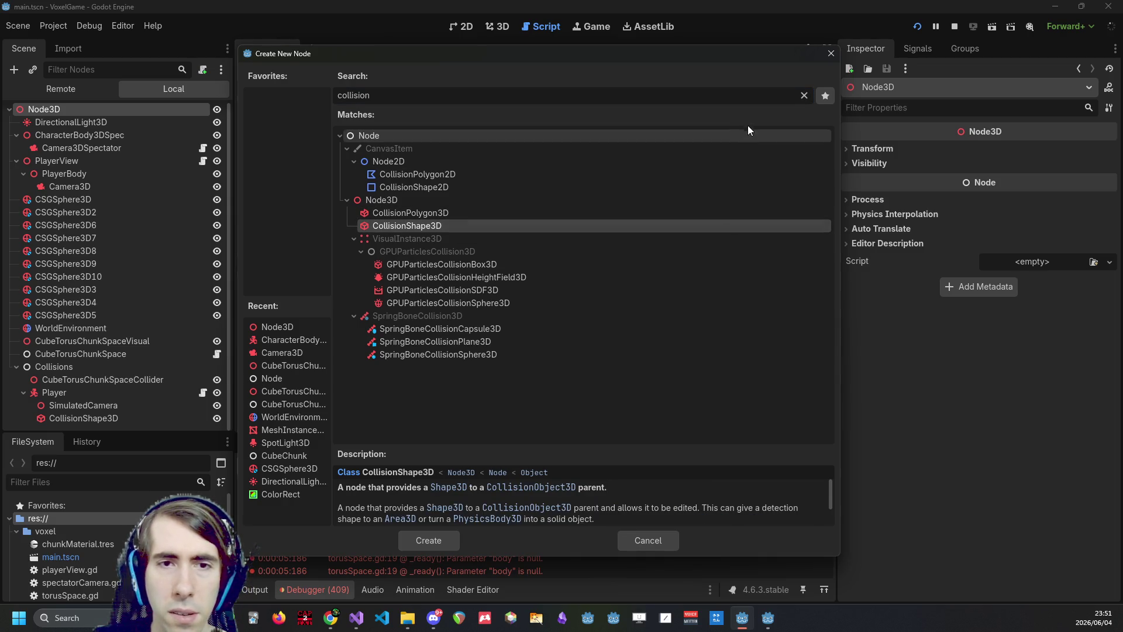
Step: Compare CollisionPolygon3D with CollisionShape3D again, then clear the search to list every node class
left_click(804, 95)
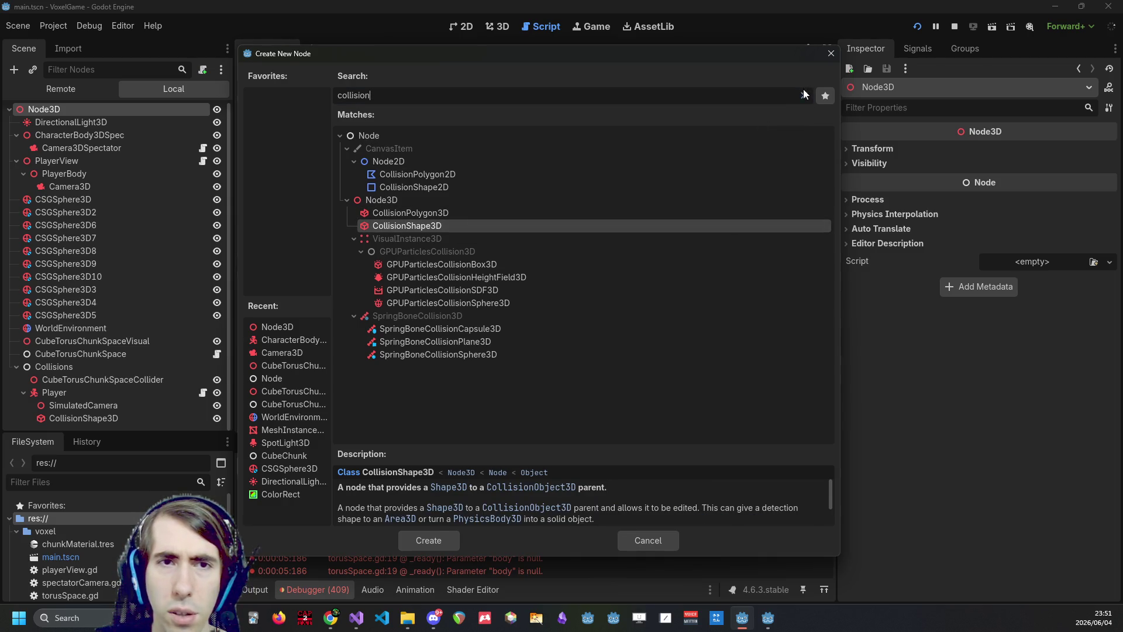
type("collision")
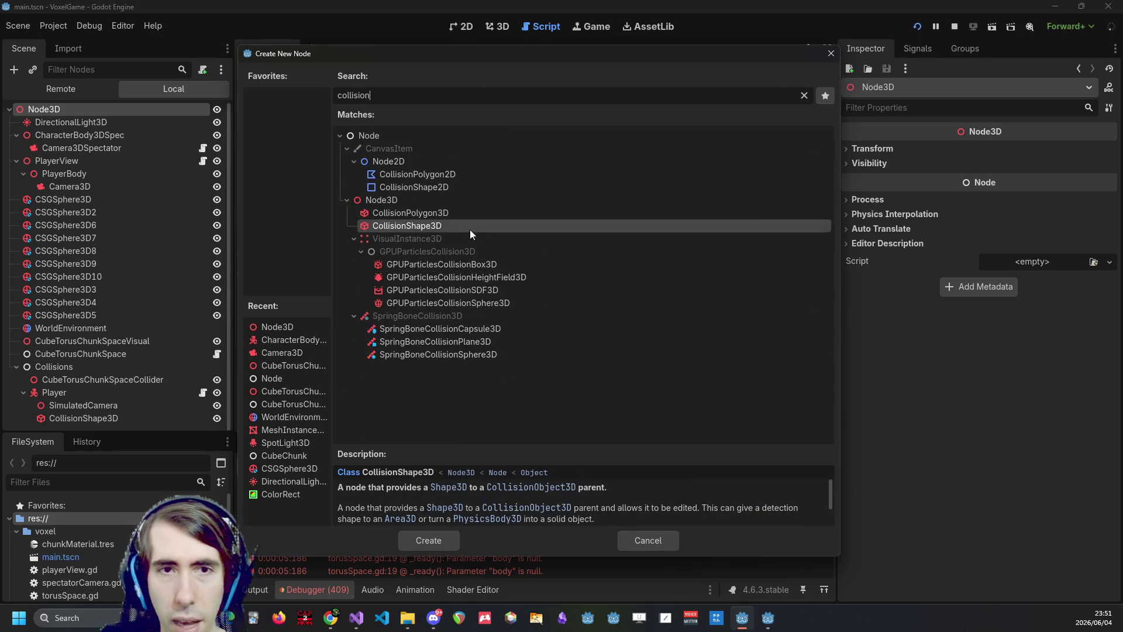
left_click(451, 212)
left_click(440, 221)
left_click(440, 213)
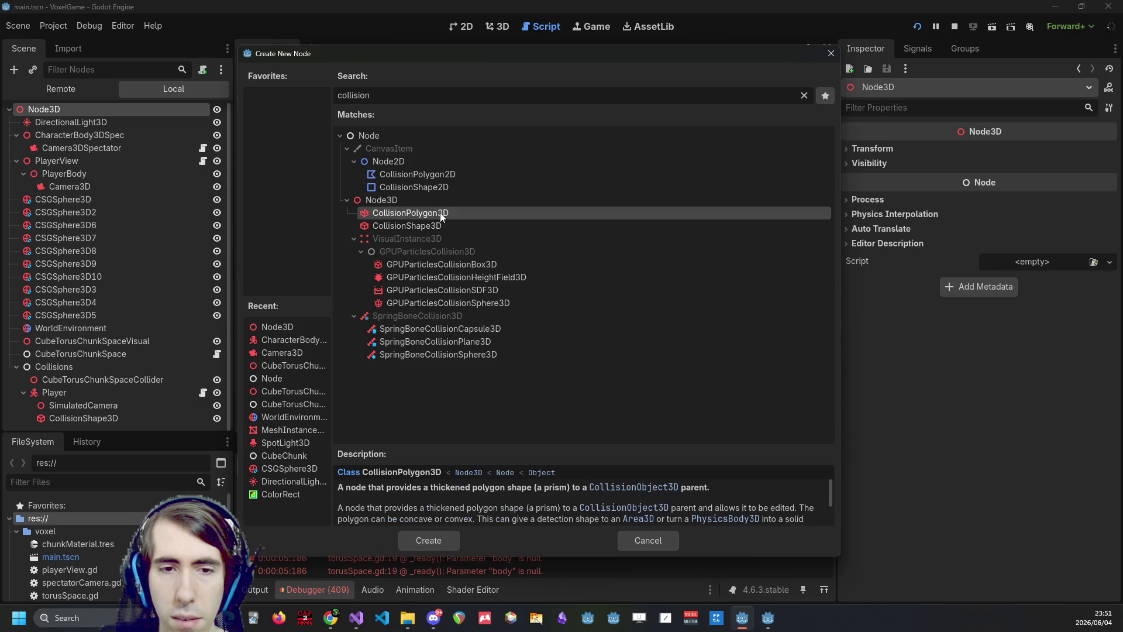
left_click(437, 224)
left_click(433, 213)
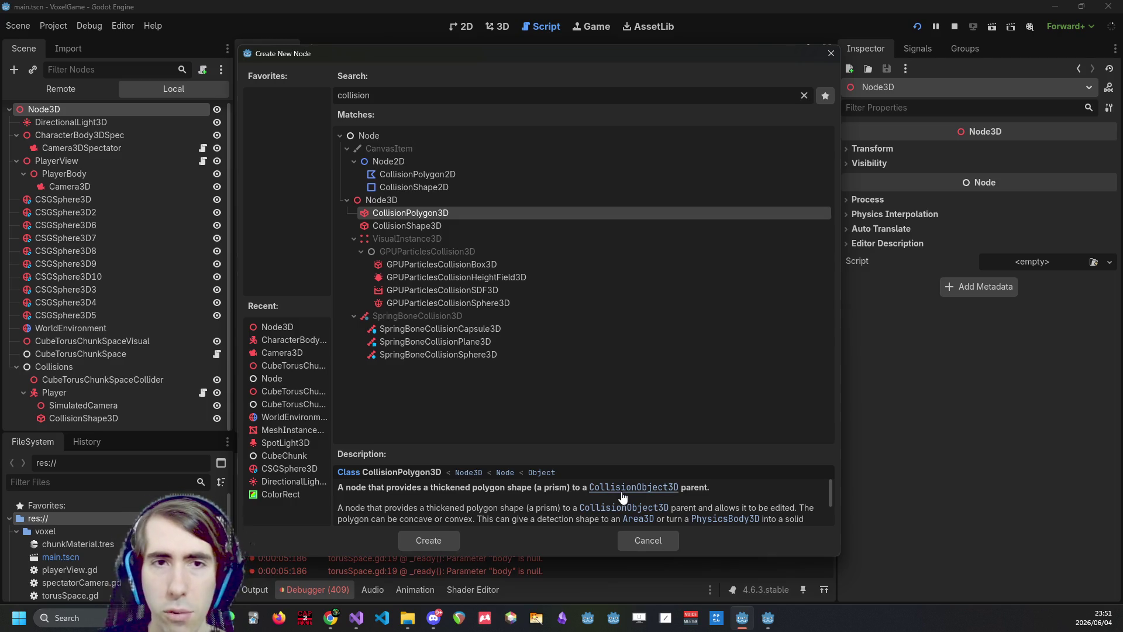
left_click(459, 224)
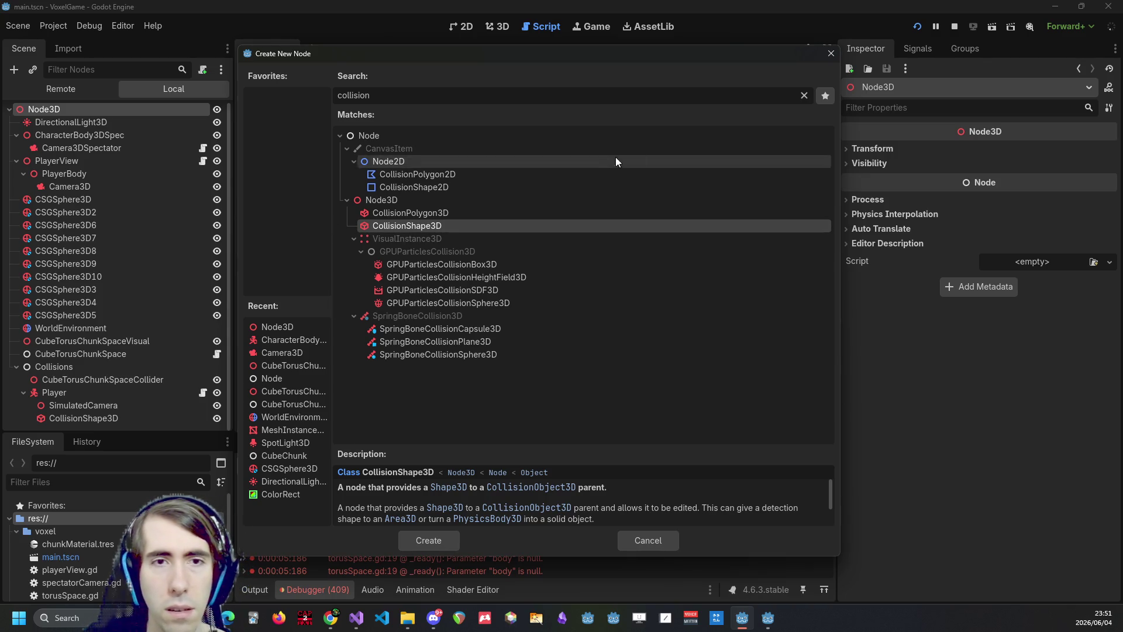
left_click(804, 95)
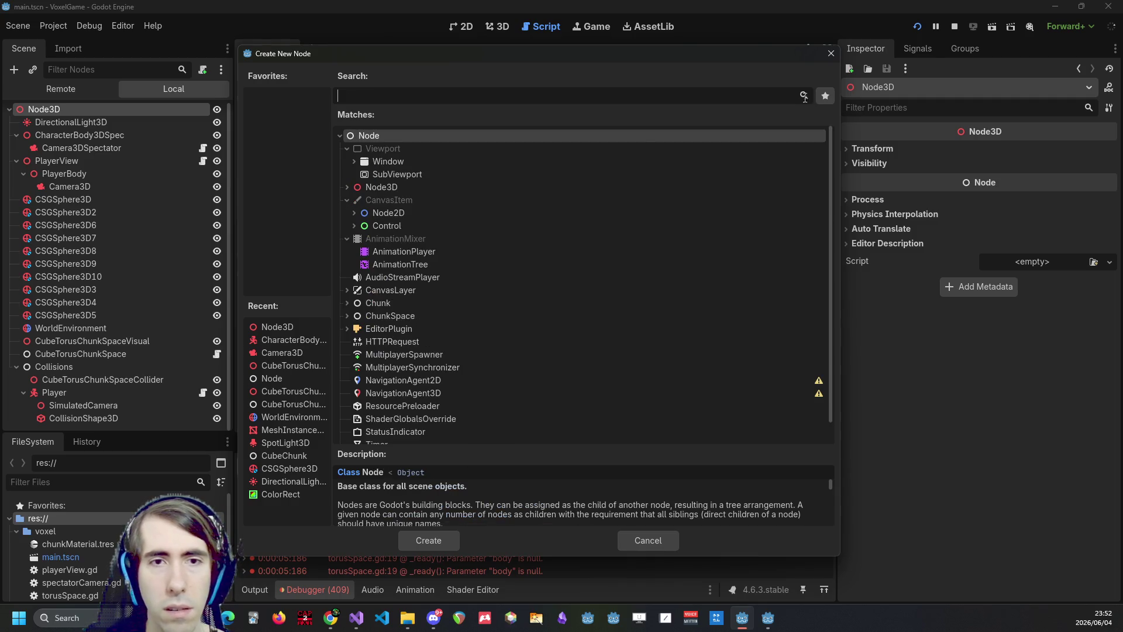
Step: Reopen Add Child Node on Node3D, search 'character', and read CollisionObject3D and CharacterBody3D descriptions
left_click(347, 185)
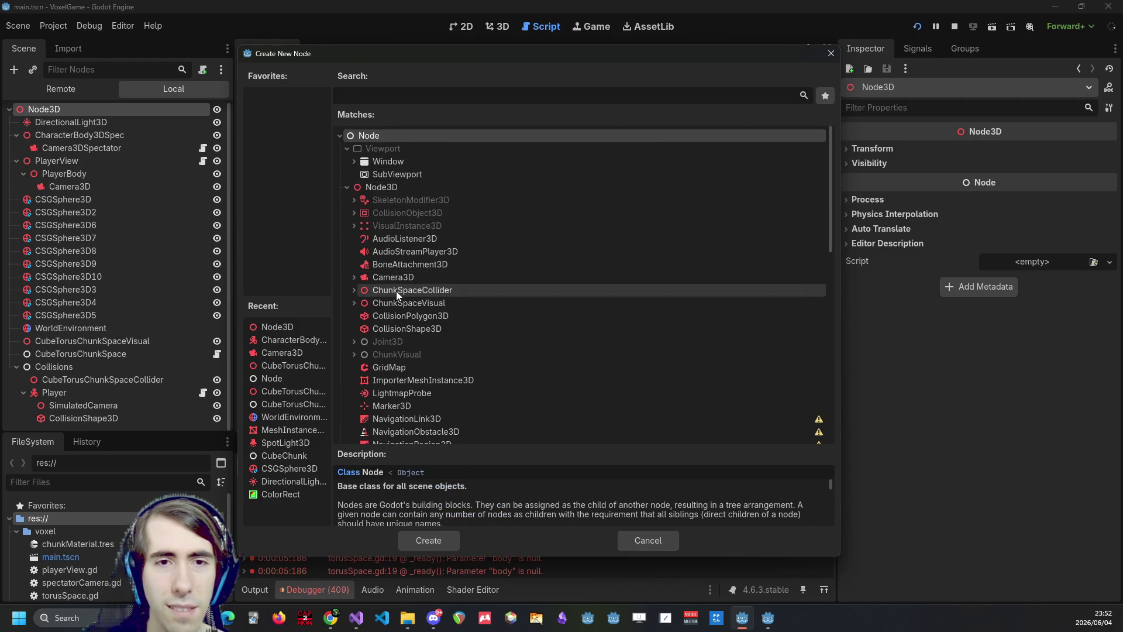
left_click(647, 541)
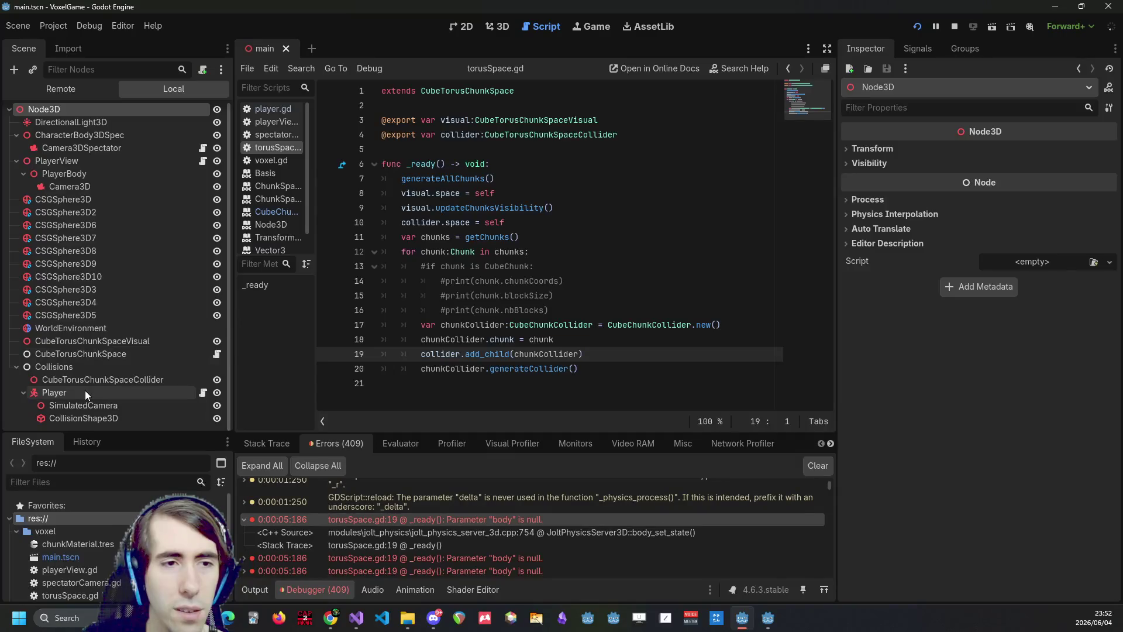
left_click(86, 391)
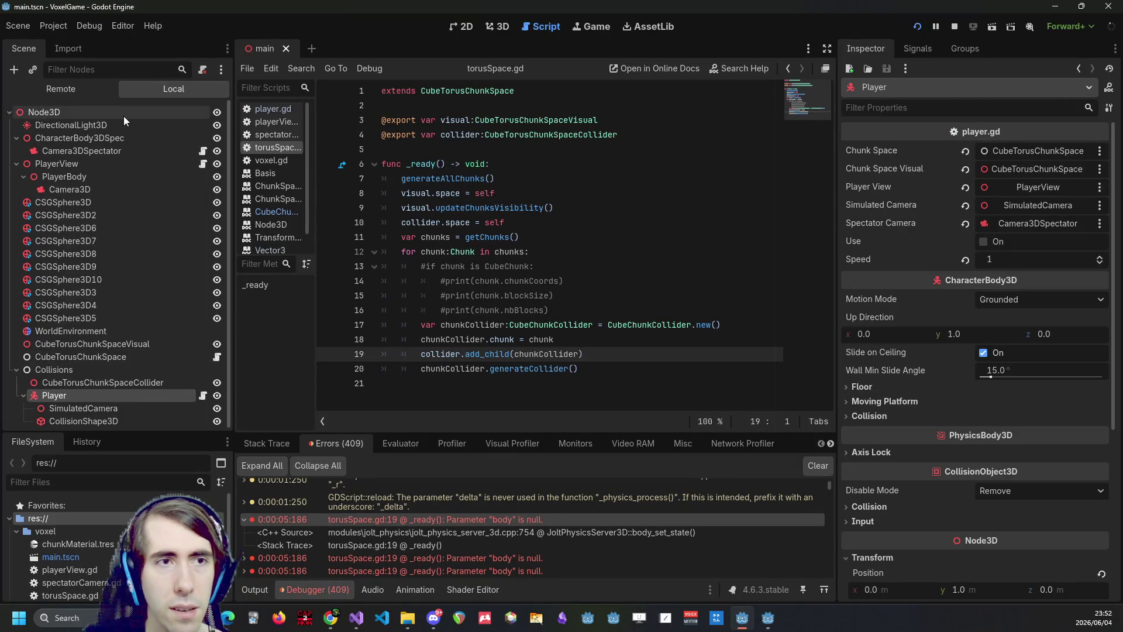
right_click(124, 113)
left_click(144, 127)
type("character")
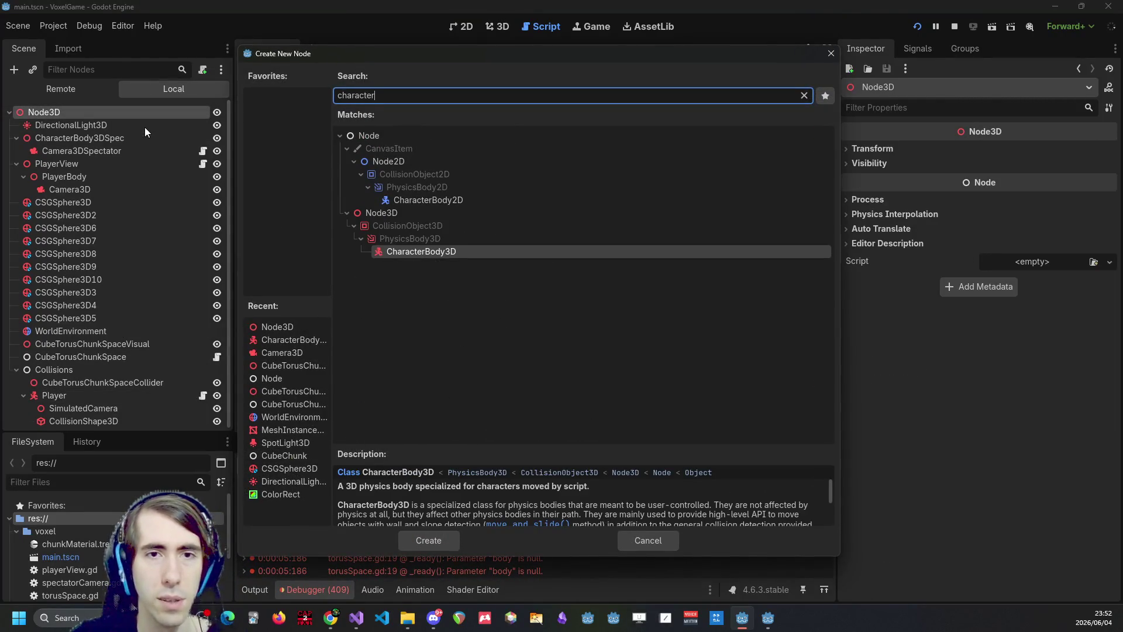
left_click(429, 224)
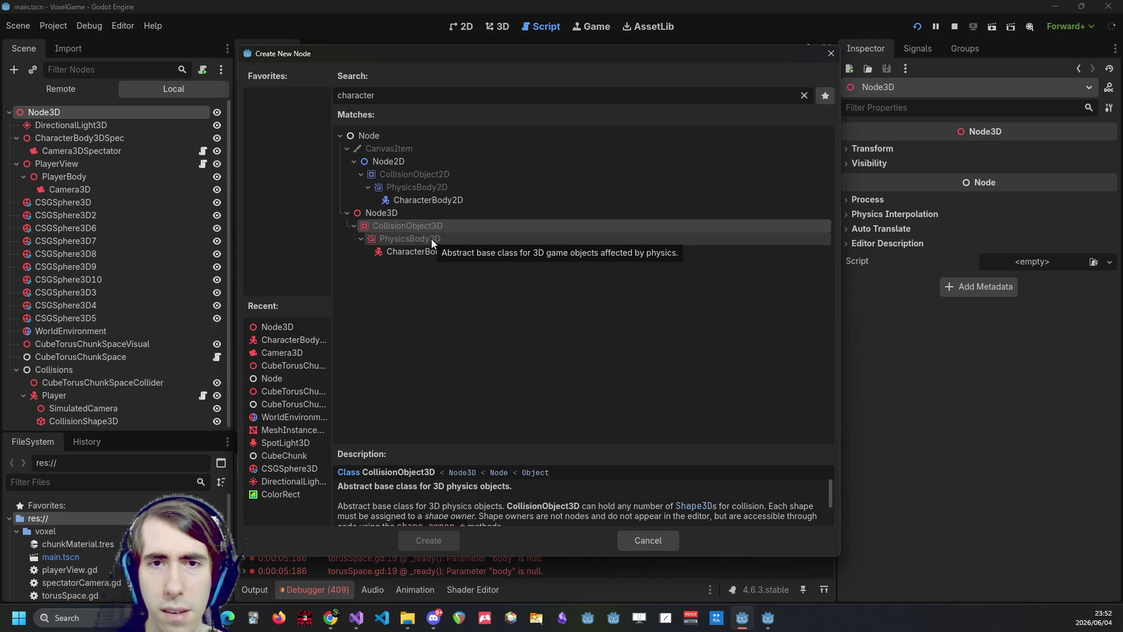
left_click(489, 253)
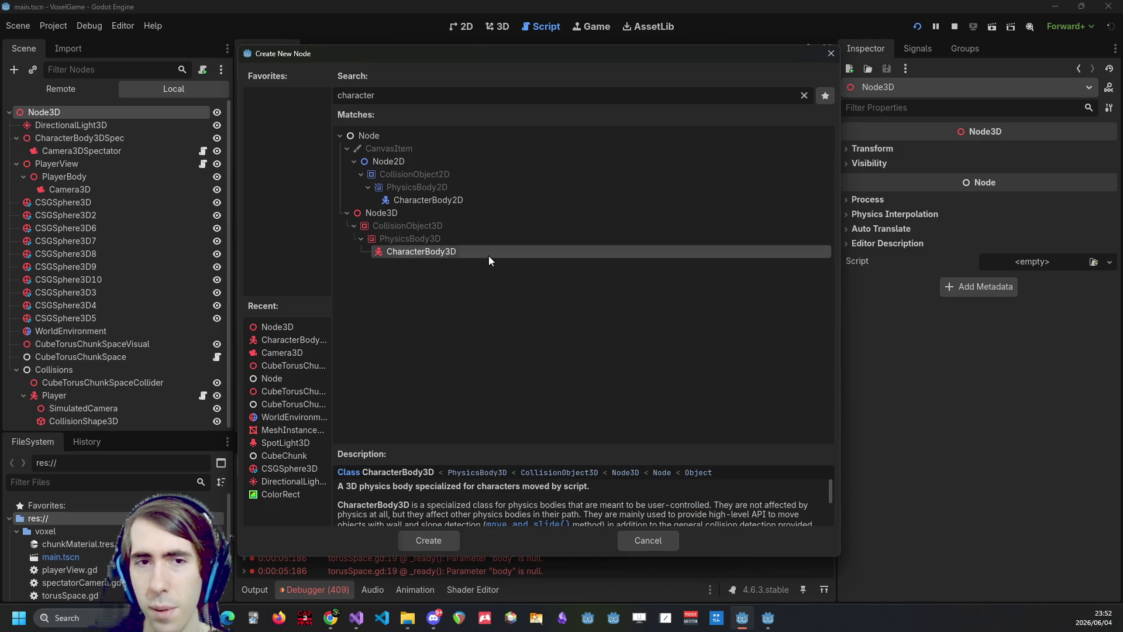
left_click(804, 95)
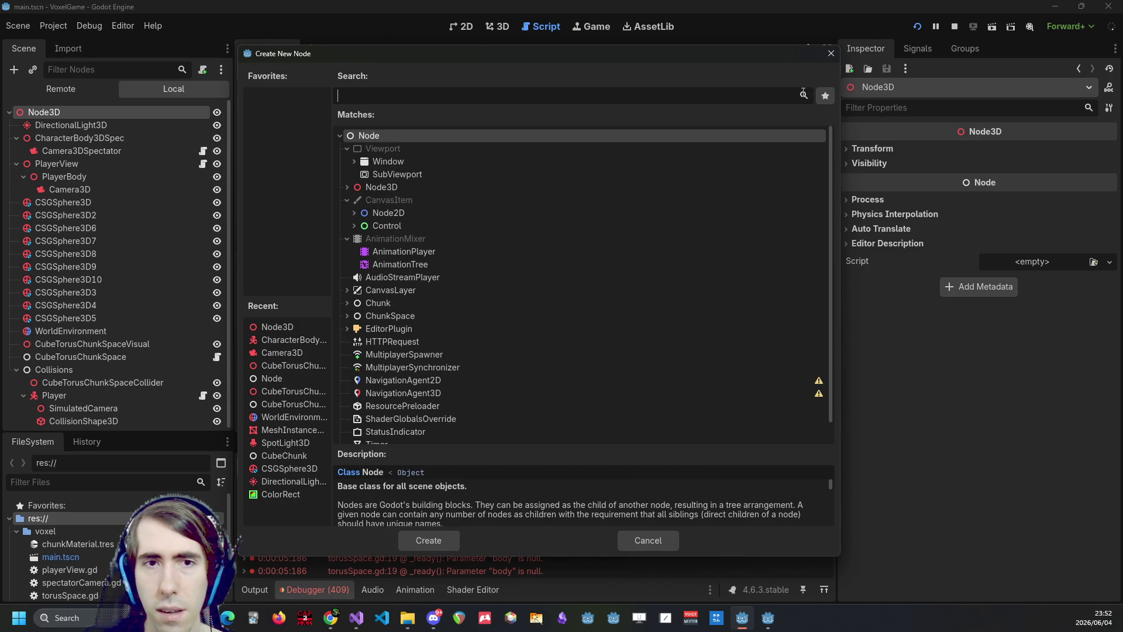
Step: Expand Node3D > CollisionObject3D > PhysicsBody3D and read the StaticBody3D description
left_click(347, 187)
scroll(372, 251, "down", 6)
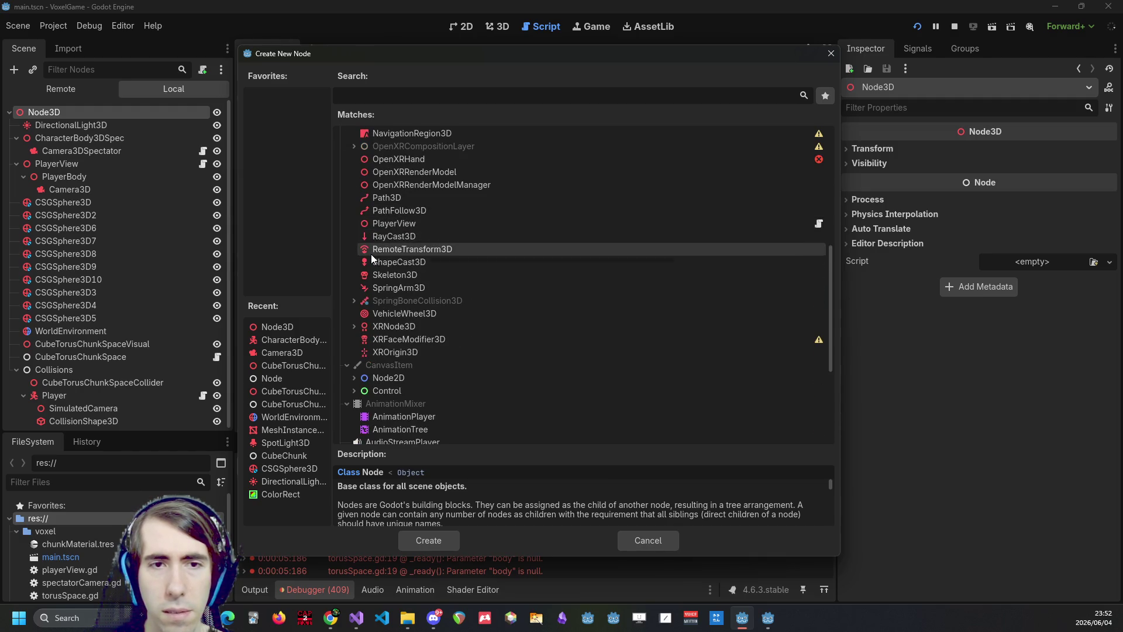
scroll(371, 254, "up", 6)
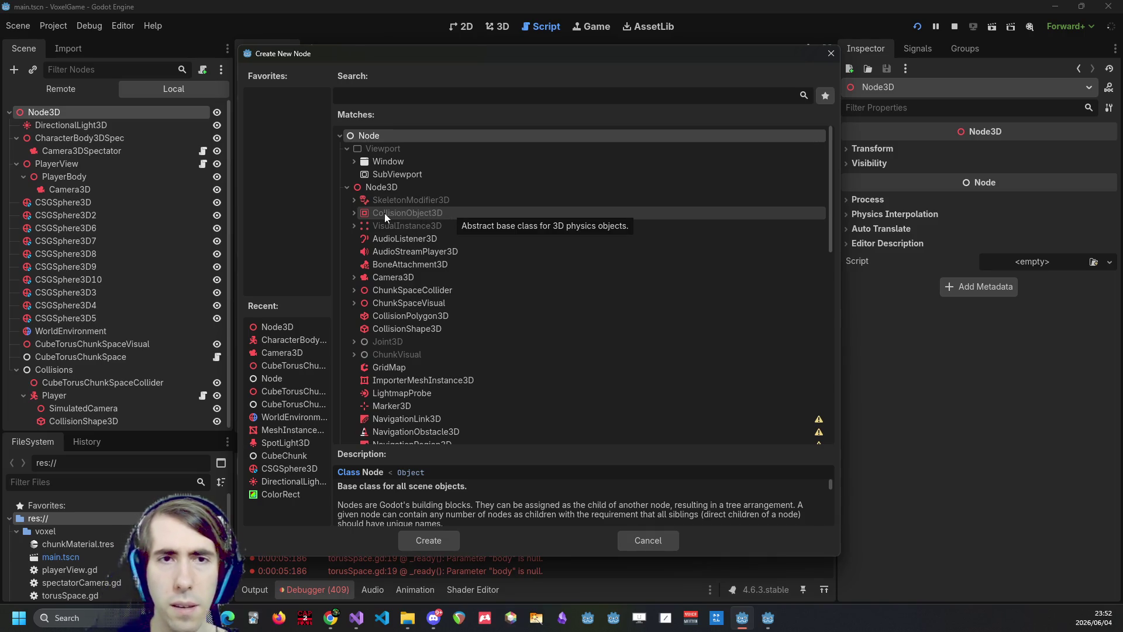
left_click(354, 213)
left_click(361, 226)
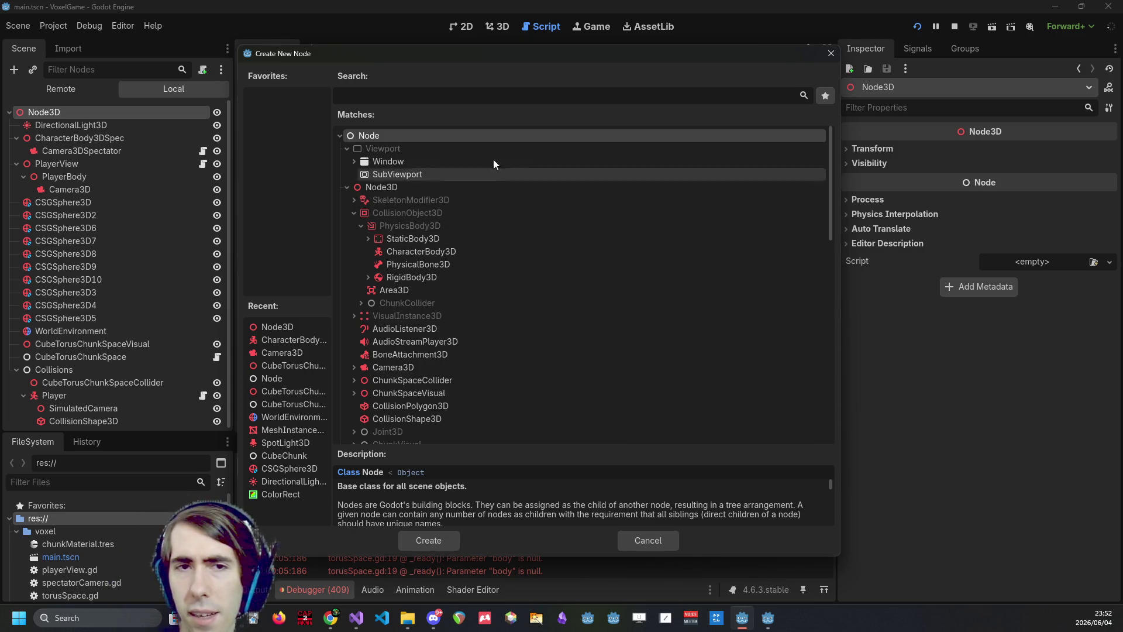
left_click(416, 242)
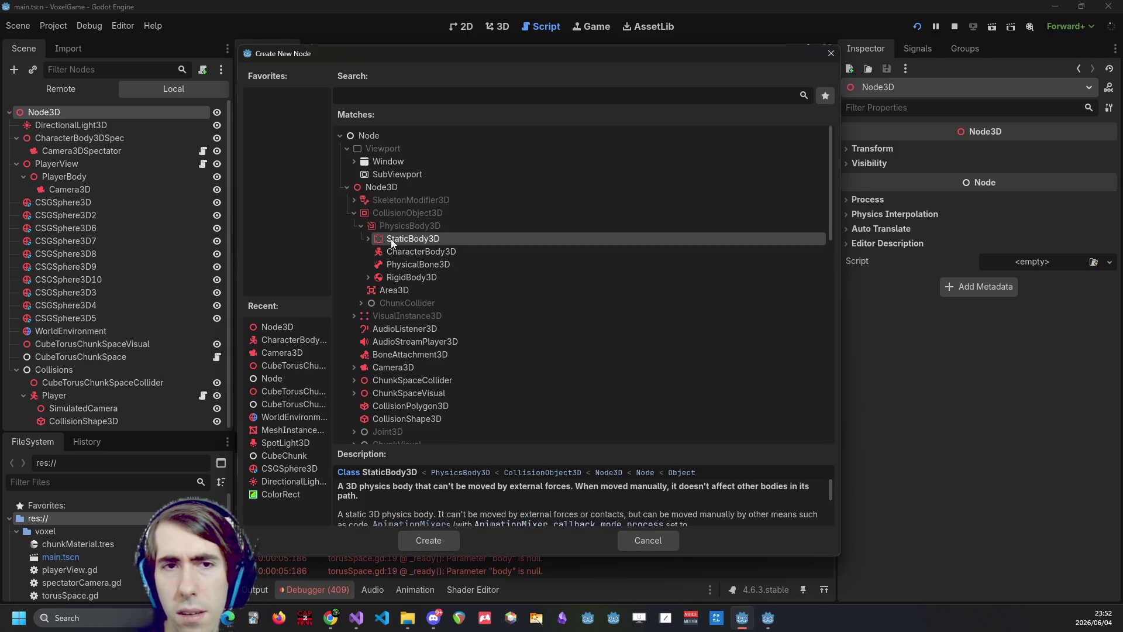
left_click(363, 240)
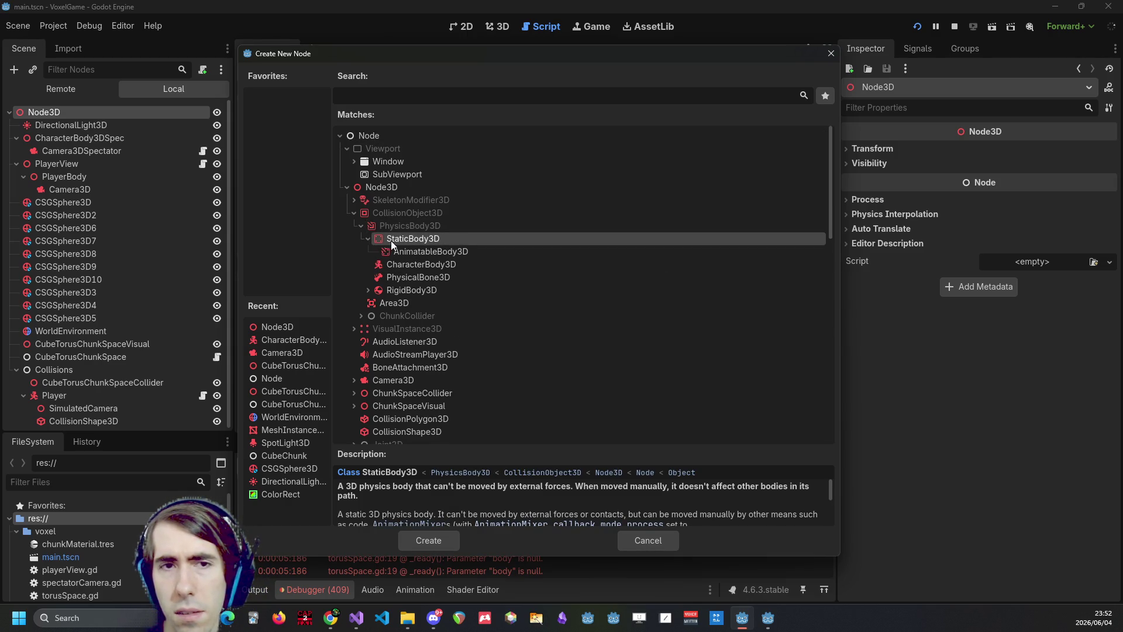
left_click(356, 619)
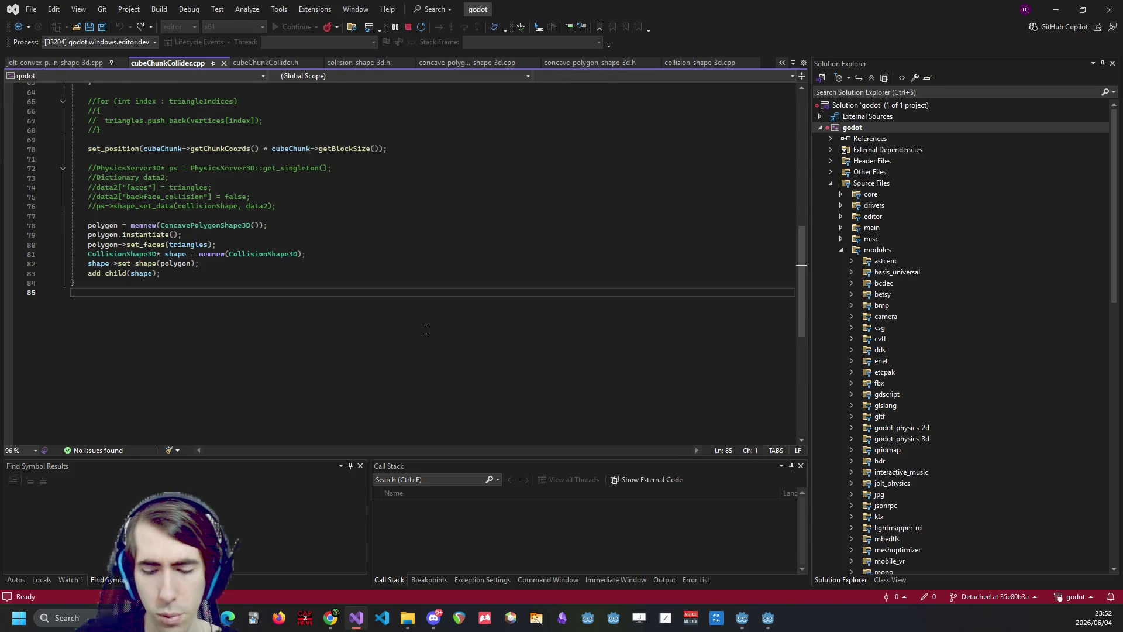
Step: Change ChunkCollider's base class from CollisionObject3D to StaticBody3D in chunkCollider.h
key("ctrl+k")
key("ctrl+o")
left_click(244, 146, "ctrl")
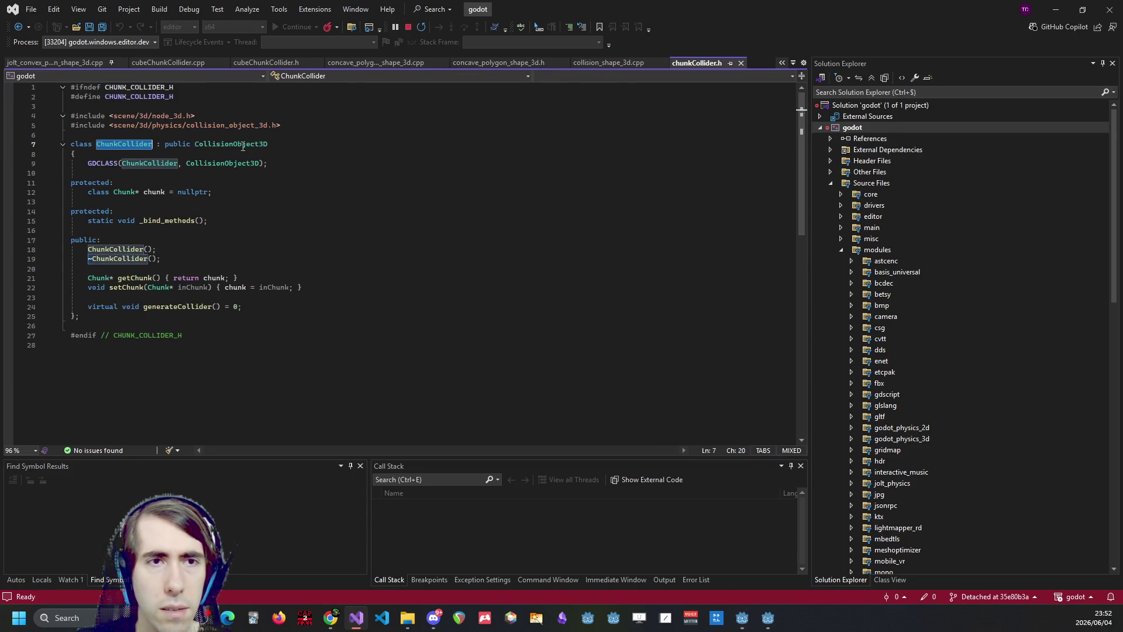
double_click(244, 143)
type("StaticBody3D")
Step: Switch the include to static_body_3d.h, save the header, and close the running VoxelGame
double_click(247, 124)
type("s")
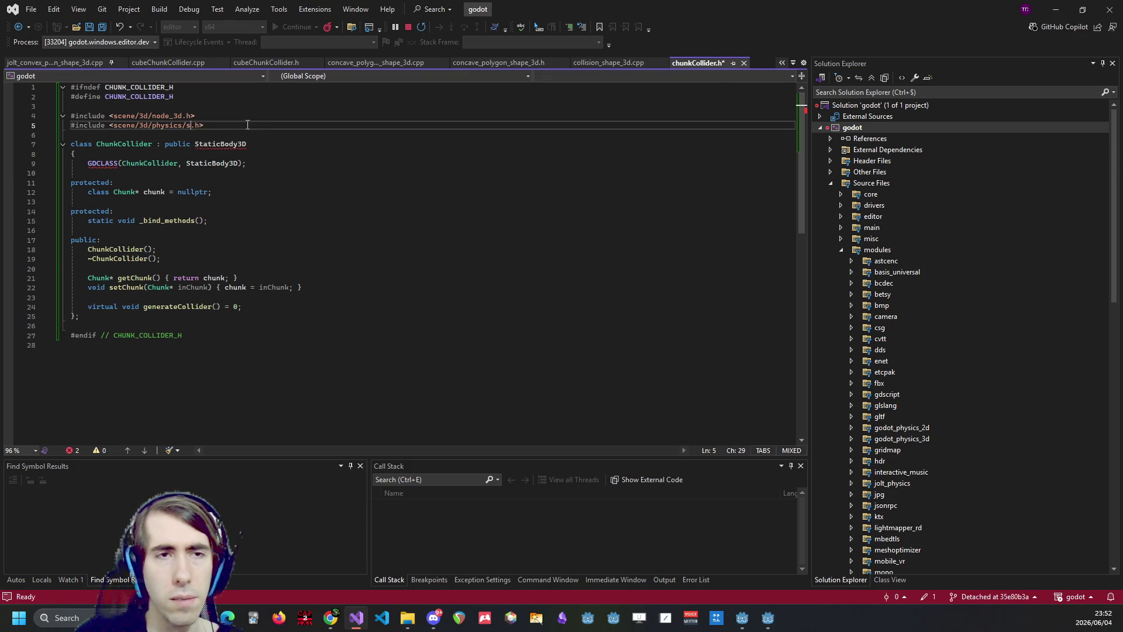
type("tat")
key("Tab")
key("Down")
key("Down")
key("Down")
key("ctrl+s")
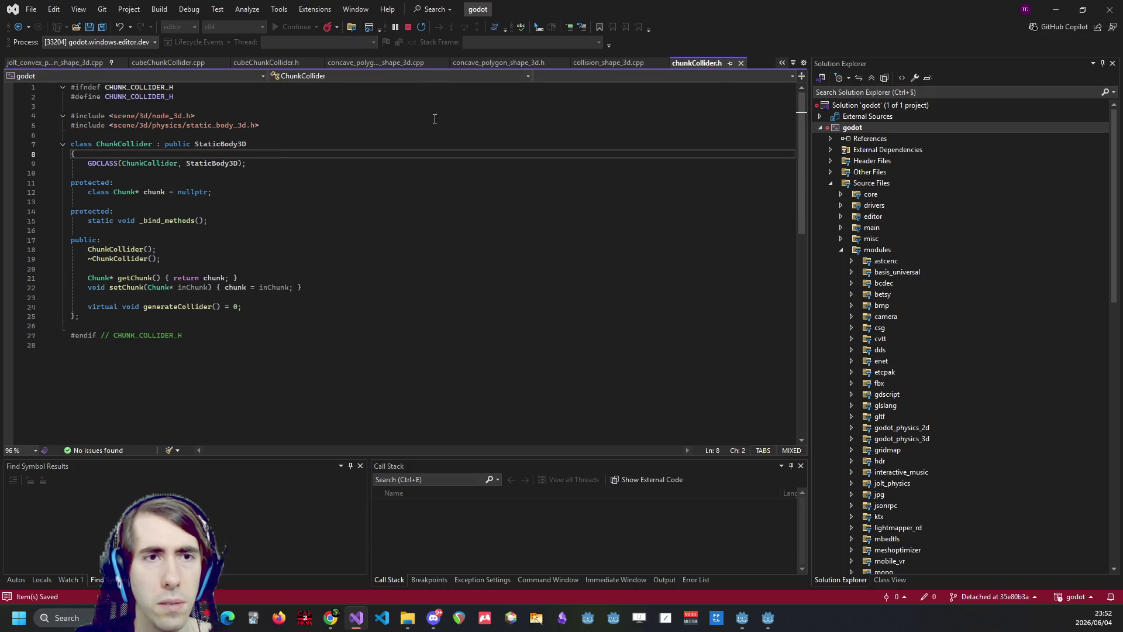
mouse_move(768, 622)
left_click(777, 560)
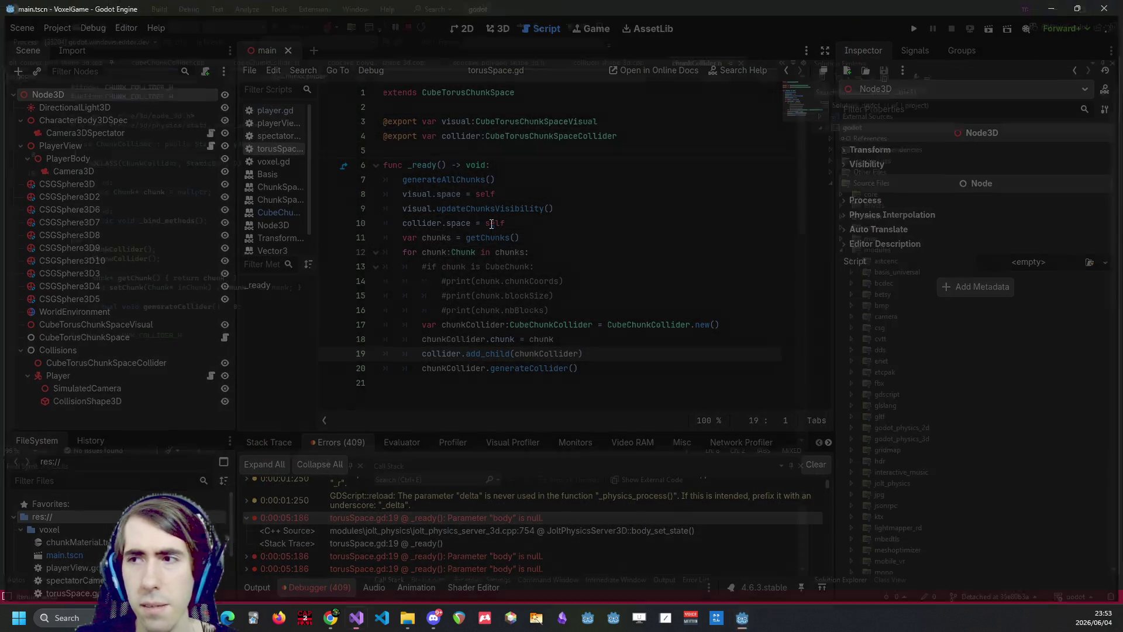
Step: Rebuild and relaunch the custom Godot editor with debugging, run VoxelGame, then return to Visual Studio
key("alt+Tab")
left_click(337, 31)
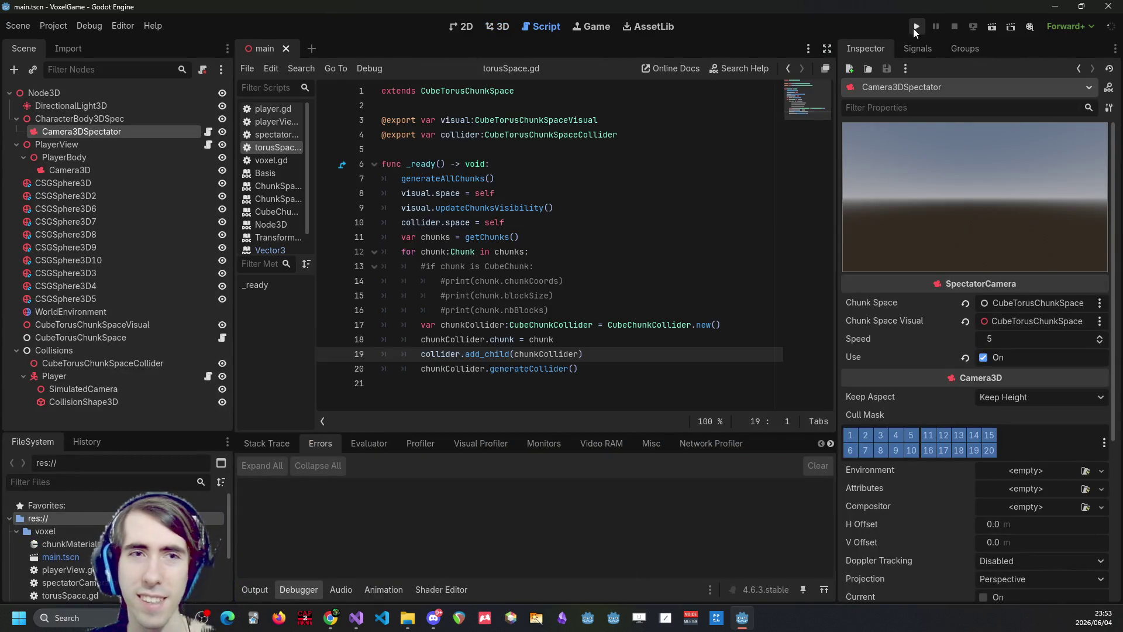
left_click(914, 27)
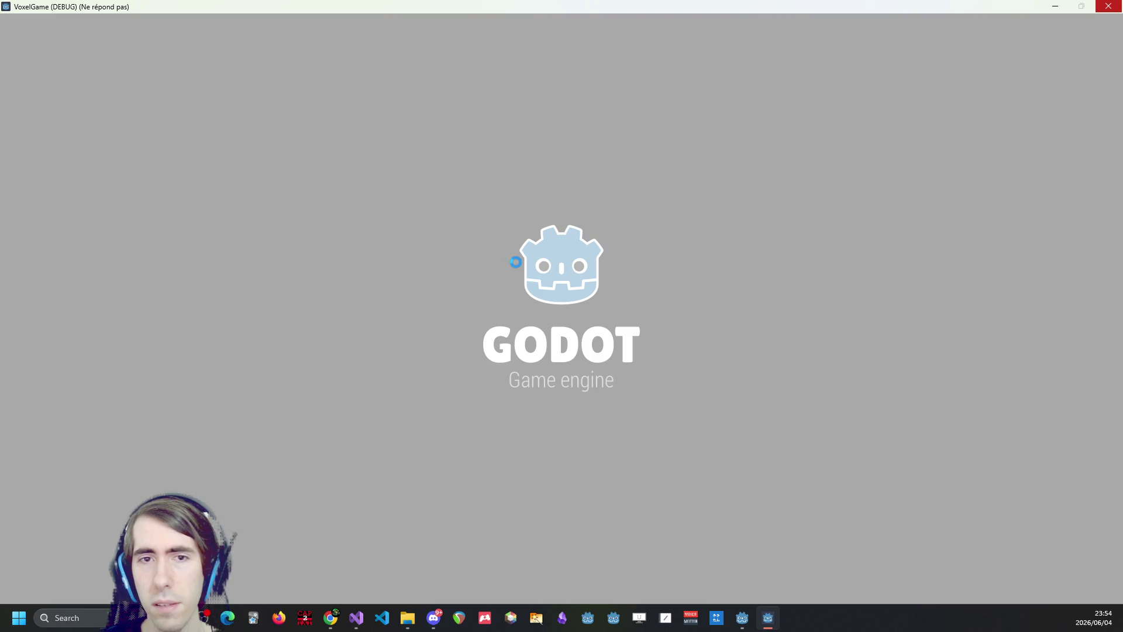
left_click(359, 619)
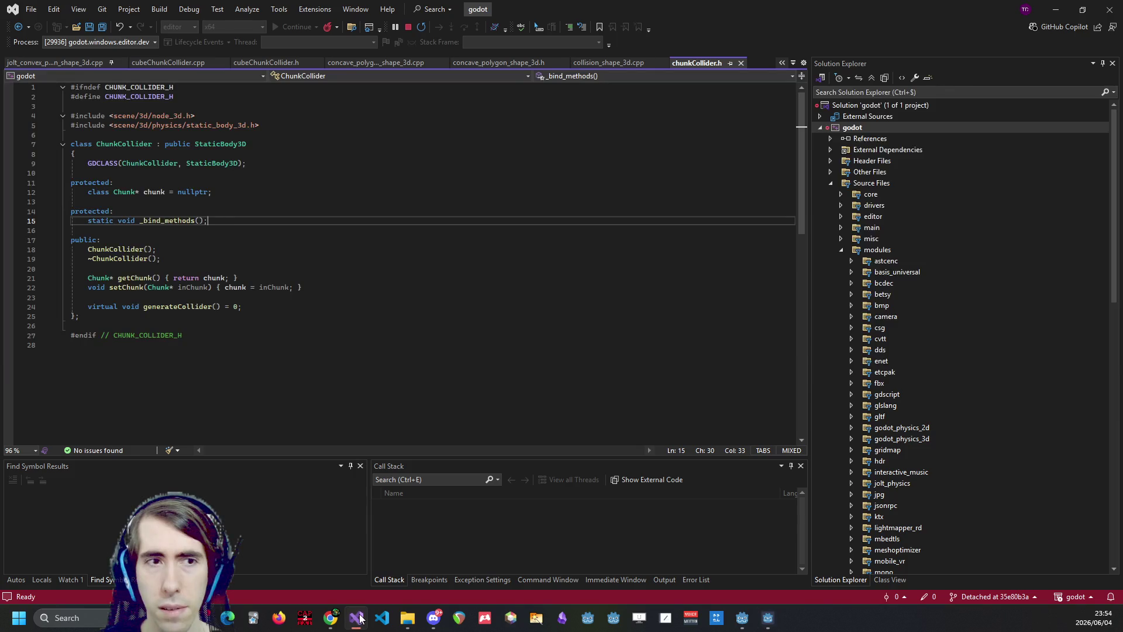
Step: Look up the StaticBody3D and PhysicsBody3D class definitions, then bring the VoxelGame window forward
left_click(395, 270)
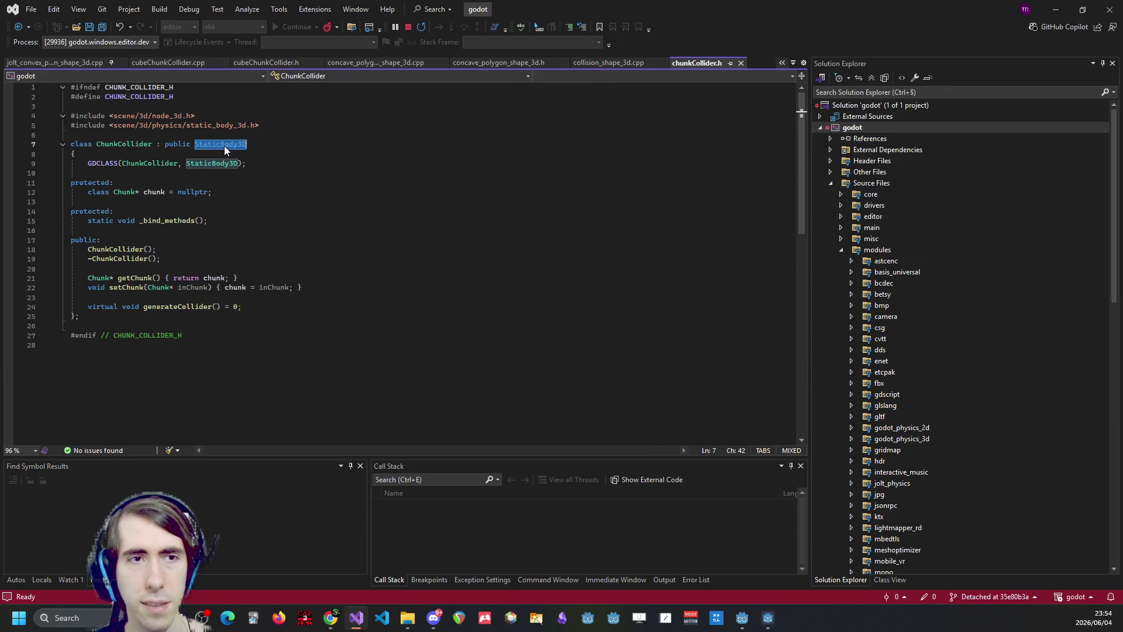
key("F12")
scroll(287, 303, "down", 12)
scroll(286, 303, "up", 6)
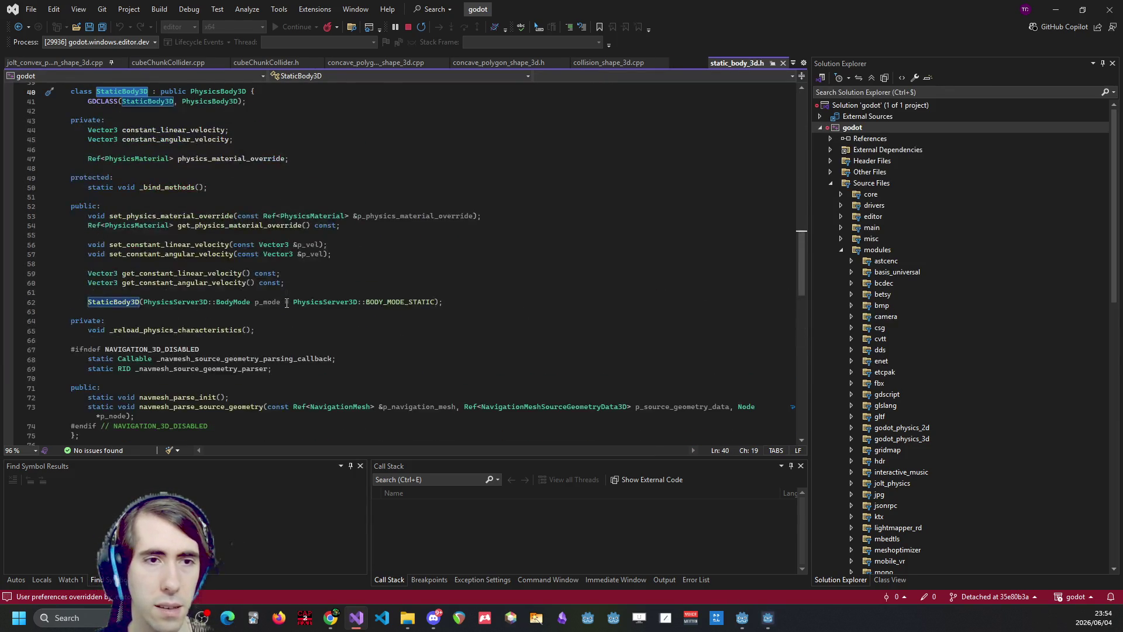
scroll(217, 193, "up", 3)
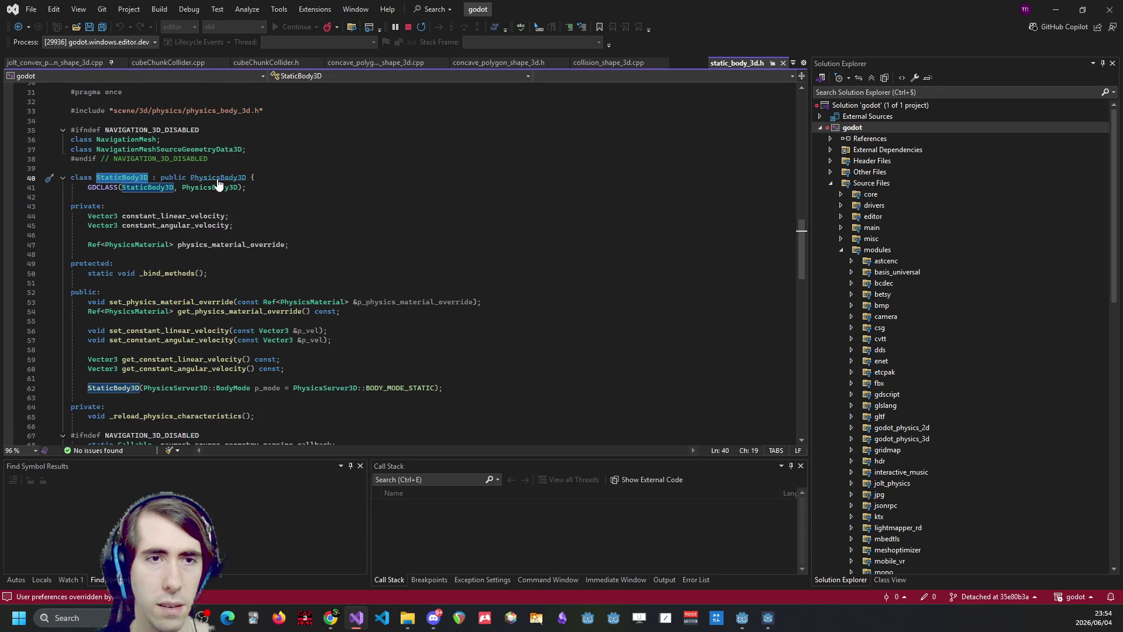
left_click(217, 181, "ctrl")
scroll(267, 299, "down", 8)
scroll(267, 299, "up", 3)
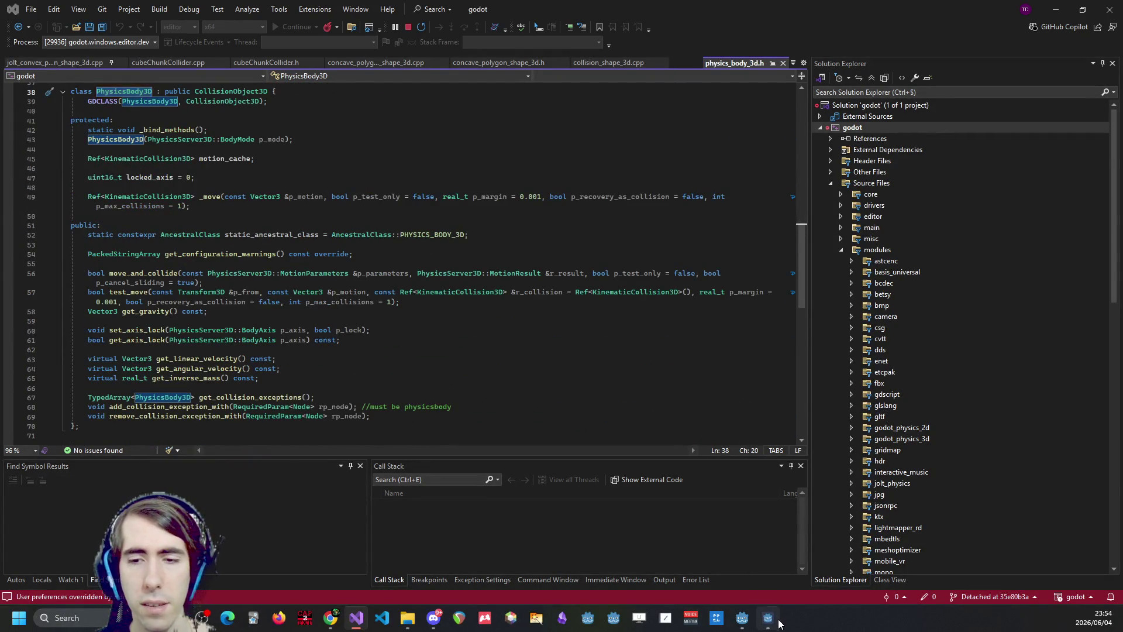
left_click(771, 619)
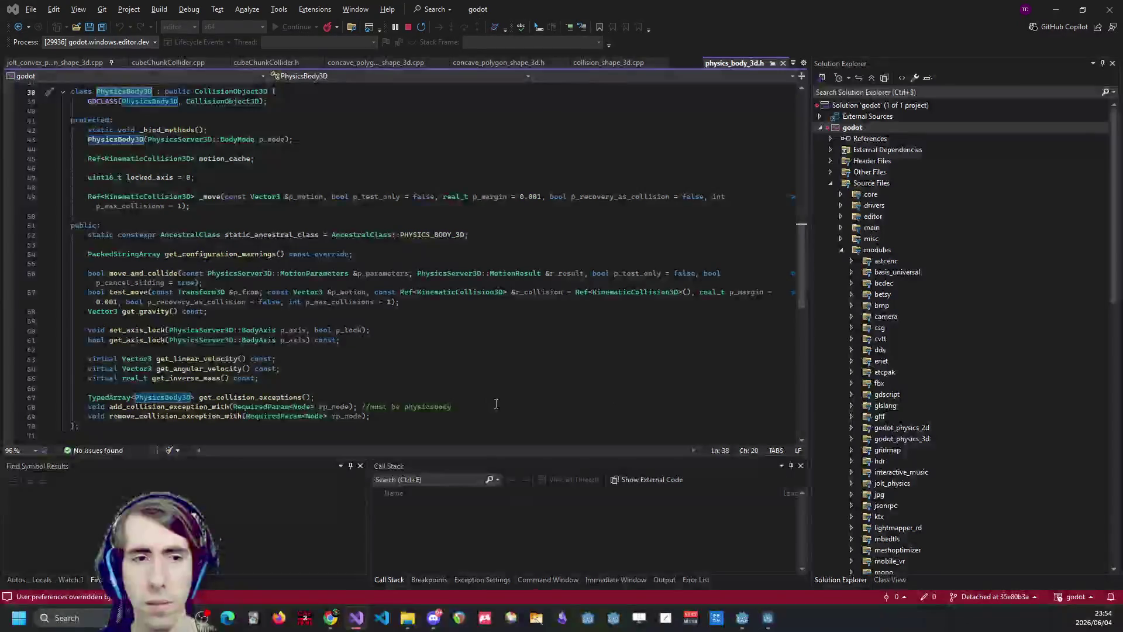
left_click(767, 618)
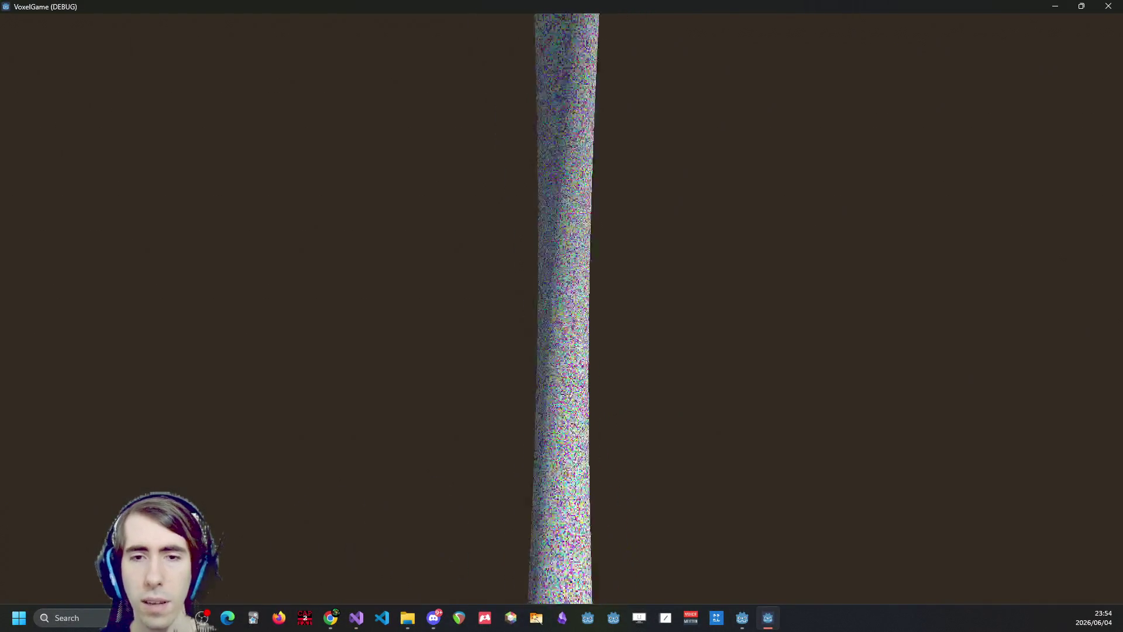
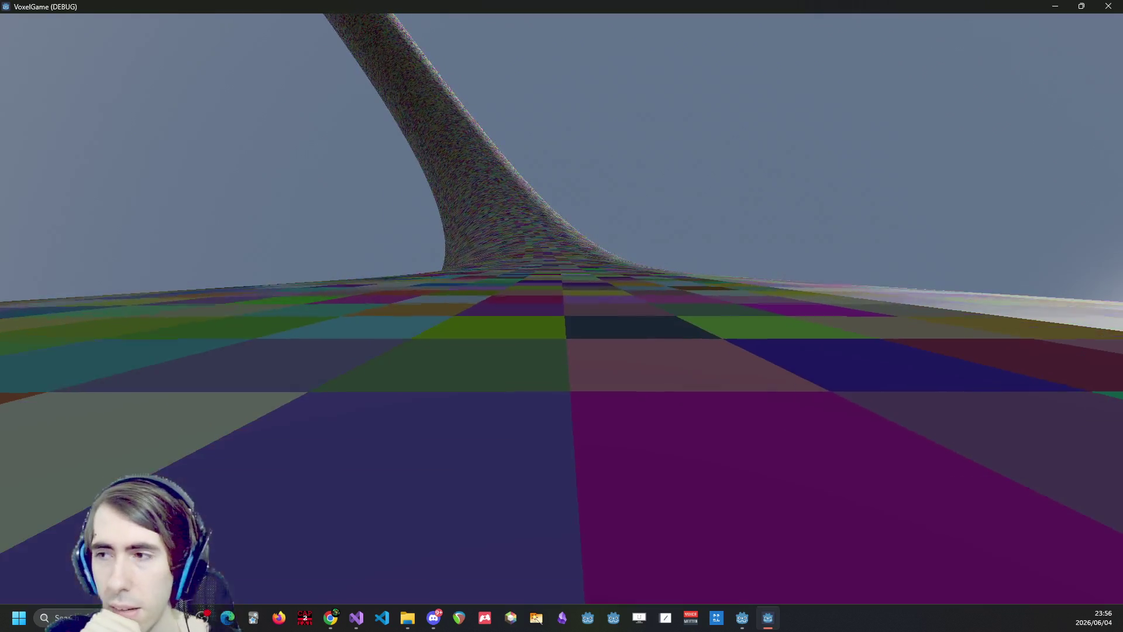
Step: Fly the game camera across the checkerboard floor toward the tower, with the editor showing the 3D view
key("w")
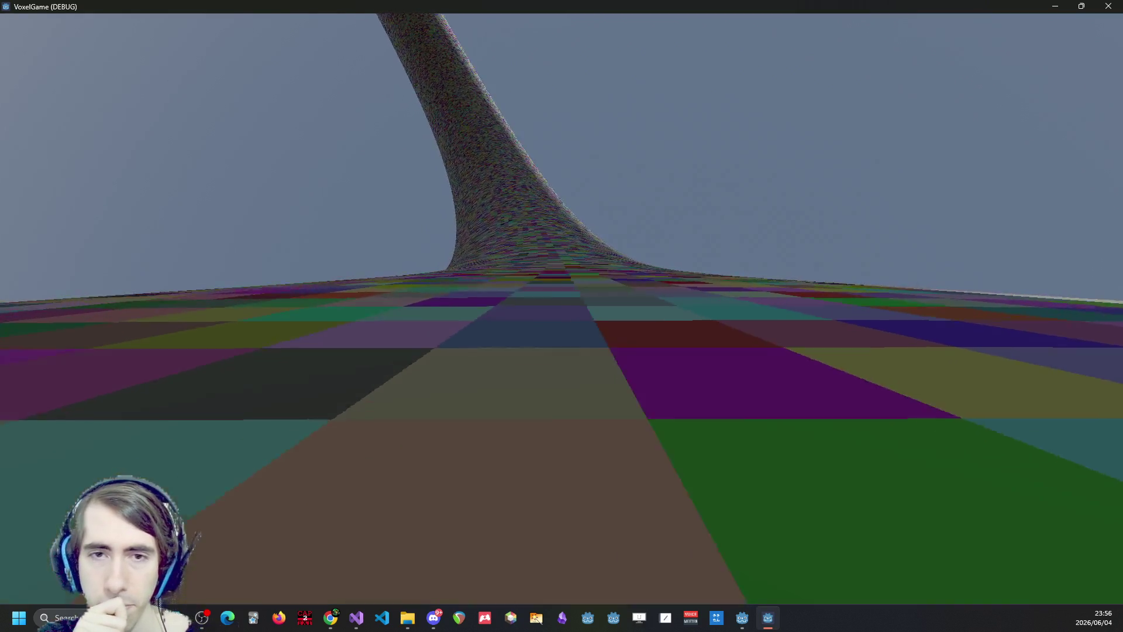
key("w")
key("alt+Tab")
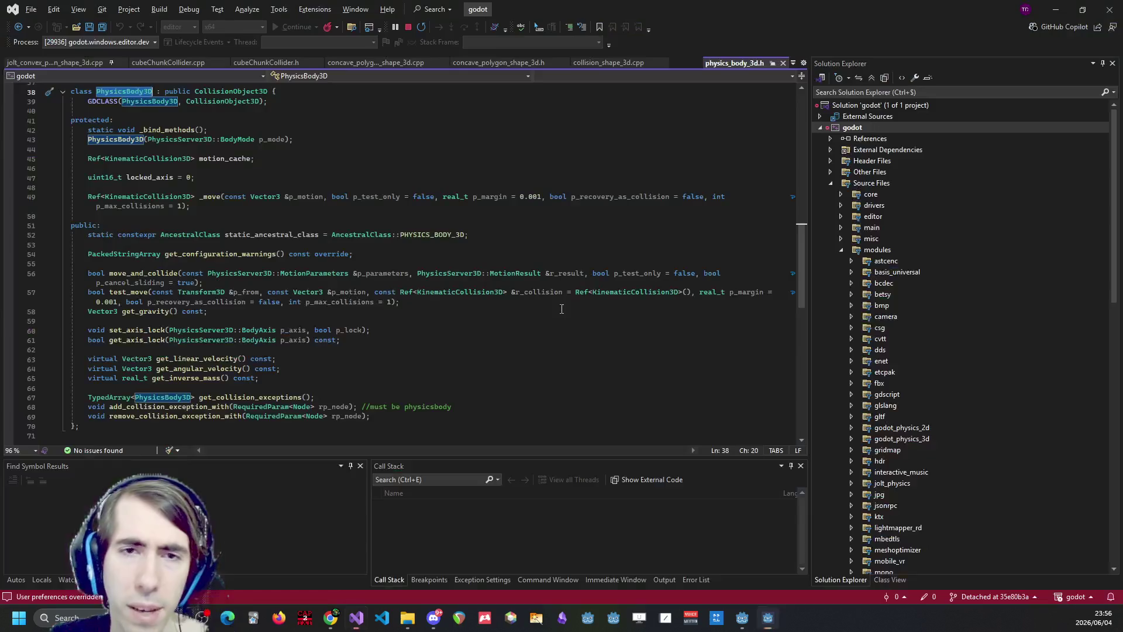
left_click(751, 628)
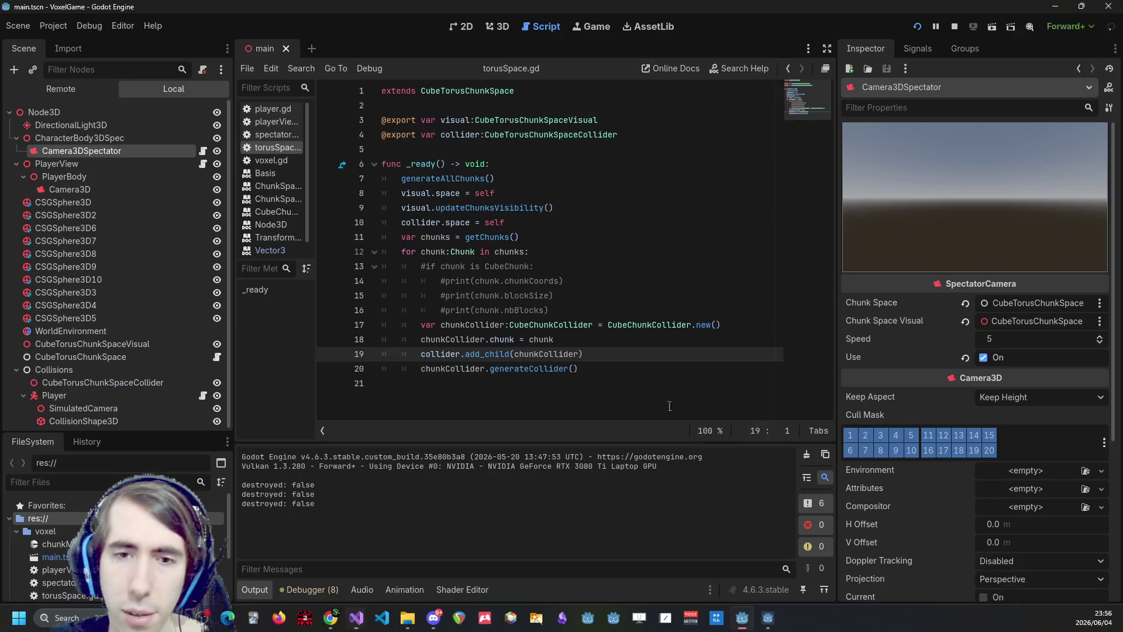
left_click(497, 26)
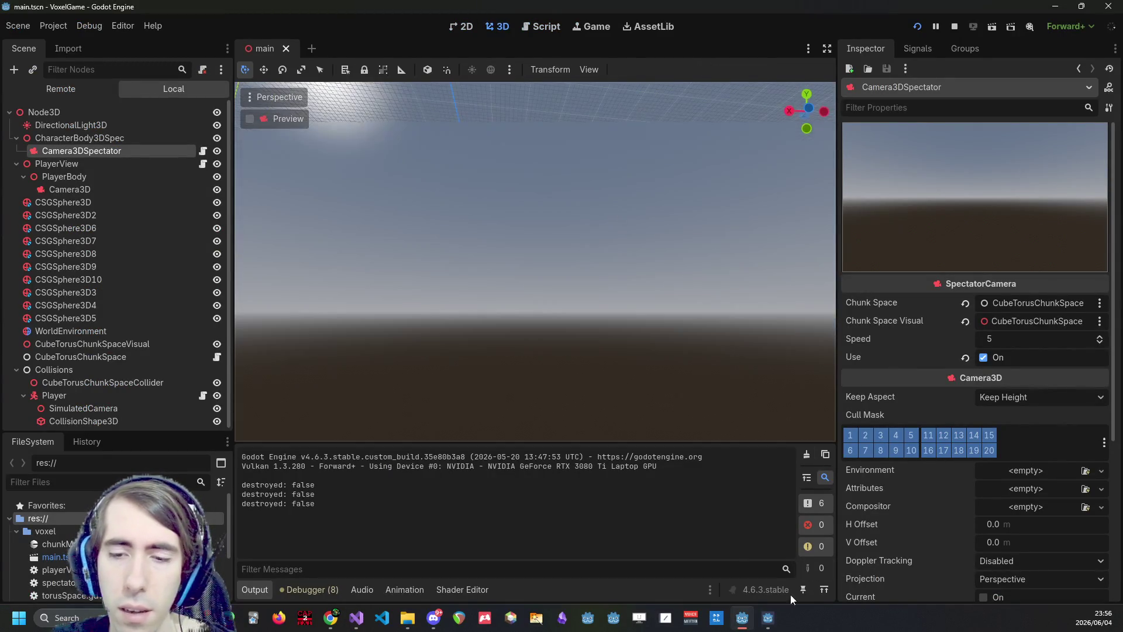
left_click(768, 617)
Step: Fly over and along the cyan collision plane, then close the running game window
key("w")
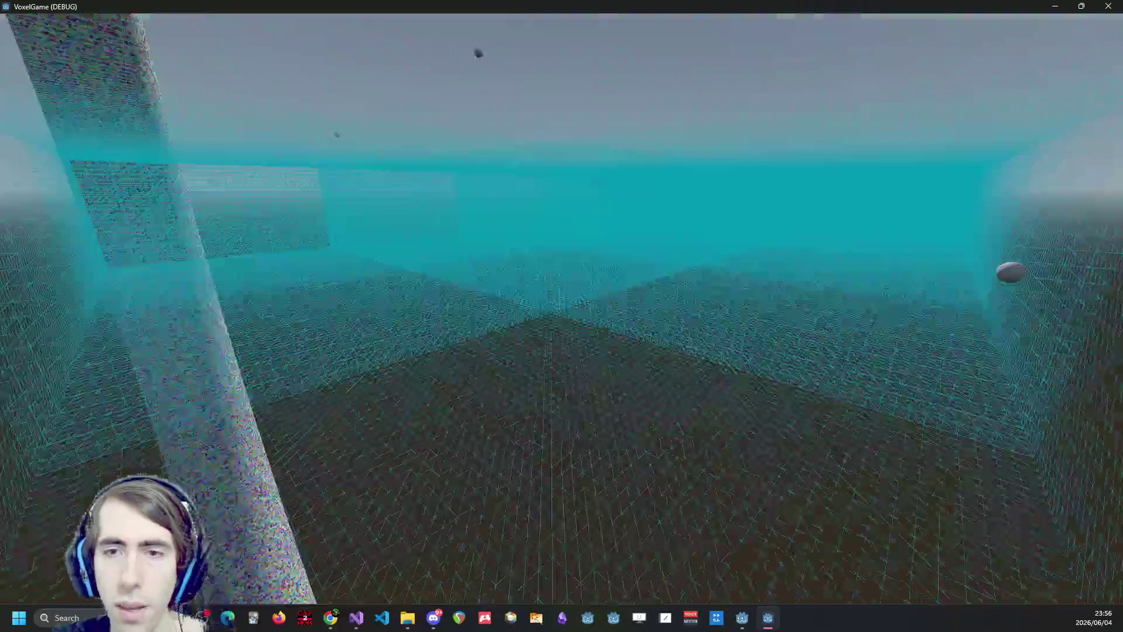
key("w")
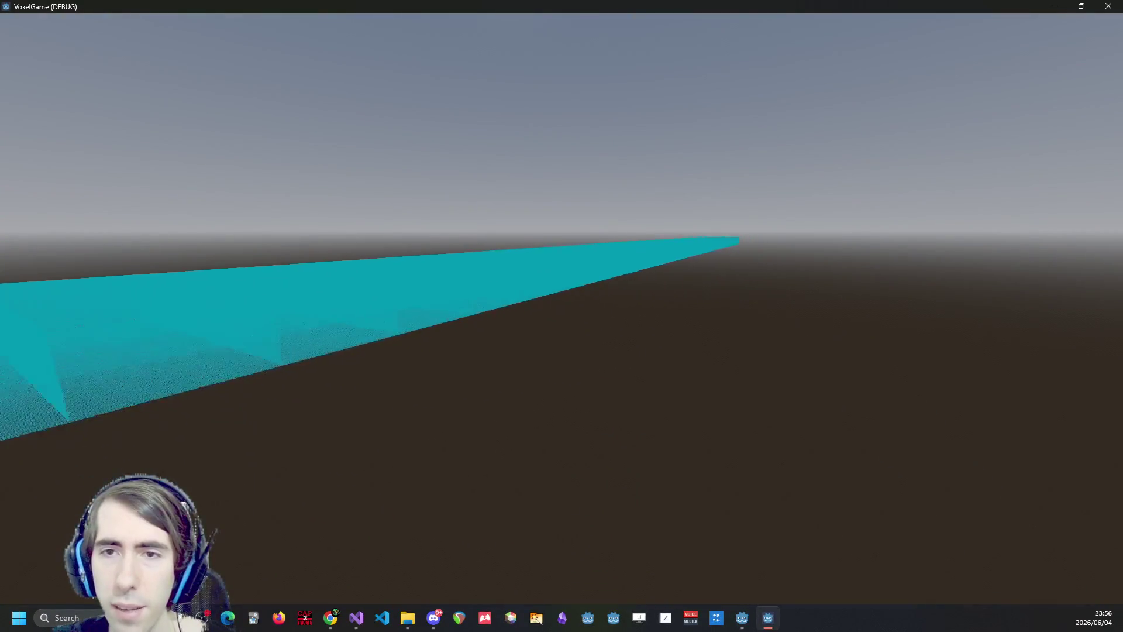
key("w")
key("w")
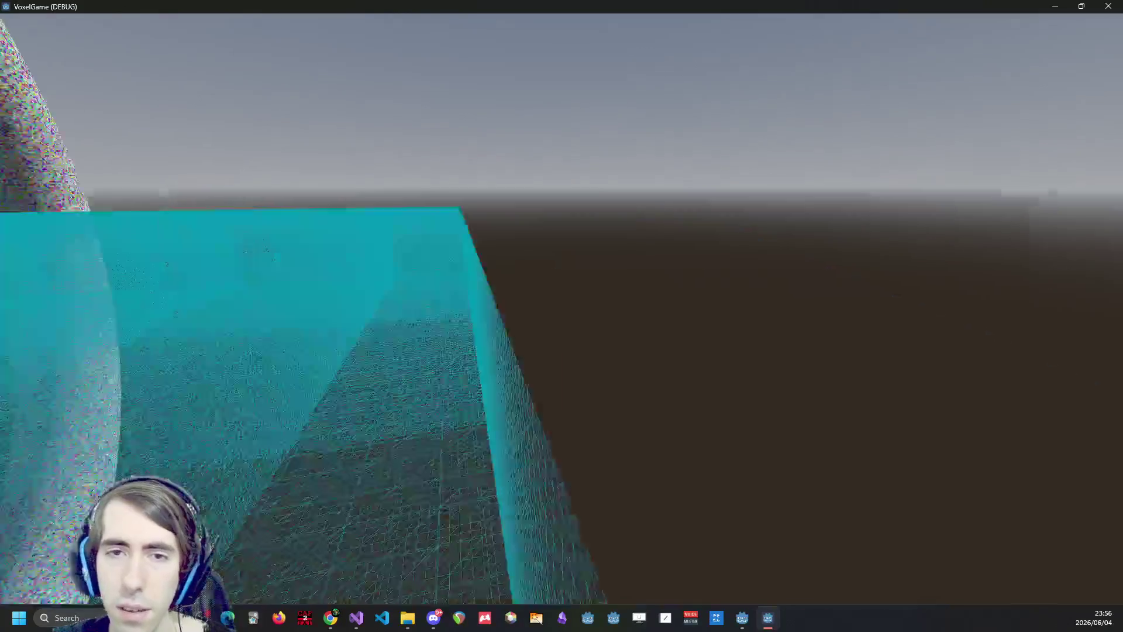
key("w")
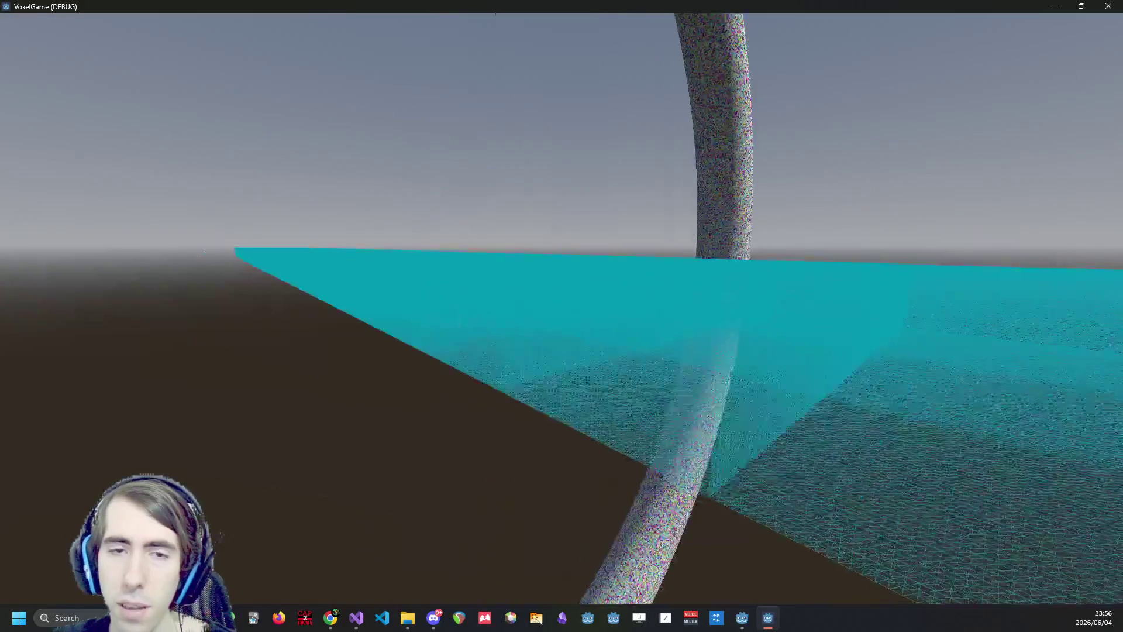
key("w")
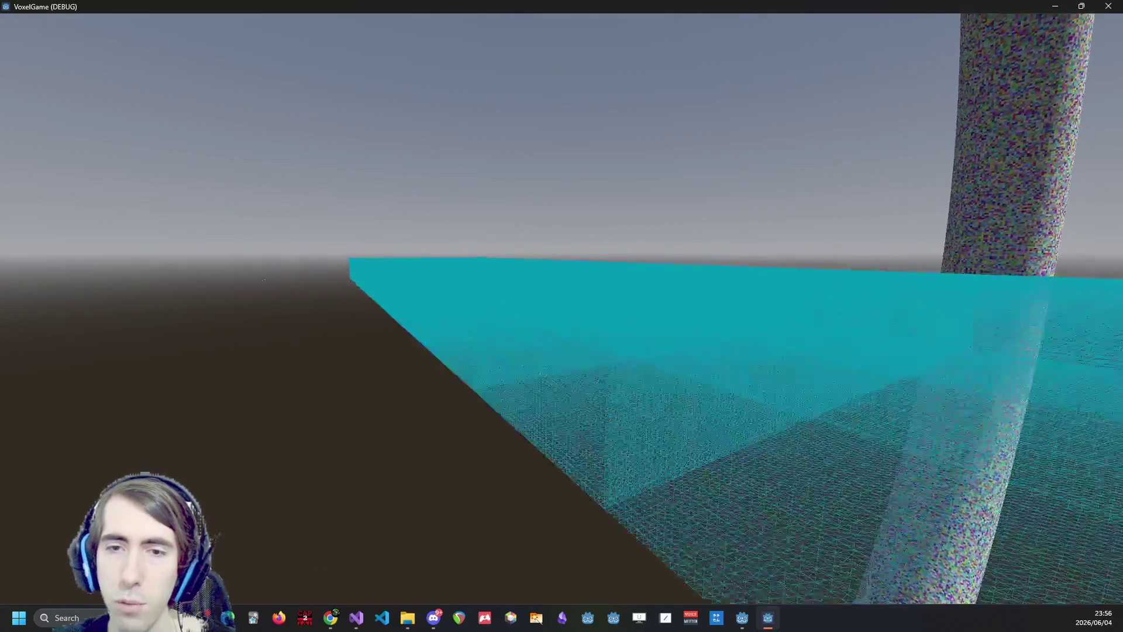
key("w")
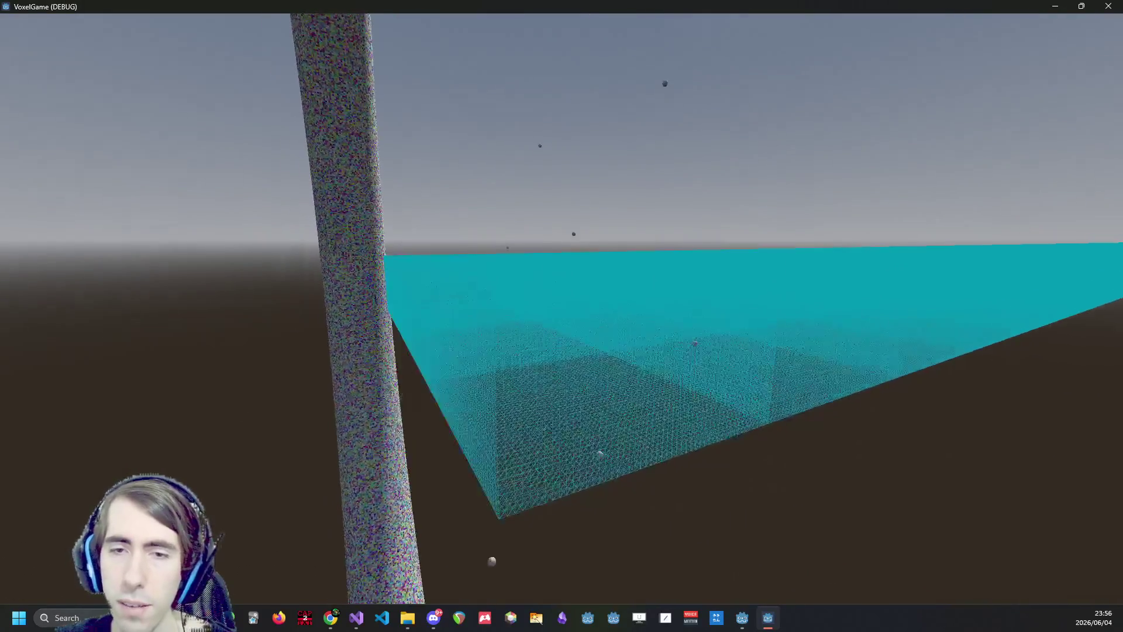
key("Escape")
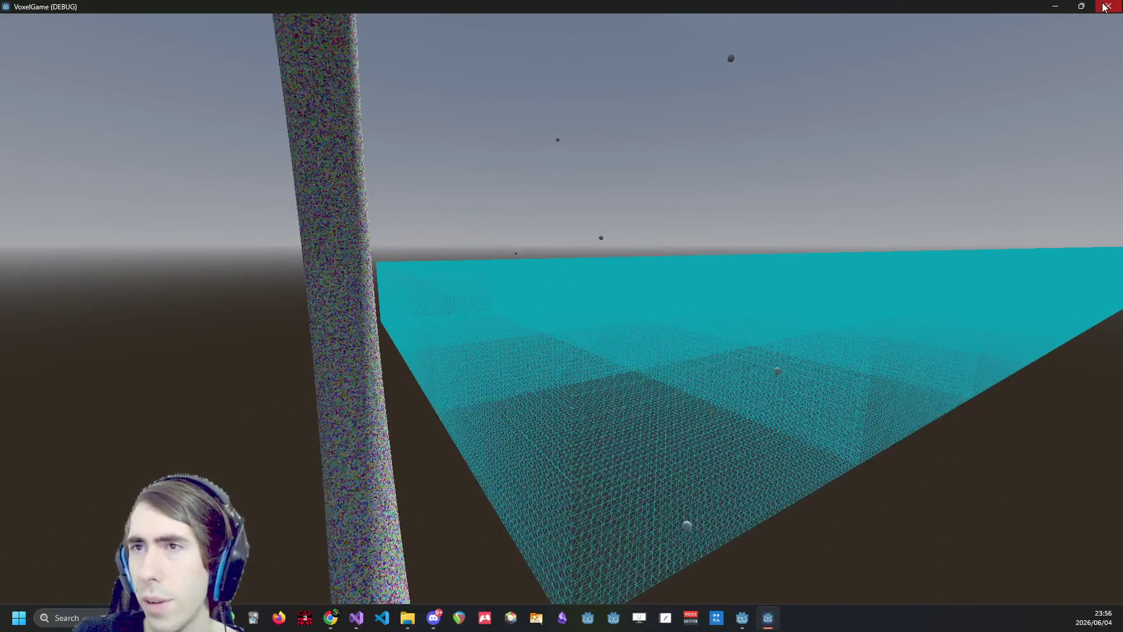
left_click(1104, 7)
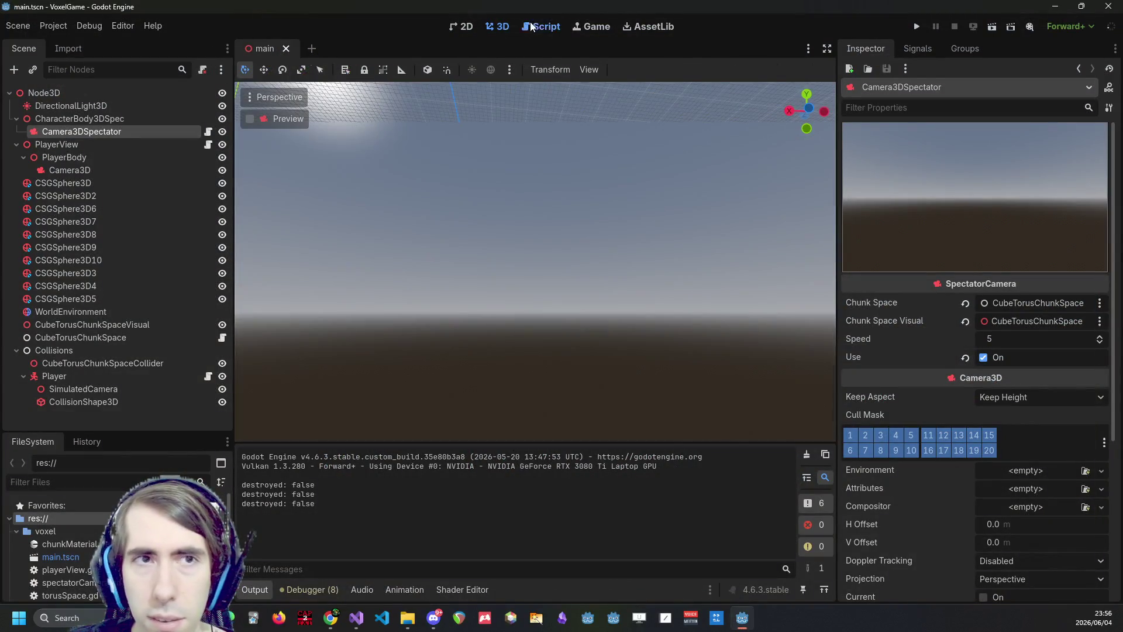
Step: Return to the torusSpace.gd script and run the VoxelGame project again
left_click(531, 27)
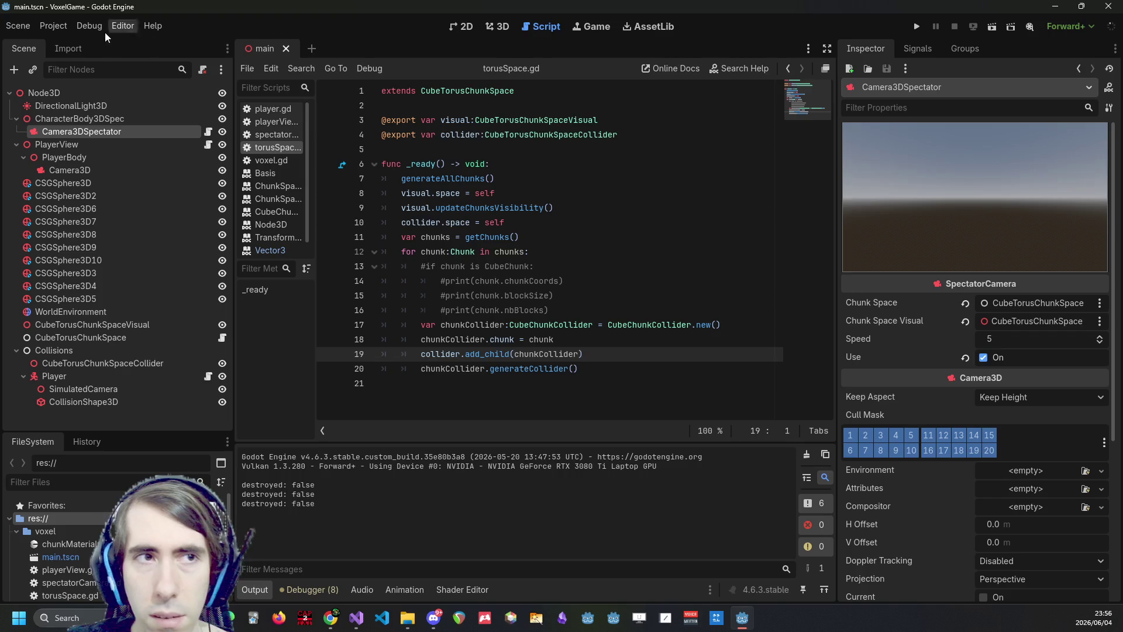
left_click(90, 26)
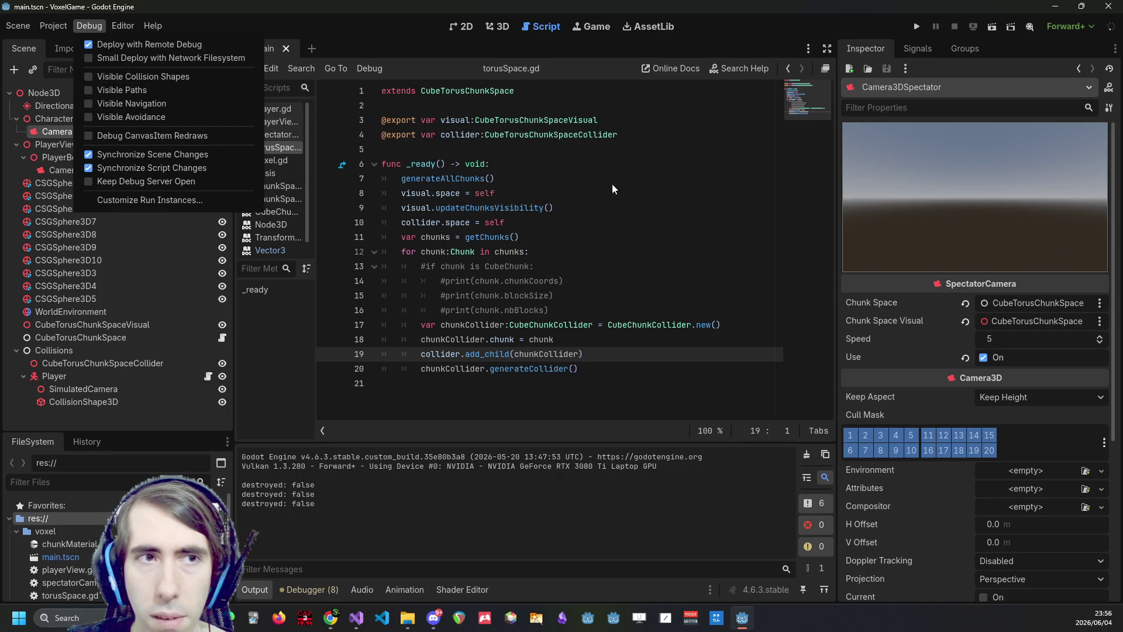
left_click(917, 29)
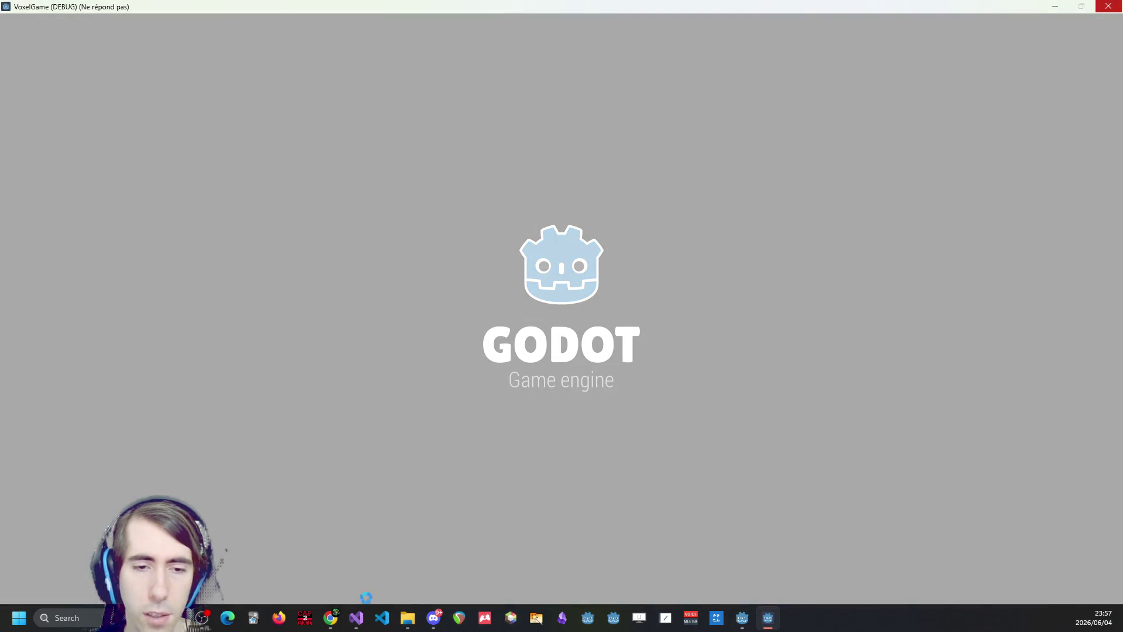
left_click(356, 617)
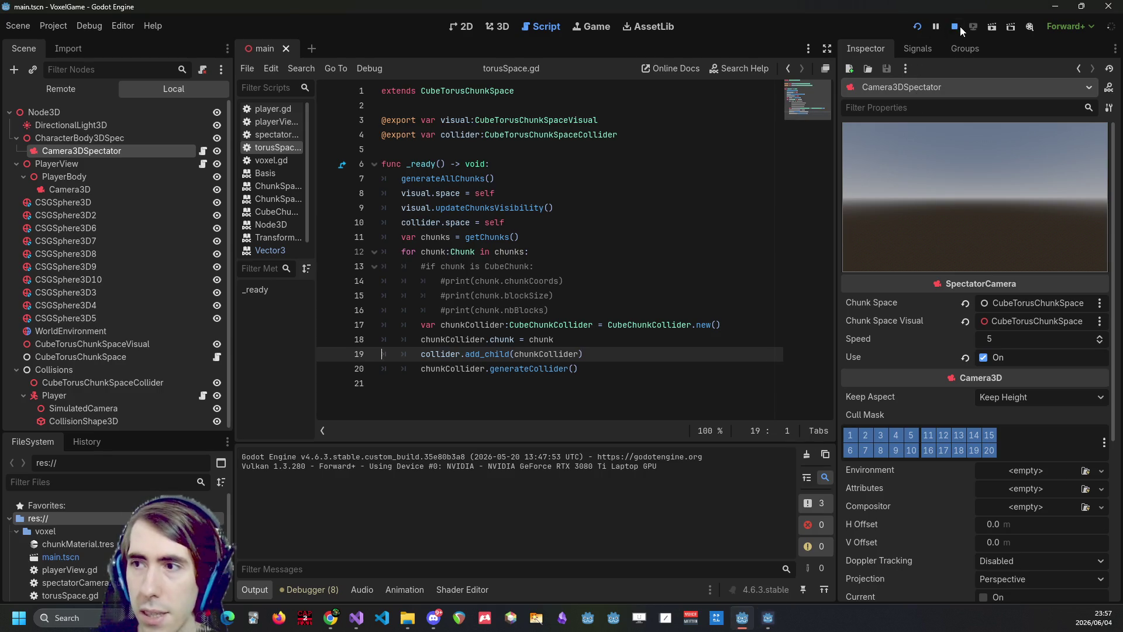
Step: Stop the running game and move between Visual Studio and the Godot editor
left_click(955, 26)
left_click(599, 401)
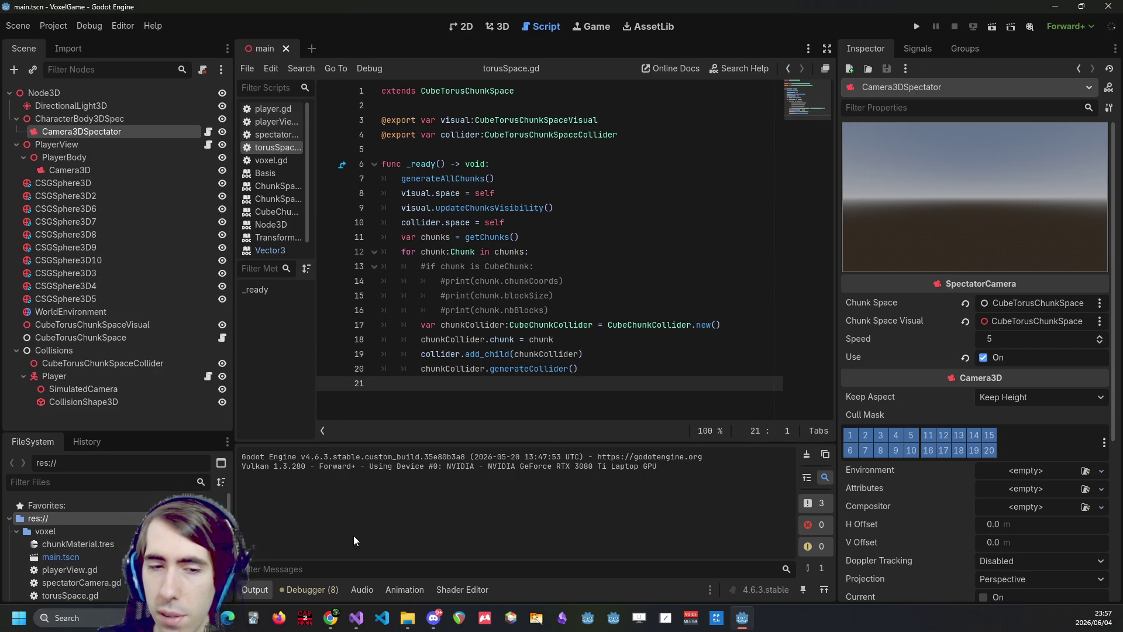
left_click(356, 618)
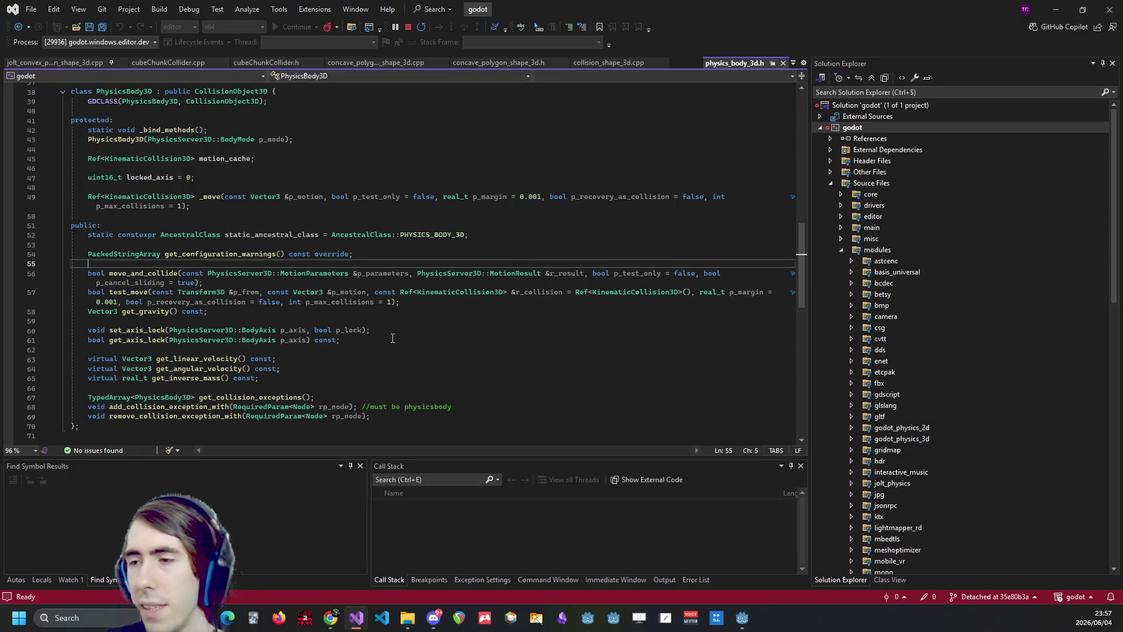
left_click(742, 617)
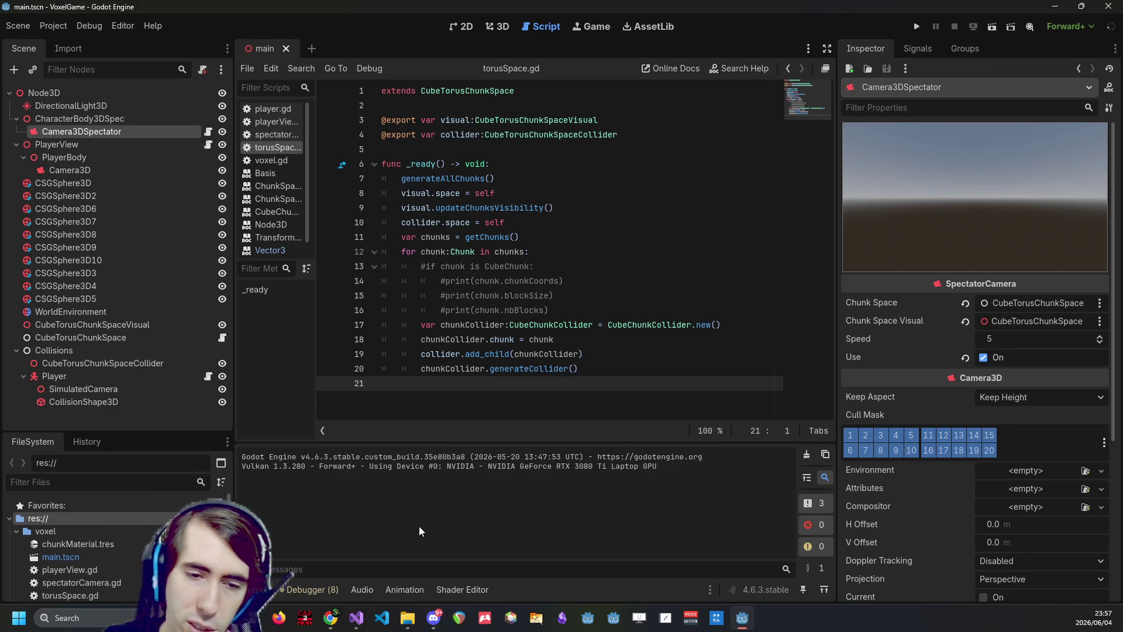
left_click(355, 617)
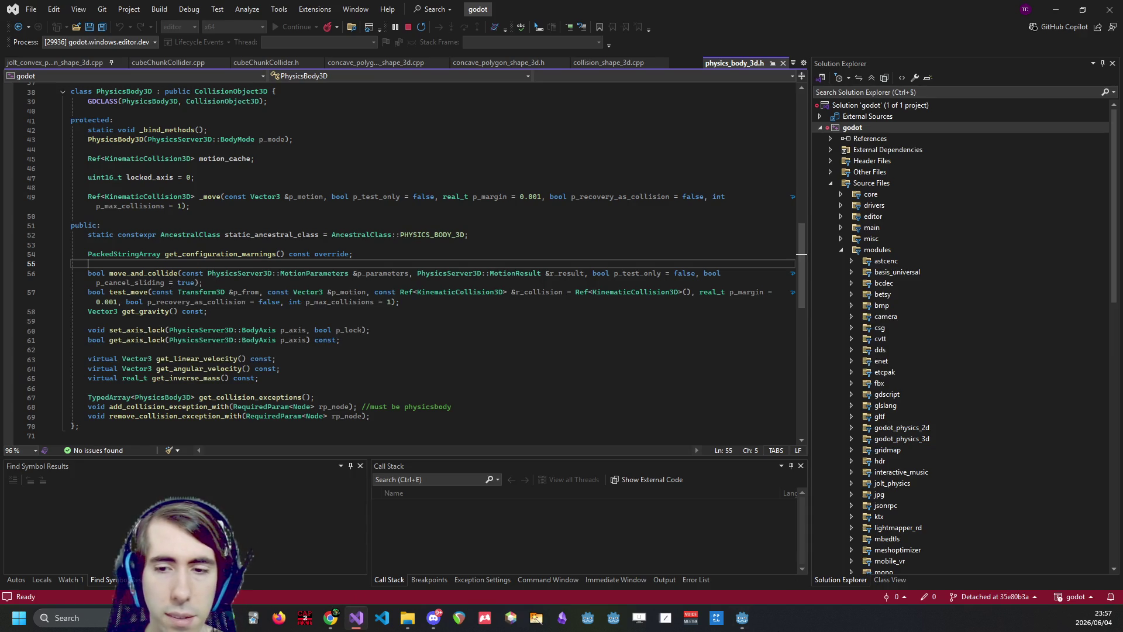
left_click(741, 617)
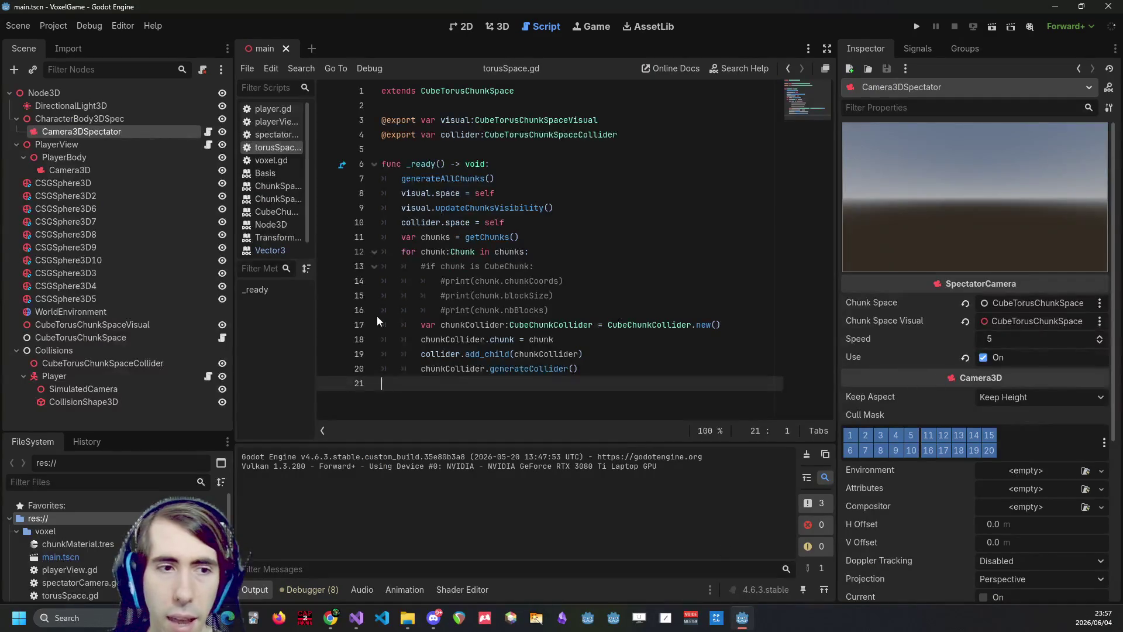
Step: Select CubeTorusChunkSpaceCollider, widen the Inspector to view its properties, then go to Visual Studio
left_click(112, 364)
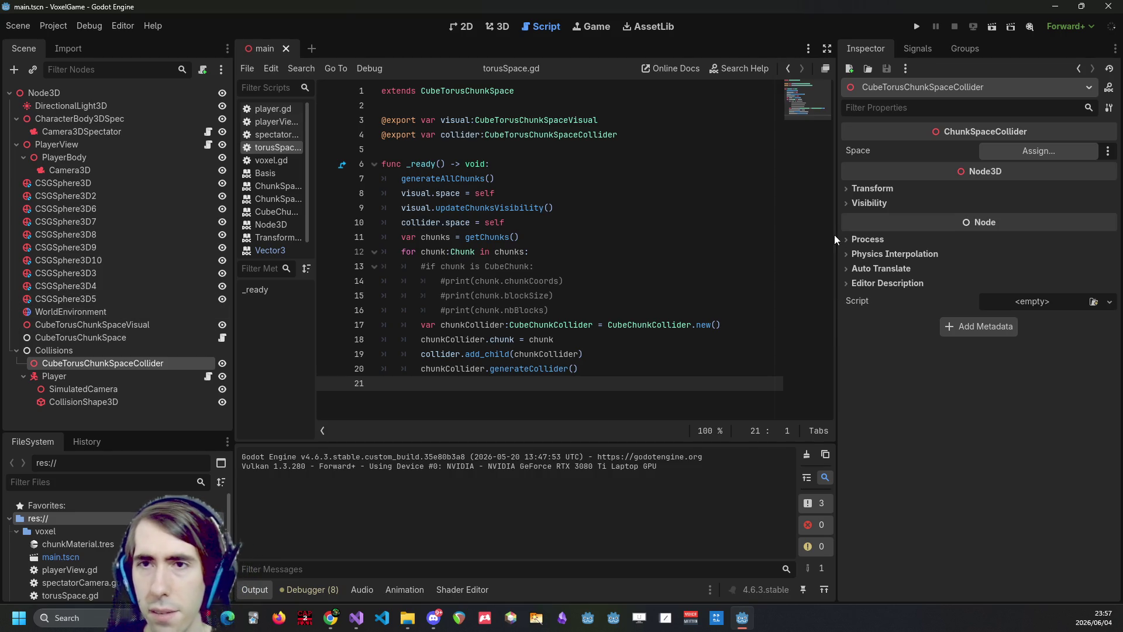
left_click_drag(837, 237, 805, 231)
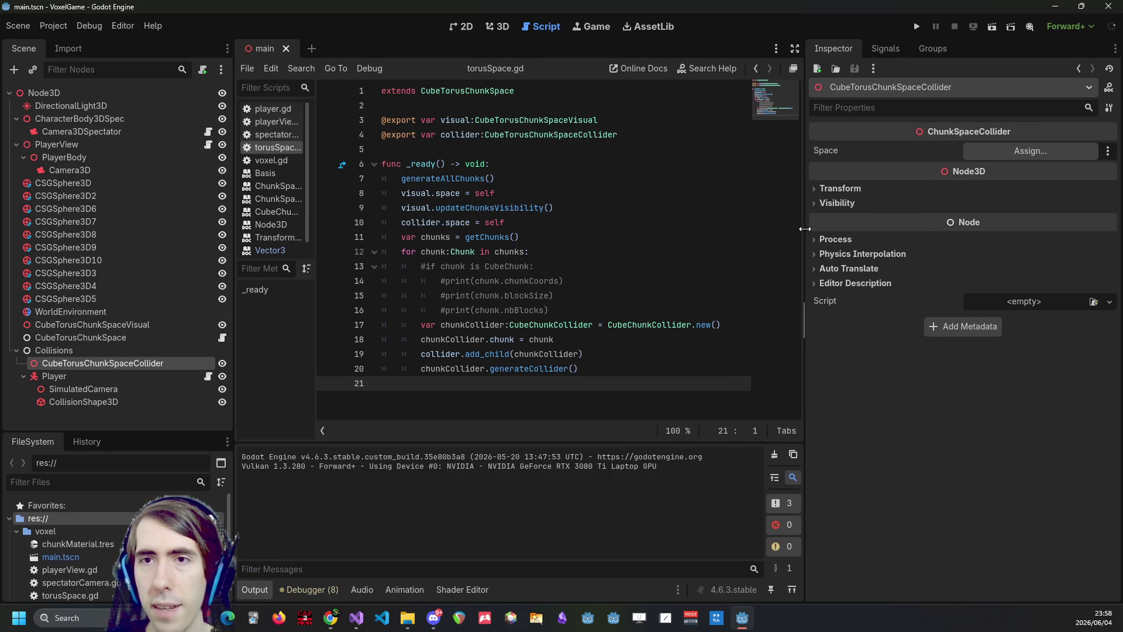
left_click(356, 618)
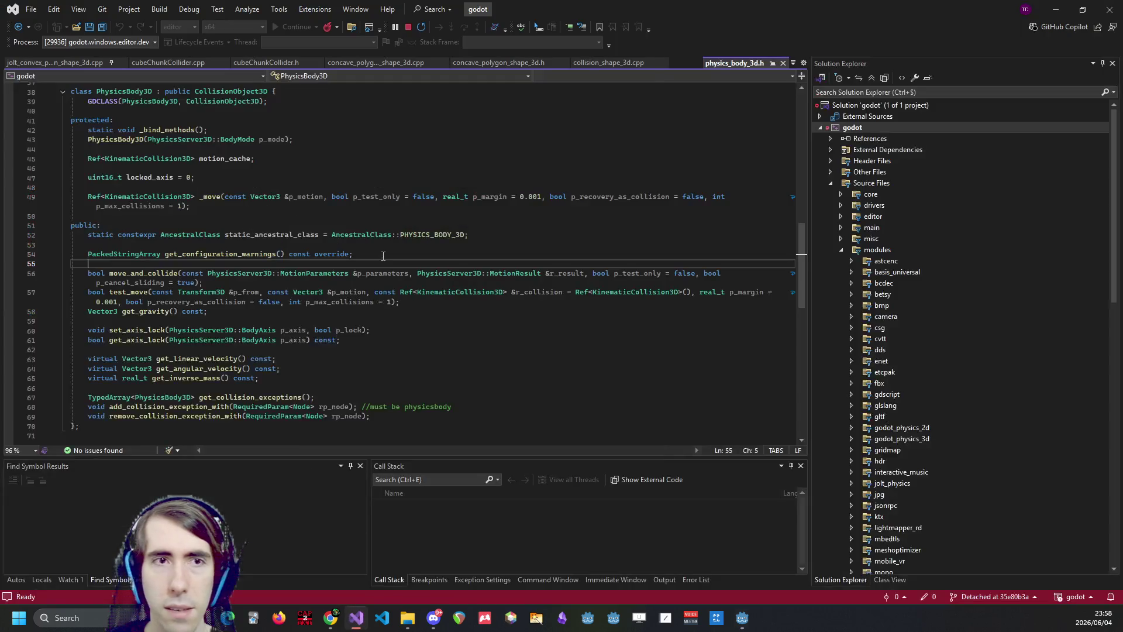
left_click(742, 618)
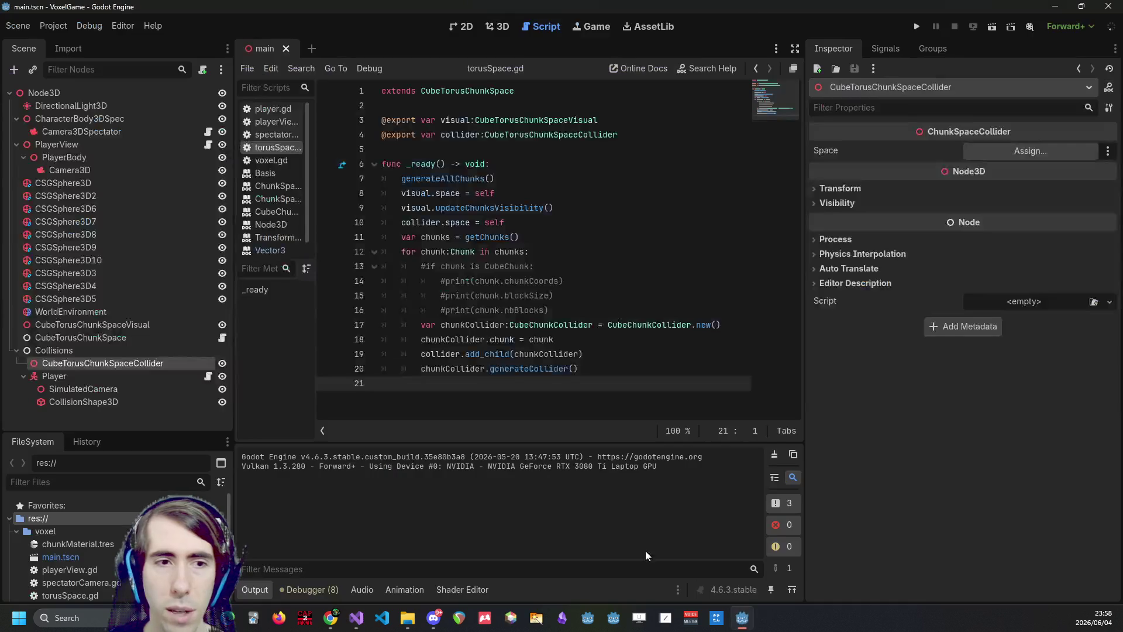
left_click(356, 617)
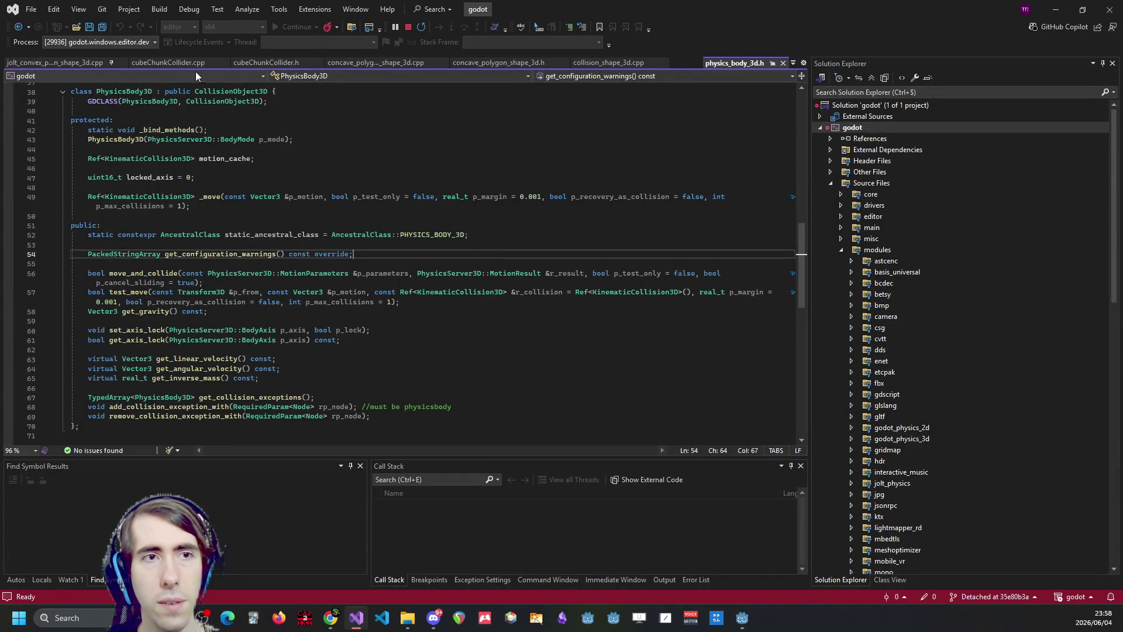
Step: Find and open cubeChunkSpaceCollider.h with the file search 'cubechunkspacecoll'
key("ctrl+Tab")
key("ctrl+Tab")
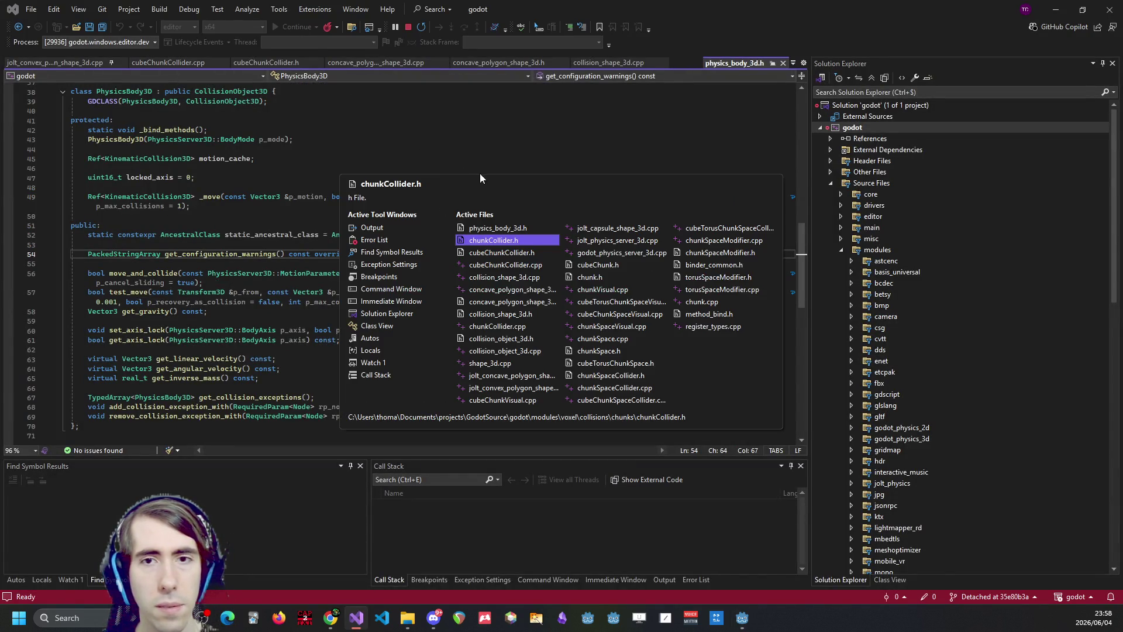
key("ctrl+Tab")
key("ctrl+Tab")
key("ctrl+Tab")
key("ctrl+shift+Tab")
key("ctrl+Tab")
key("ctrl+Tab")
key("ctrl+Tab")
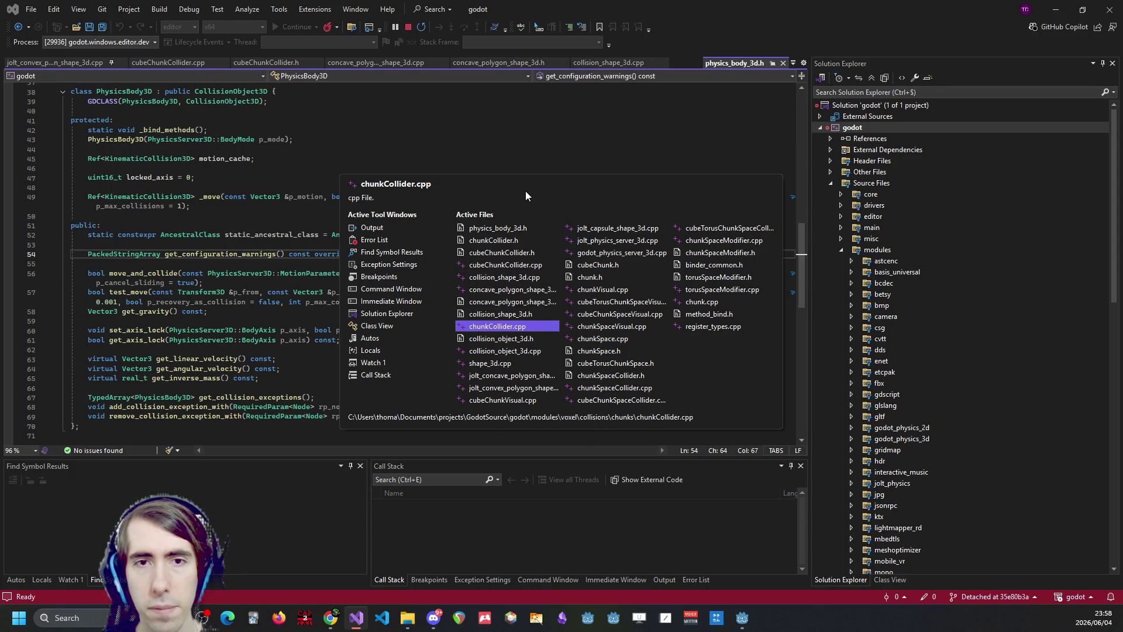
key("ctrl+shift+Tab")
key("ctrl+shift+Tab")
key("Escape")
key("ctrl+shift+t")
type("cubechunkspacecoll")
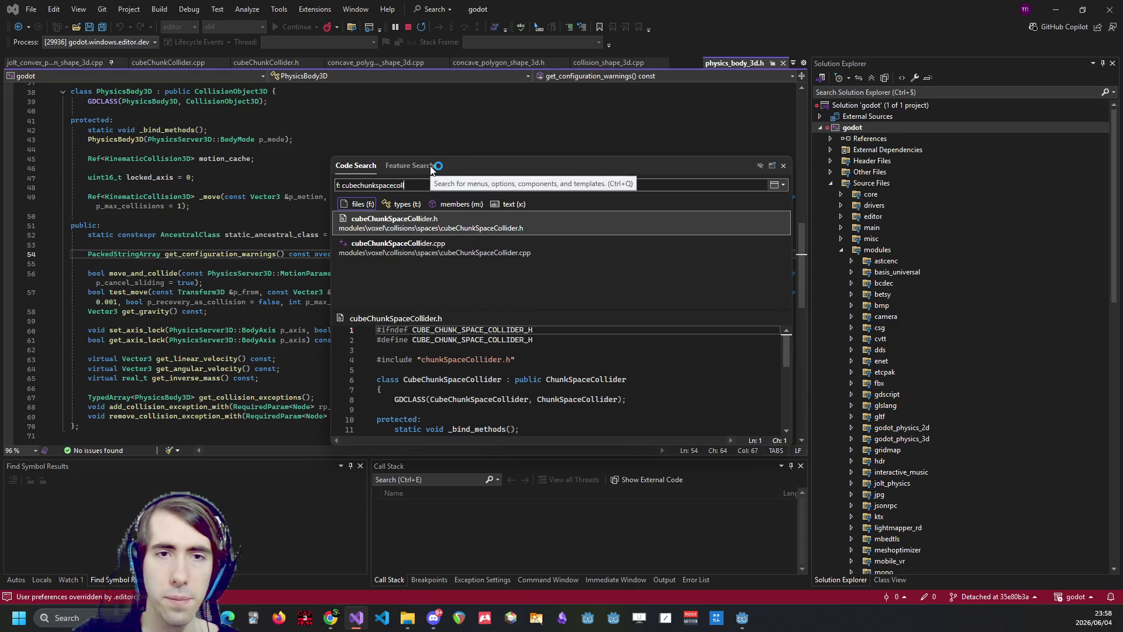
key("Return")
Step: Generate an empty _bind_methods definition in the CubeChunkSpaceCollider source file
left_click(345, 205)
left_click(336, 186)
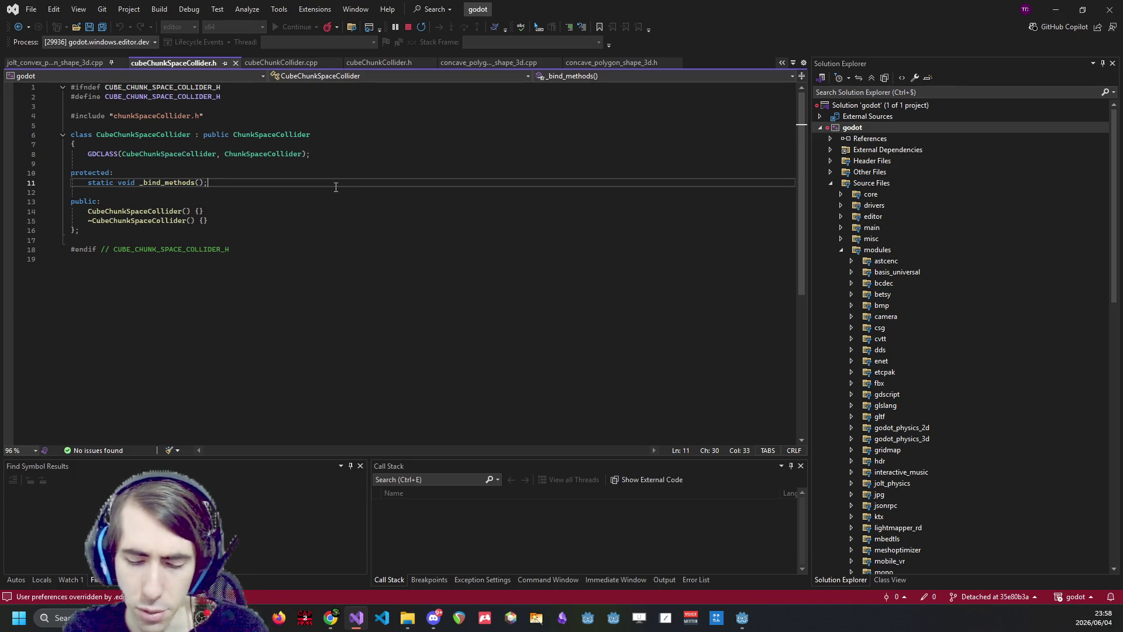
key("ctrl+k")
key("ctrl+o")
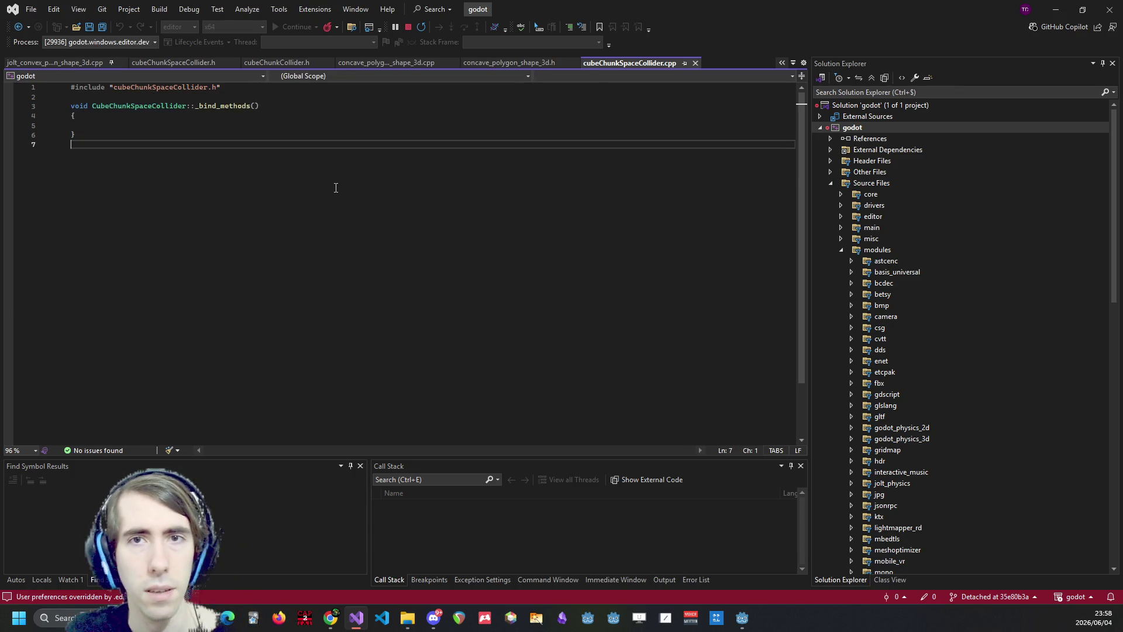
key("ctrl+k")
key("ctrl+o")
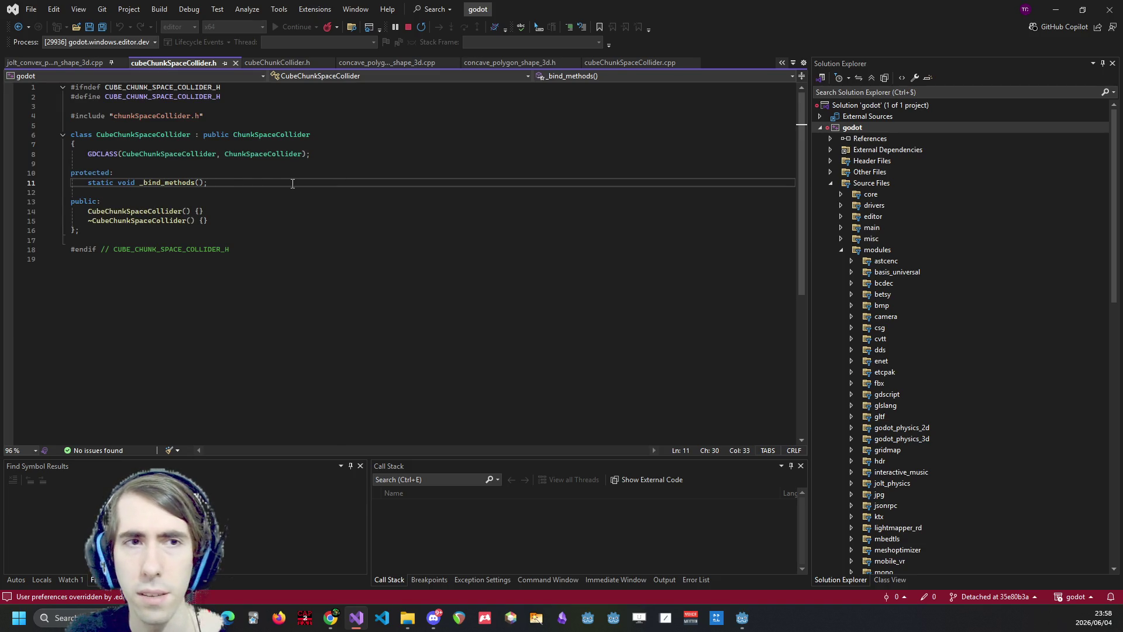
Step: Open the ChunkSpaceCollider base class header and its .cpp, then return to Godot
left_click(298, 135, "ctrl")
key("ctrl+Tab")
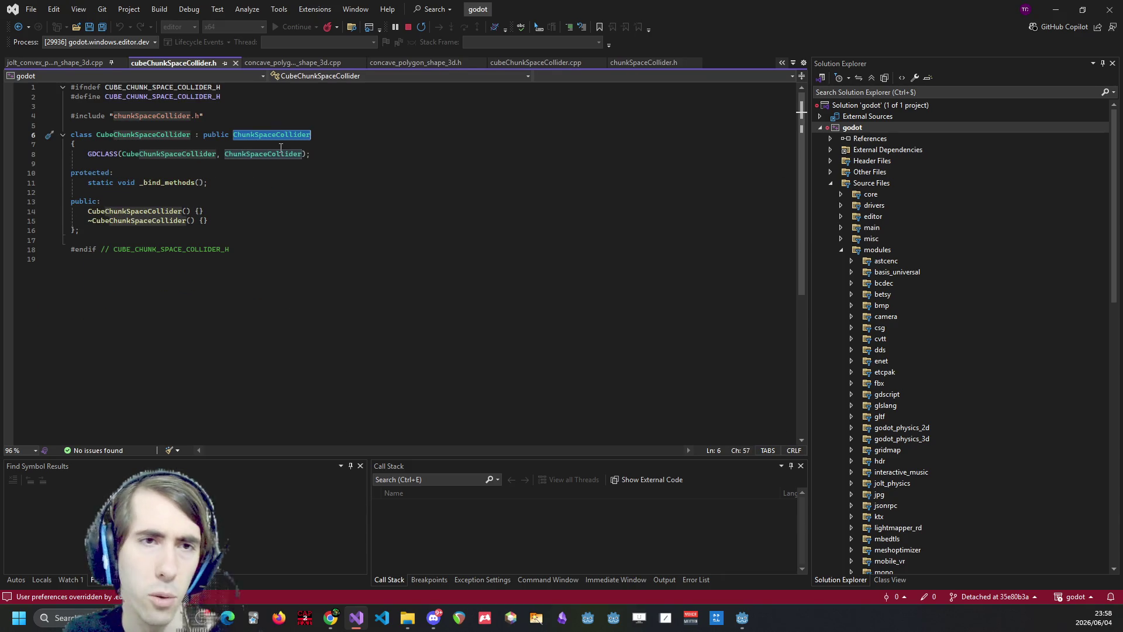
key("ctrl+Tab")
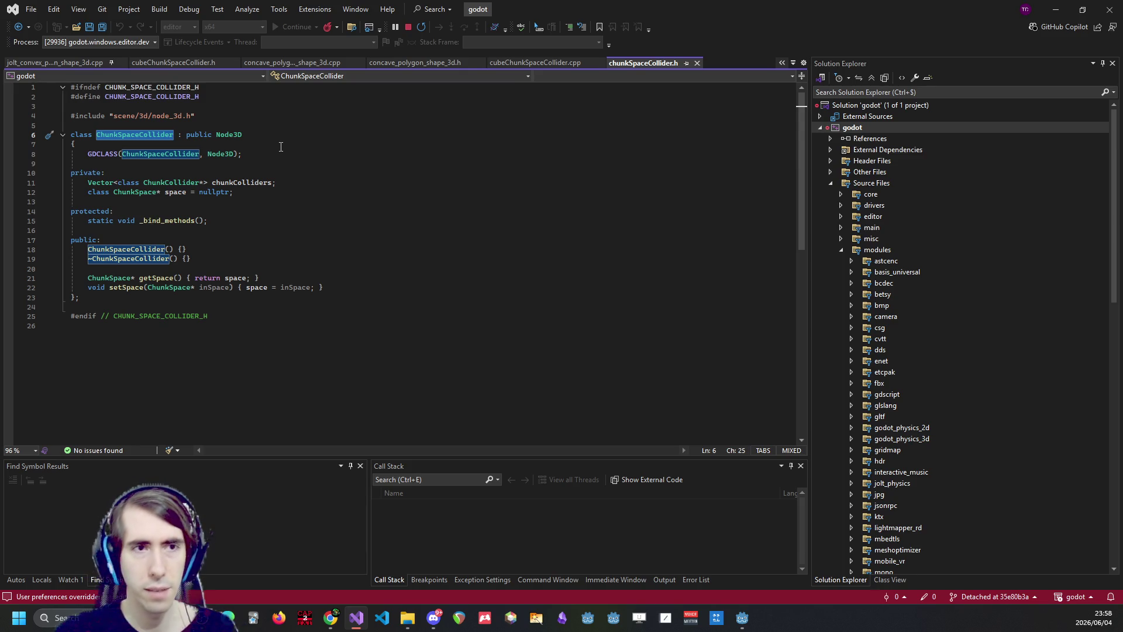
key("ctrl+k")
key("ctrl+o")
key("ctrl+k")
key("ctrl+o")
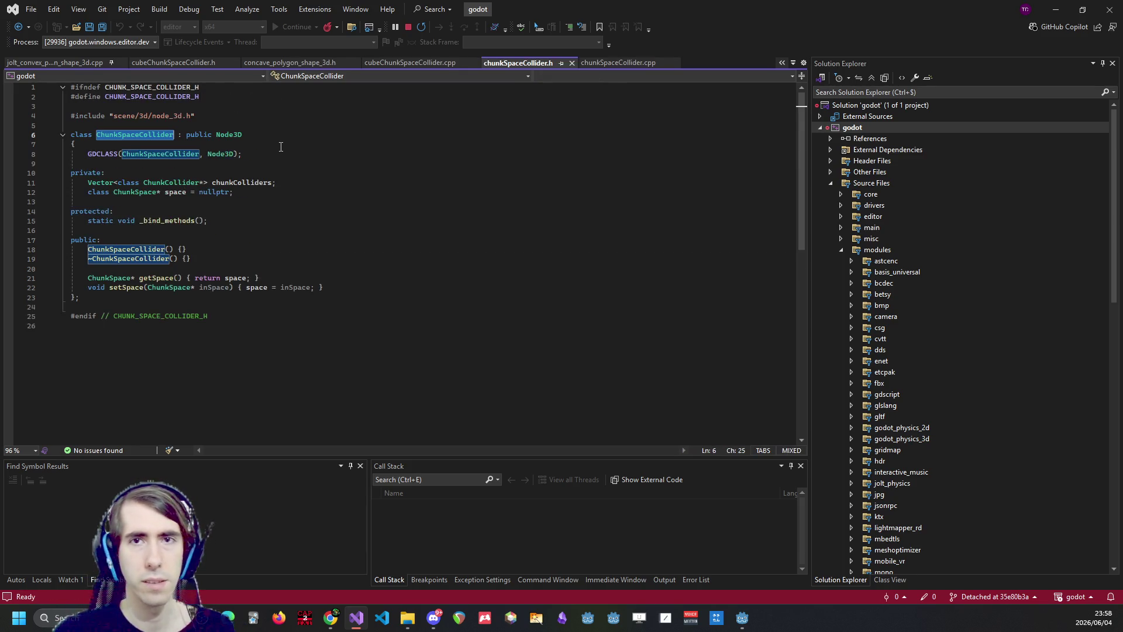
left_click(335, 203)
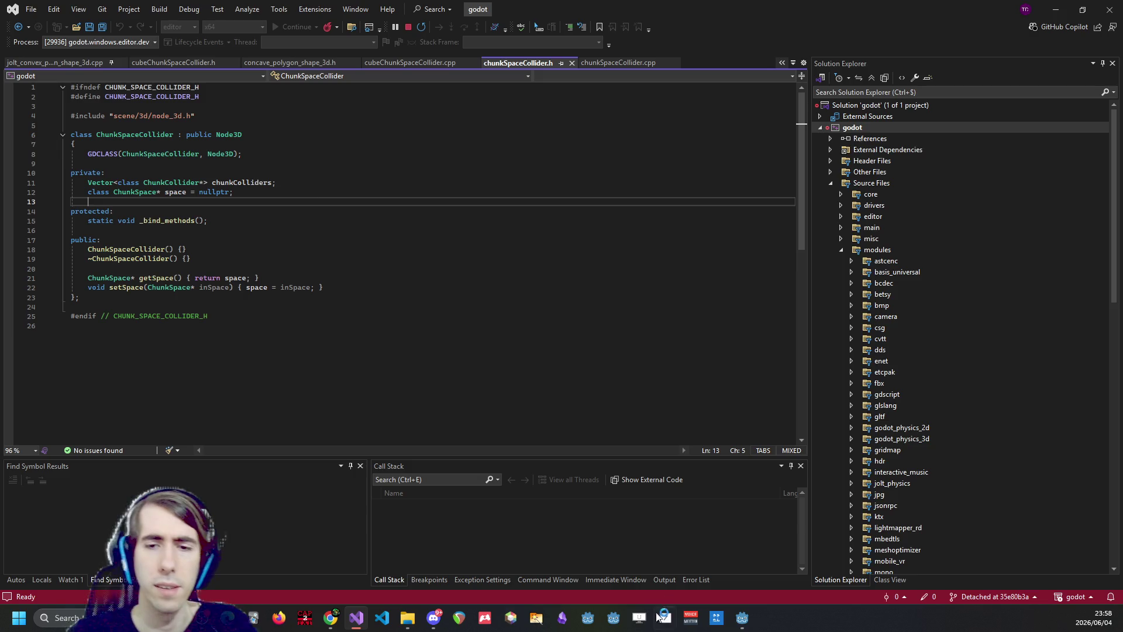
left_click(741, 617)
left_click(191, 377)
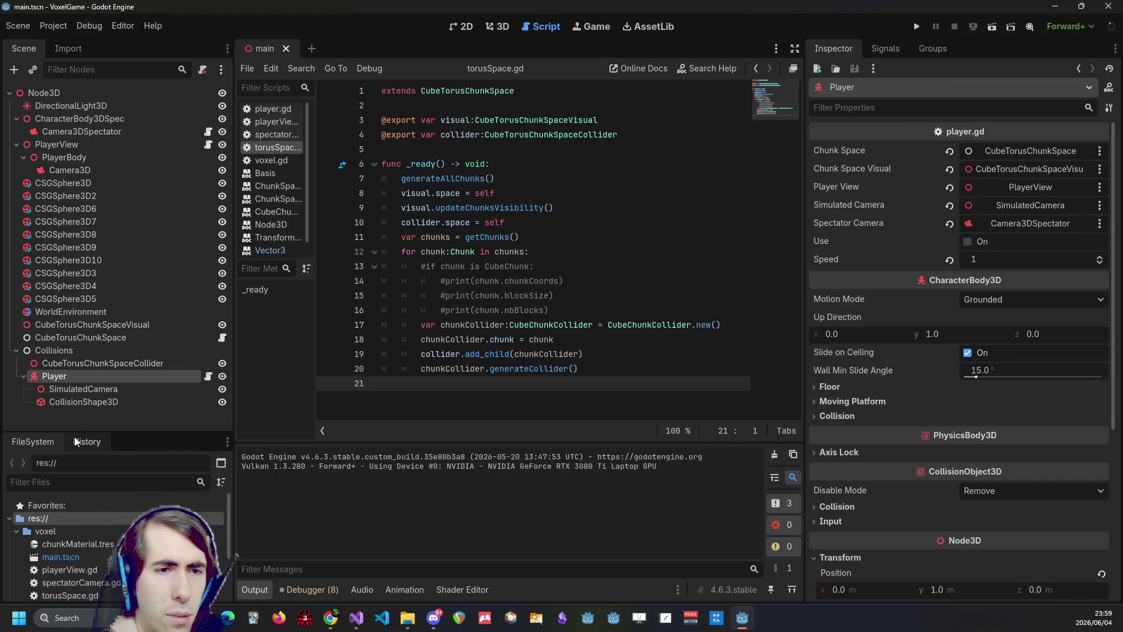
Step: Inspect the scene nodes and show CubeTorusChunkSpace's torusSpace.gd script properties
left_click(119, 363)
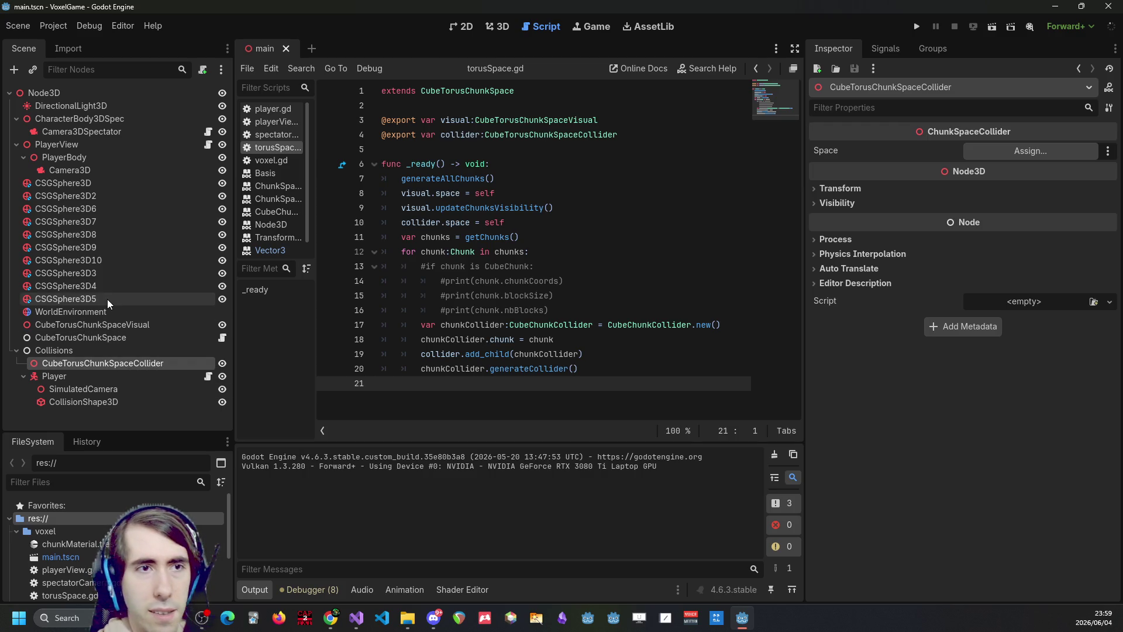
left_click(124, 136)
left_click(127, 140)
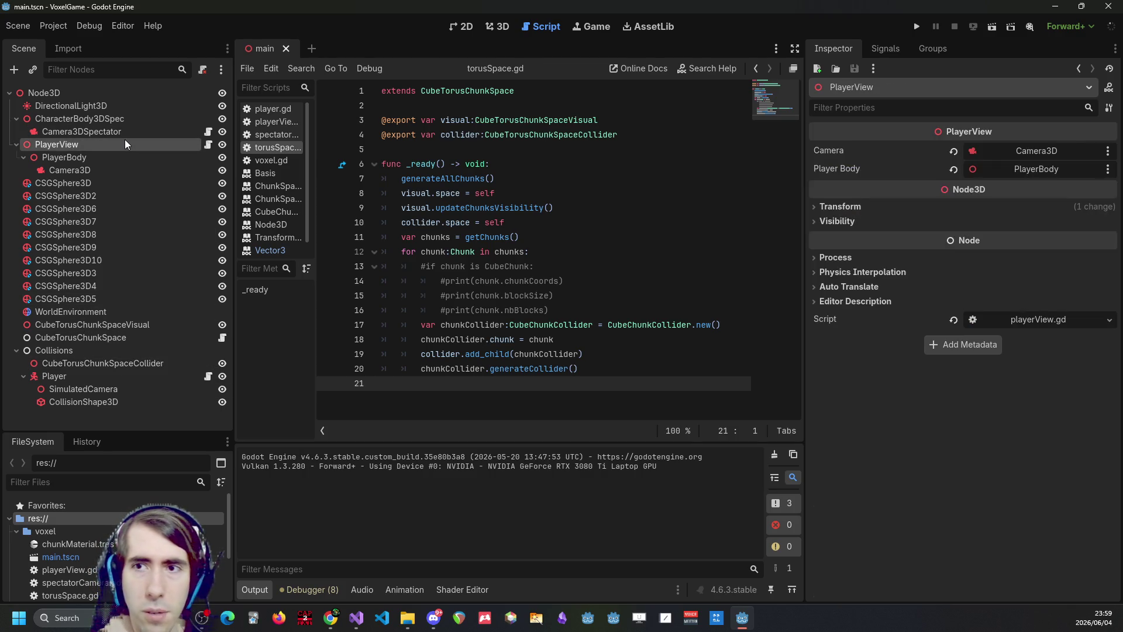
left_click(135, 337)
left_click(222, 338)
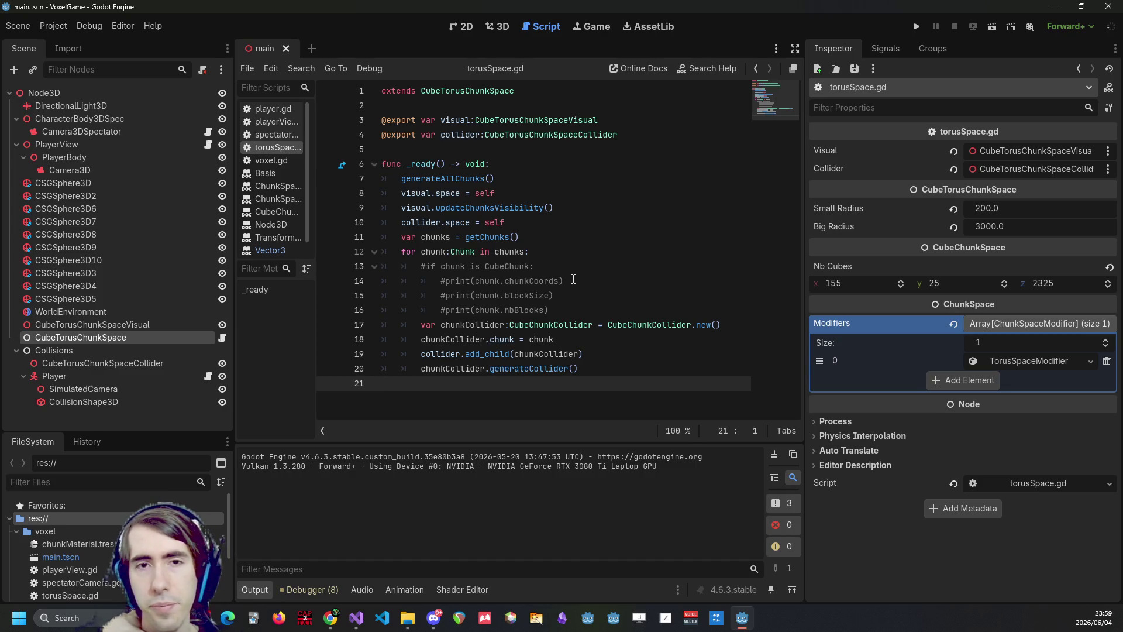
Step: Insert blank lines after 'collider.space = self' on line 10 of torusSpace.gd
left_click(540, 228)
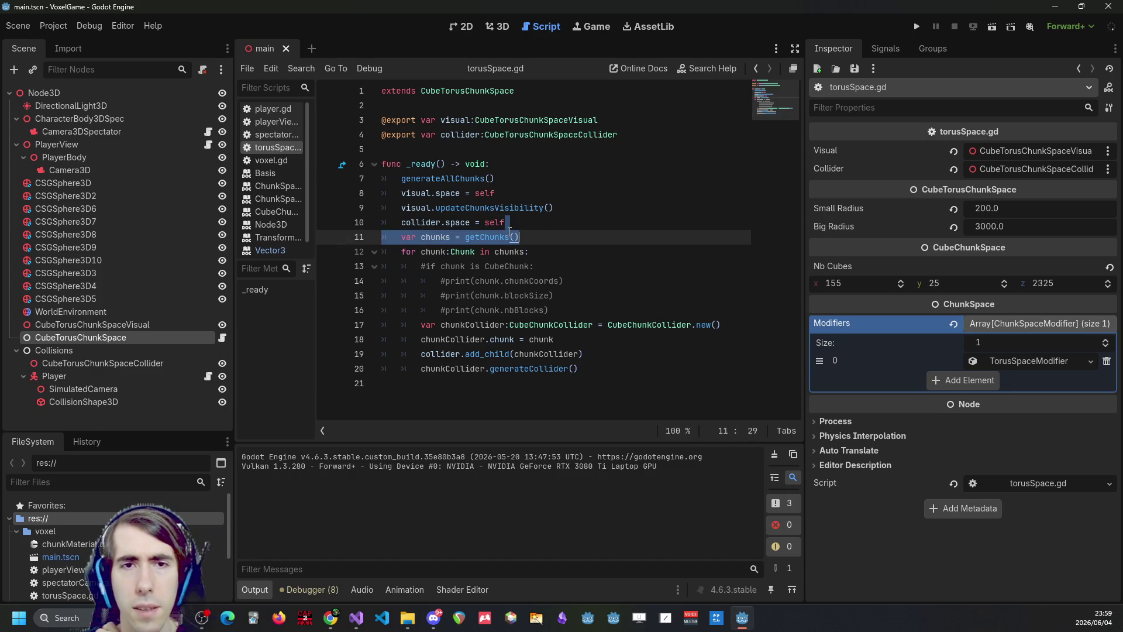
double_click(468, 228)
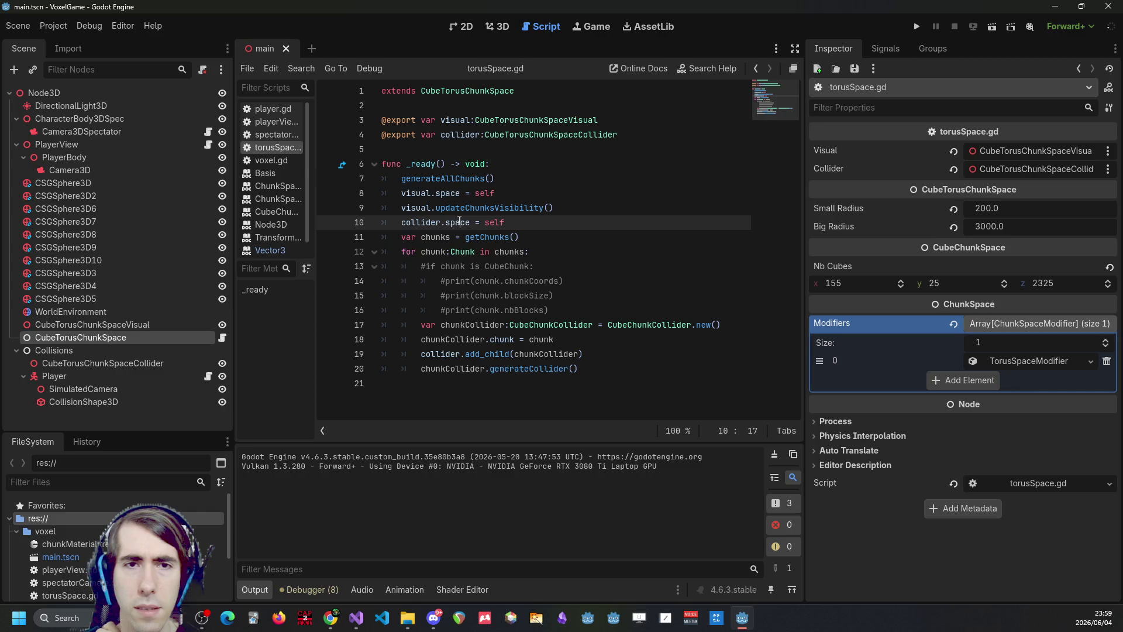
double_click(432, 221)
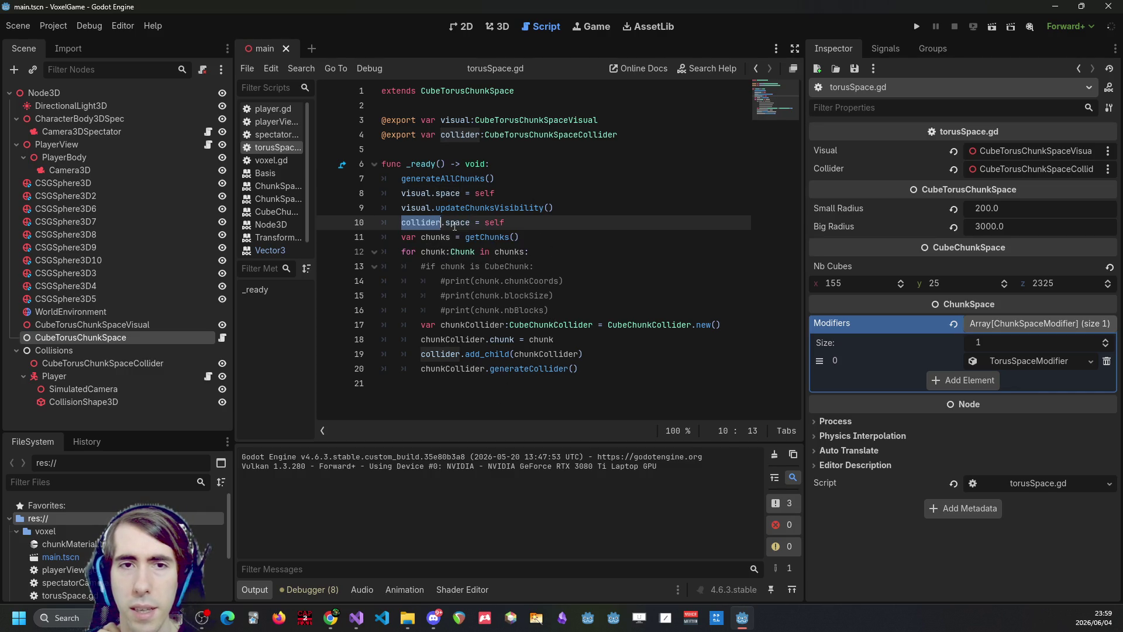
left_click(547, 225)
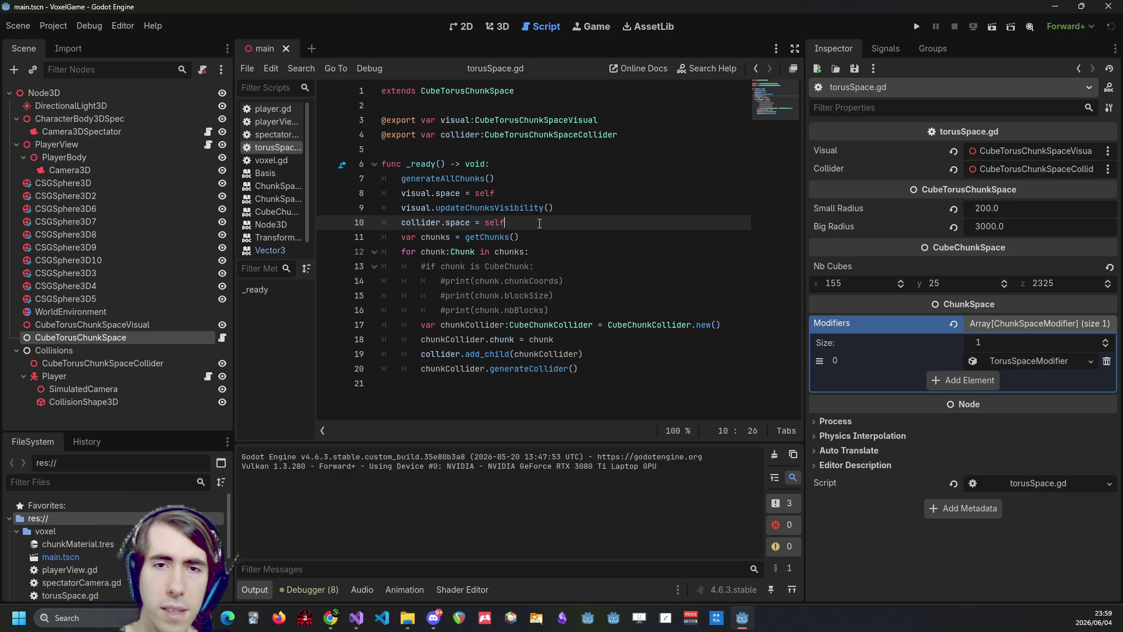
key("Return")
key("Return")
left_click_drag(585, 396, 534, 367)
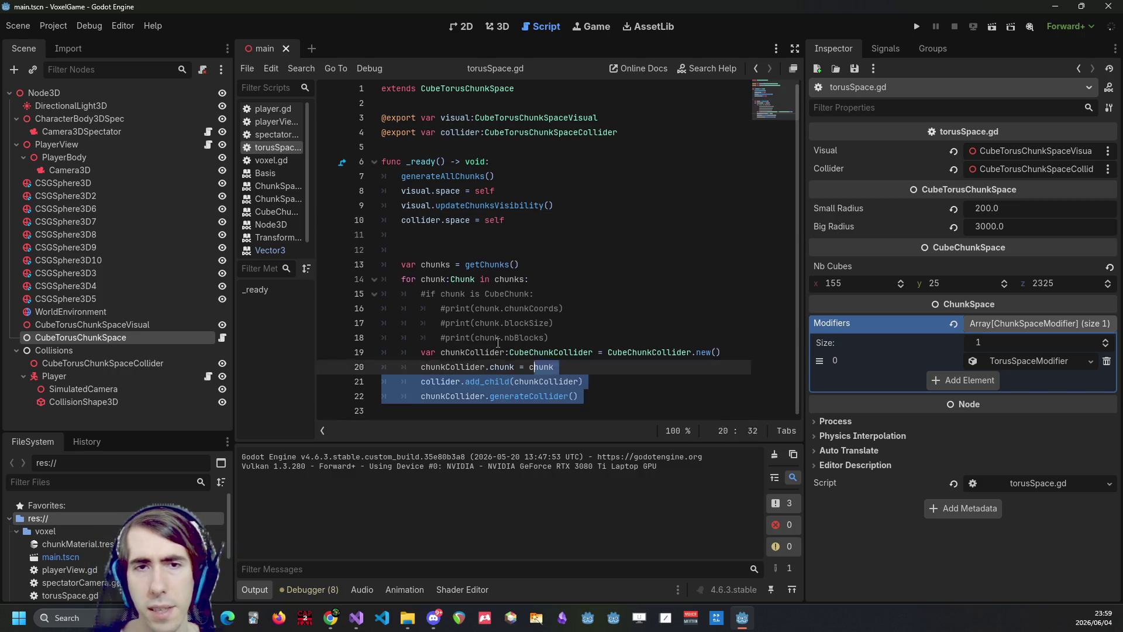
left_click(490, 235)
type("collider.")
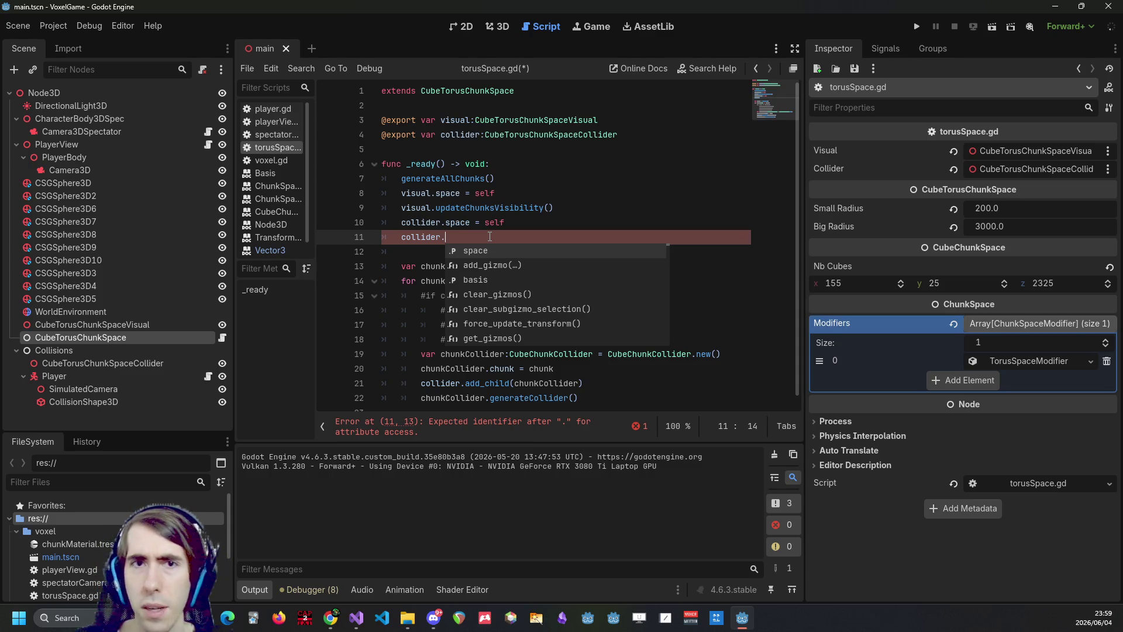
left_click(680, 129)
key("Return")
type("@export ")
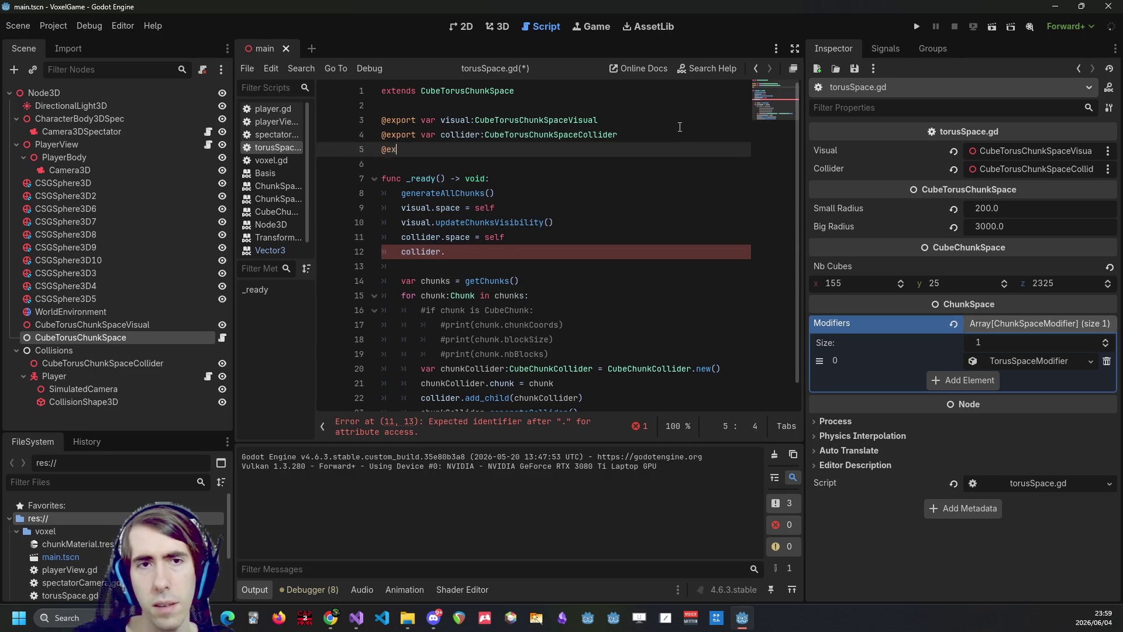
type("var observer:")
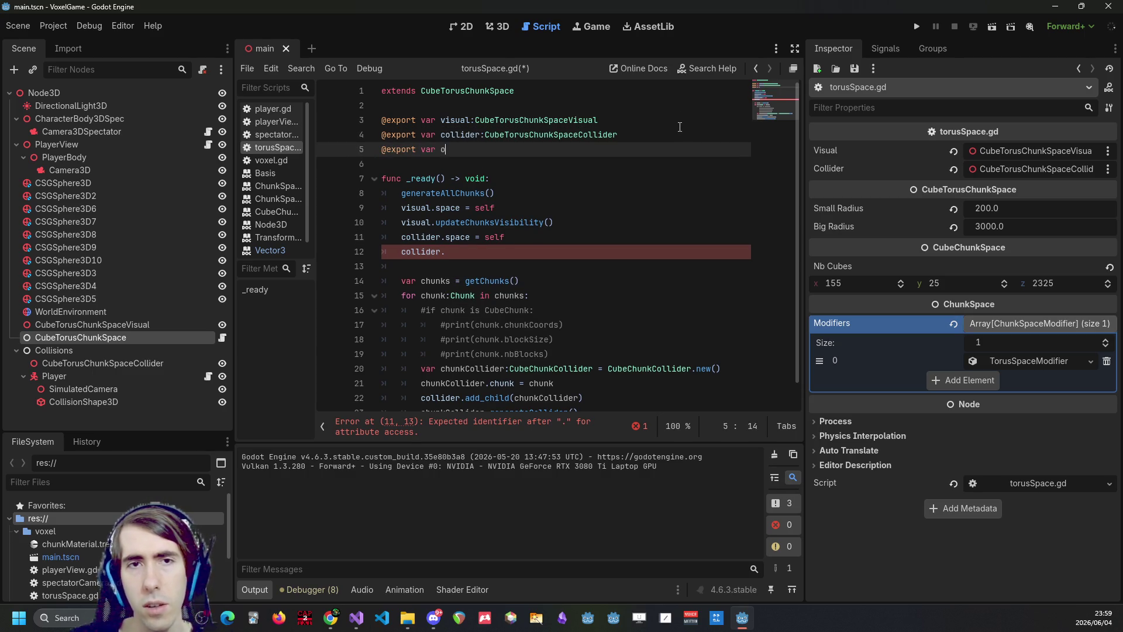
type("Node3D")
key("Escape")
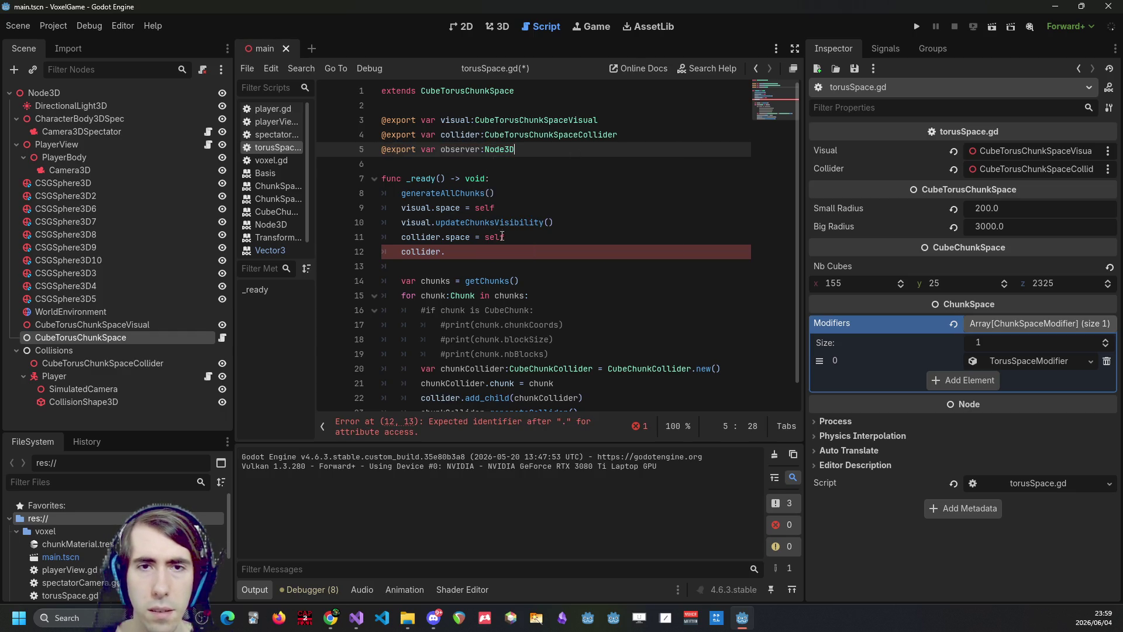
Step: Comment out the unfinished collider line, save, and assign a node to Observer
left_click(496, 250)
key("ctrl+k")
key("ctrl+s")
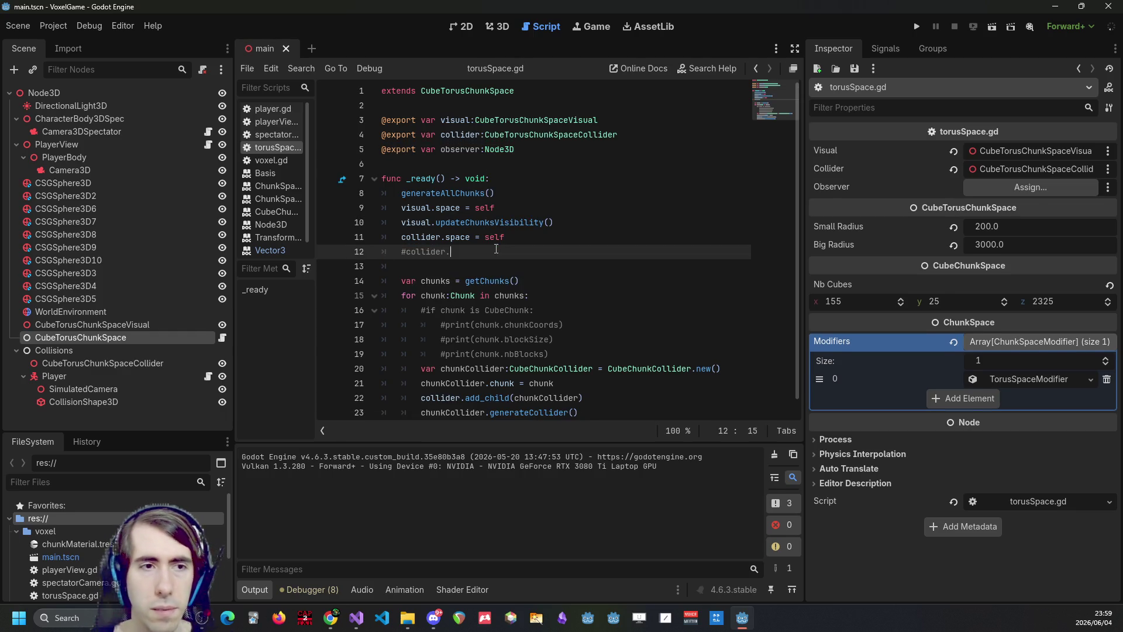
left_click(1057, 183)
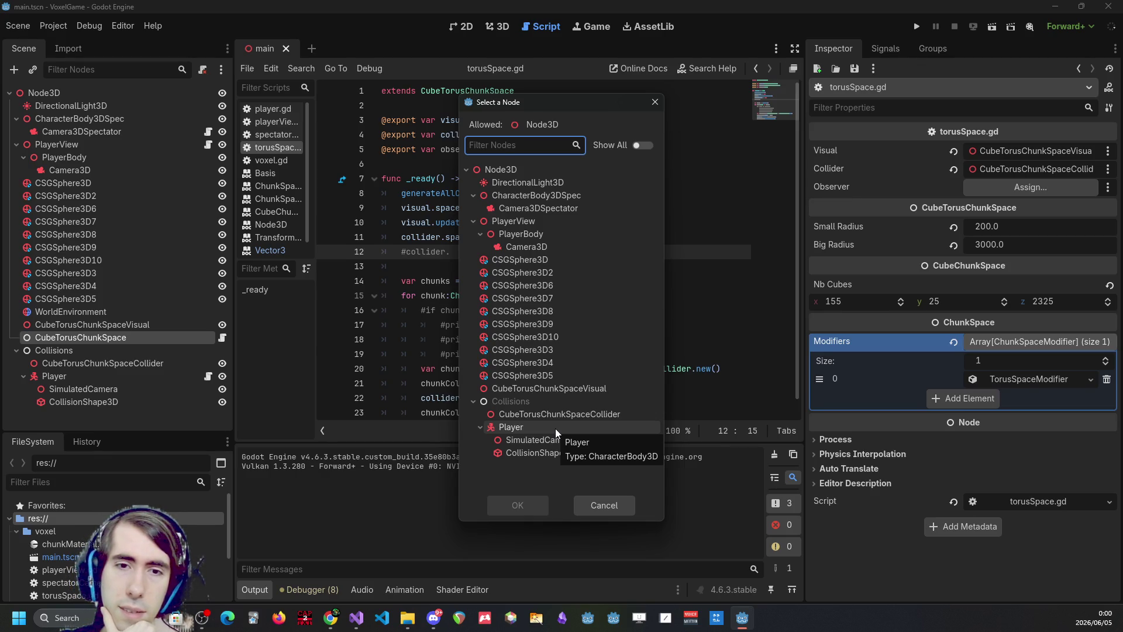
Step: Rename the export to collisionObserver, save, and assign Player as Collision Observer
double_click(555, 428)
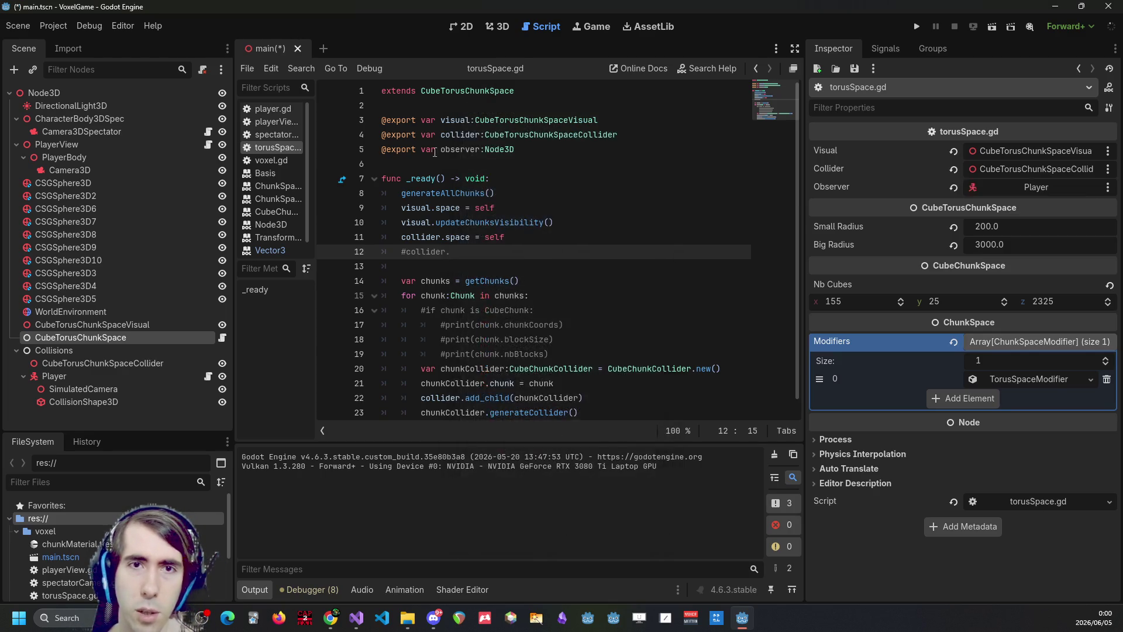
double_click(443, 149)
type("collisionObser")
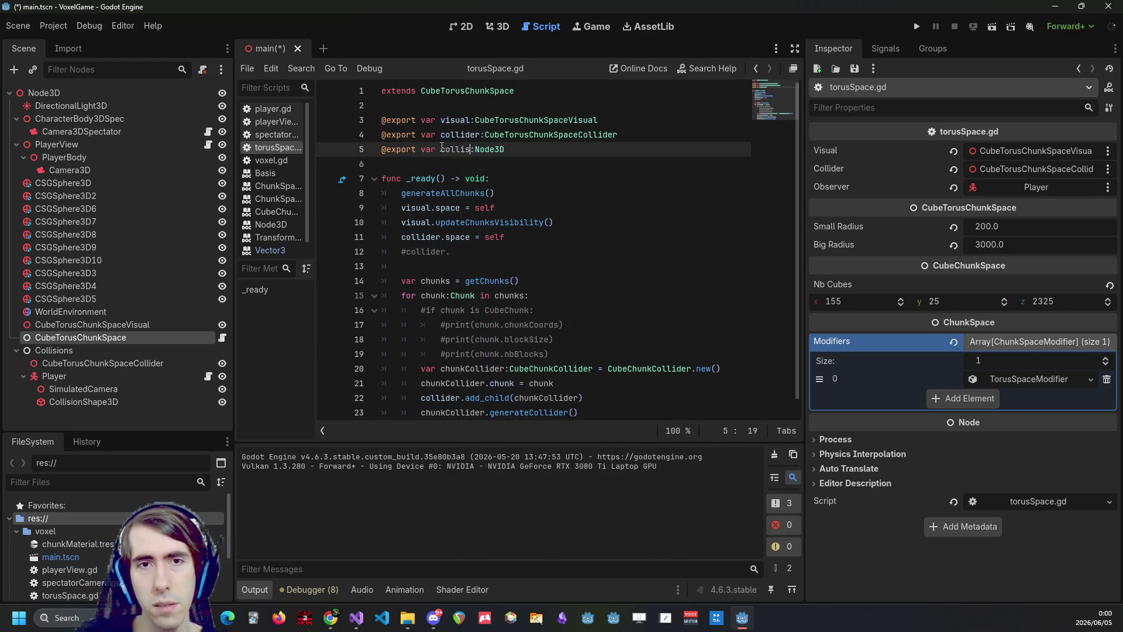
type("ver")
key("ctrl+s")
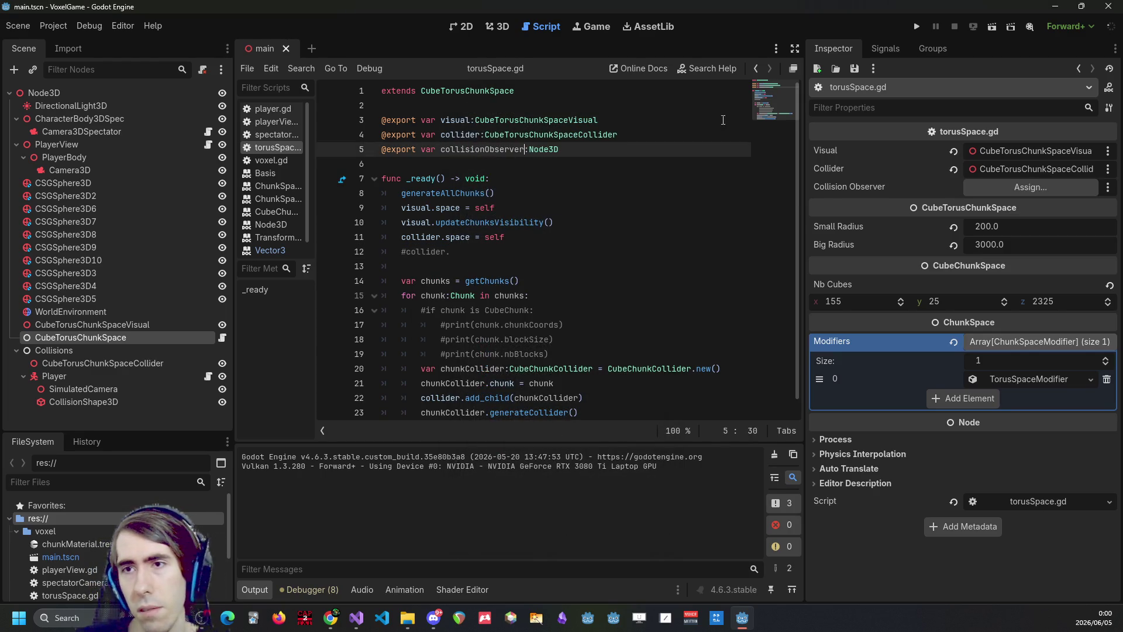
left_click(973, 189)
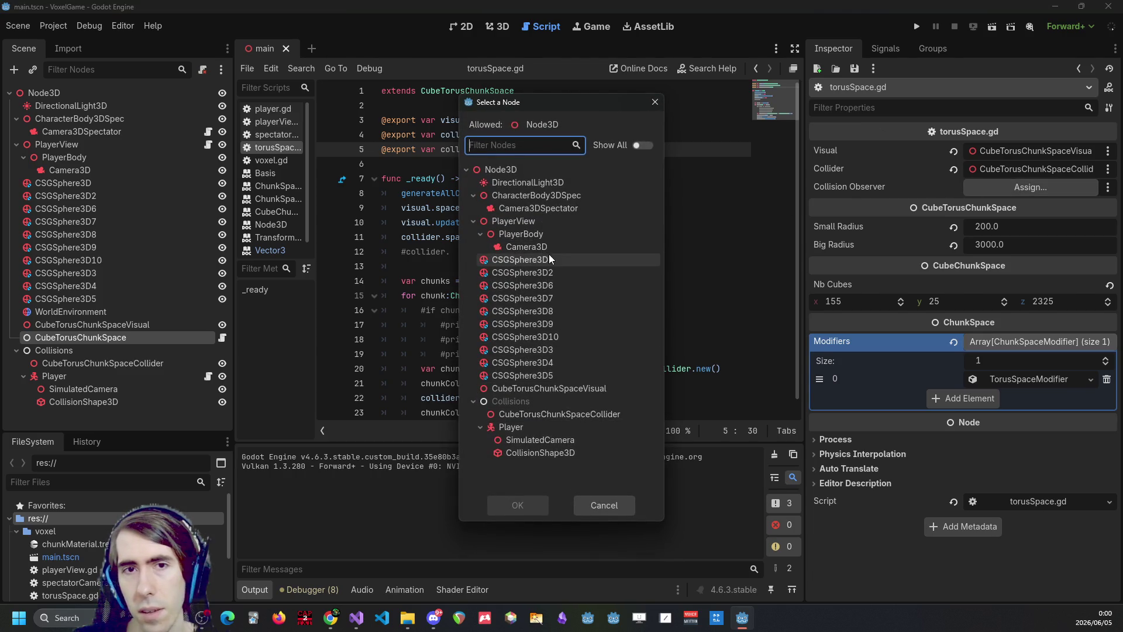
double_click(539, 429)
Step: Write 'collider.observer = collisionObserver' on line 12, save, and start a new 'collider.' line
double_click(505, 149)
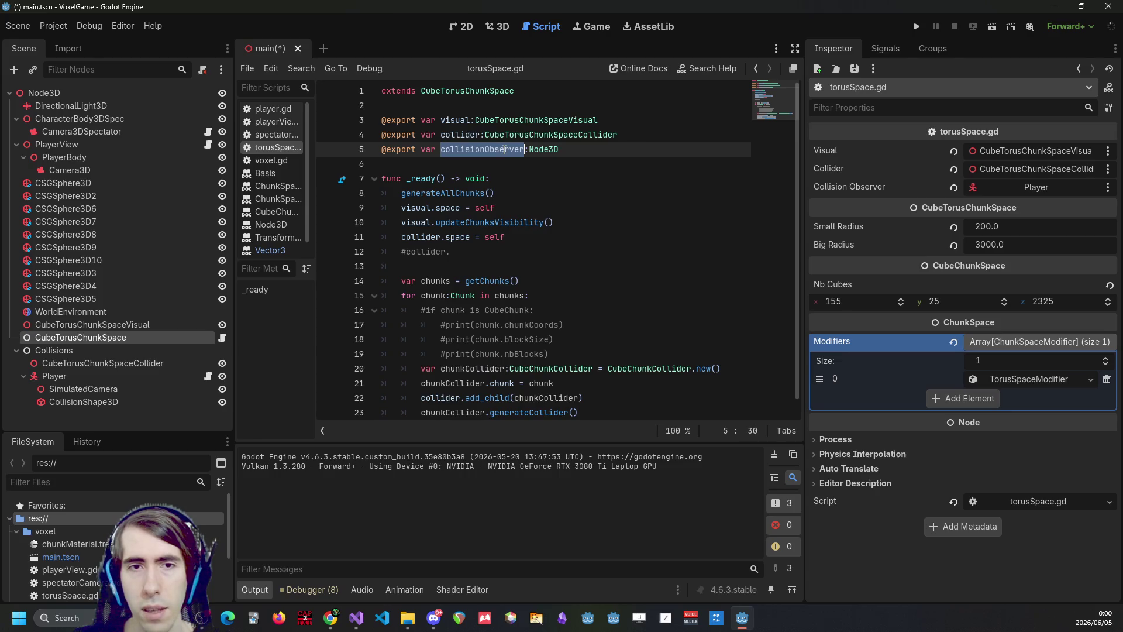
left_click(495, 249)
key("ctrl+k")
type("observer =")
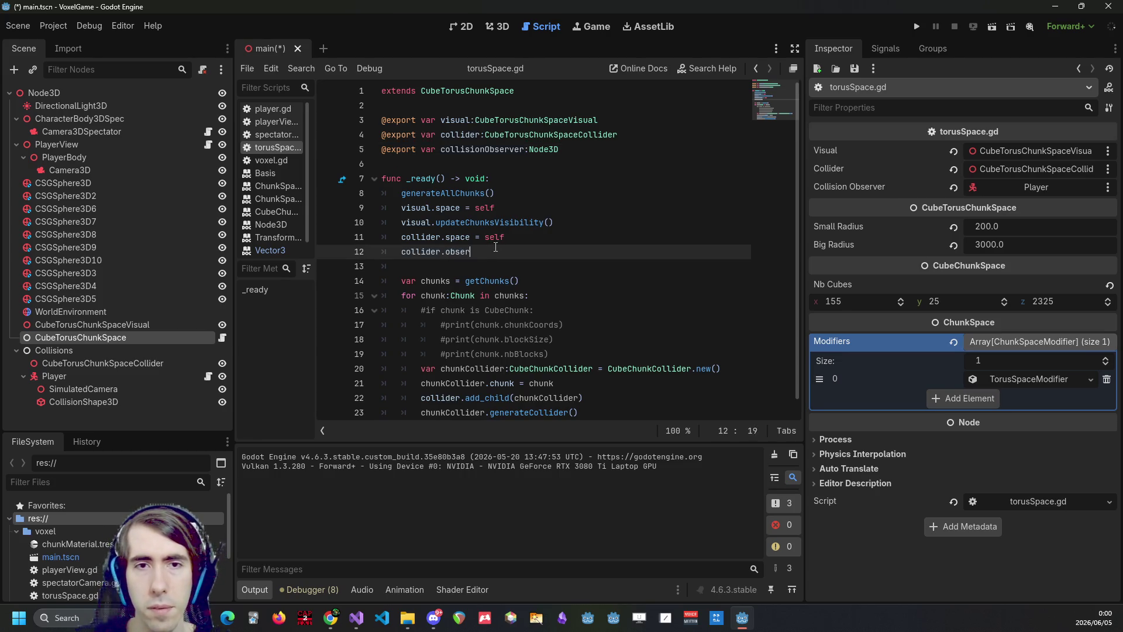
key("Down")
key("Down")
key("Return")
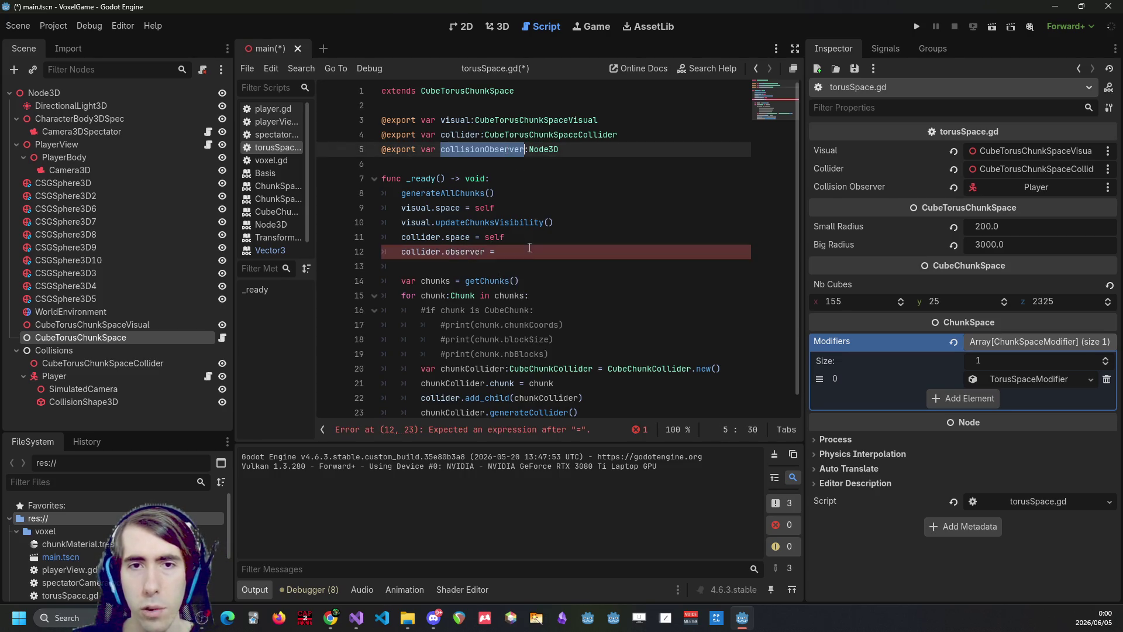
key("ctrl+s")
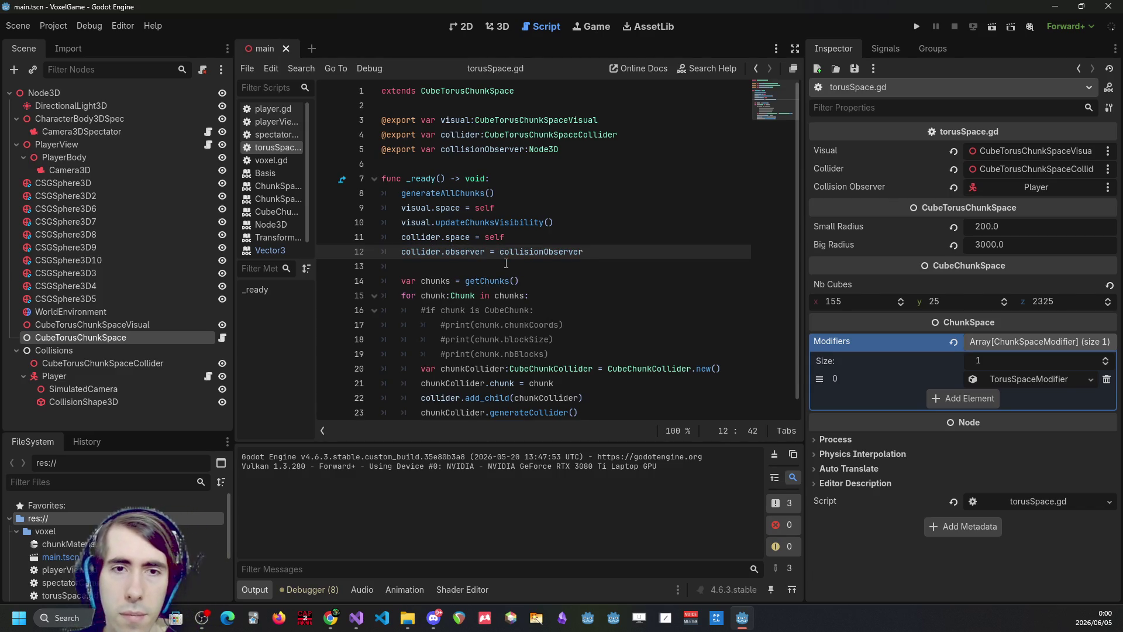
key("Return")
type("collider.")
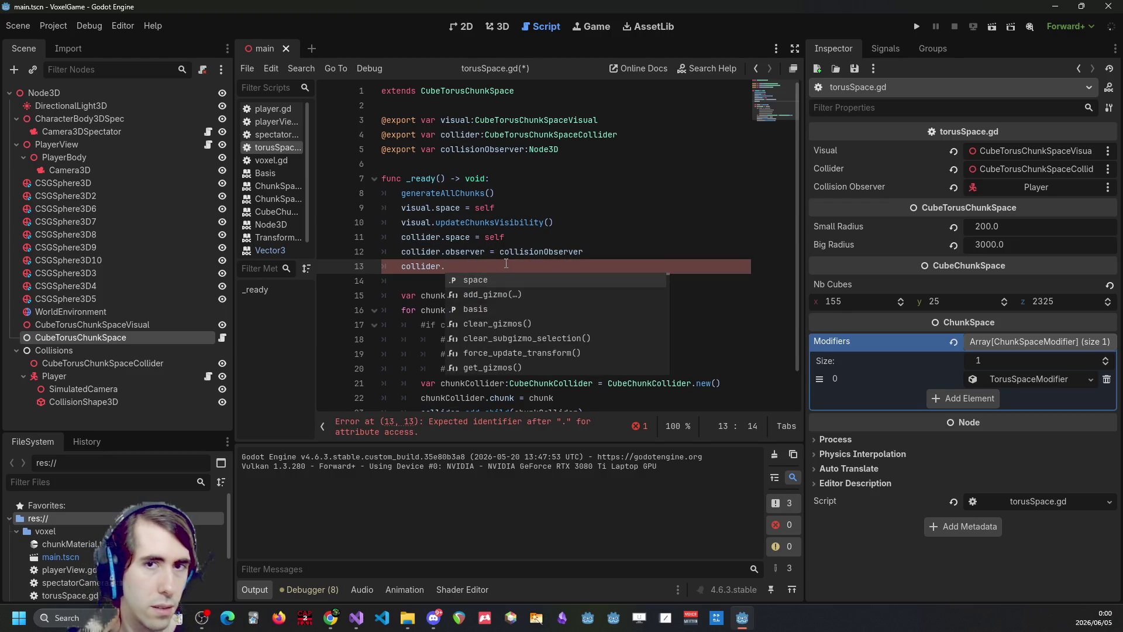
key("Escape")
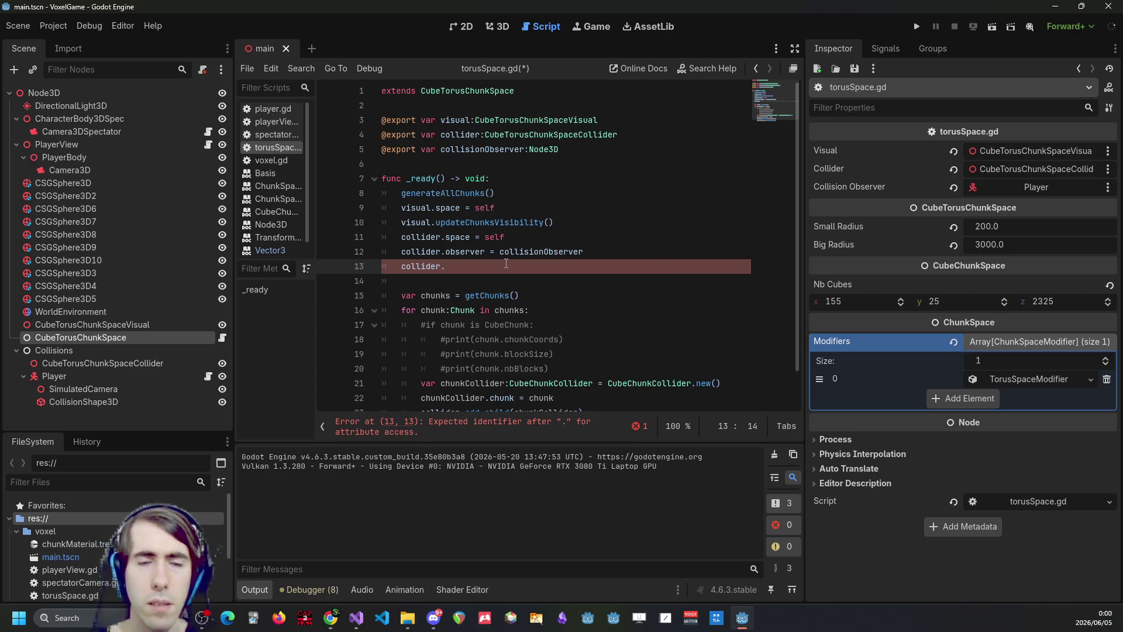
double_click(421, 252)
left_click(468, 268)
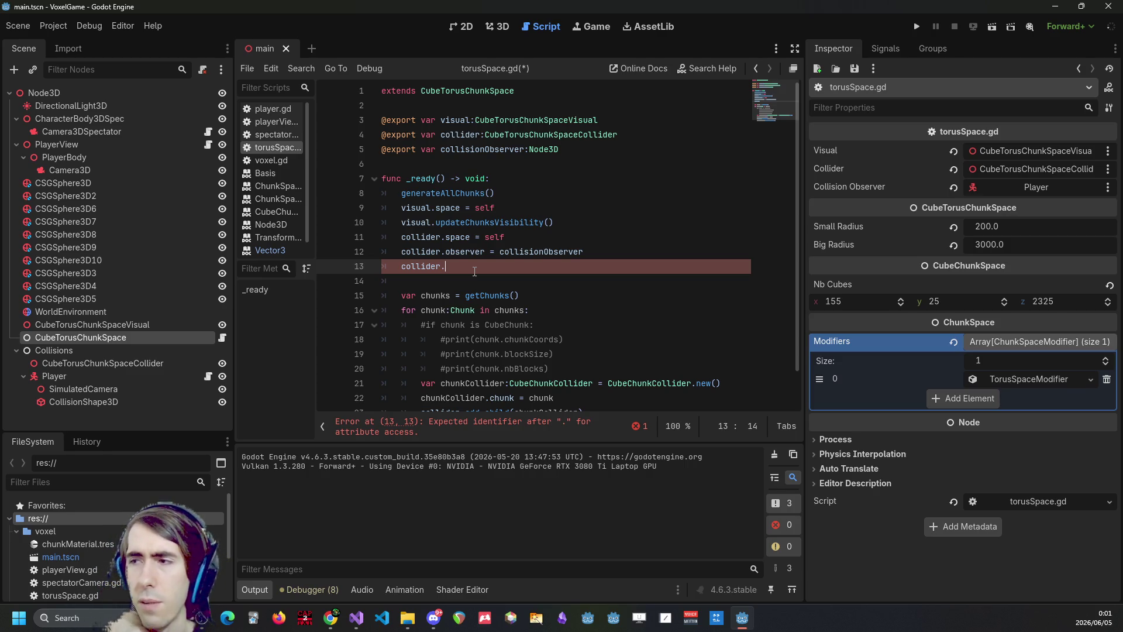
key("alt+Tab")
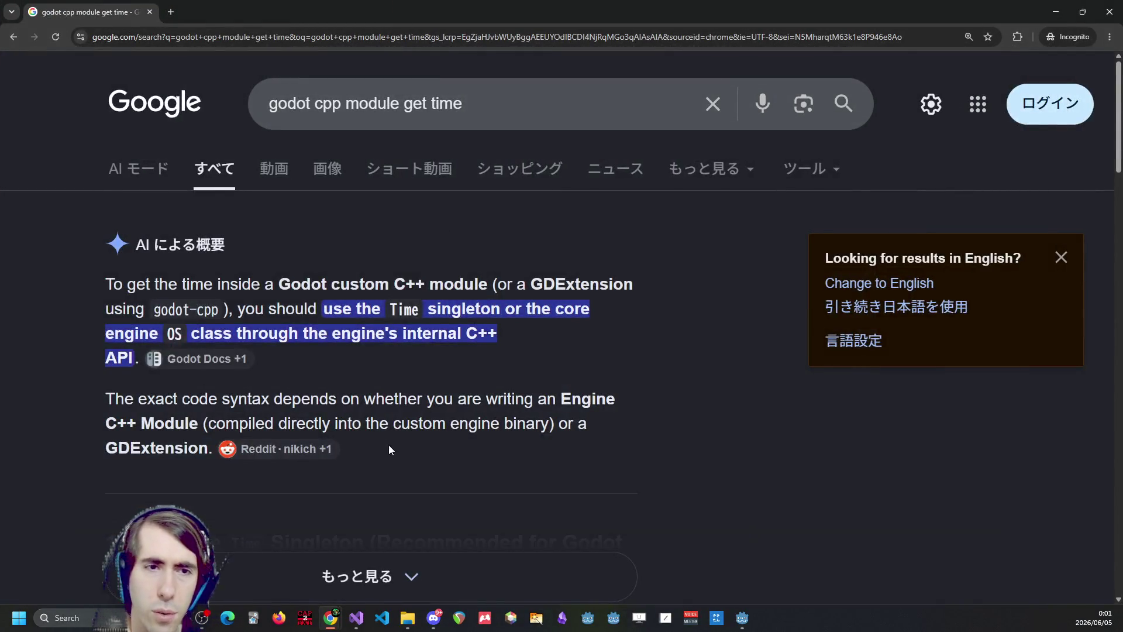
Step: Expand and zoom out the AI overview showing Time::get_singleton()->get_ticks_msec() in C++
scroll(391, 442, "down", 2)
left_click(393, 404)
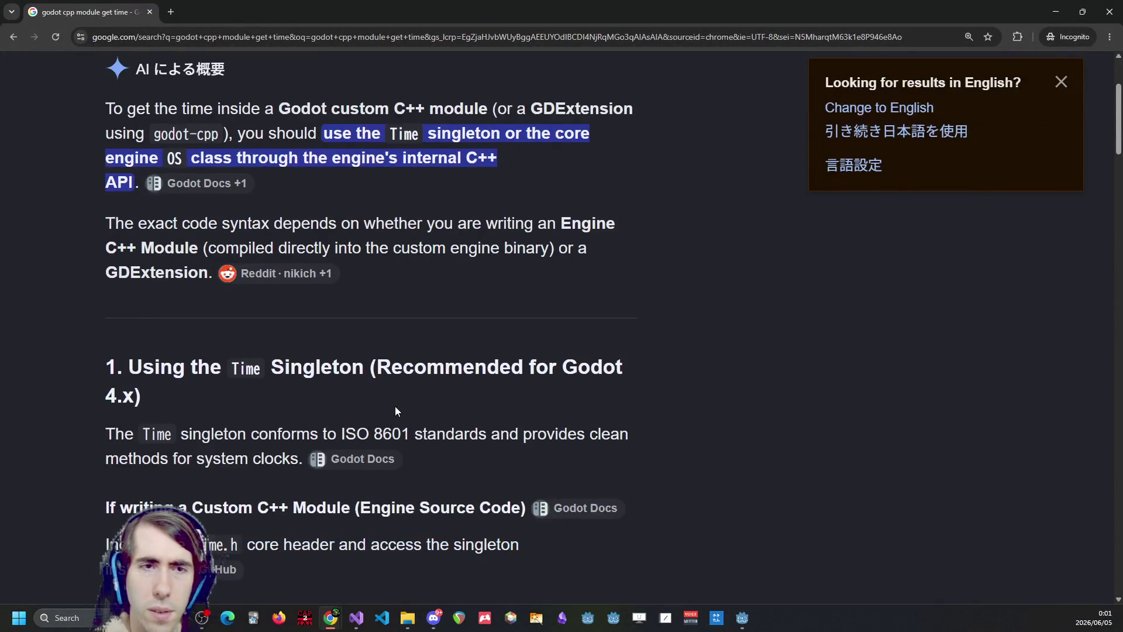
scroll(388, 386, "down", 4)
key("ctrl+minus")
key("ctrl+minus")
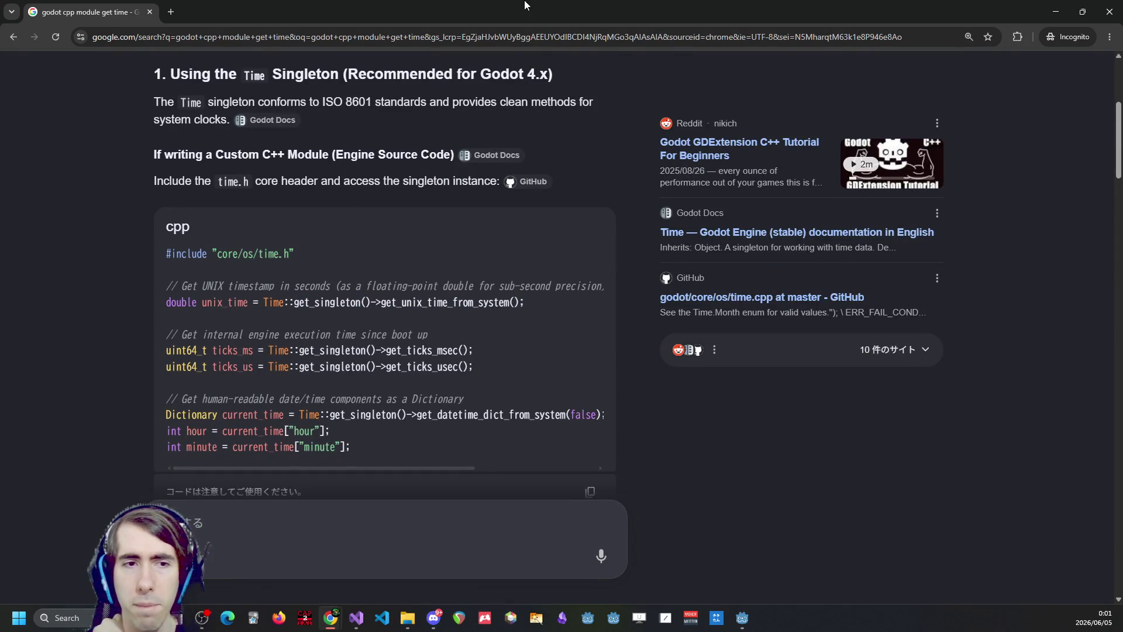
key("alt+Tab")
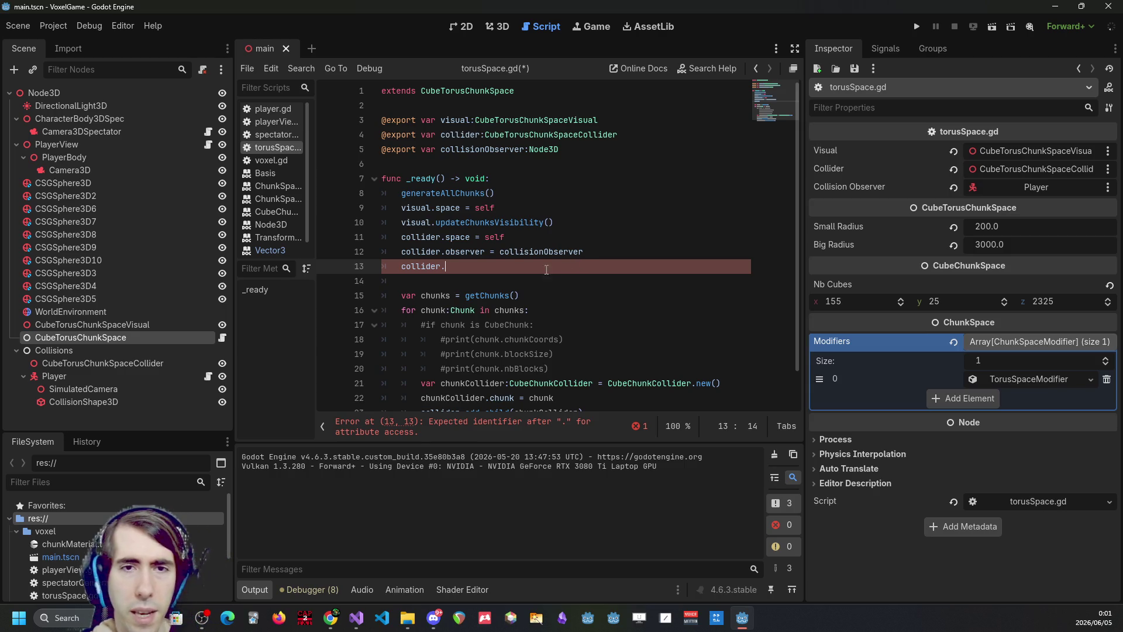
Step: Delete the unfinished 'collider.' line 13 from _ready, briefly checking chunkSpaceCollider.h in Visual Studio
left_click_drag(554, 267, 256, 272)
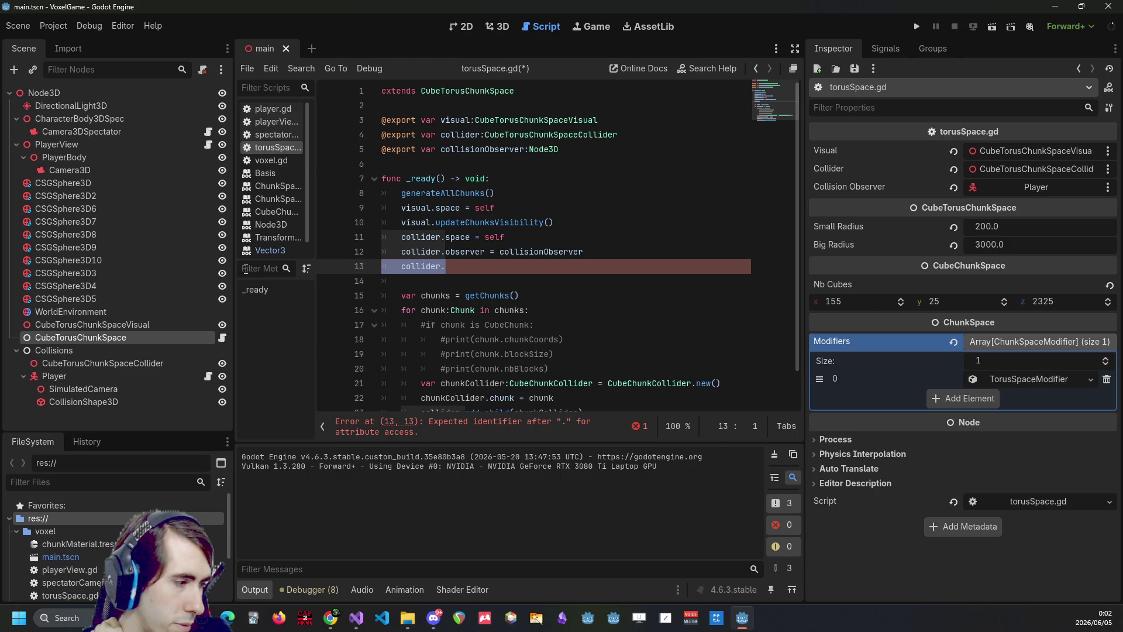
key("BackSpace")
key("BackSpace")
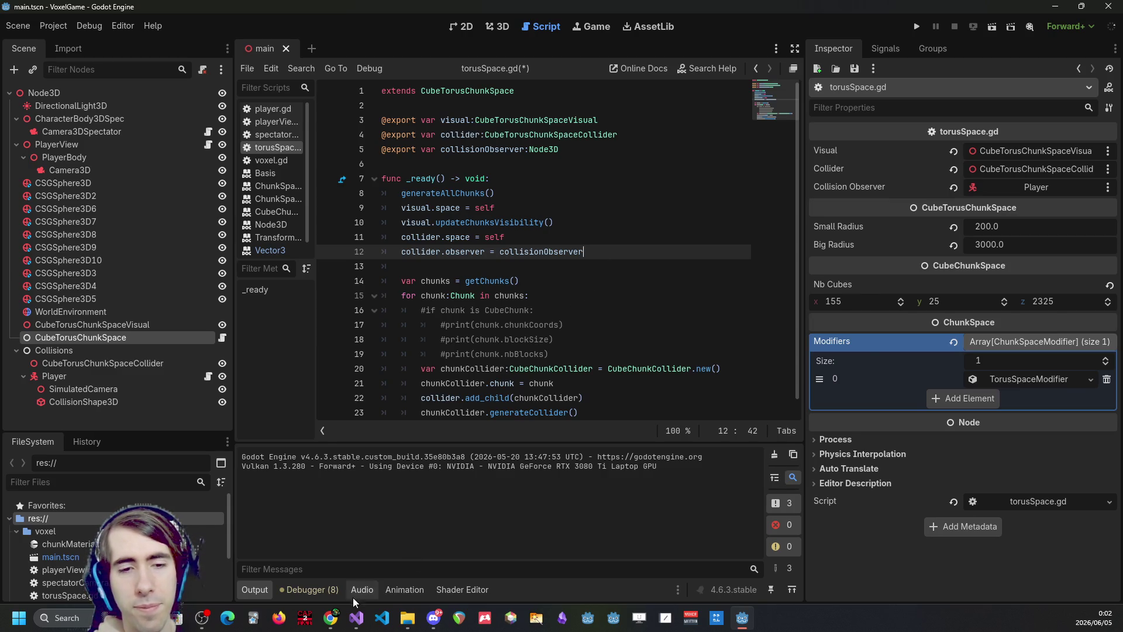
left_click(357, 617)
left_click(366, 287)
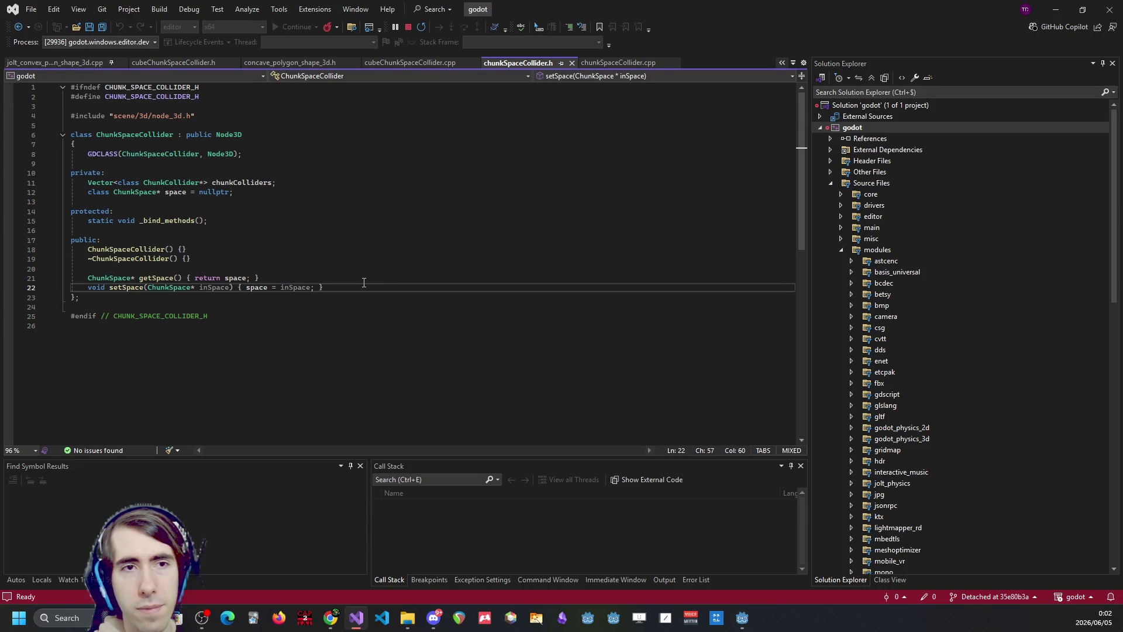
left_click(742, 617)
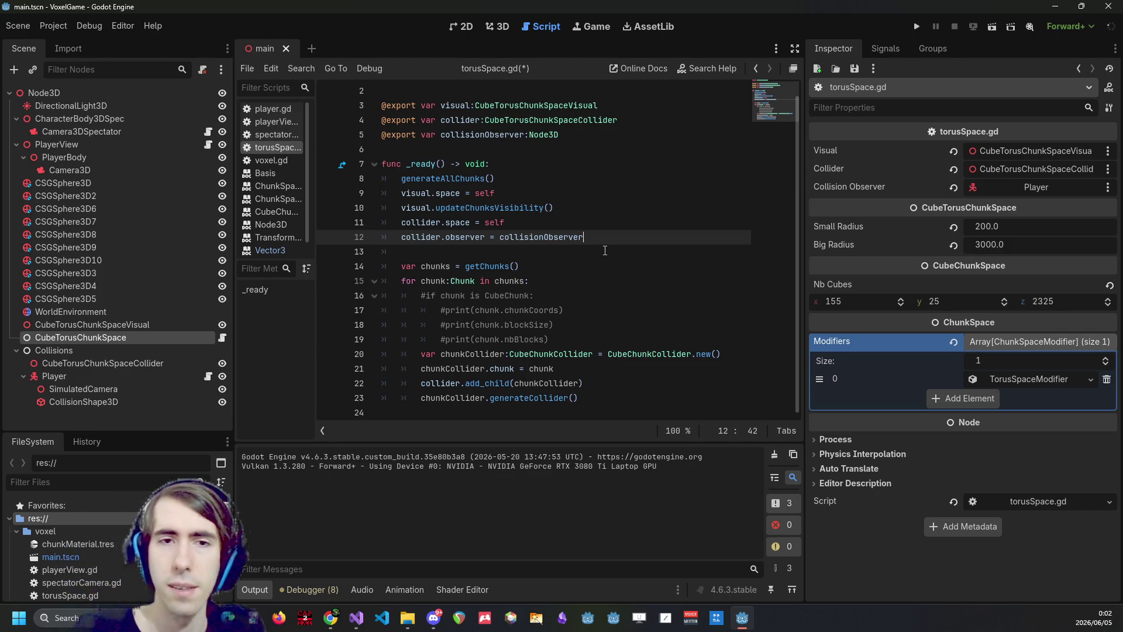
Step: Create a 'func _process(delta: float)' declaration and move it to the end of the script
left_click(560, 254)
key("BackSpace")
key("Return")
type("func _p")
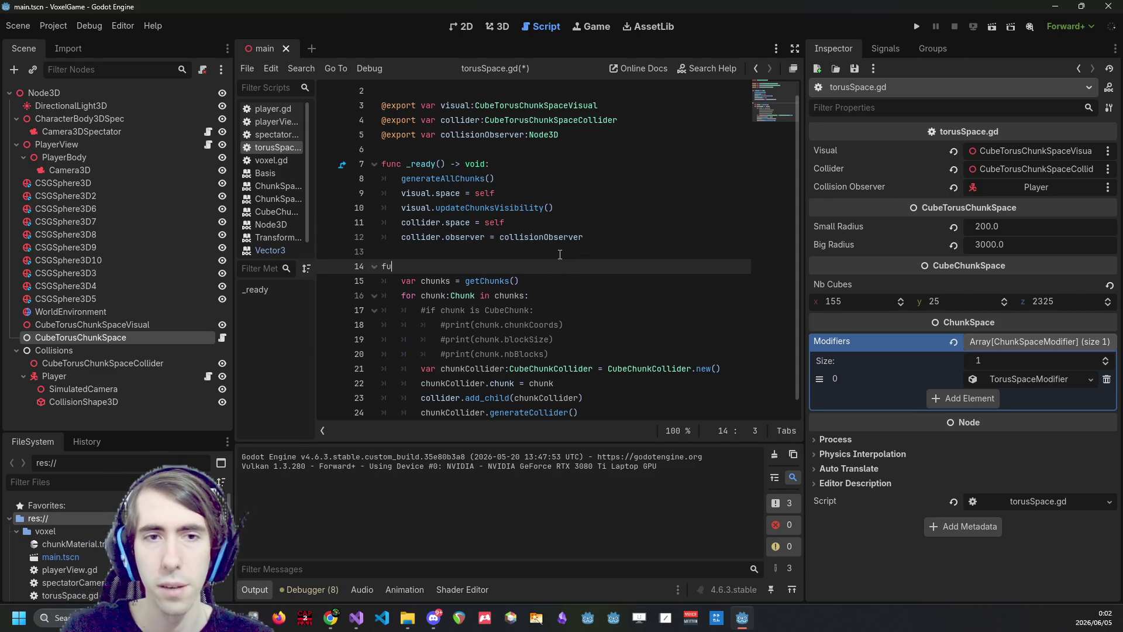
type("rocess")
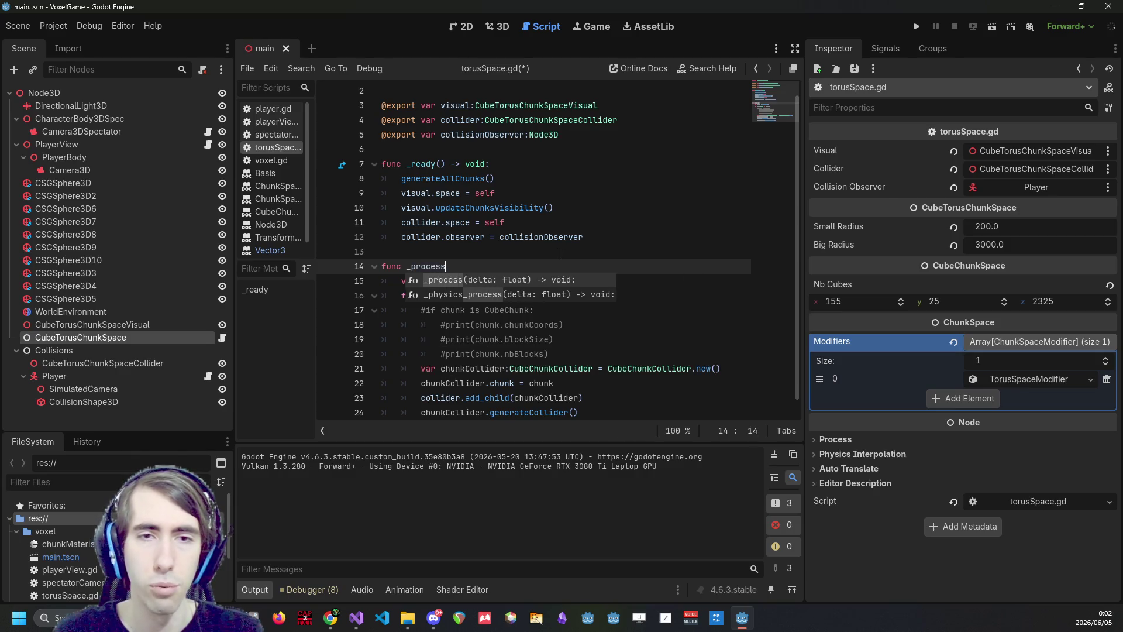
key("Return")
scroll(559, 255, "down", 1)
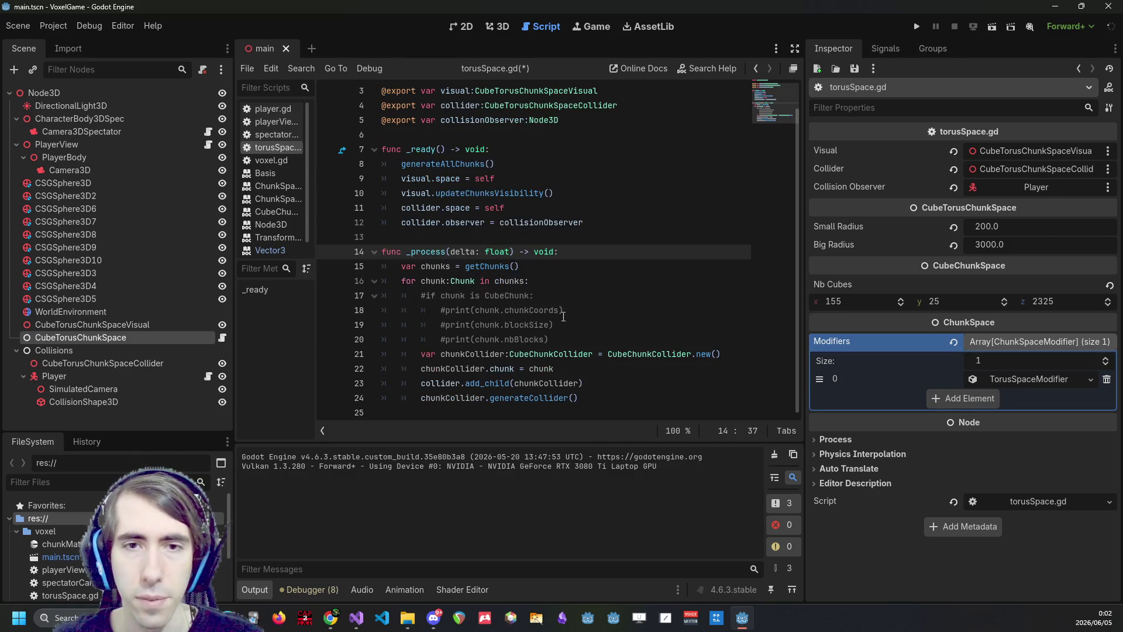
left_click_drag(560, 253, 296, 248)
key("ctrl+c")
key("BackSpace")
key("BackSpace")
left_click(548, 416)
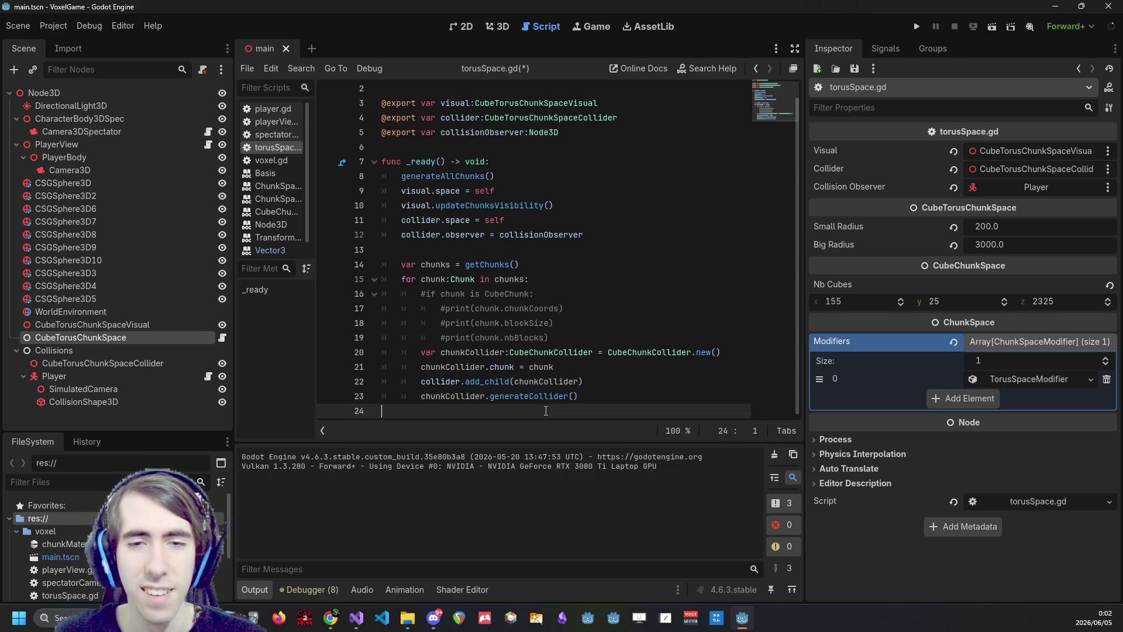
key("Return")
key("ctrl+v")
key("Return")
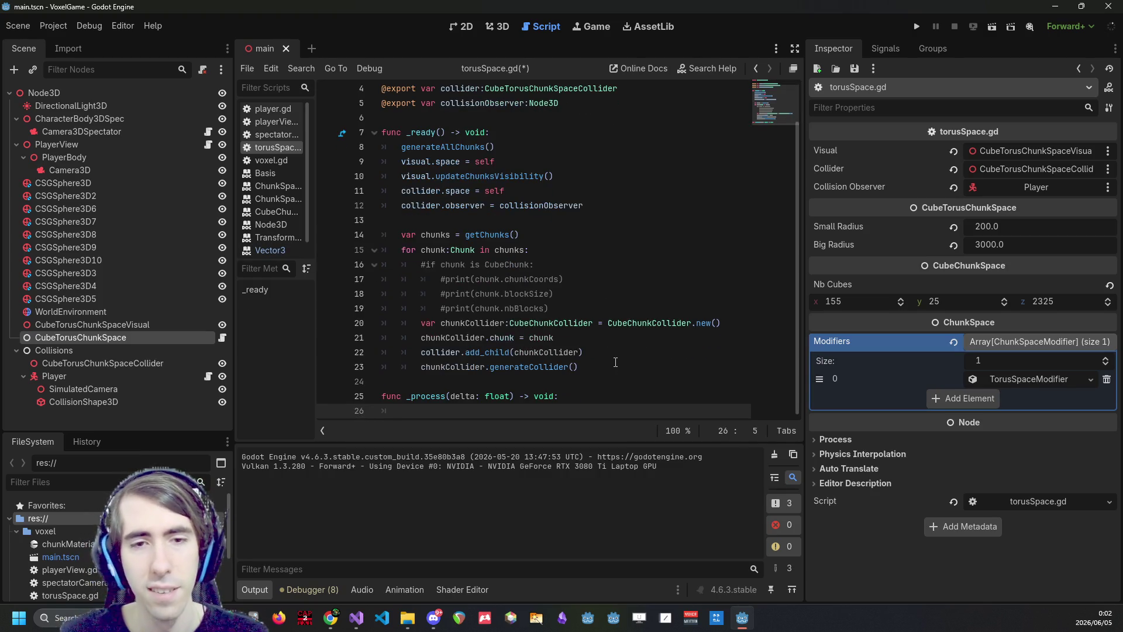
Step: Write 'collider.updateColliders()' as the body of _process
double_click(436, 208)
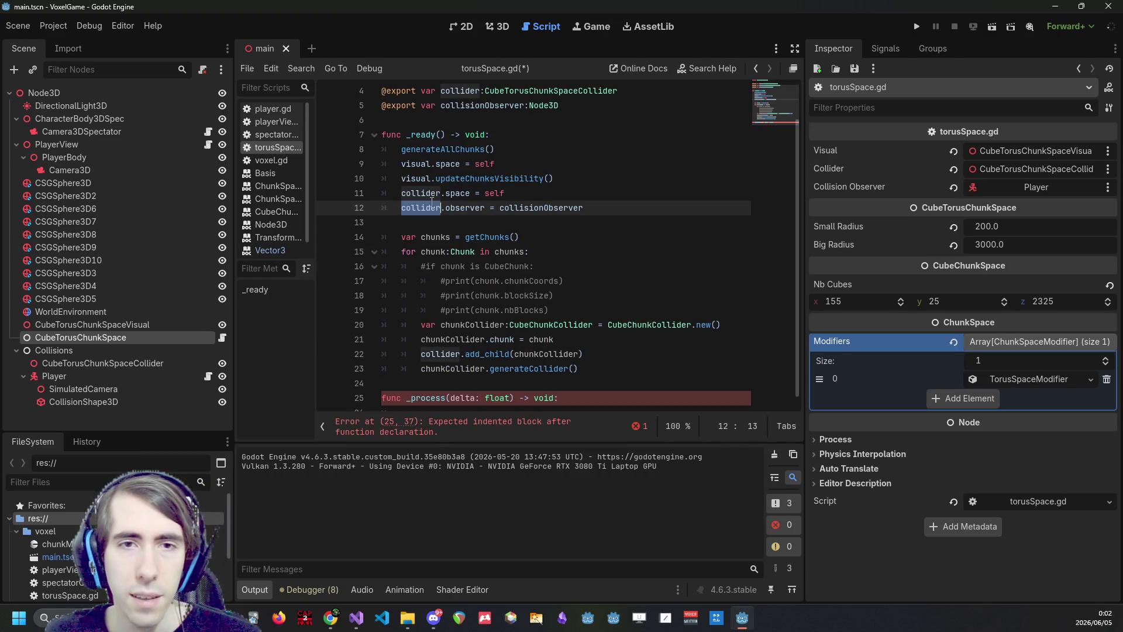
key("ctrl+c")
left_click(453, 409)
key("ctrl+v")
type(".")
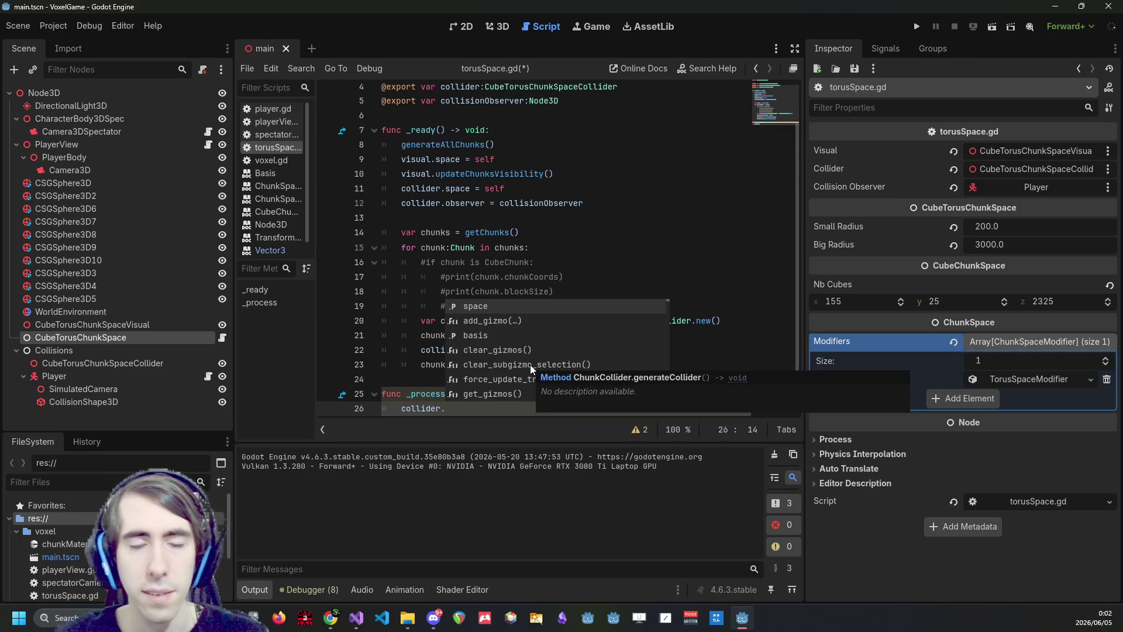
type("update")
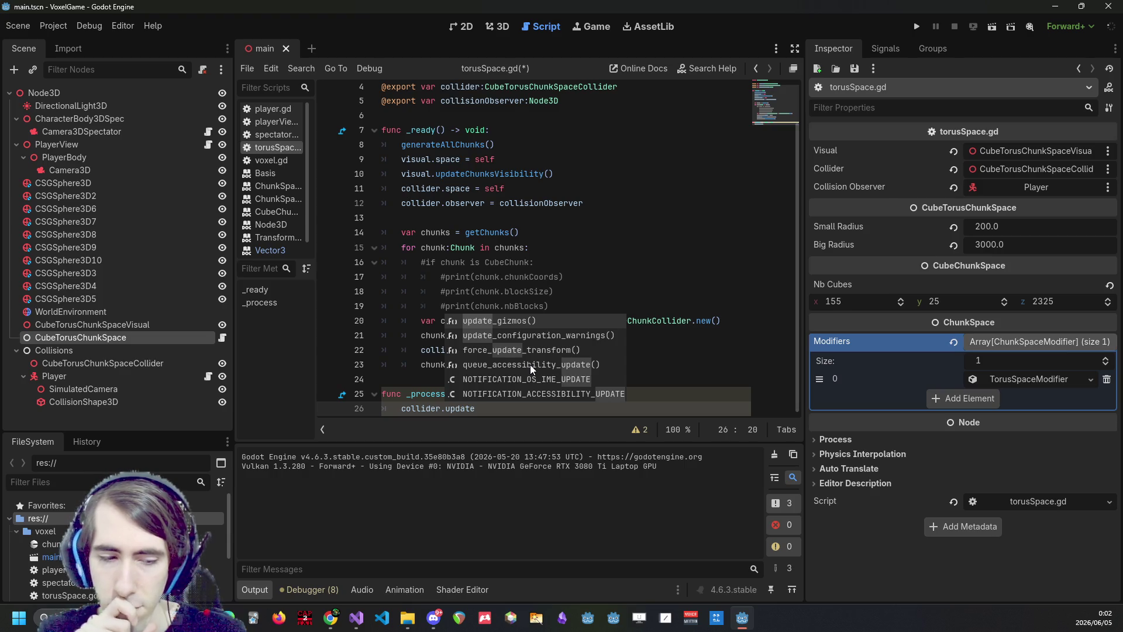
type("Colliers")
key("BackSpace")
key("BackSpace")
key("BackSpace")
type("ders")
key("Return")
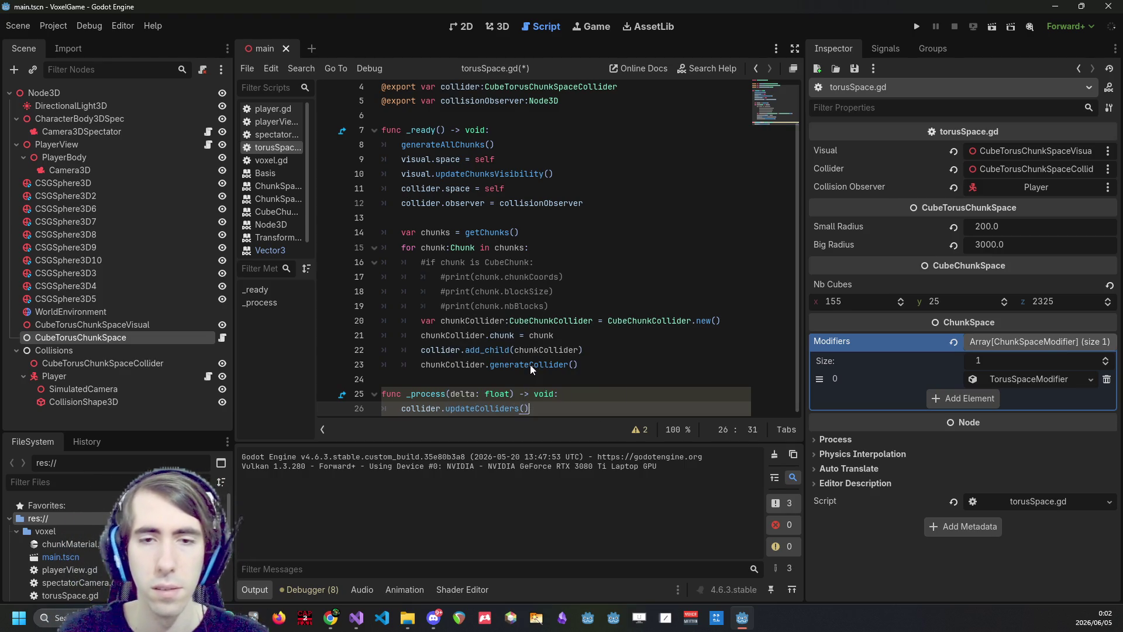
left_click_drag(475, 408, 546, 408)
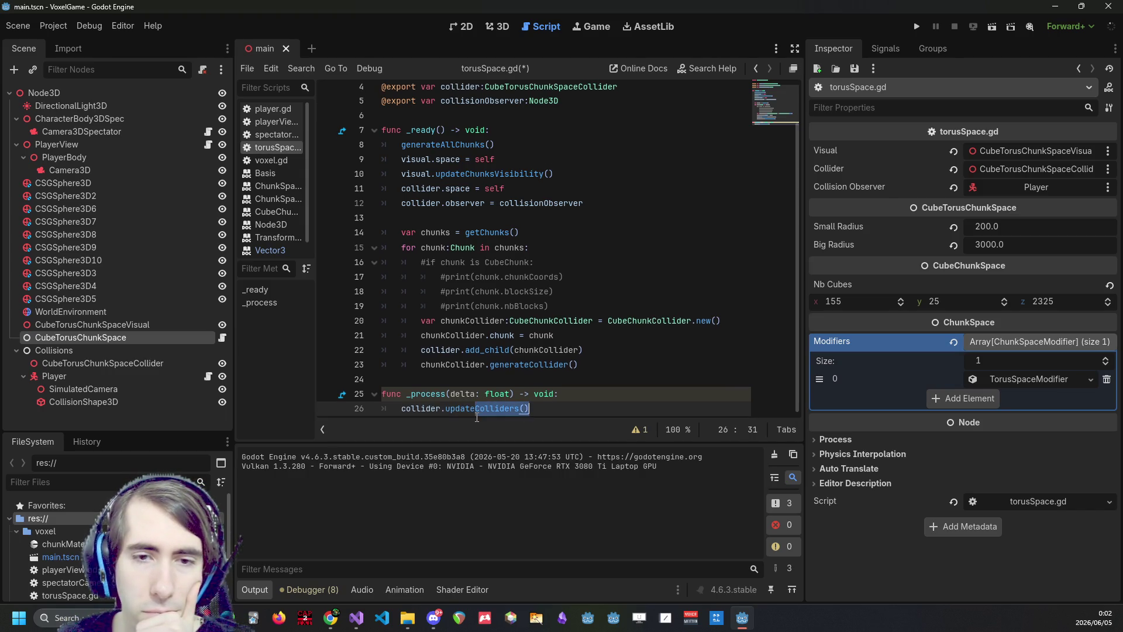
key("Down")
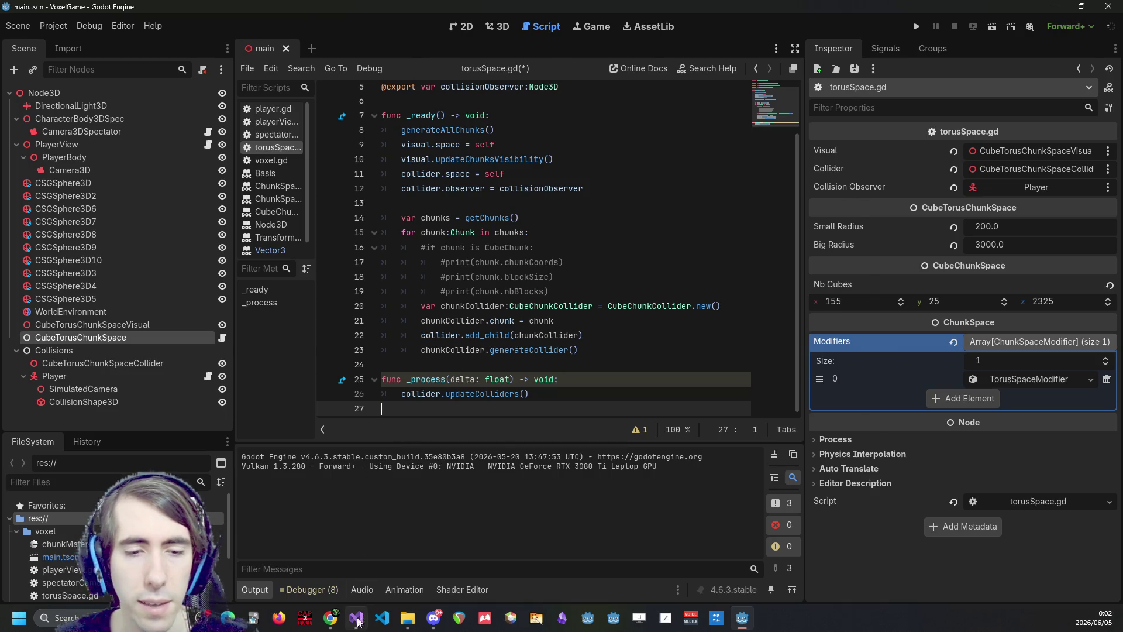
key("alt+Tab")
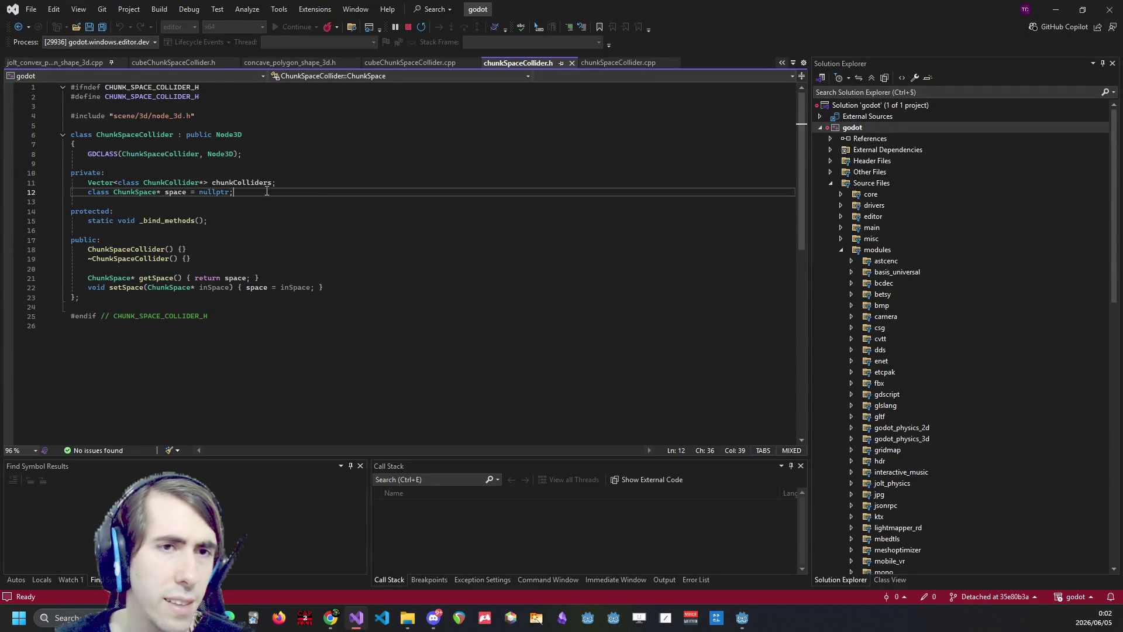
Step: Duplicate the ChunkSpace space member as a Node3D observer member in the header and save
left_click_drag(266, 192, 48, 190)
key("ctrl+c")
key("End")
key("Return")
key("ctrl+v")
key("ctrl+Left")
key("ctrl+Left")
key("ctrl+Left")
key("ctrl+BackSpace")
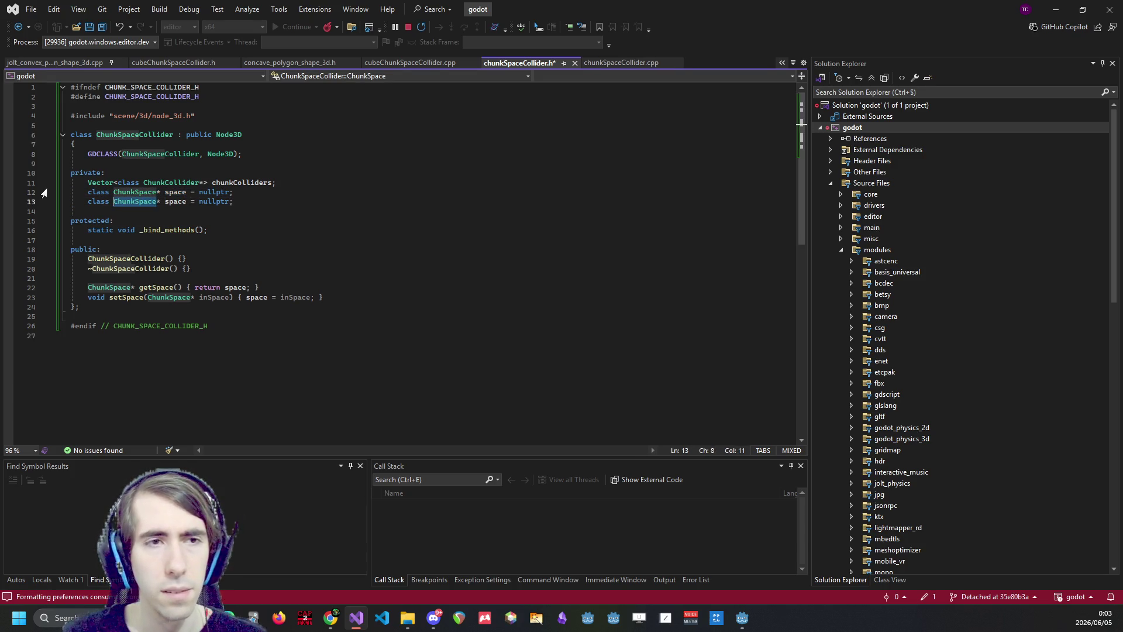
type("O")
key("BackSpace")
type("Node3D")
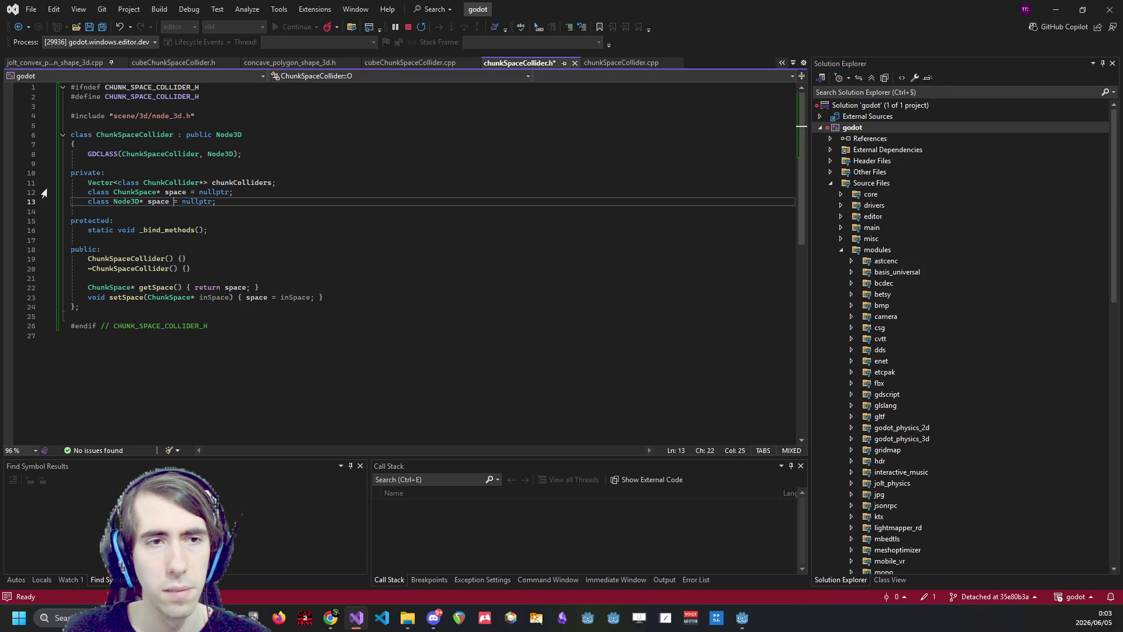
key("ctrl+Delete")
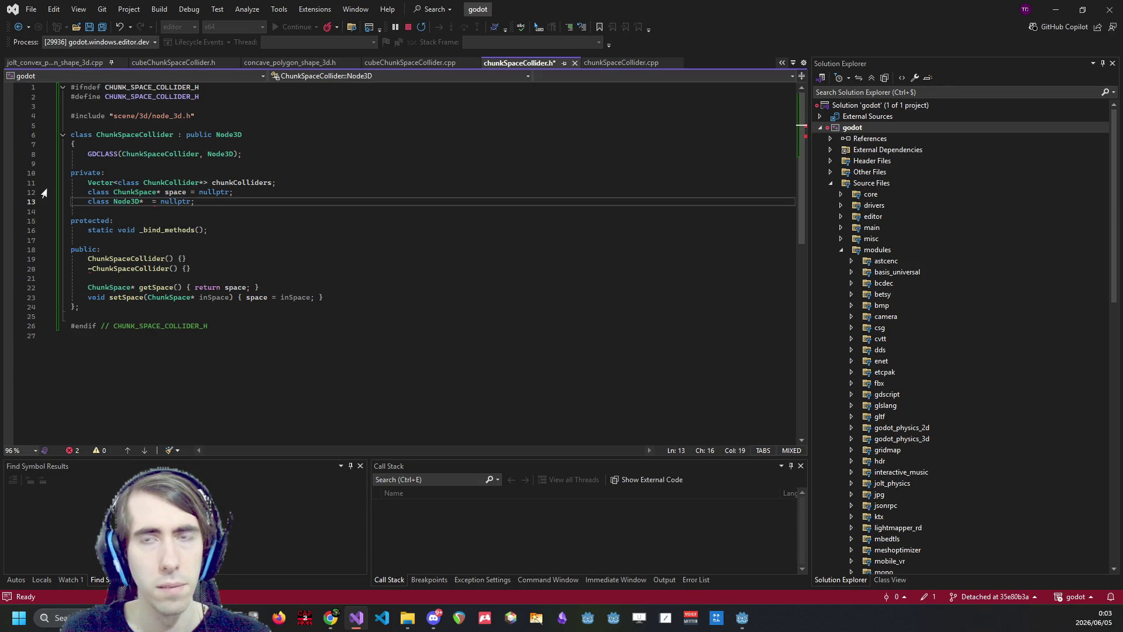
type("observer")
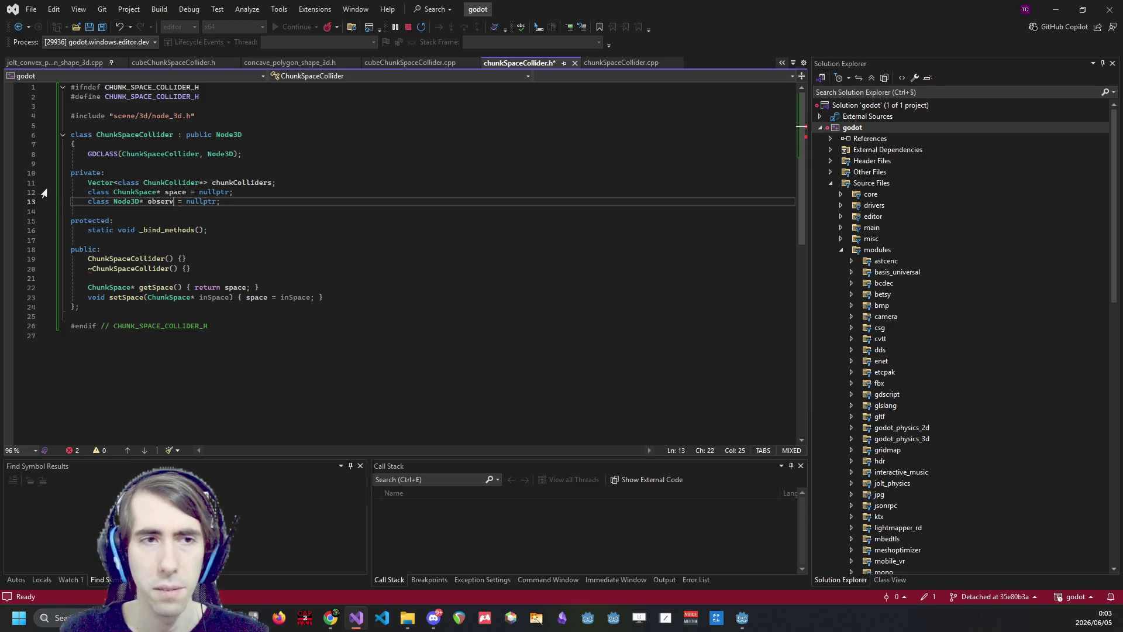
key("ctrl+s")
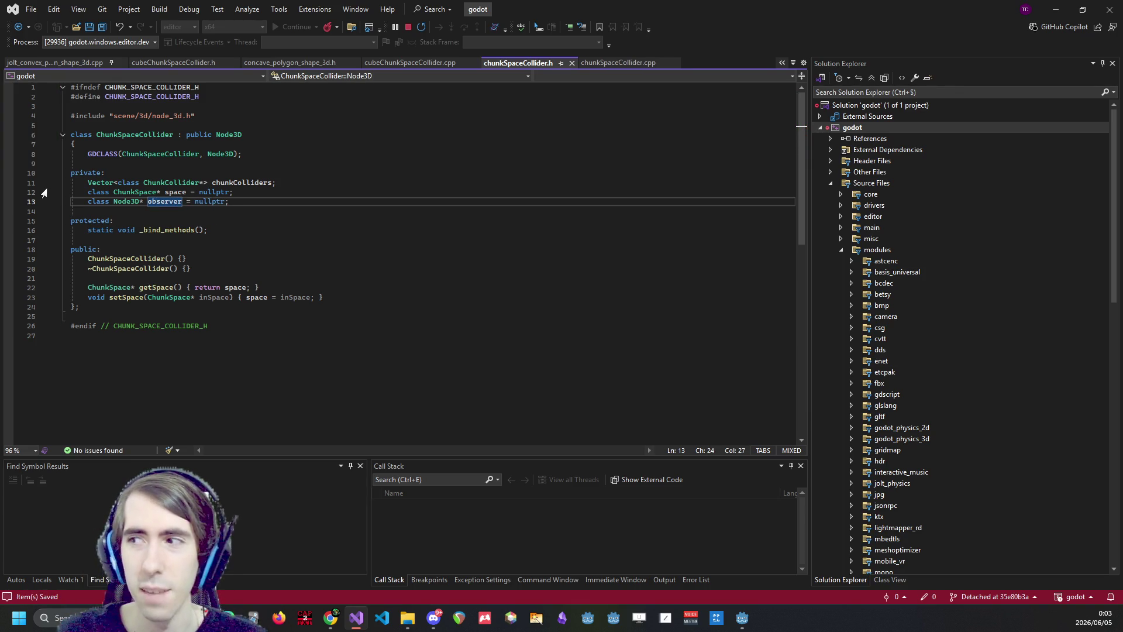
Step: Paste a copy of the getSpace and setSpace accessors below the originals
key("ctrl+k")
key("ctrl+o")
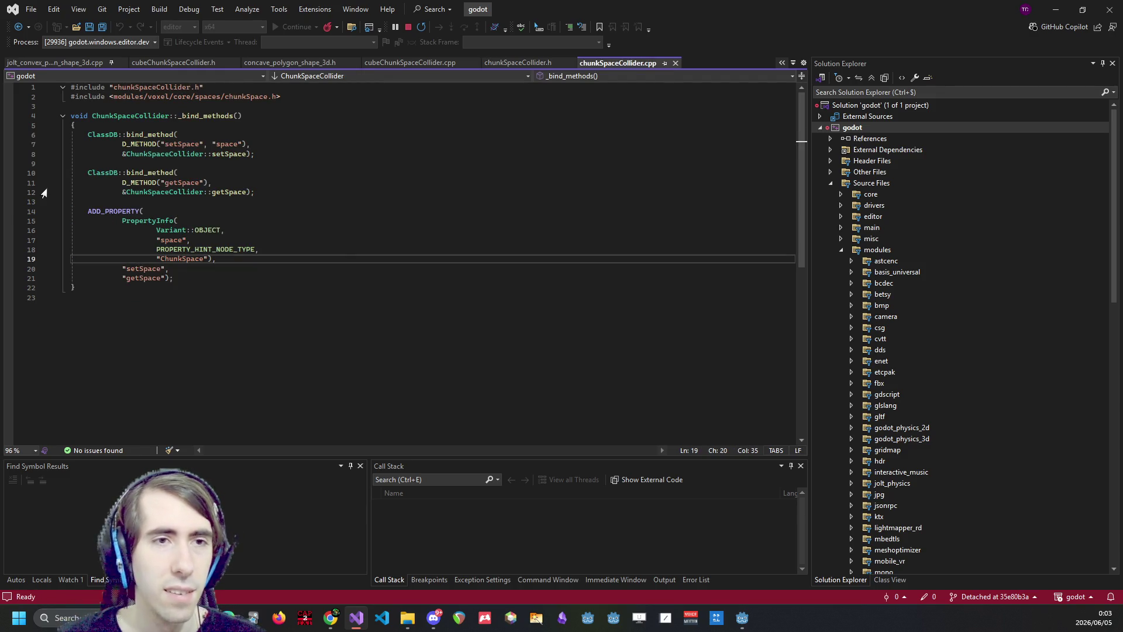
key("ctrl+k")
key("ctrl+o")
left_click(331, 307)
left_click_drag(35, 297, 35, 288)
key("End")
key("Return")
key("Return")
key("ctrl+v")
Step: Rename the copied accessors to getObserver/setObserver, using observer and inObserver, and save
double_click(146, 317)
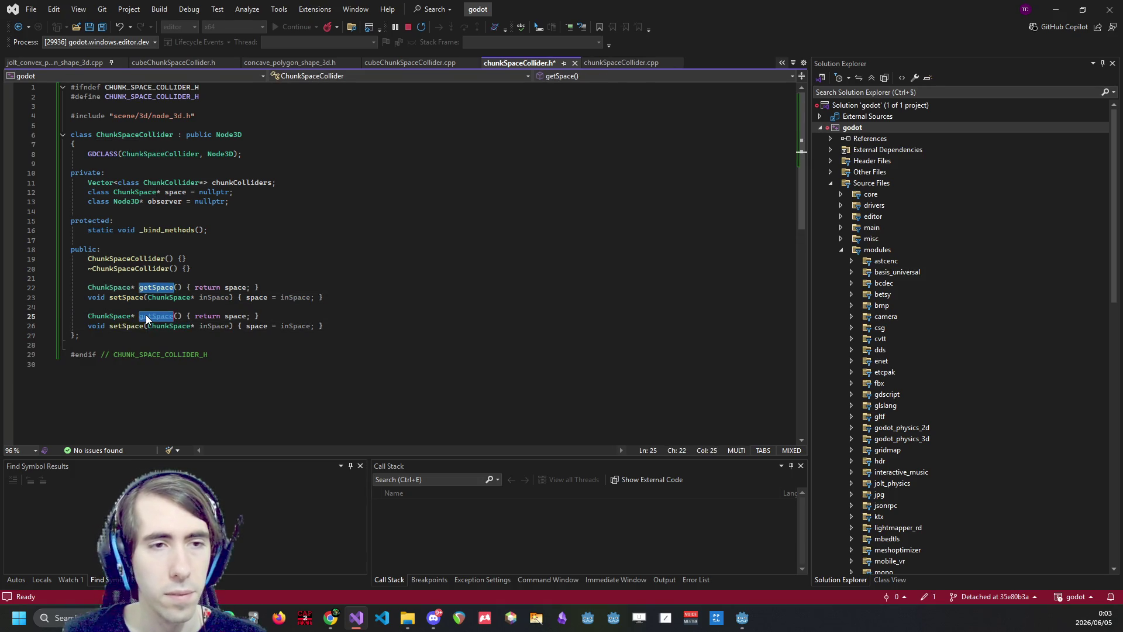
left_click(147, 316)
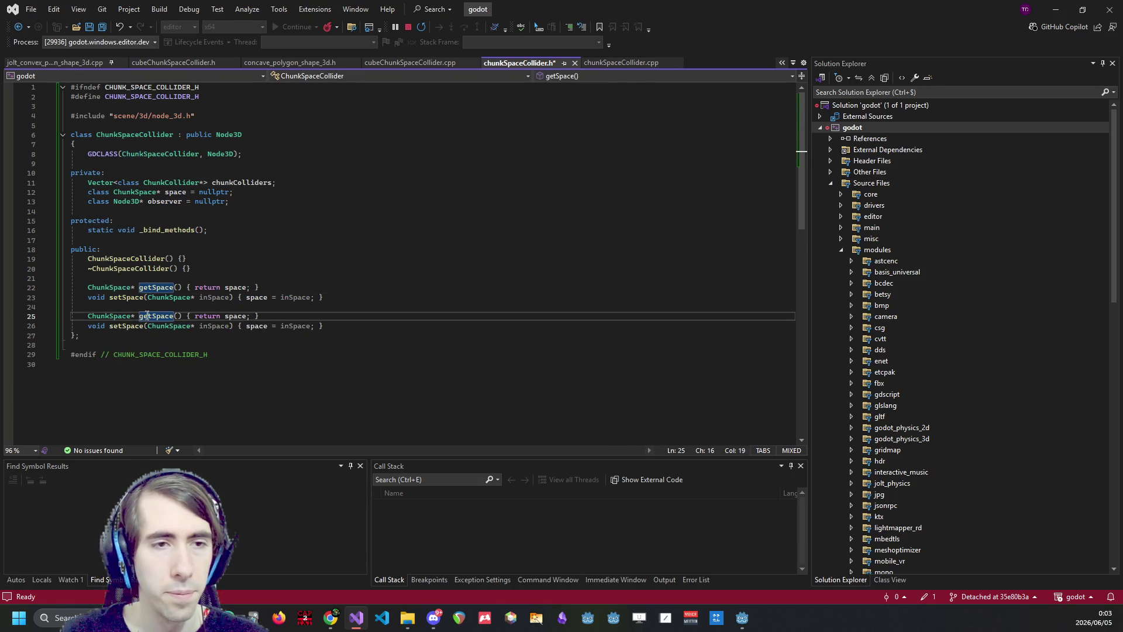
double_click(147, 317)
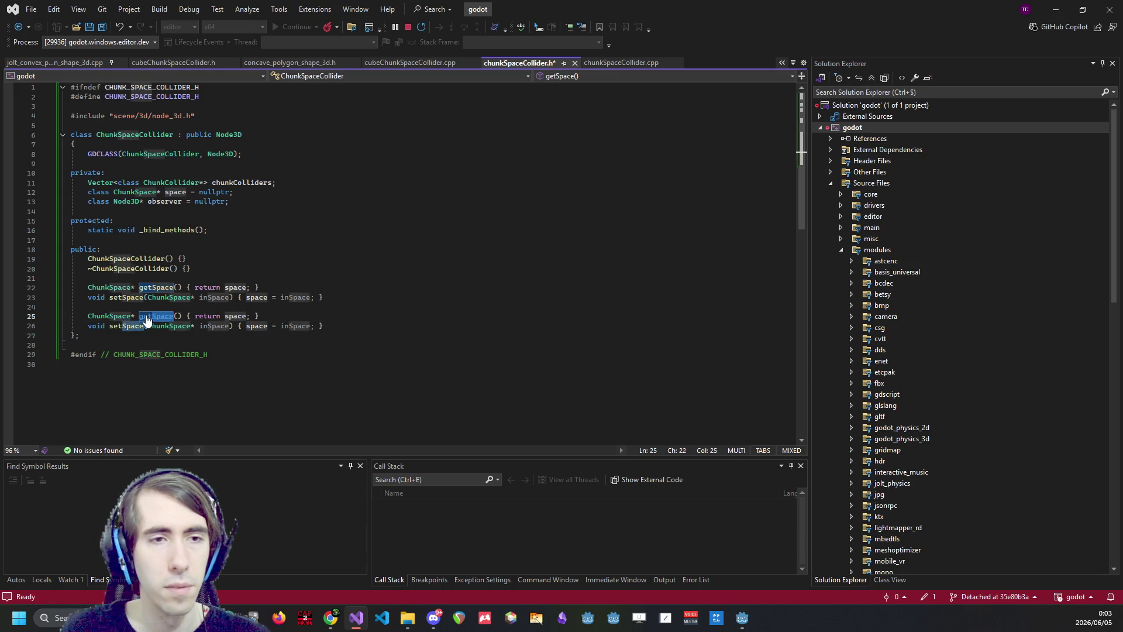
type("Observer")
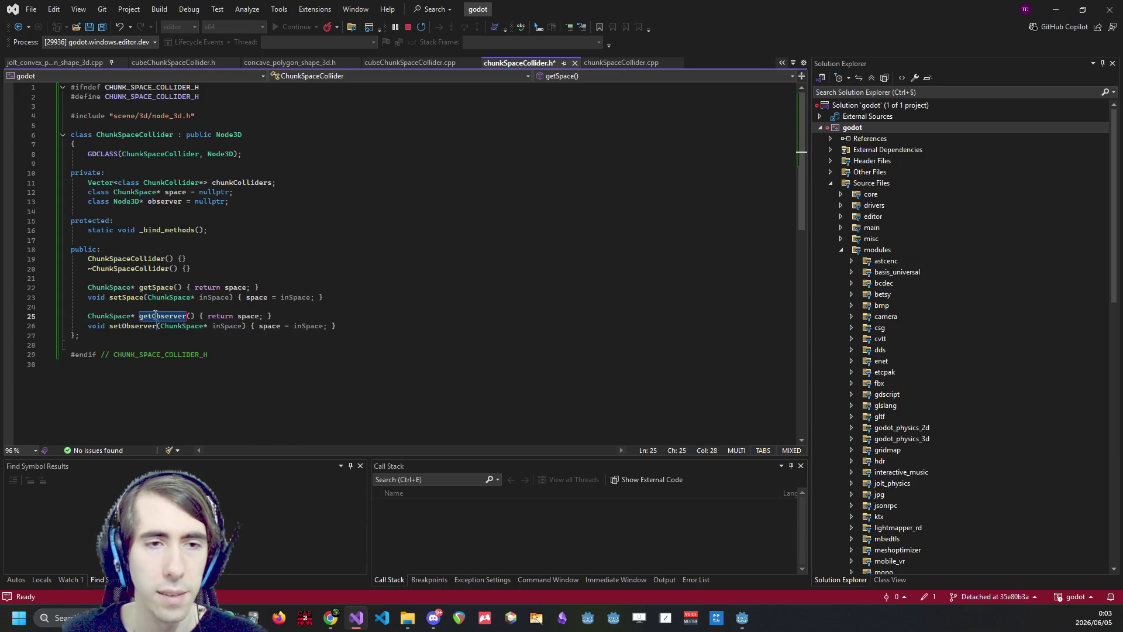
double_click(248, 316)
key("shift+alt+period")
type("observer")
key("Escape")
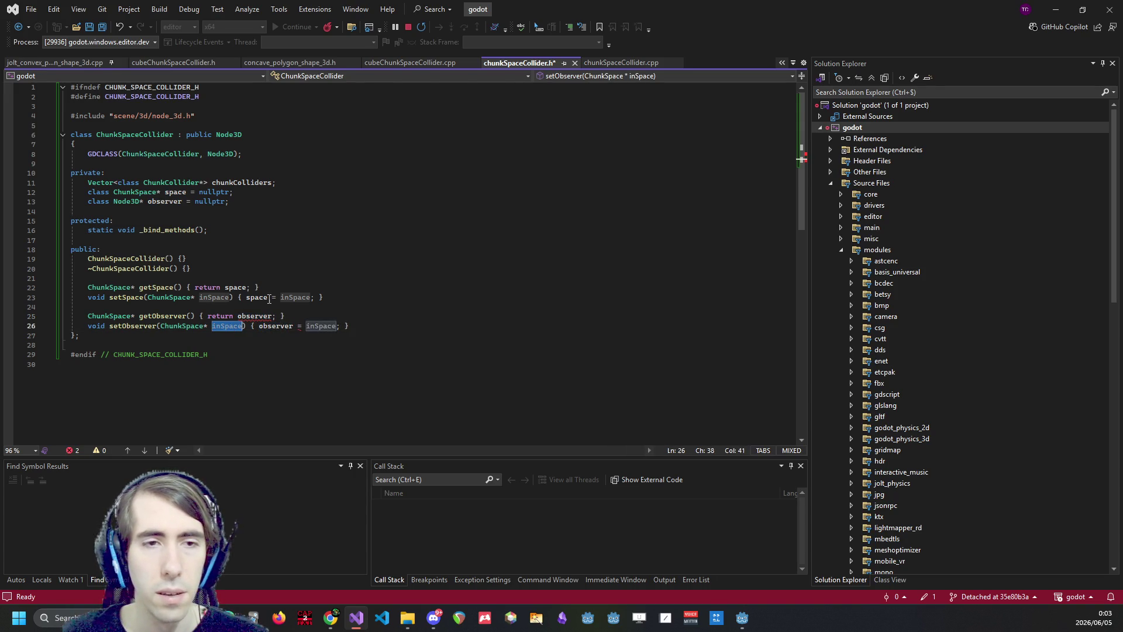
key("shift+alt+period")
type("inObserver")
key("ctrl+s")
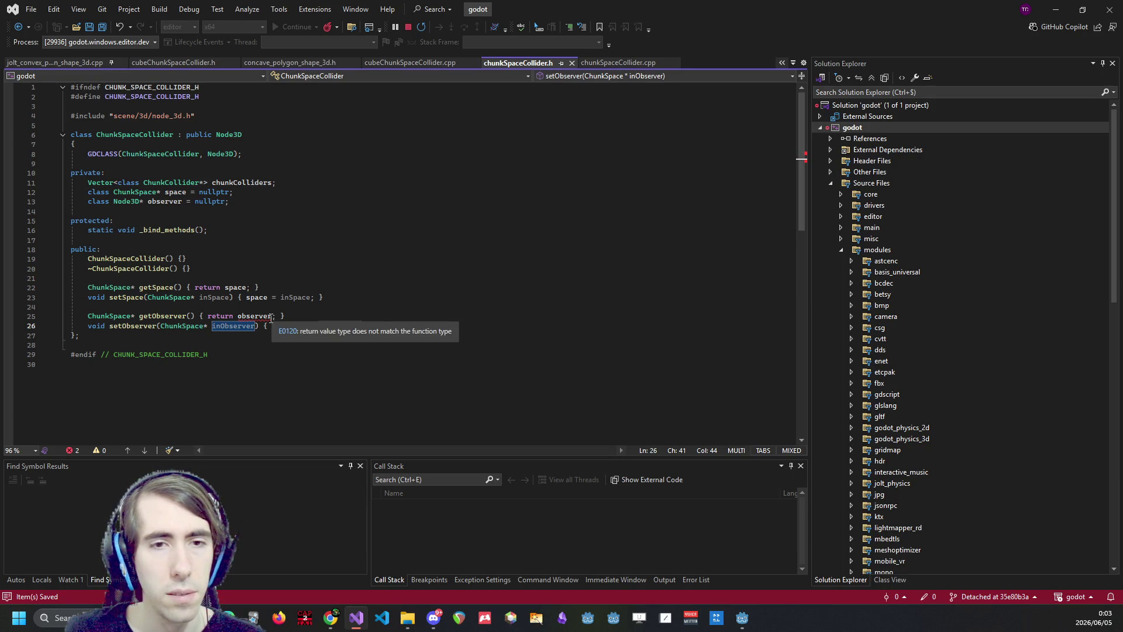
Step: Change the getObserver return type and setObserver parameter from ChunkSpace to Node3D, and save
left_click(125, 201)
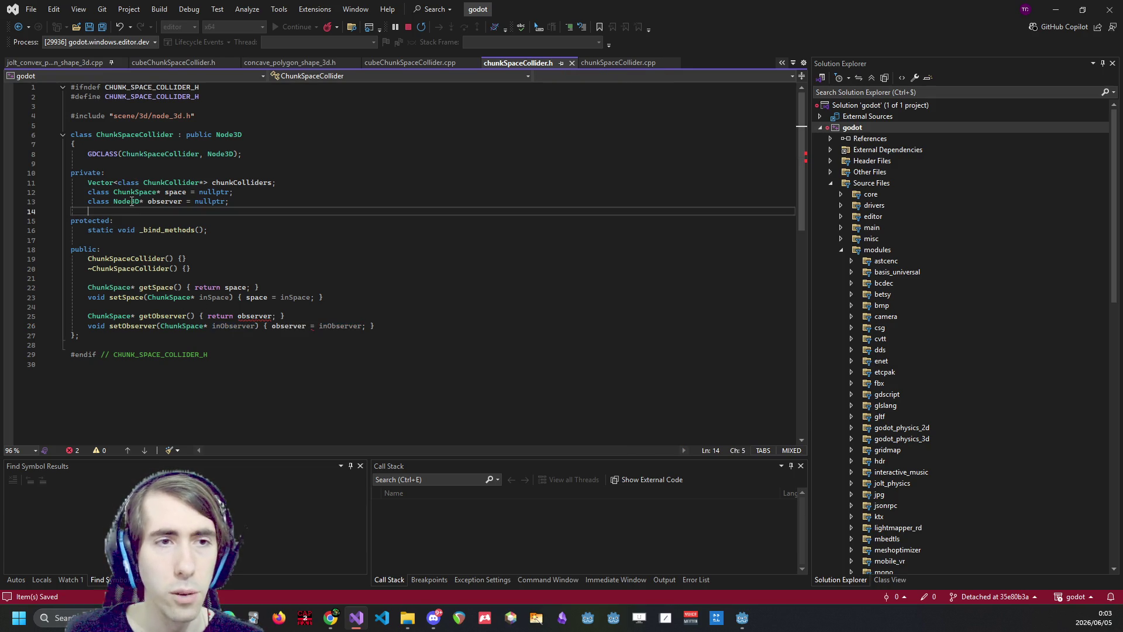
double_click(109, 316)
key("ctrl+v")
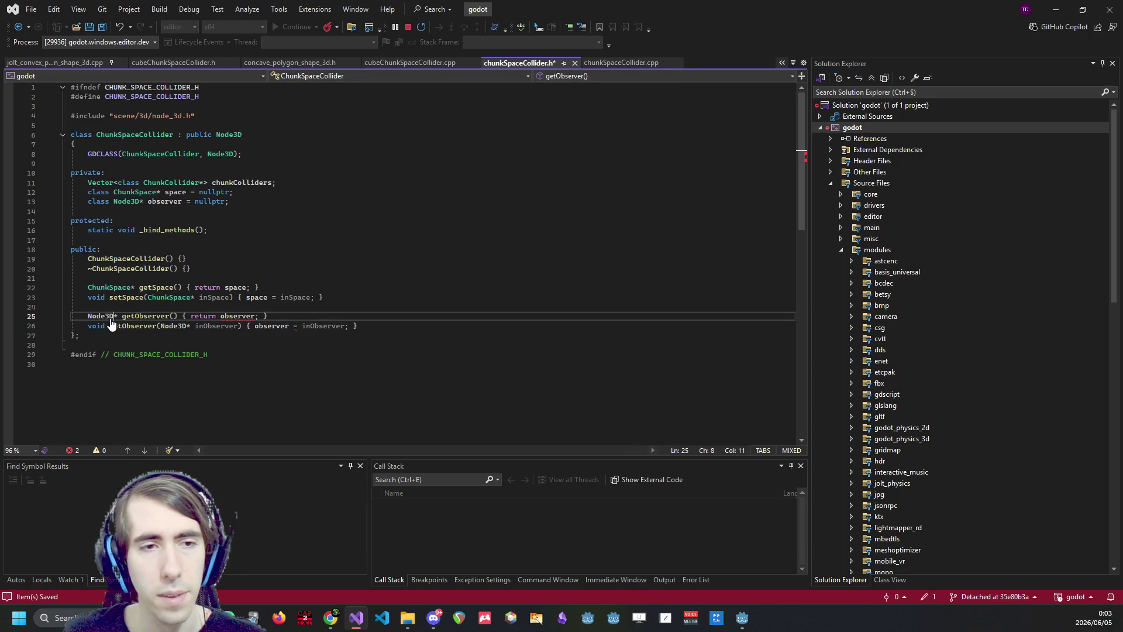
double_click(181, 326)
key("ctrl+v")
key("ctrl+s")
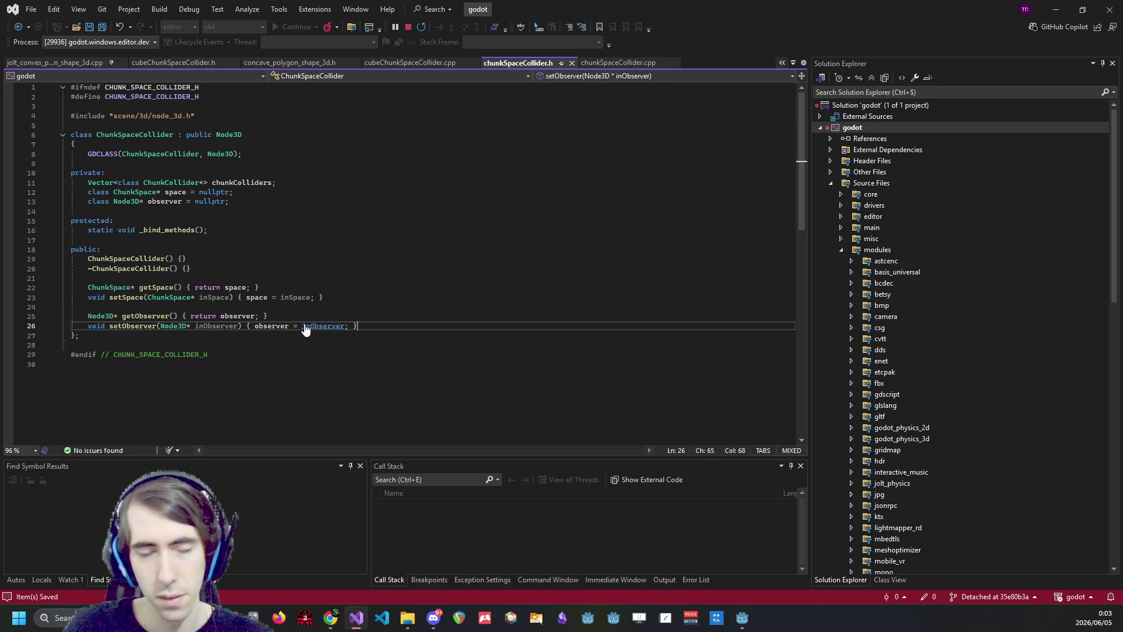
key("ctrl+k")
key("ctrl+o")
left_click_drag(175, 278, 63, 148)
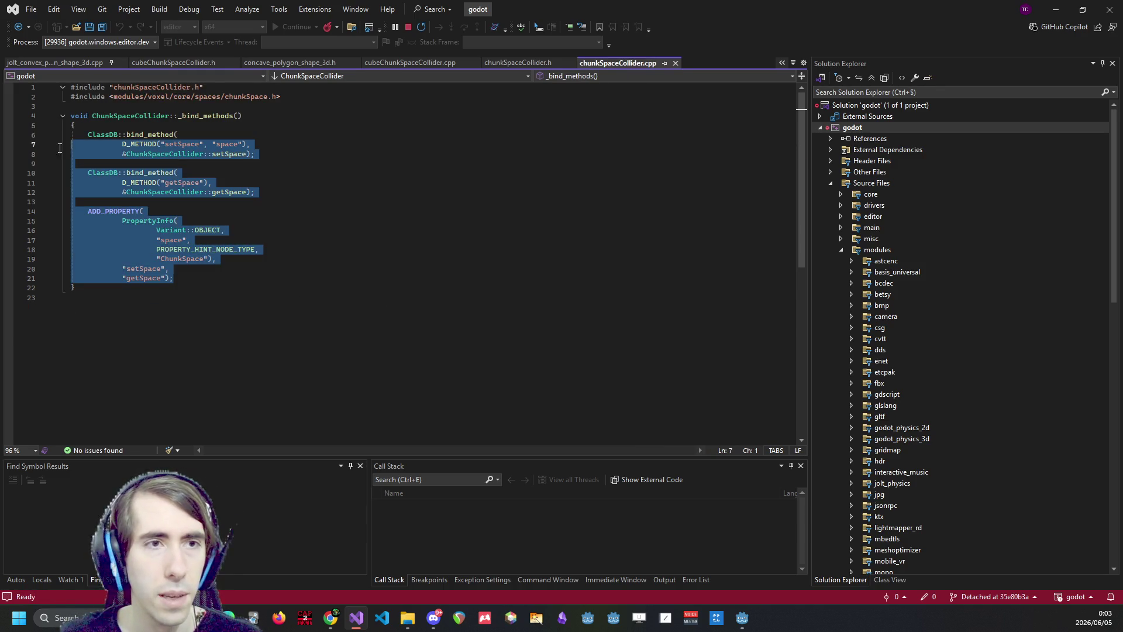
Step: Copy the existing bind_method/ADD_PROPERTY block and paste a duplicate below it
key("ctrl+k")
key("ctrl+f")
left_click(186, 278)
key("Return")
key("Return")
type("ClassDB::bind_method( \t\t\tD_METHOD(\"setSpace\", \"space\"), \t\t\t&ChunkSpaceCollider::setSpace);  \tClassDB::bind_method( \t\t\tD_METHOD(\"getSpace\"), \t\t\t&ChunkSpaceCollider::getSpace);  \tADD_PROPERTY( \t\t\tPropertyInfo( \t\t\t\t\tVariant::OBJECT, \t\t\t\t\t\"space\", \t\t\t\t\tPROPERTY_HINT_NODE_TYPE, \t\t\t\t\t\"ChunkSpace\"), \t\t\t\"setSpace\", \t\t\t\"getSpace\");")
Step: Rename setSpace to setObserver in the duplicated bind block only
scroll(205, 281, "down", 1)
double_click(198, 278)
key("shift+alt+period")
key("shift+alt+period")
key("shift+alt+period")
type("setObserver")
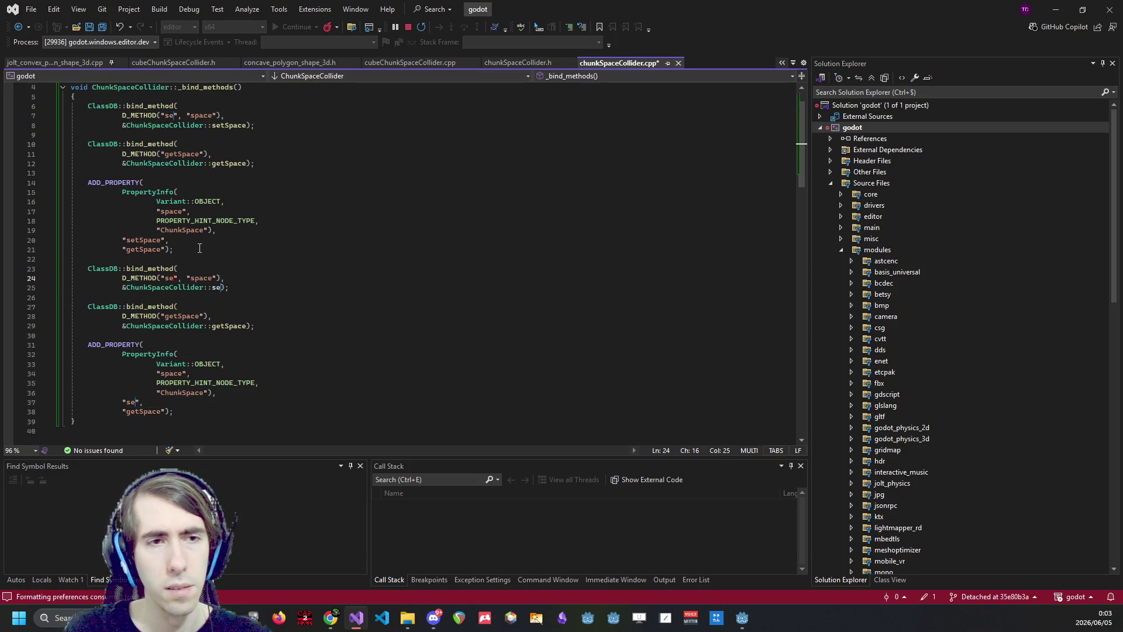
double_click(240, 279)
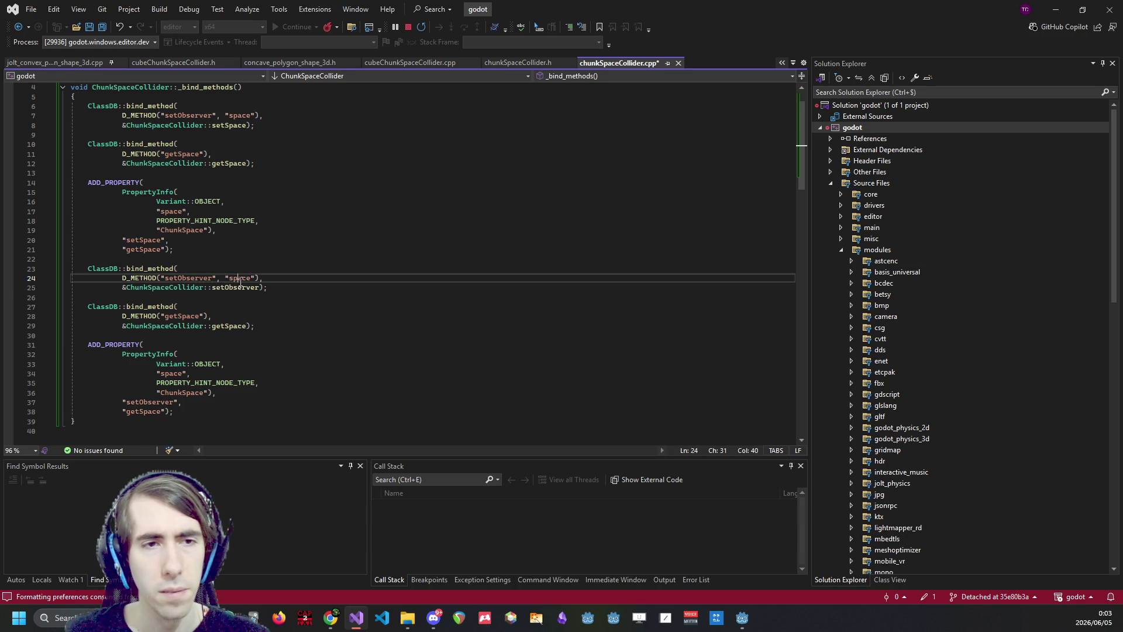
left_click(183, 316)
double_click(183, 316)
key("shift+alt+period")
key("shift+alt+period")
key("shift+alt+period")
key("ctrl+z")
key("ctrl+z")
key("ctrl+z")
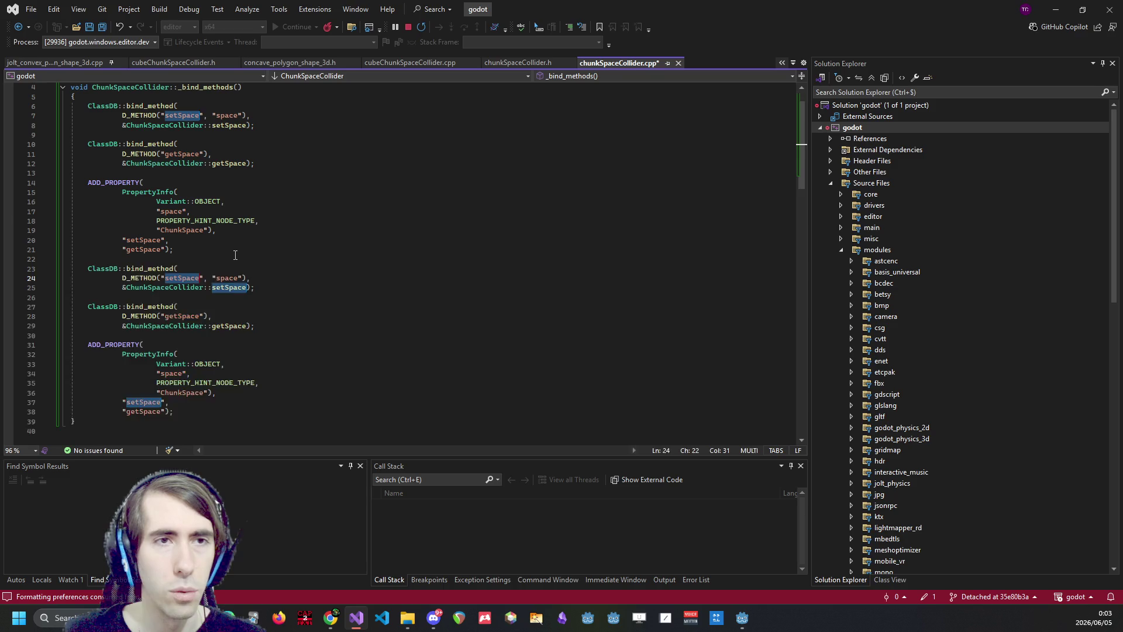
key("ctrl+y")
double_click(180, 278)
key("shift+alt+period")
key("shift+alt+period")
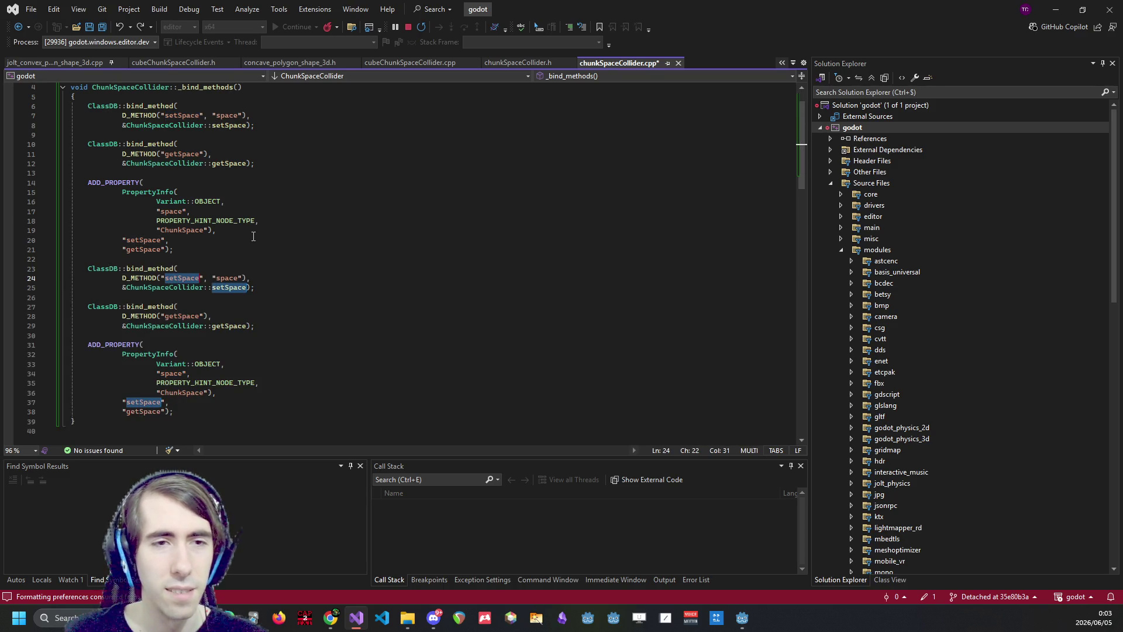
type("setObserver")
Step: Rename getSpace to getObserver in the duplicated bind block
left_click(183, 316)
double_click(182, 316)
key("shift+alt+period")
type("s")
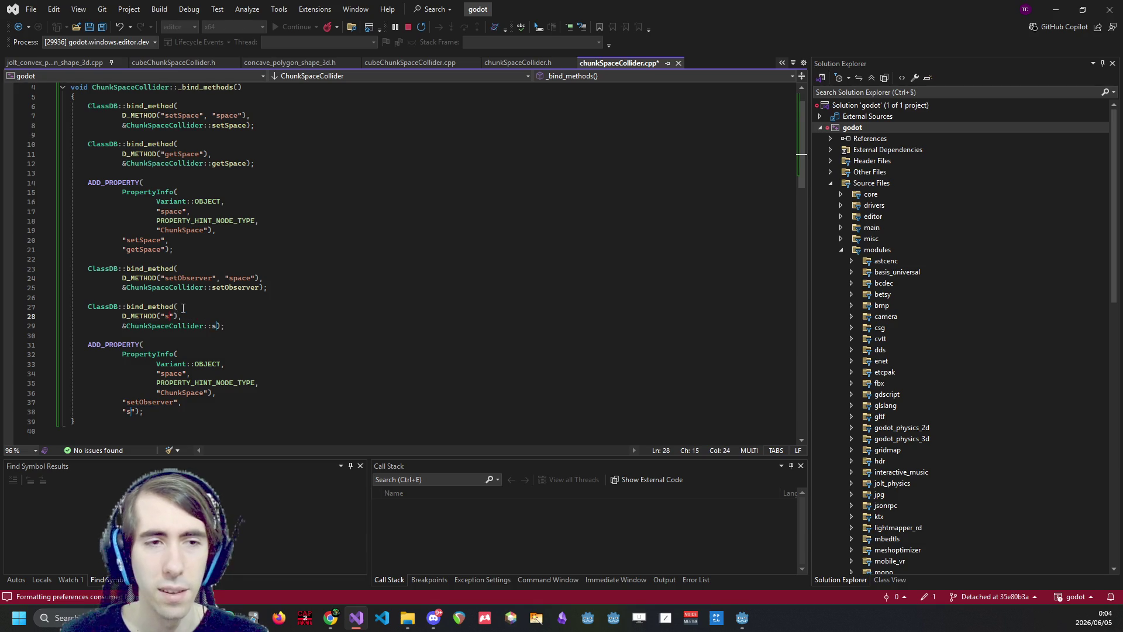
key("BackSpace")
type("getObserver")
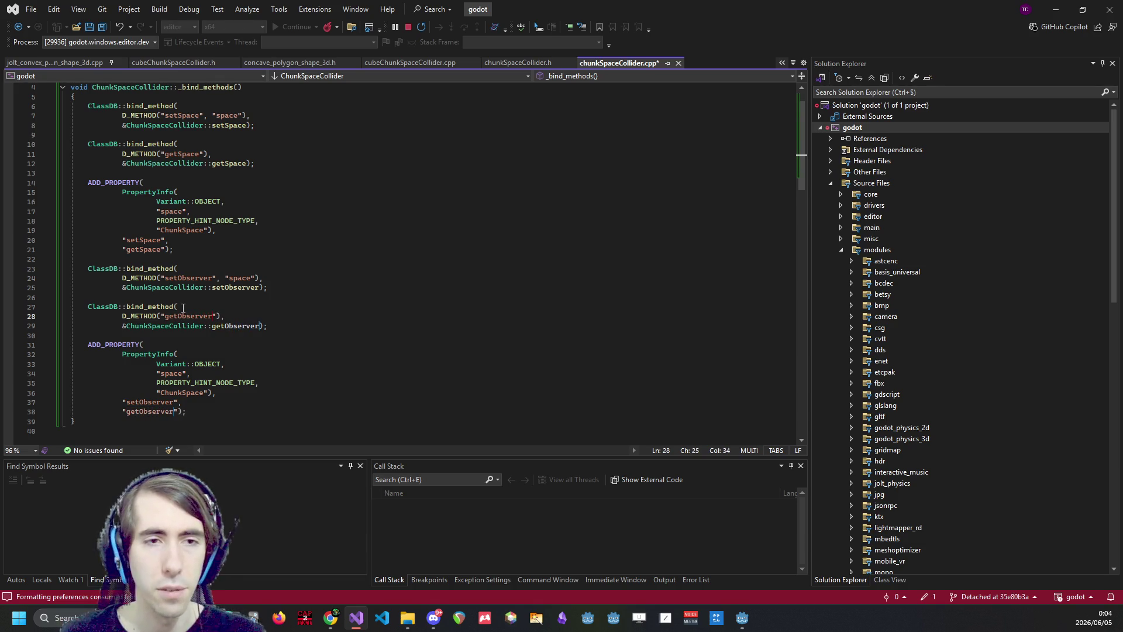
Step: Name the duplicated property 'observer' with a Node3D type hint and save
double_click(236, 279)
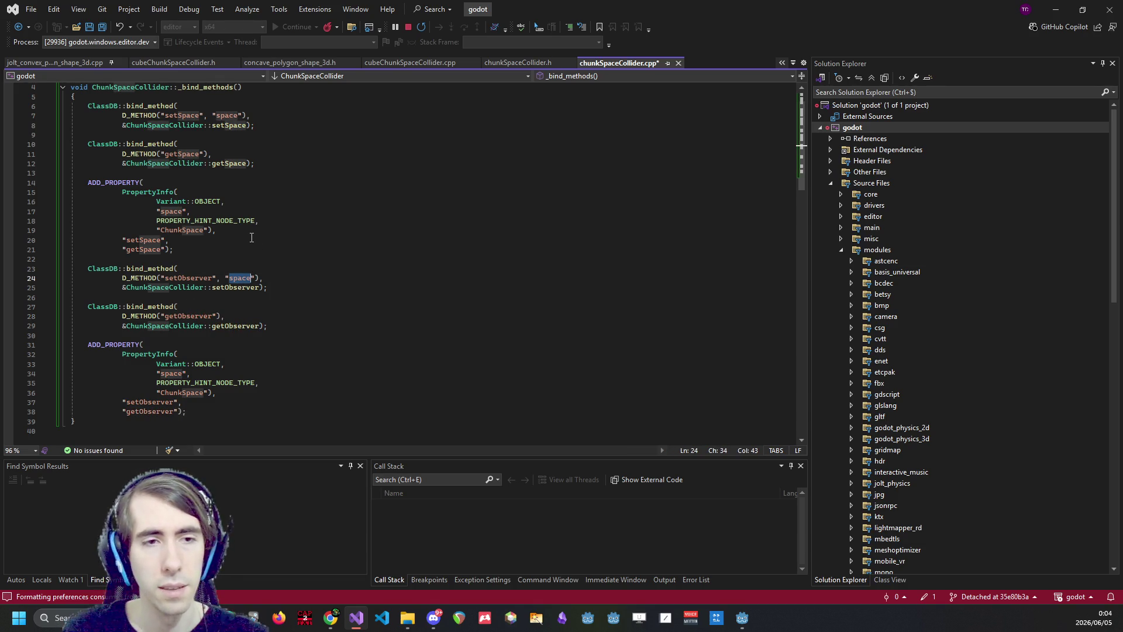
type("observer")
double_click(183, 391)
type("Node3D")
key("ctrl+s")
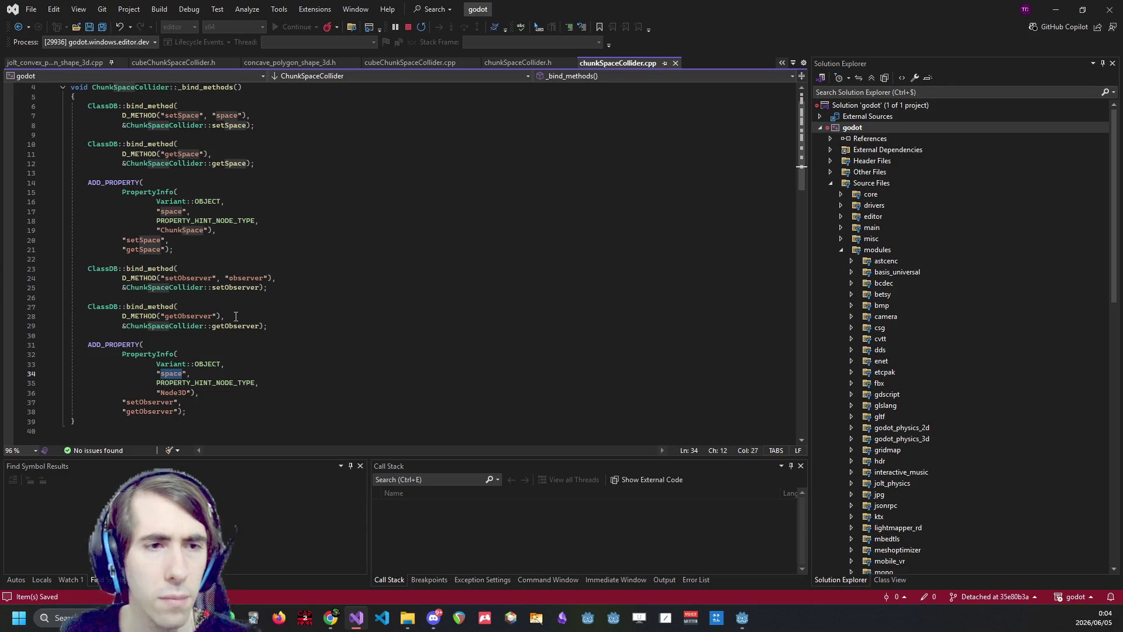
Step: Review the new observer bind block, then switch to another open file
type("observer")
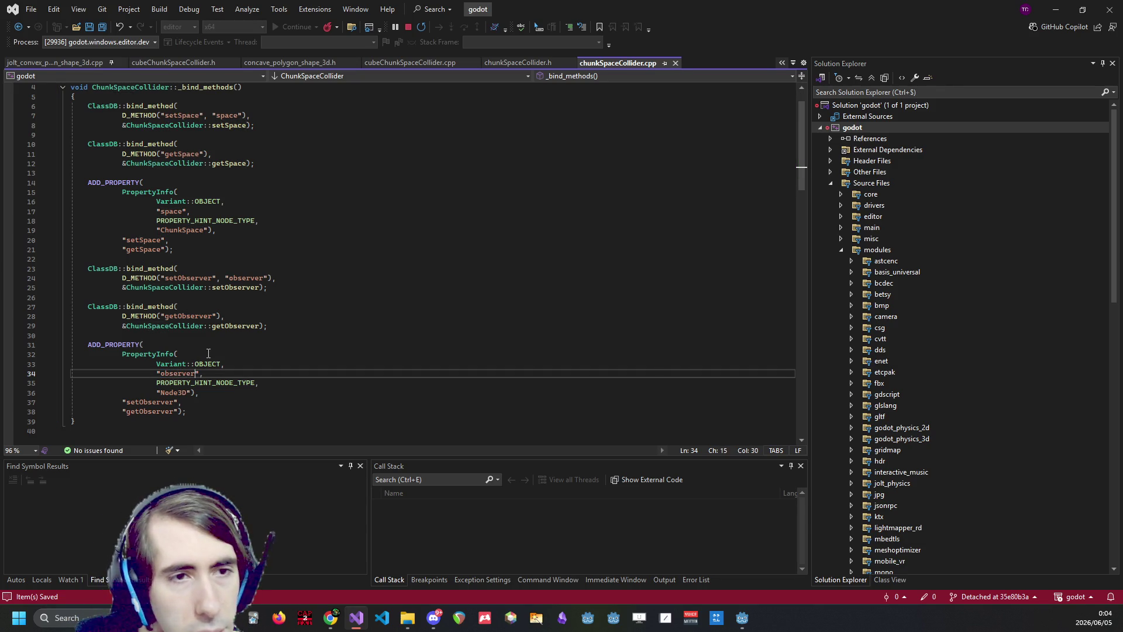
key("Down")
key("Down")
key("Down")
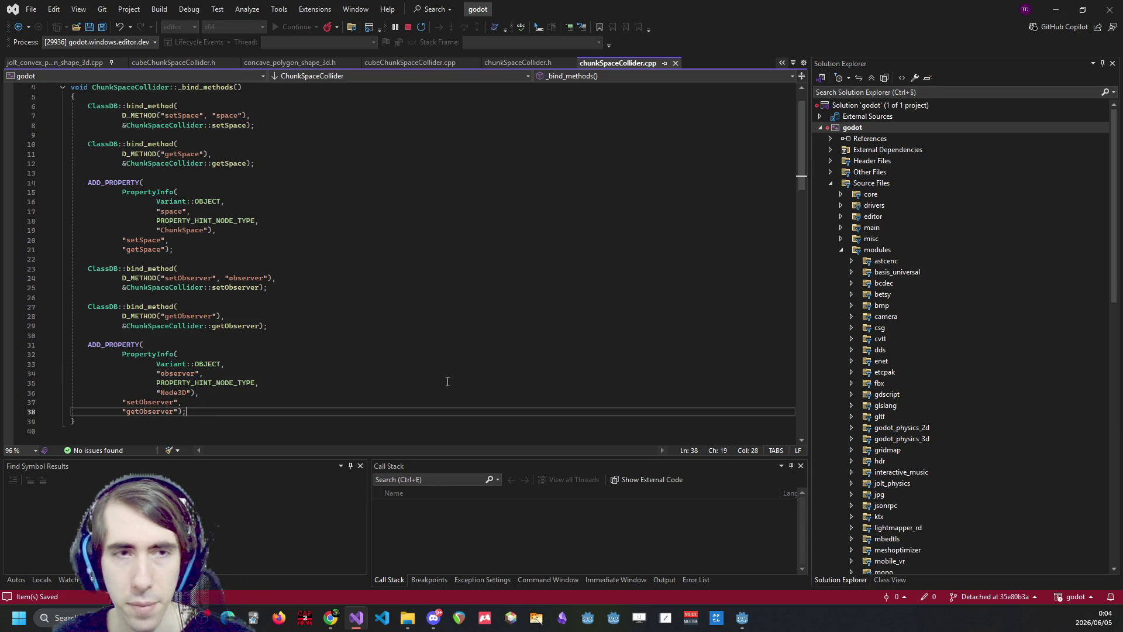
scroll(468, 374, "up", 1)
scroll(252, 173, "down", 2)
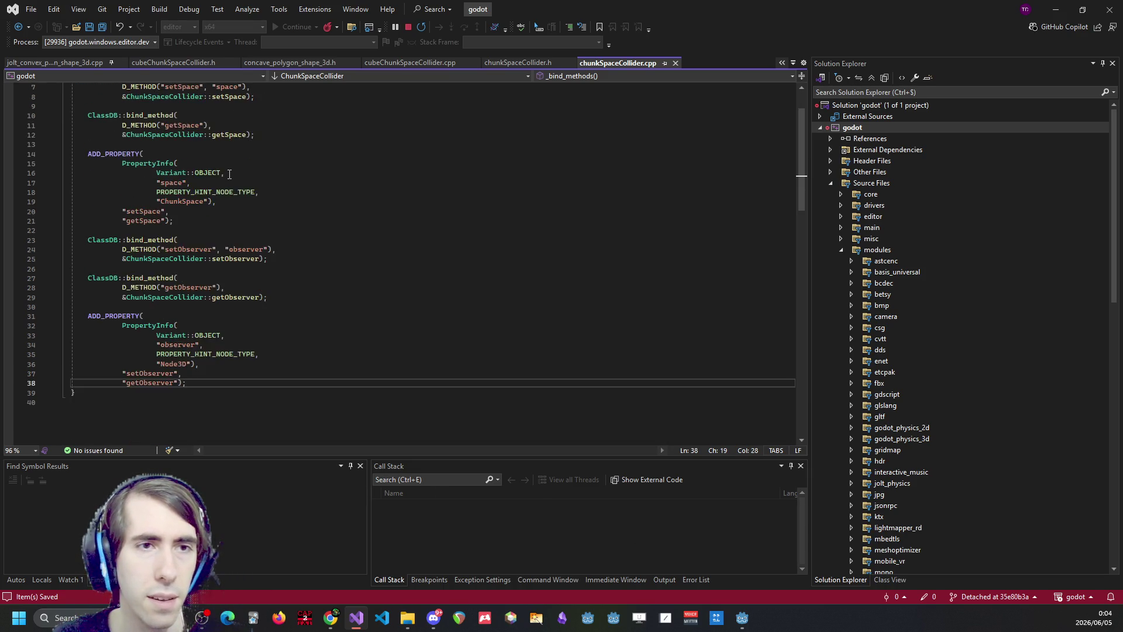
scroll(280, 172, "up", 1)
key("ctrl+Tab")
key("ctrl+Tab")
key("ctrl+Tab")
key("ctrl+Tab")
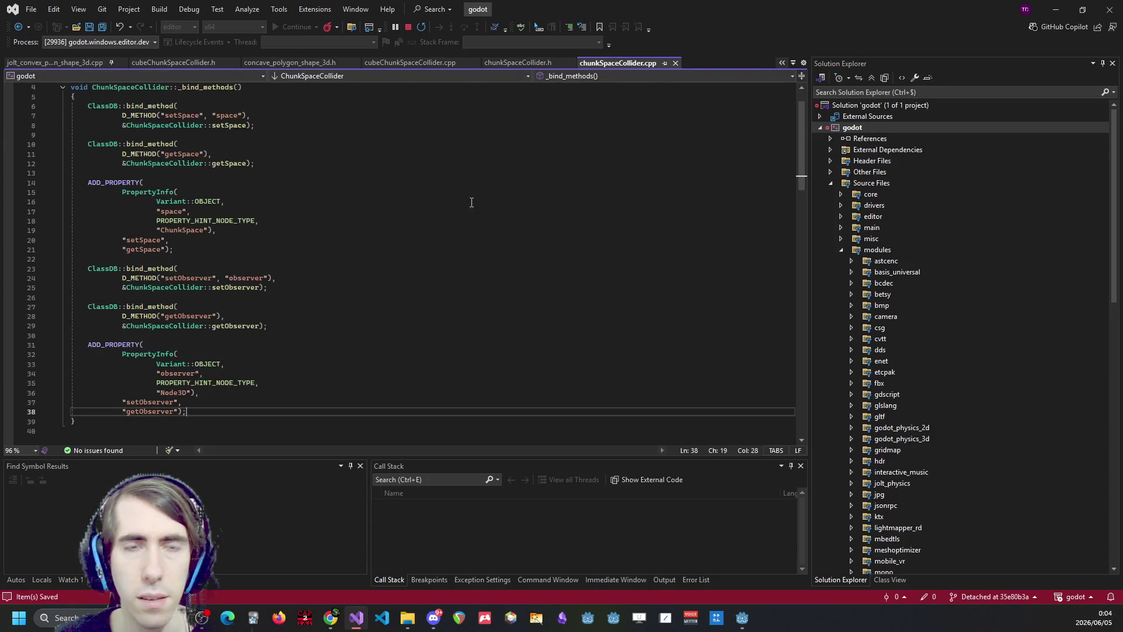
scroll(903, 388, "down", 10)
left_click_drag(1114, 187, 1079, 454)
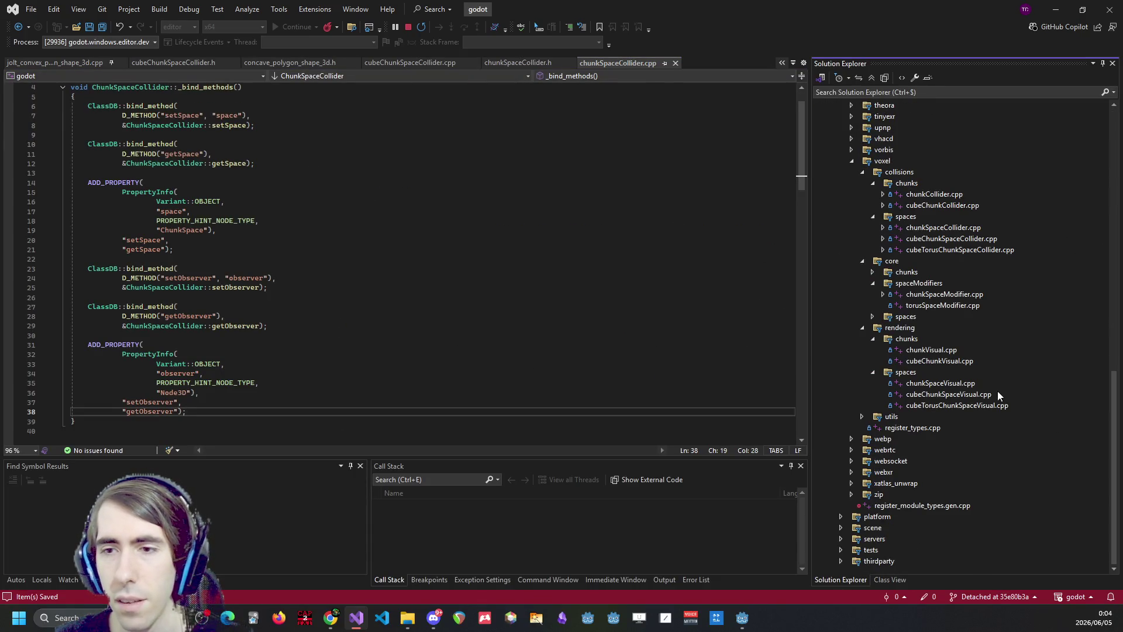
Step: Copy the gdApplyBatchTransform bind_method line from chunkSpaceModifier.cpp into the collider's _bind_methods
double_click(940, 295)
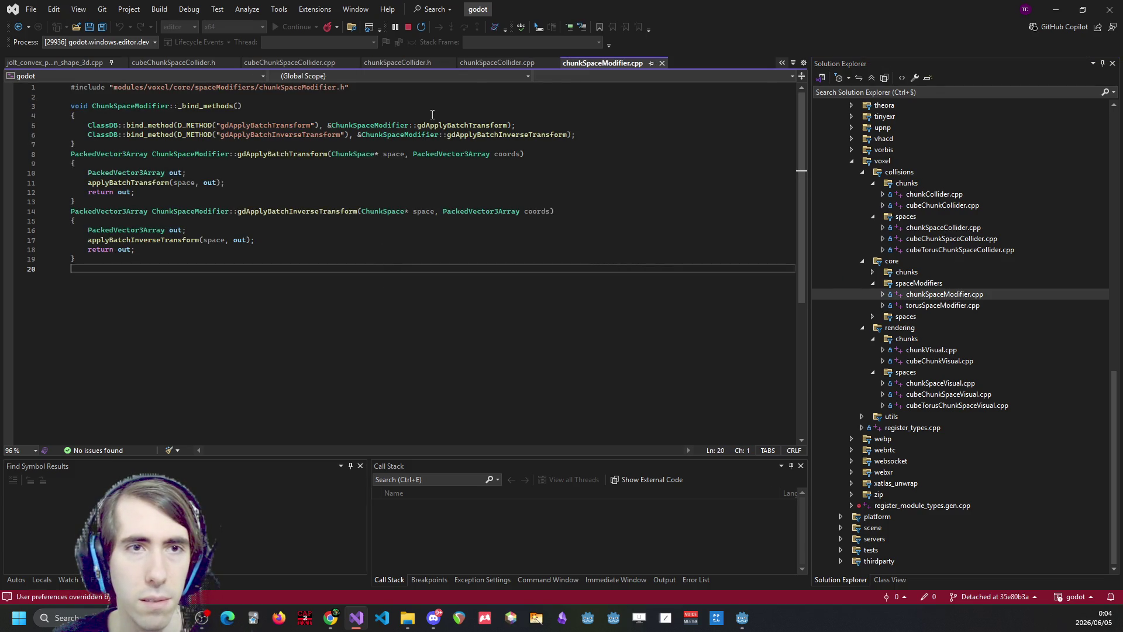
left_click_drag(576, 135, 71, 125)
key("ctrl+Tab")
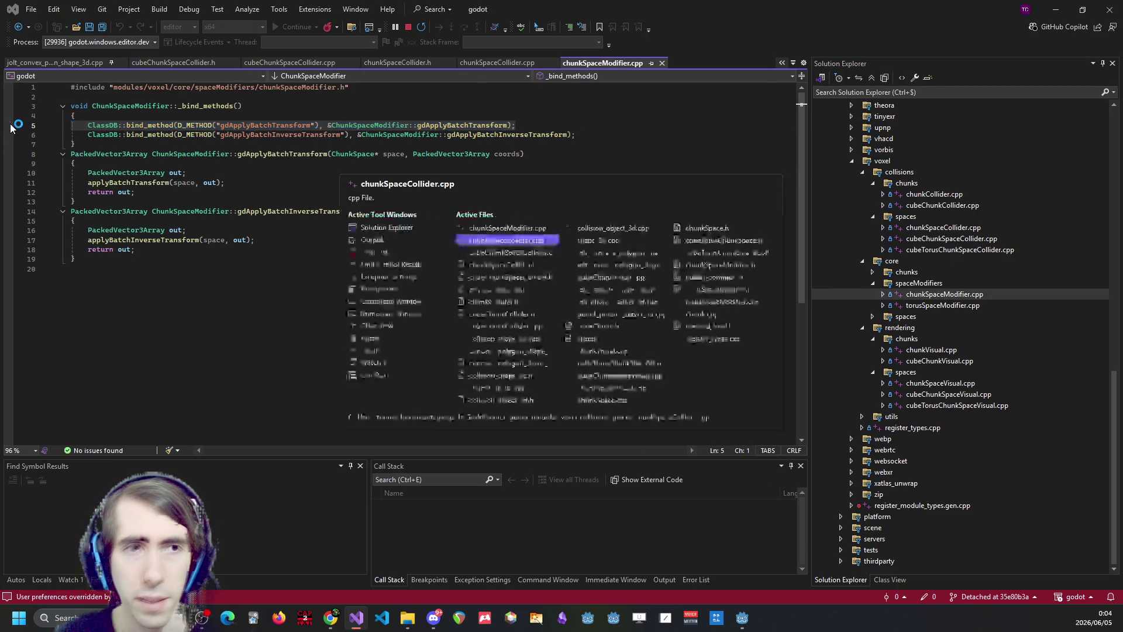
key("Return")
key("Return")
type("ClassDB::bind_method(D_METHOD(\"gdApplyBatchTransform\"), &ChunkSpaceModifier::gdApplyBatchTransform);")
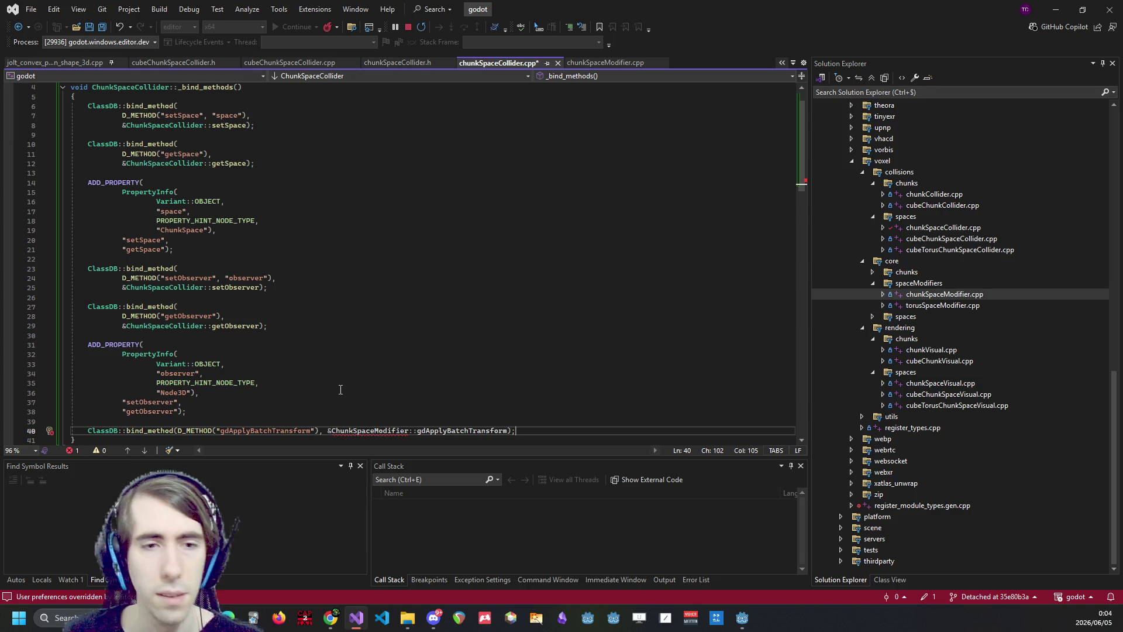
Step: Rename both gdApplyBatchTransform names in the pasted line to updateColliders and save
scroll(280, 398, "down", 1)
double_click(280, 401)
left_click(741, 618)
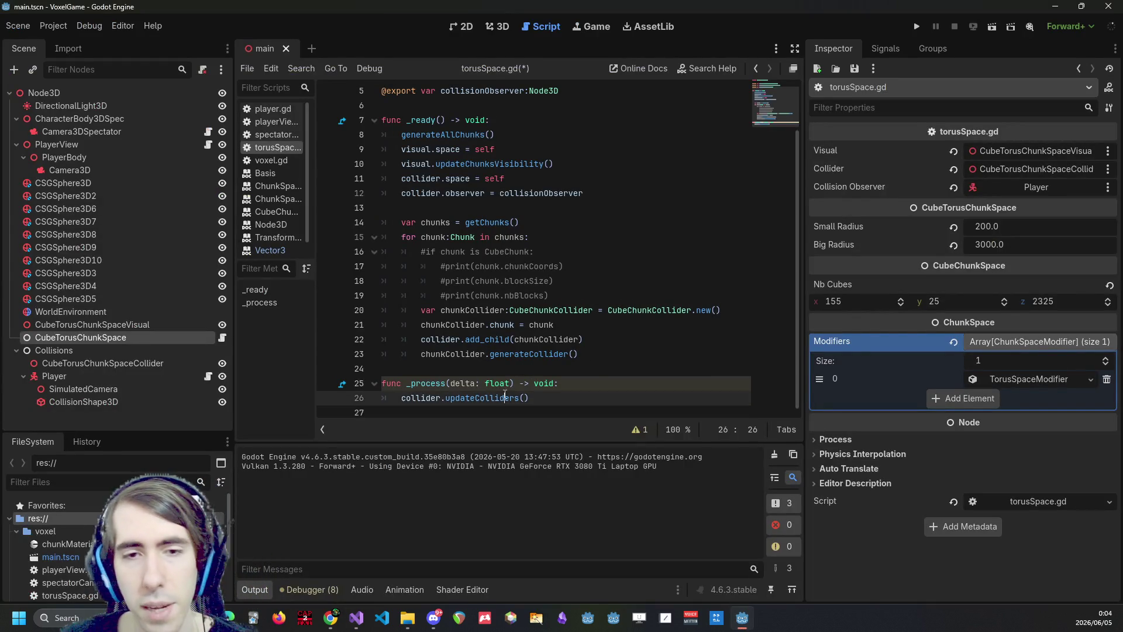
key("alt+Tab")
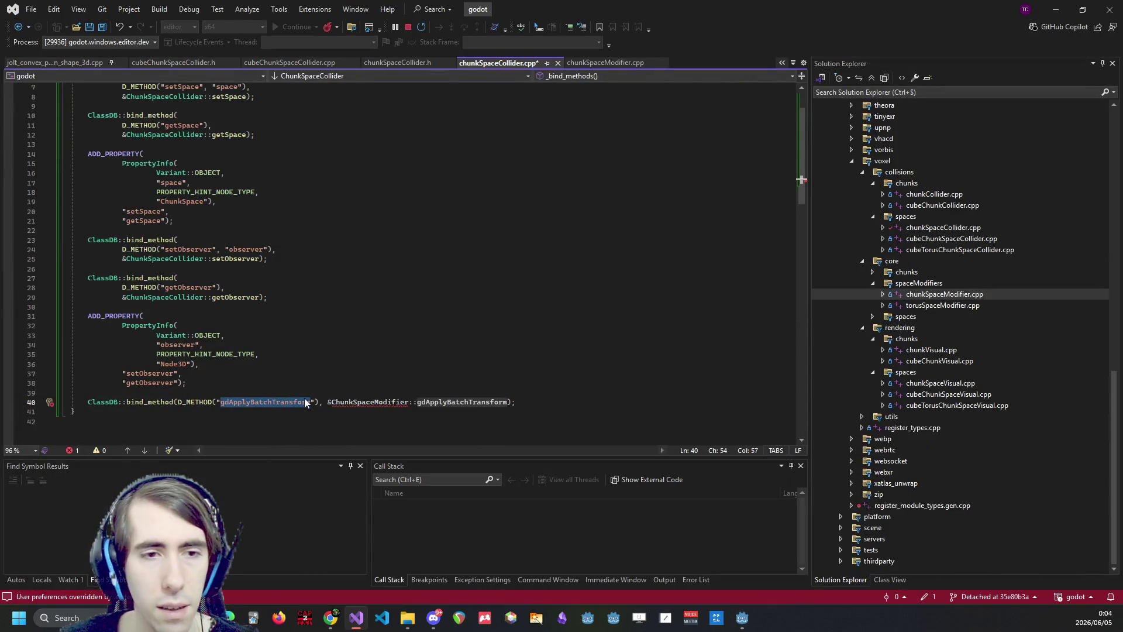
key("shift+alt+period")
type("updateColliders")
key("ctrl+s")
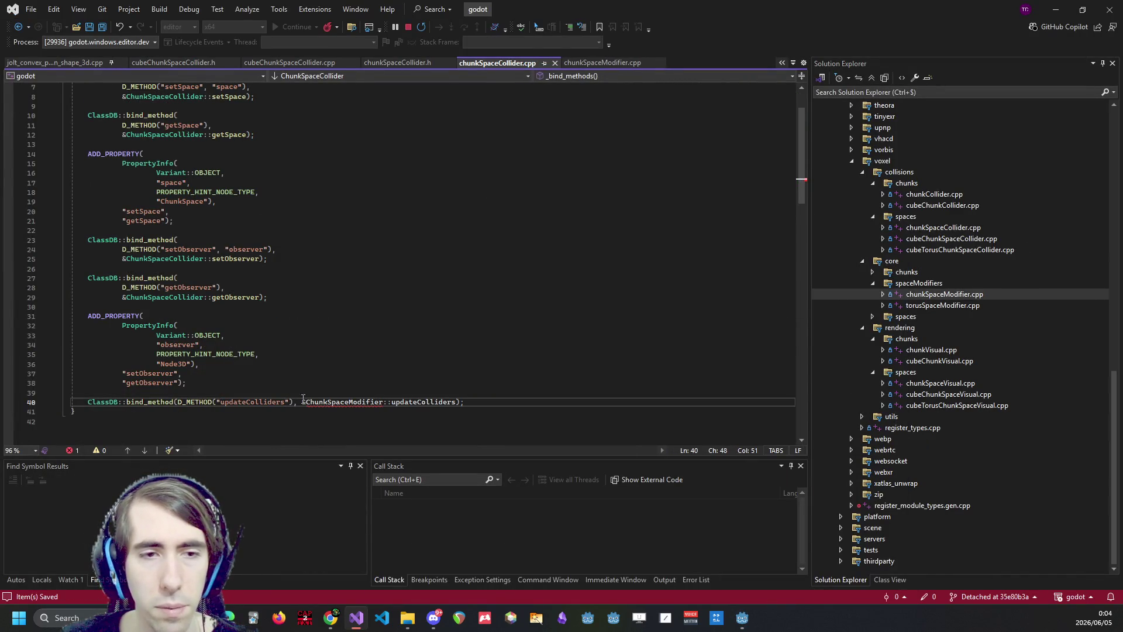
Step: Check the ChunkSpaceCollider::updateColliders reference and bring up chunkSpaceCollider.h
scroll(132, 337, "up", 2)
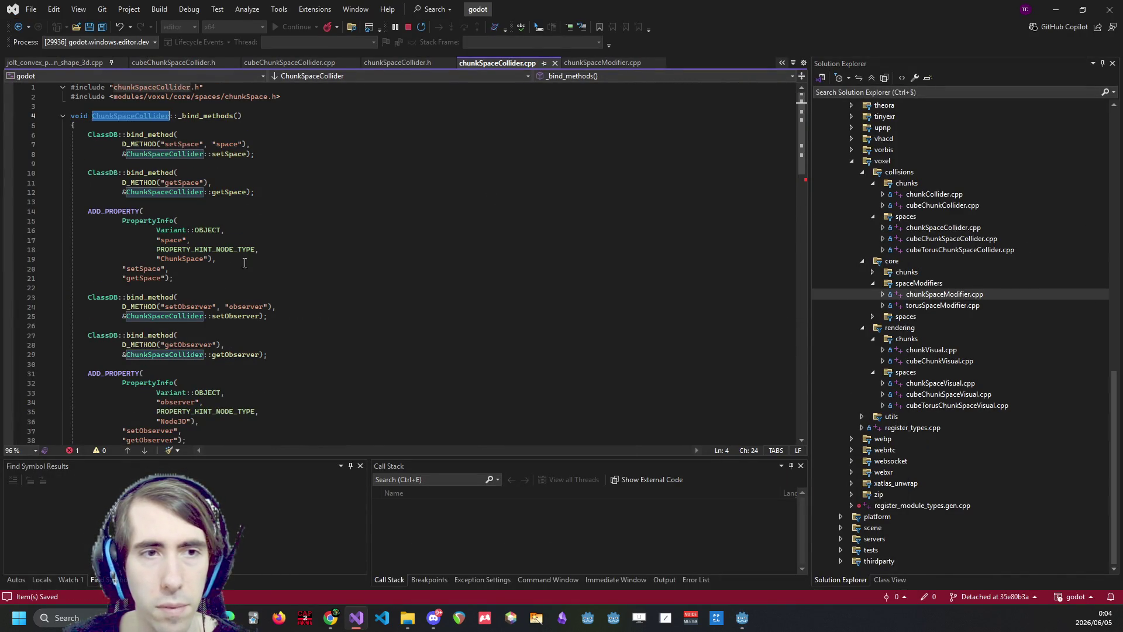
scroll(128, 114, "down", 4)
double_click(324, 345)
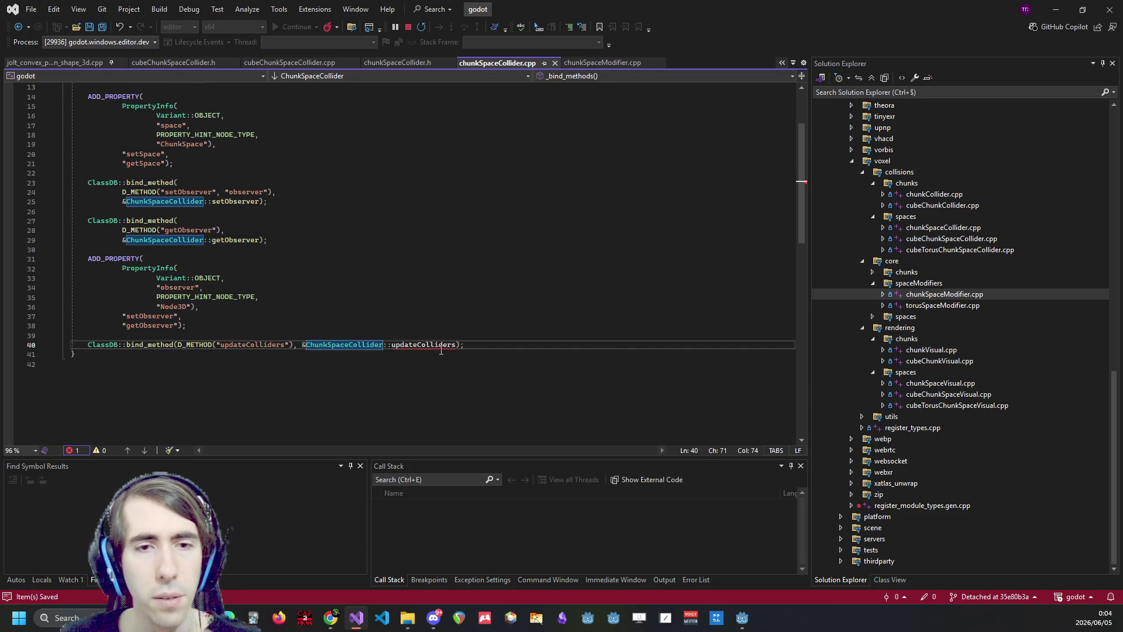
mouse_move(427, 349)
left_click(397, 369)
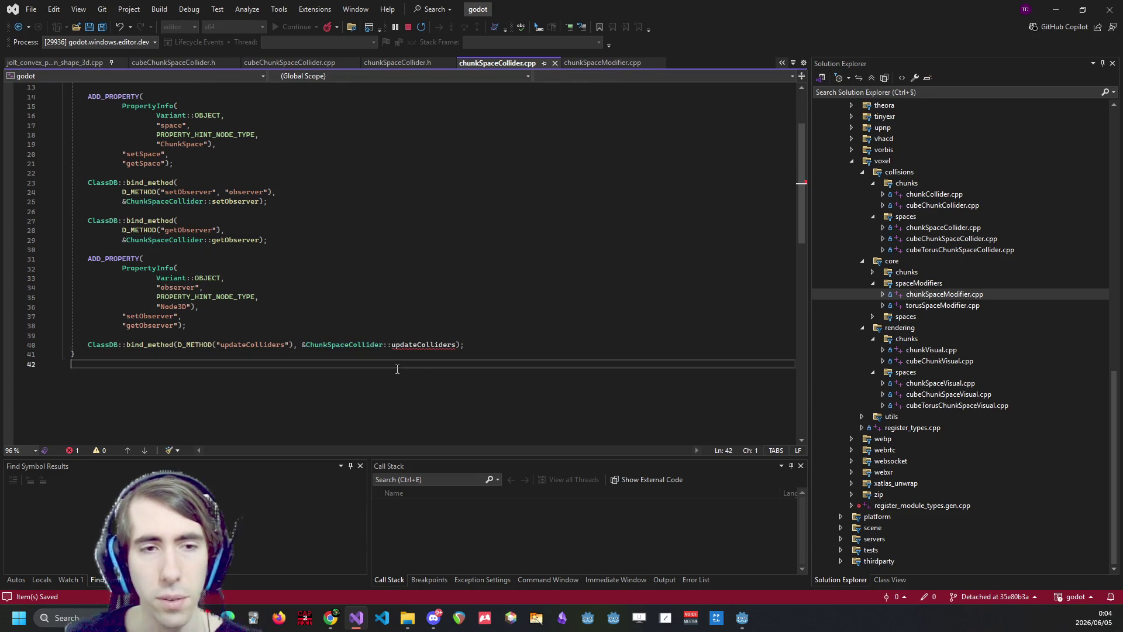
key("ctrl+k")
key("ctrl+o")
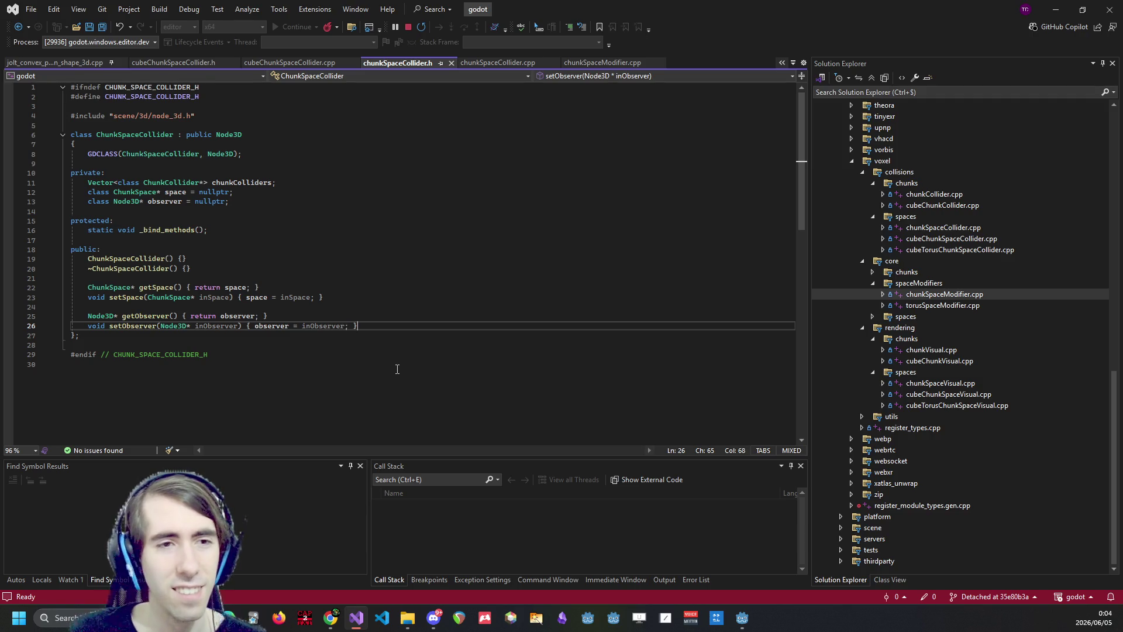
Step: Declare void updateColliders() below setObserver in chunkSpaceCollider.h
key("Return")
key("Return")
type("void ChunkSpaceCollider")
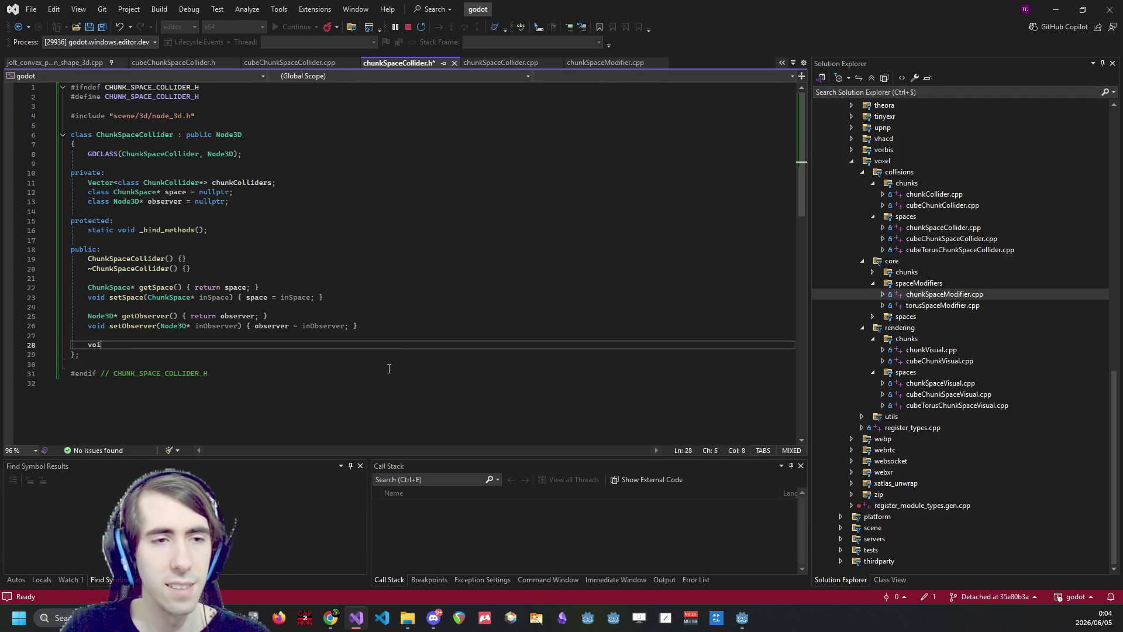
key("ctrl+shift+Left")
key("ctrl+Tab")
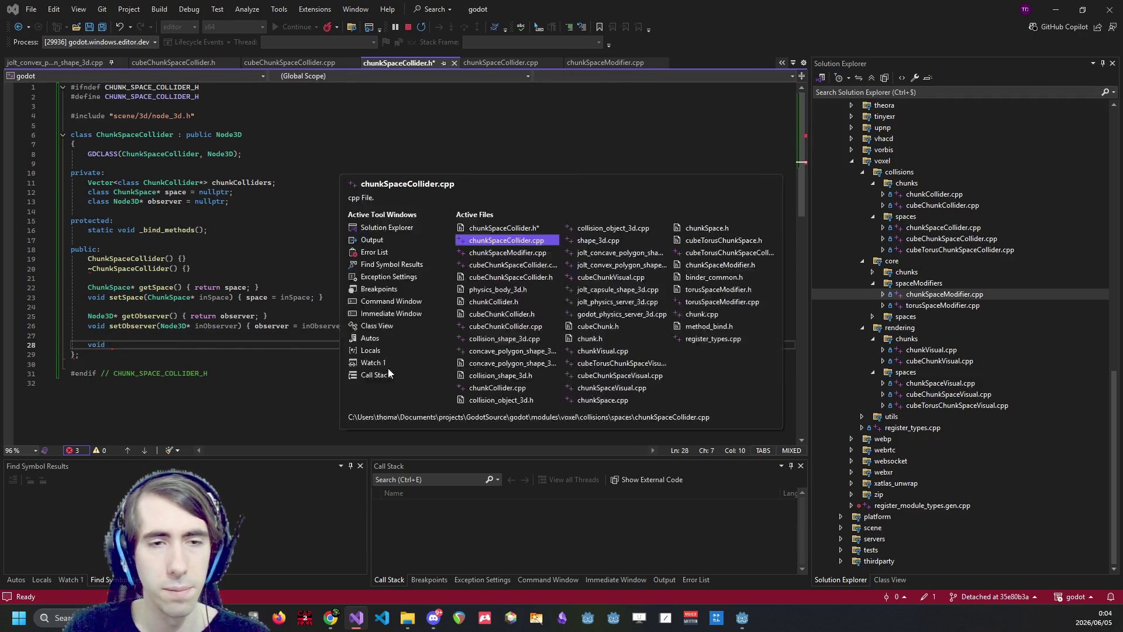
double_click(427, 344)
key("ctrl+c")
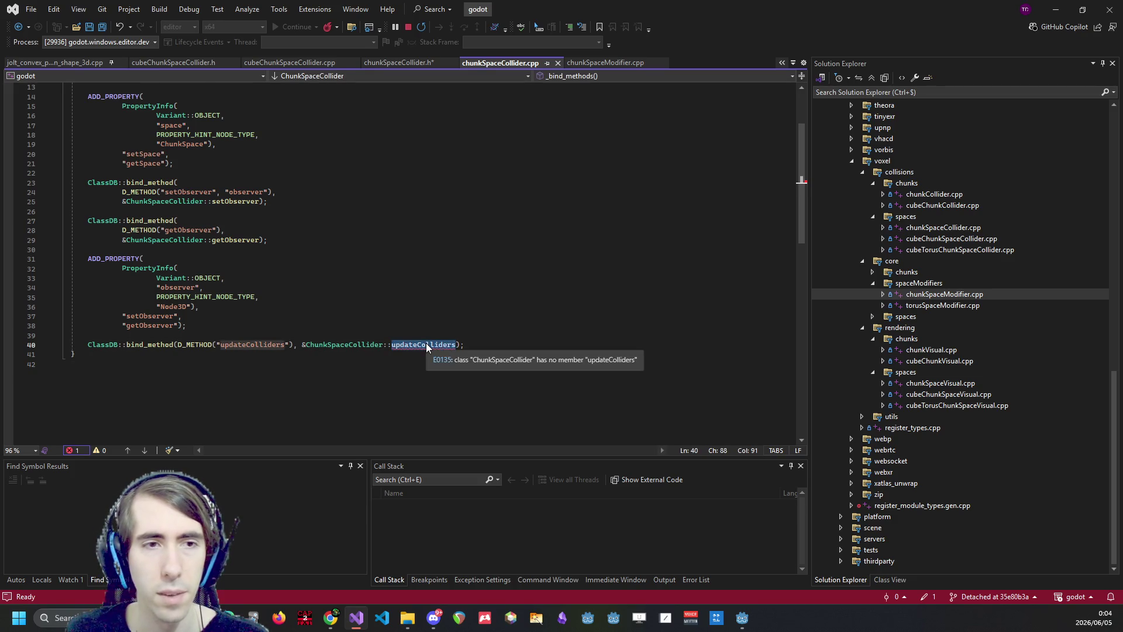
key("ctrl+Tab")
key("ctrl+v")
type("()")
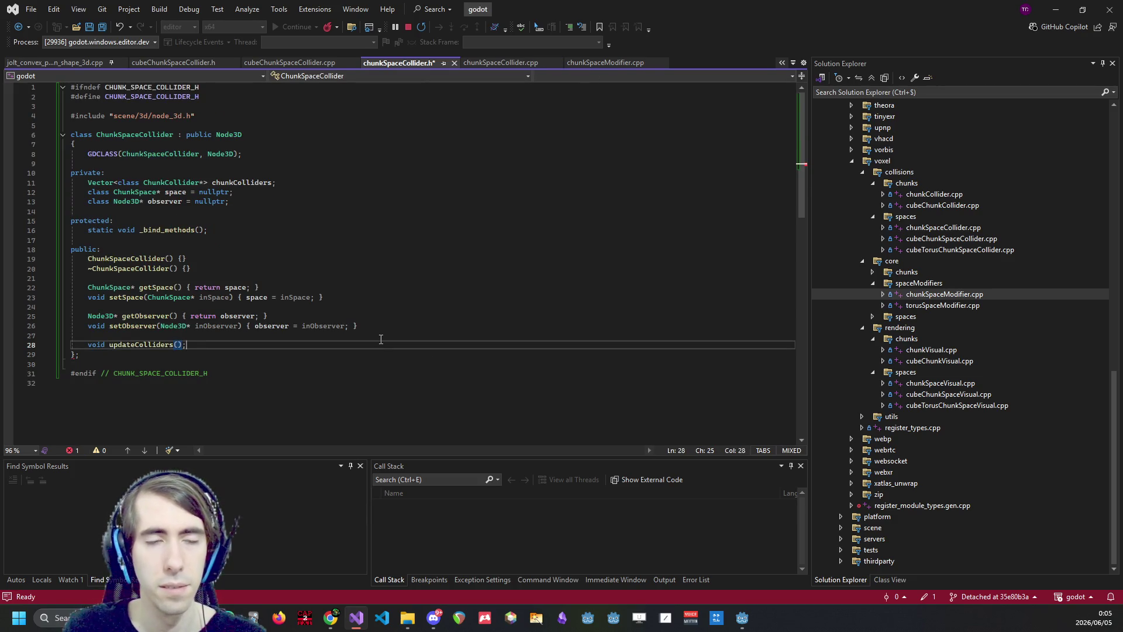
Step: Paste the updateColliders declaration at the end of chunkSpaceCollider.cpp, dropping the semicolon to start a body
key("ctrl+Tab")
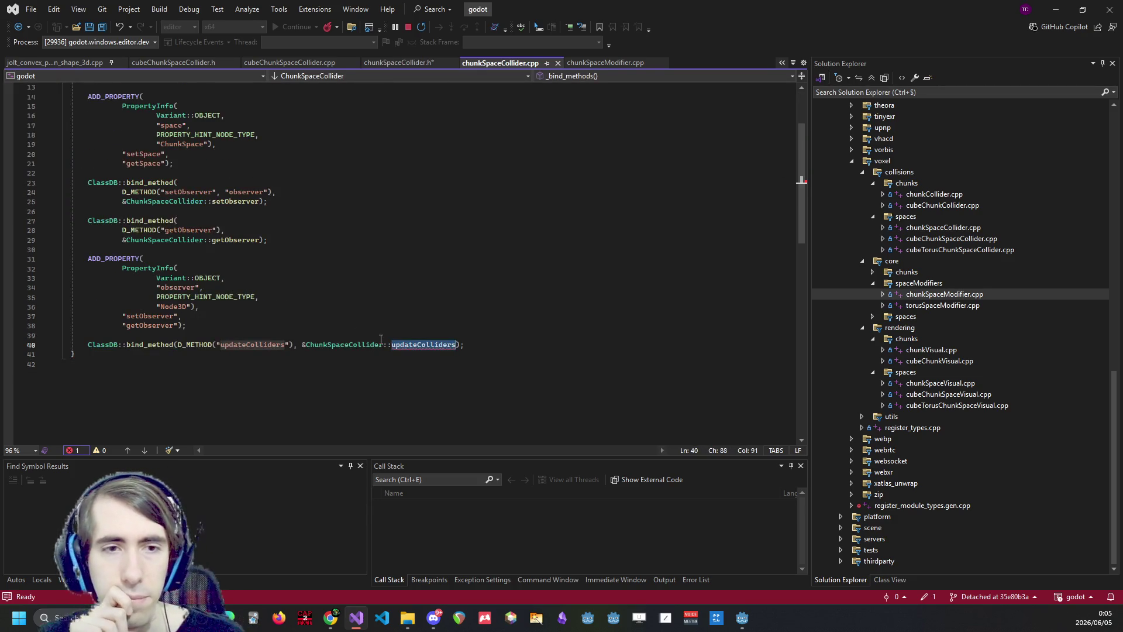
scroll(380, 339, "up", 4)
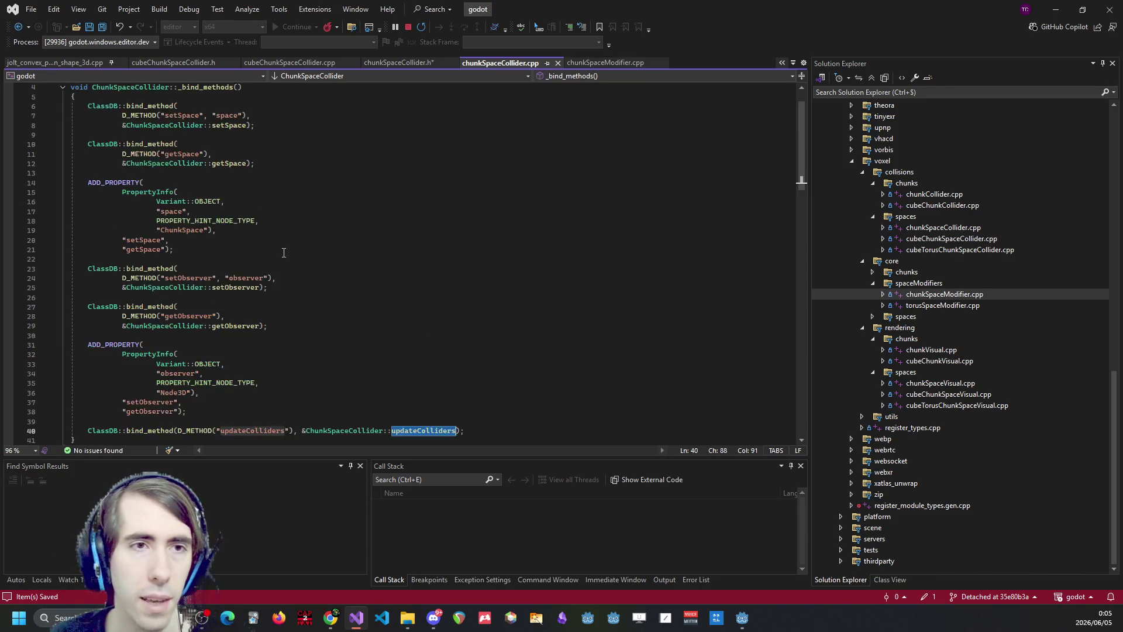
left_click(168, 117)
scroll(305, 303, "down", 6)
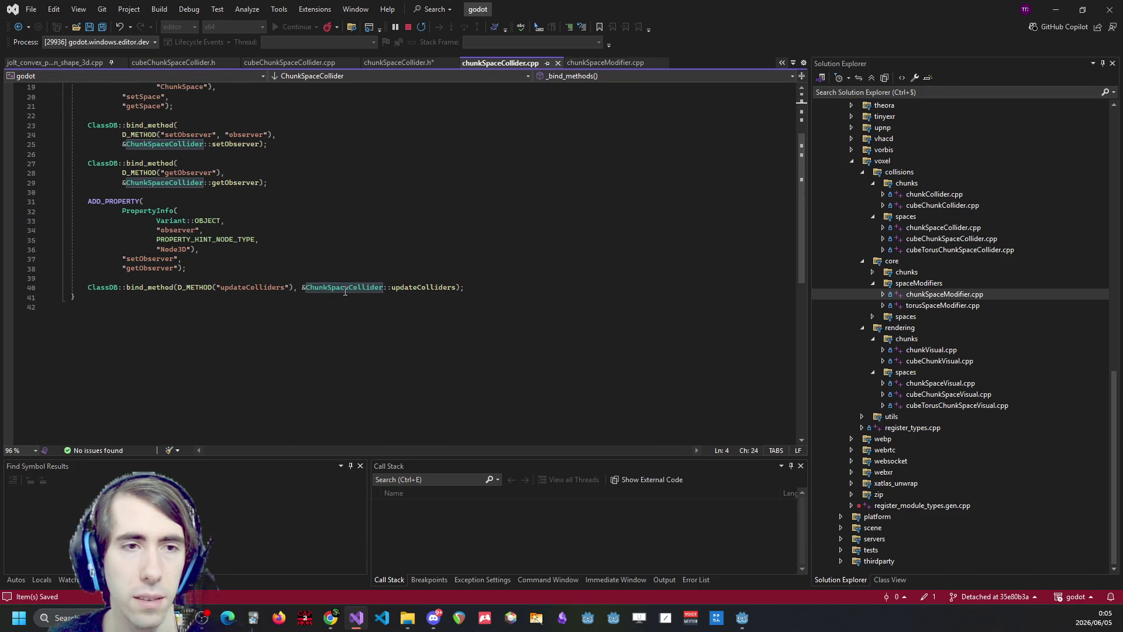
key("ctrl+Tab")
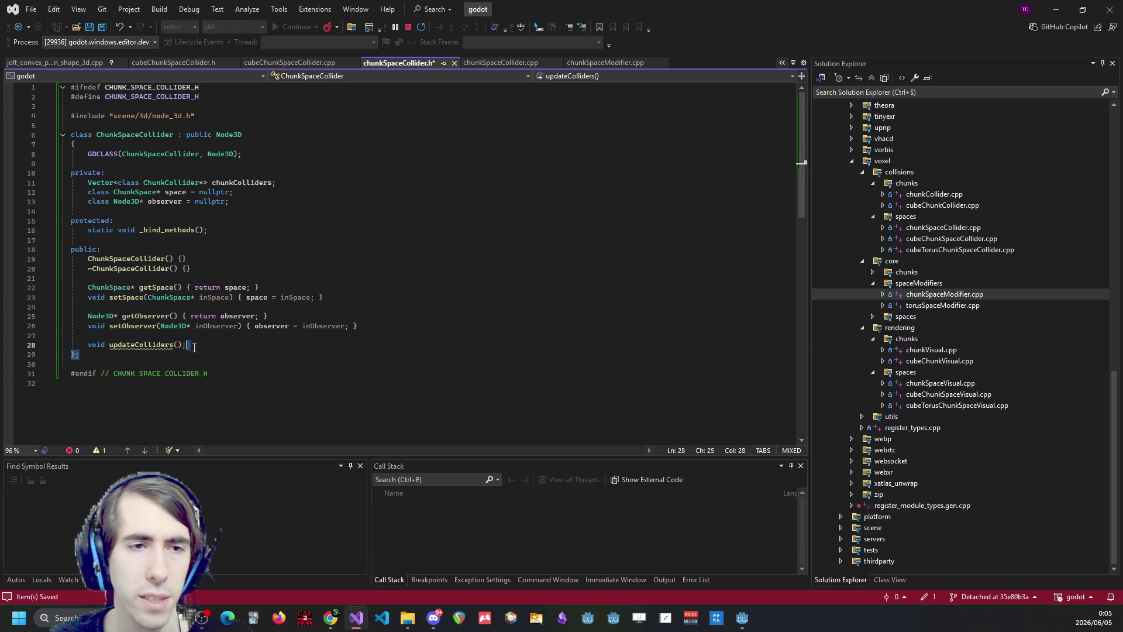
left_click(44, 344, "shift")
key("ctrl+Tab")
left_click(137, 425)
key("Return")
key("ctrl+v")
key("BackSpace")
key("Return")
Step: Qualify the function as ChunkSpaceCollider::updateColliders() with an empty braced body and save
type("{")
key("Return")
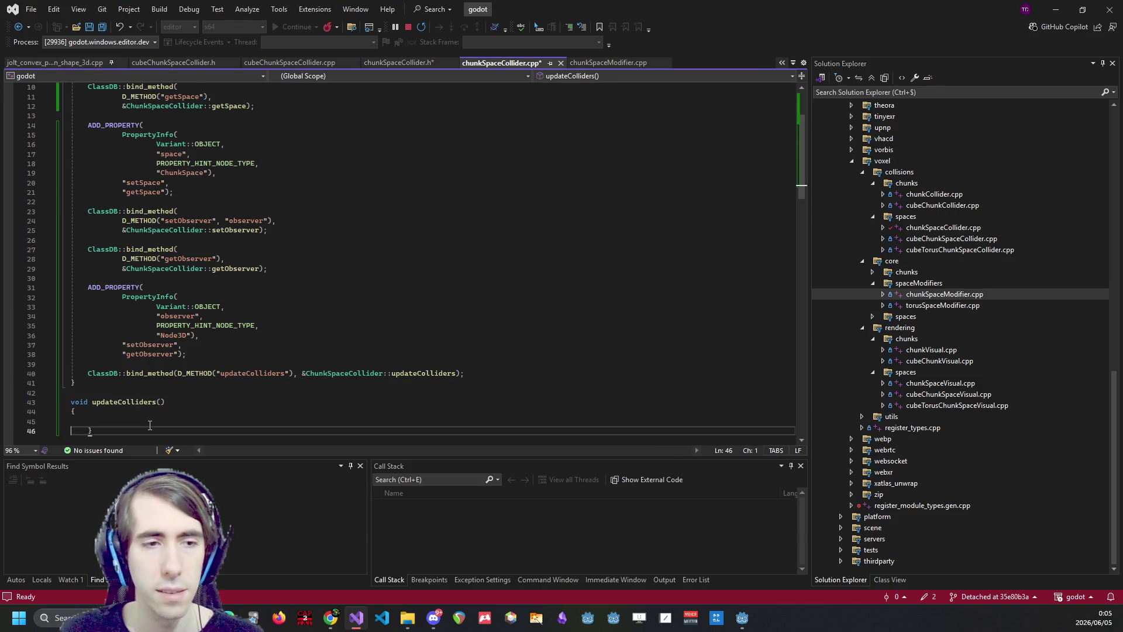
scroll(130, 259, "up", 3)
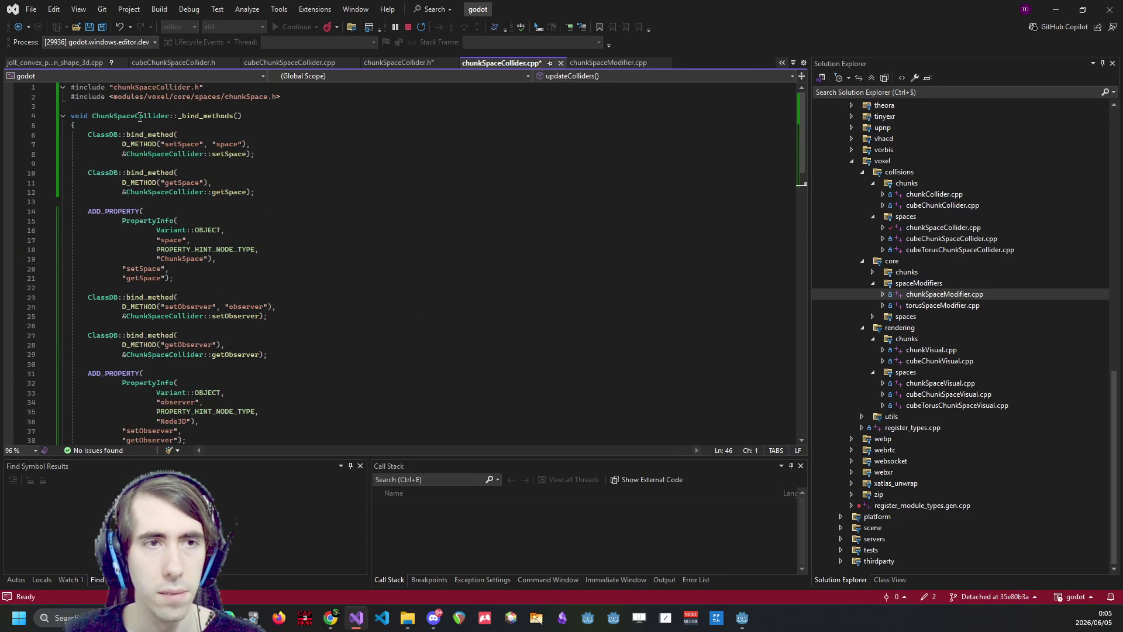
scroll(117, 234, "down", 5)
left_click(91, 348)
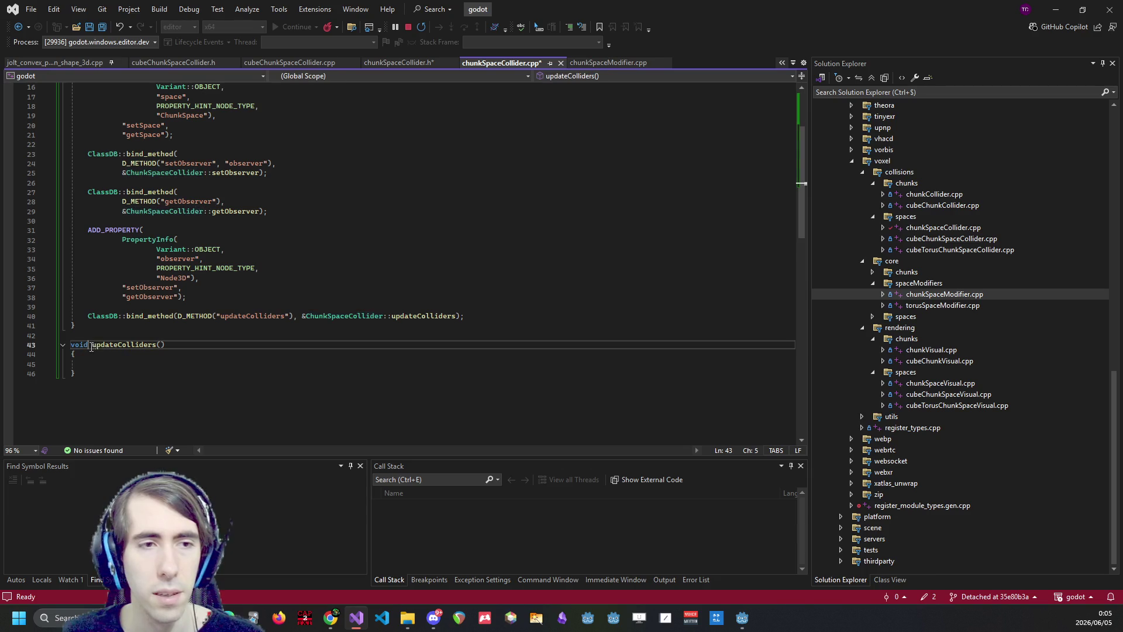
type("ChunkSpaceCollider::")
key("ctrl+s")
key("Down")
key("Down")
key("Return")
key("Return")
key("Up")
key("Up")
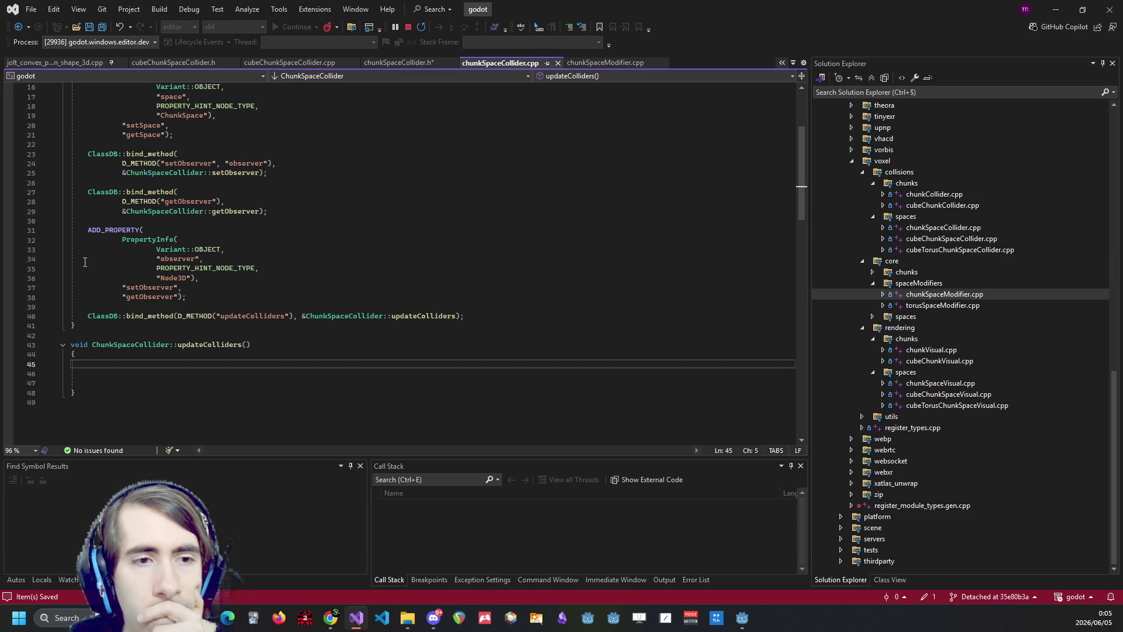
scroll(266, 342, "down", 1)
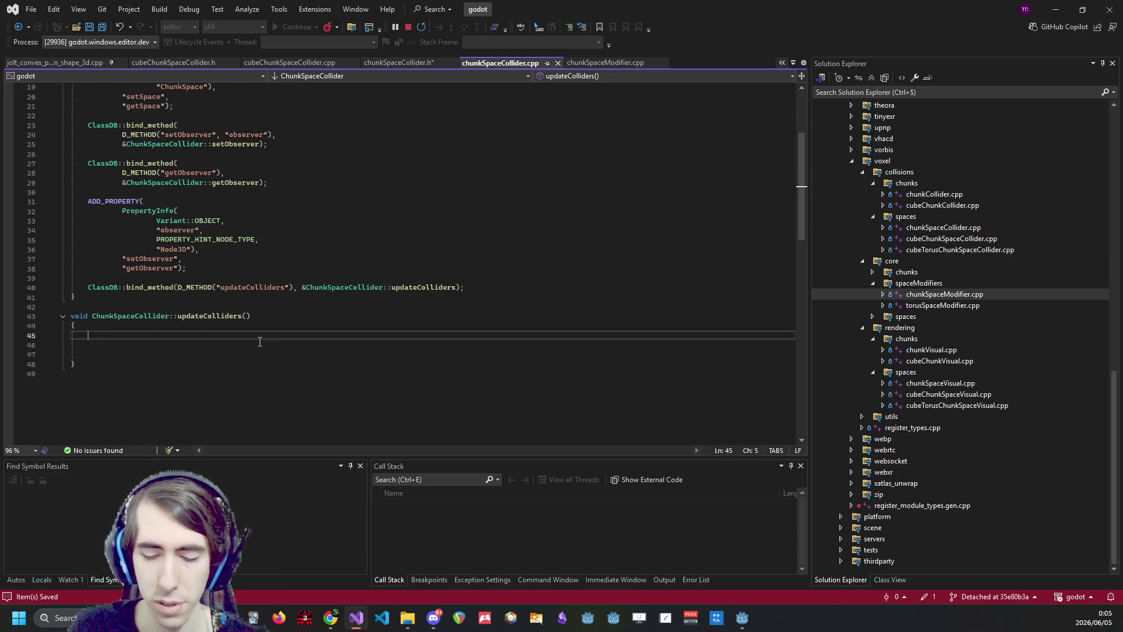
Step: Check the header's updateColliders declaration, jump to its definition, then return to Godot
key("ctrl+k")
key("ctrl+o")
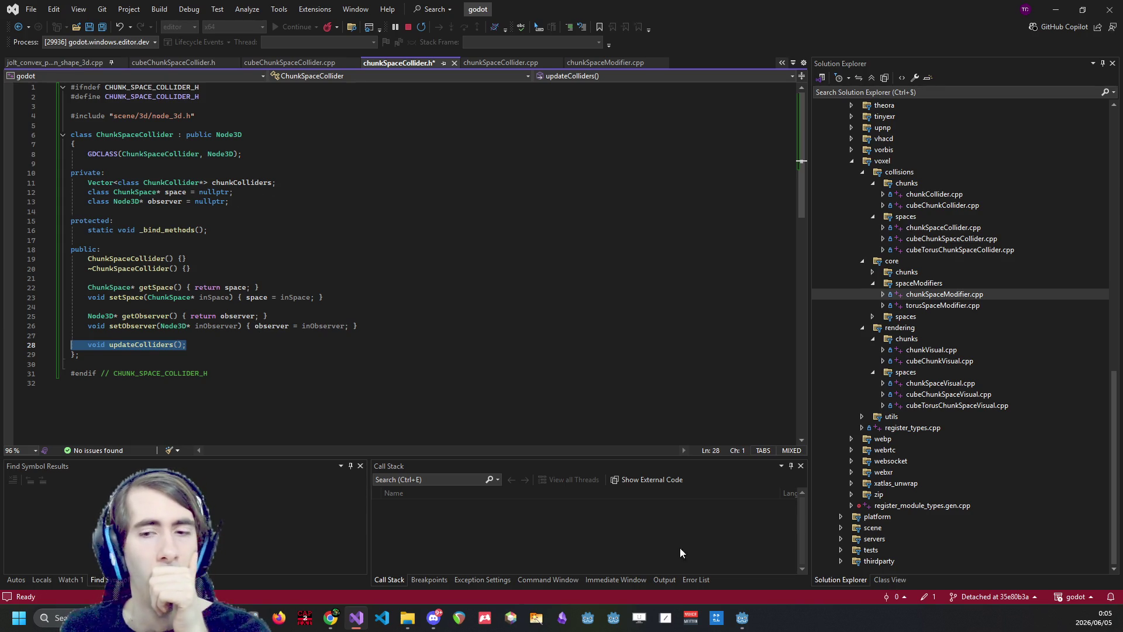
left_click(347, 326)
left_click(351, 345)
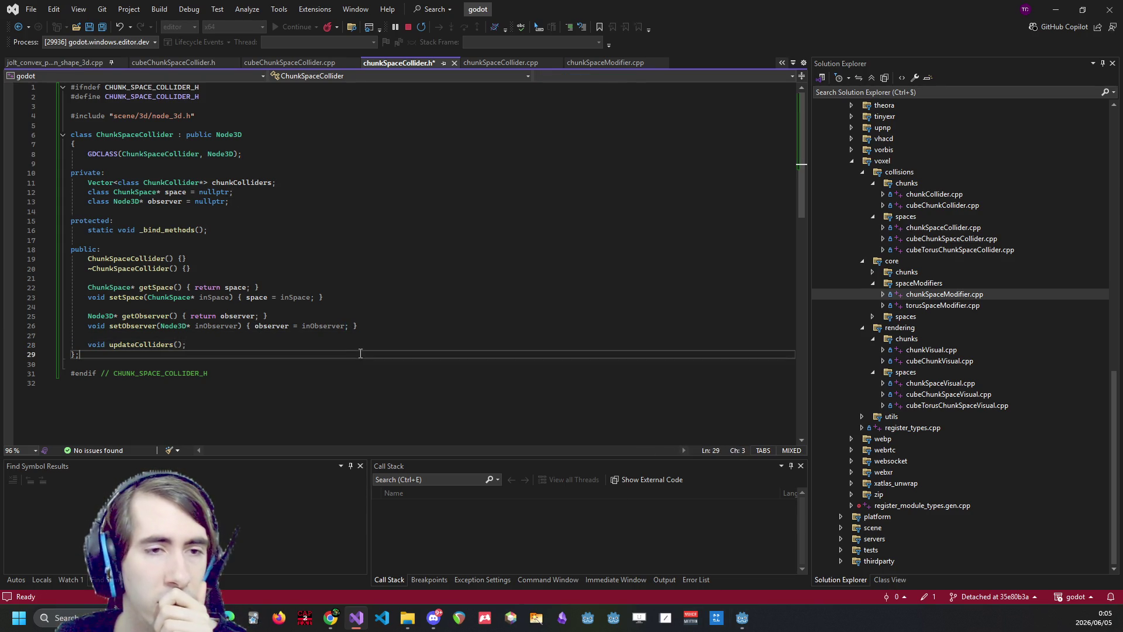
key("F12")
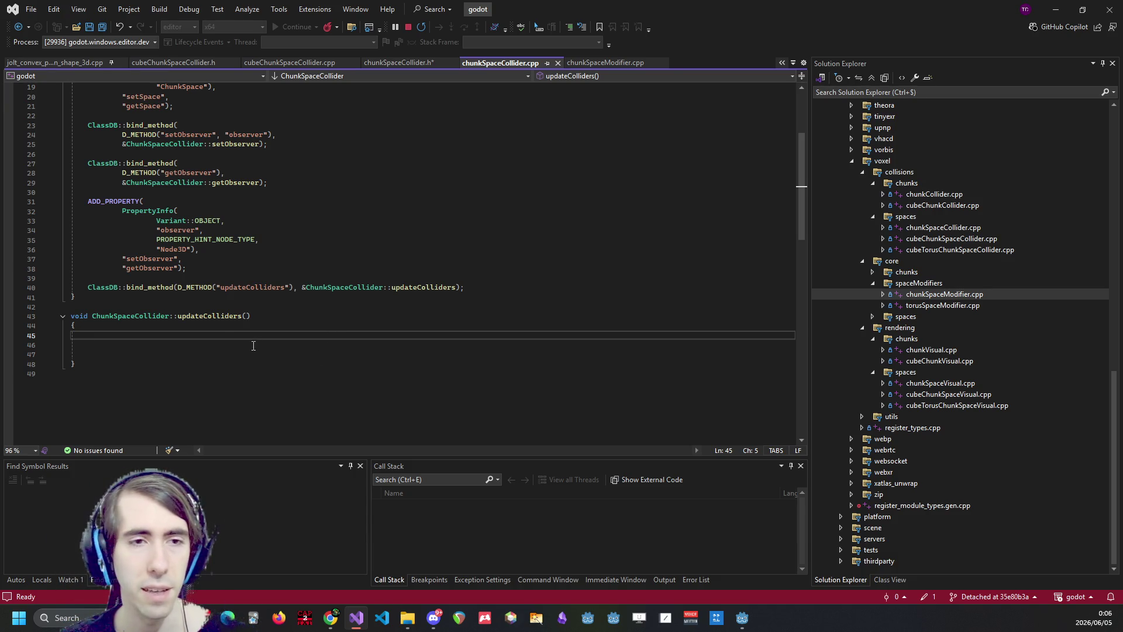
left_click(743, 620)
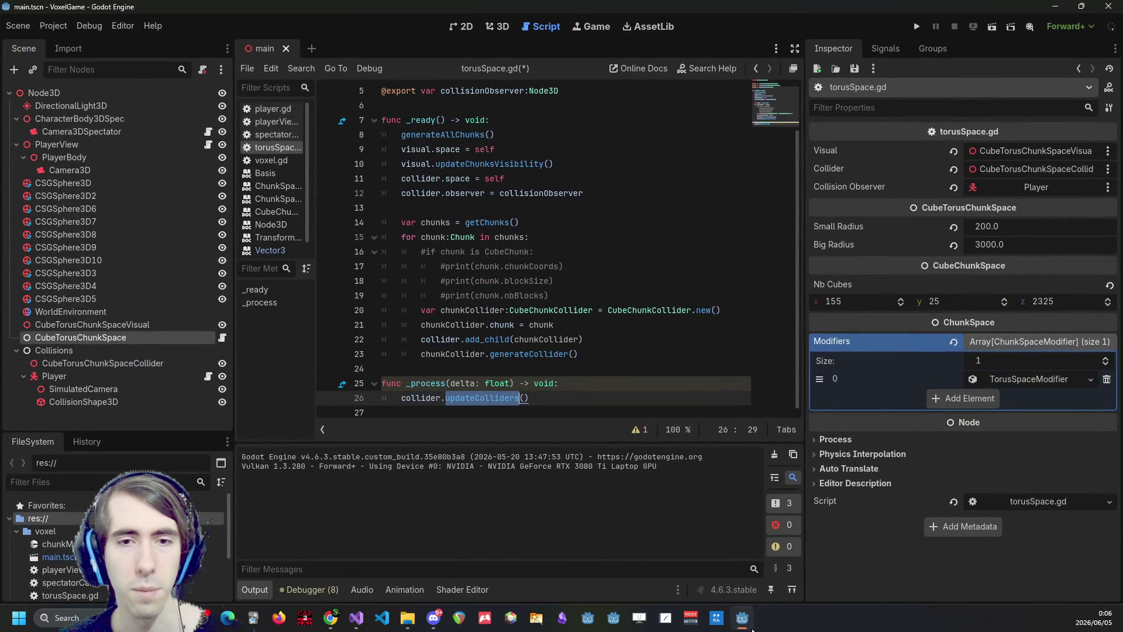
Step: Compare against the torusSpace.gd script in Godot, then return to Visual Studio
left_click(751, 629)
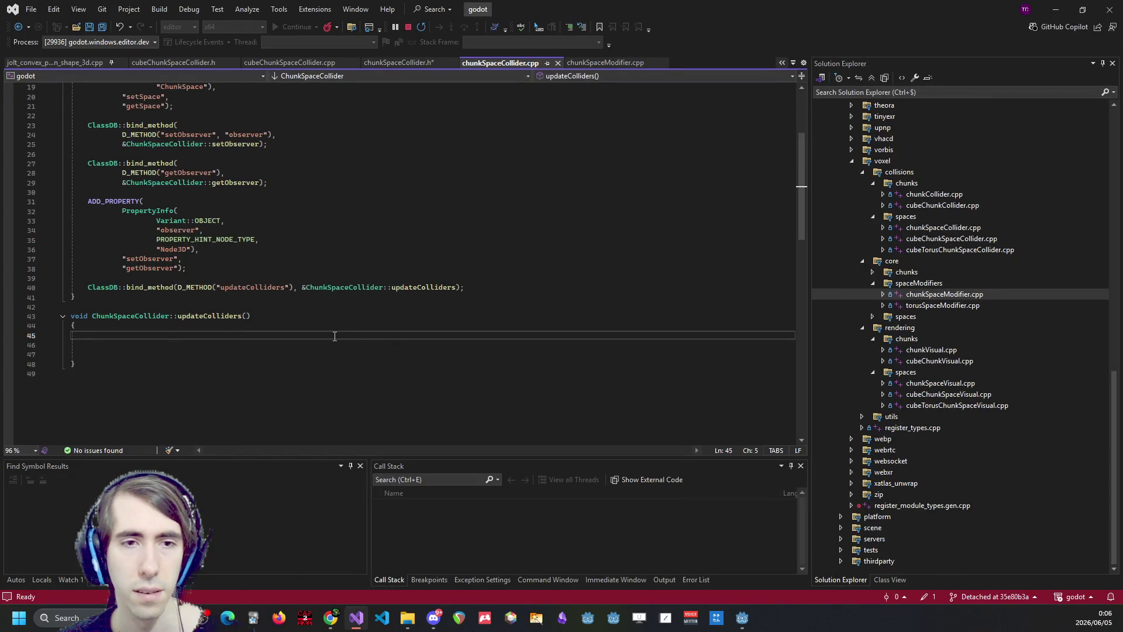
scroll(327, 335, "up", 5)
scroll(326, 334, "down", 5)
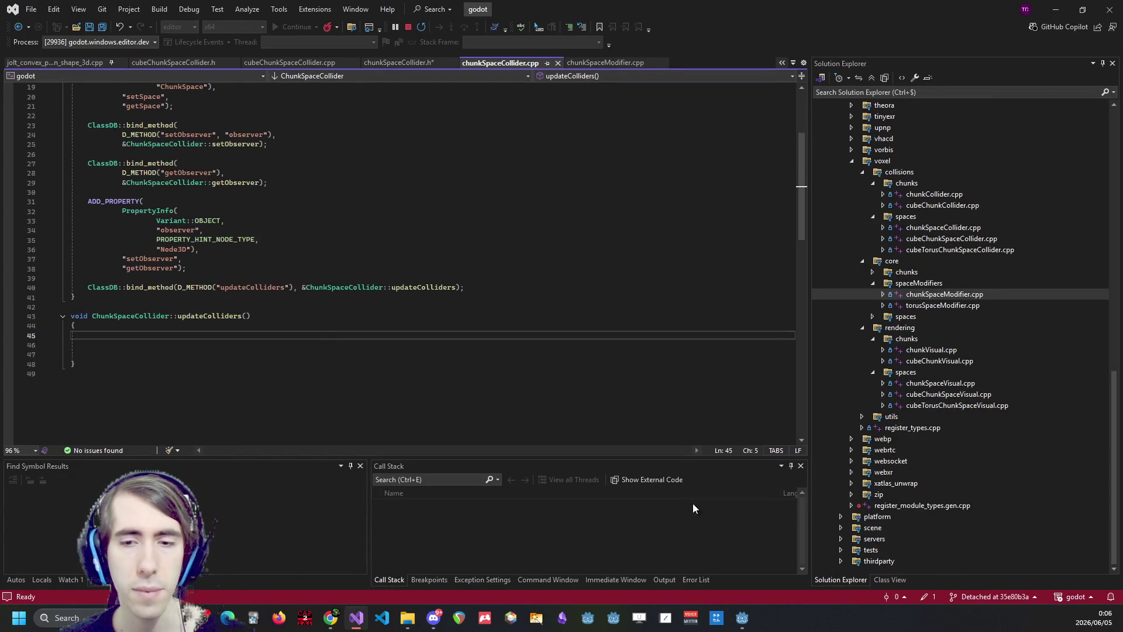
key("alt+Tab")
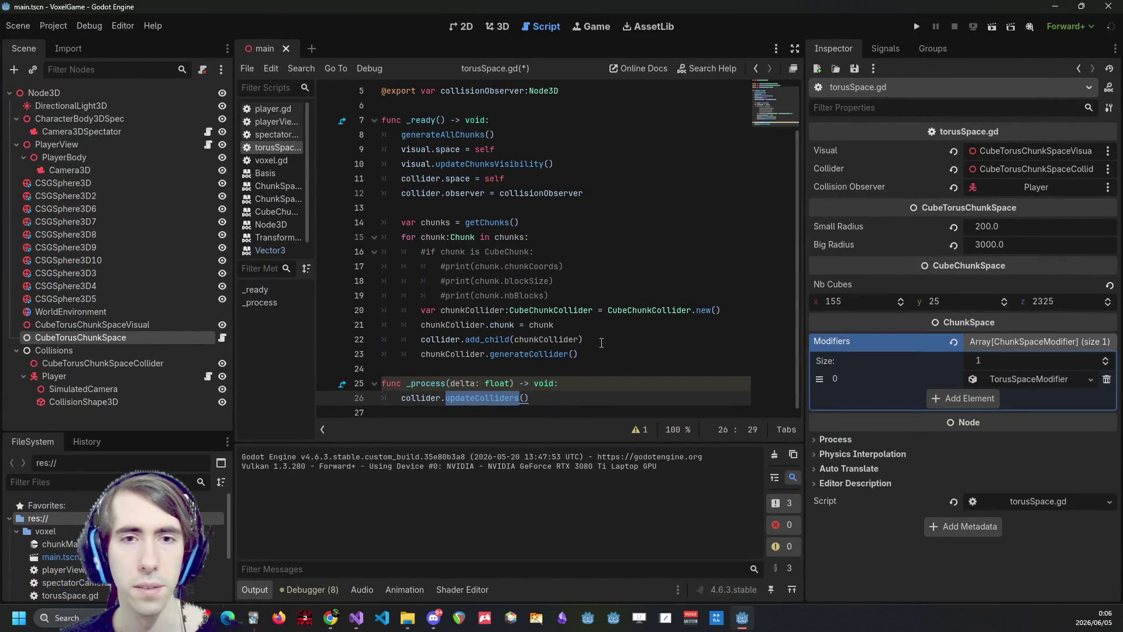
key("alt+Tab")
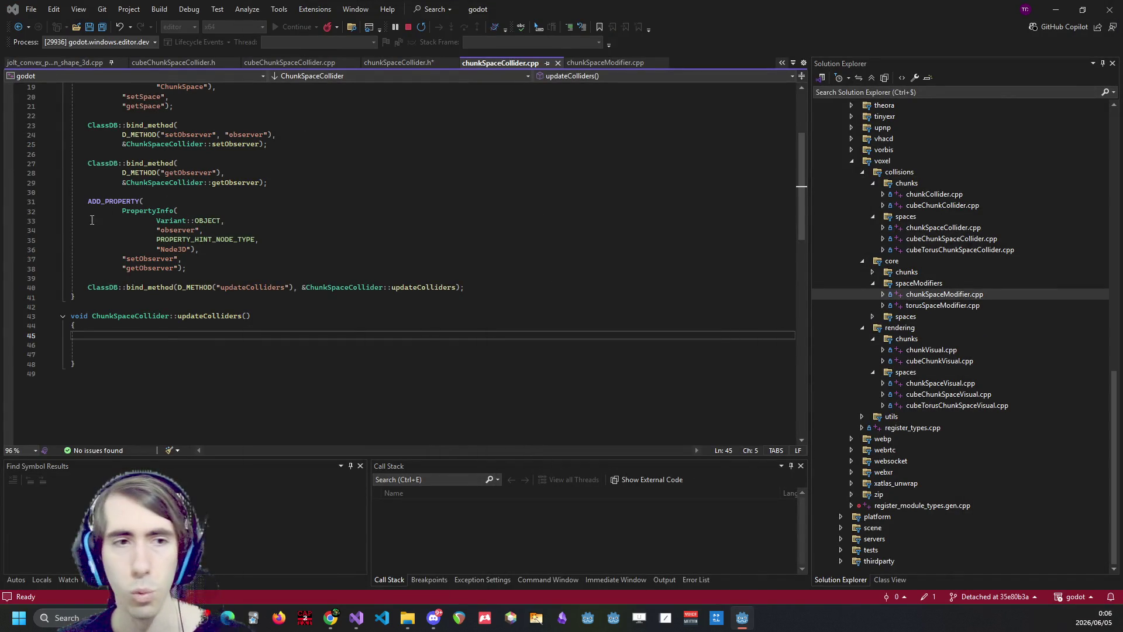
Step: Try a getChunk line in the updateColliders() body, then remove it
key("ctrl+z")
key("Return")
type("getChunk")
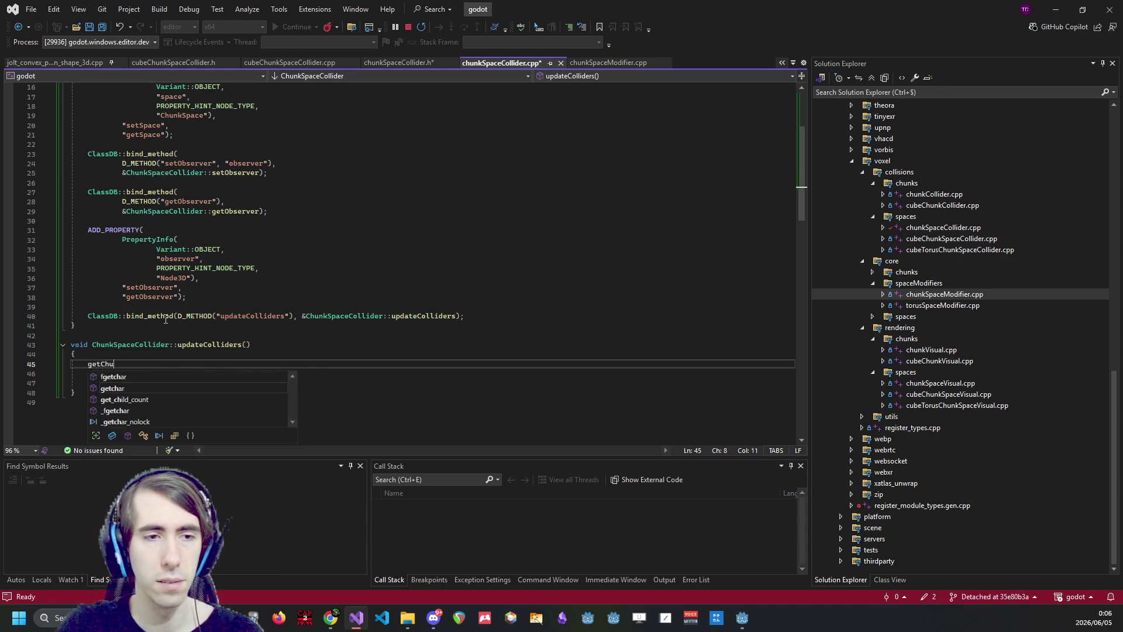
key("ctrl+x")
key("ctrl+o")
key("Escape")
Step: Check the space member in the header, then type space->getChun in the body
key("ctrl+k")
key("ctrl+o")
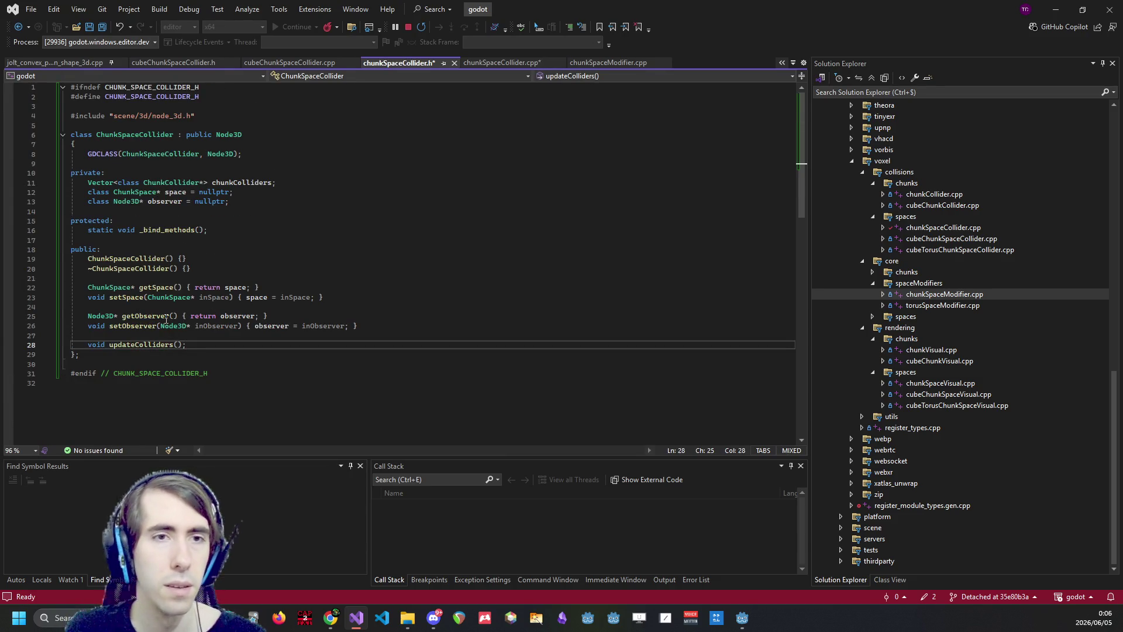
left_click(186, 192)
double_click(176, 201)
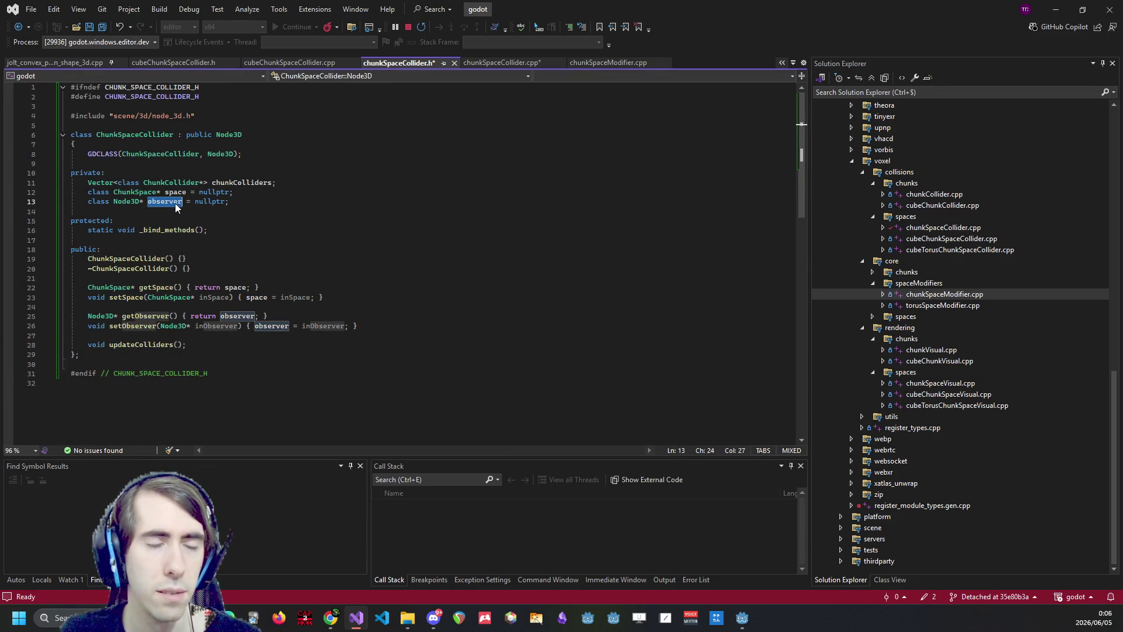
double_click(181, 193)
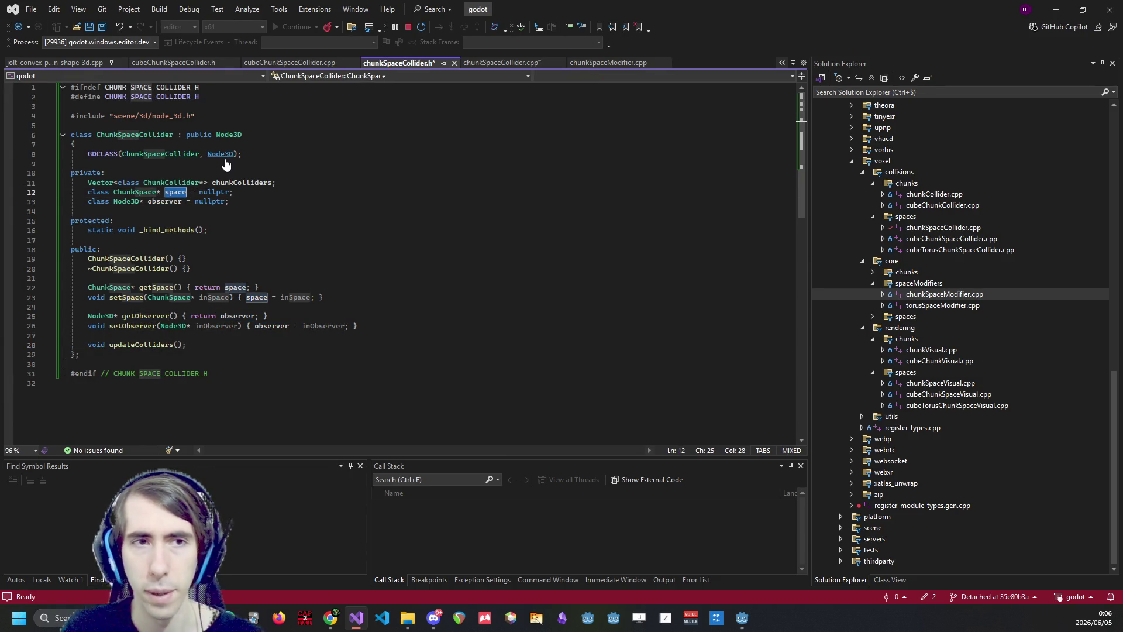
key("ctrl+k")
key("ctrl+o")
type("space->get")
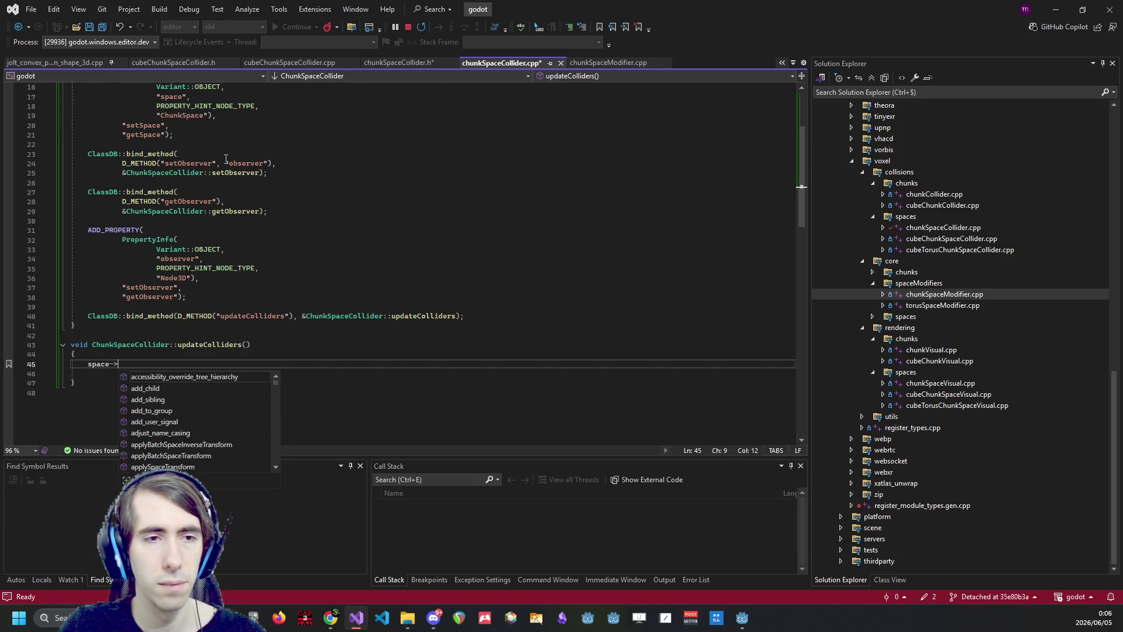
type("Chun")
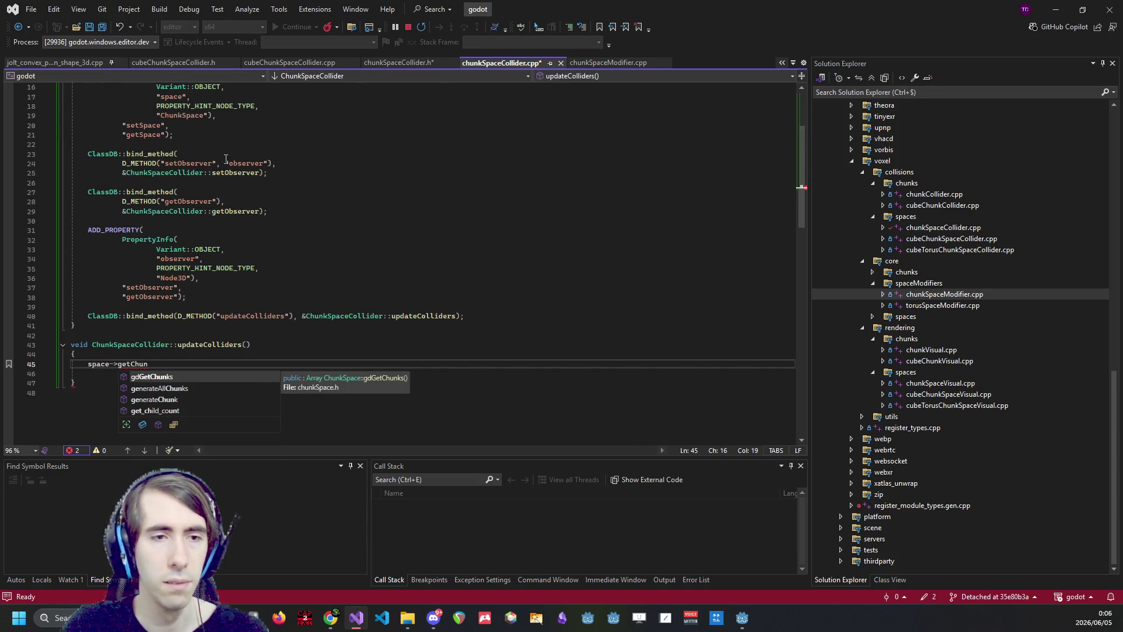
Step: Change the statement to space->chunks, replacing the gdGetChunks completion
key("Up")
key("Tab")
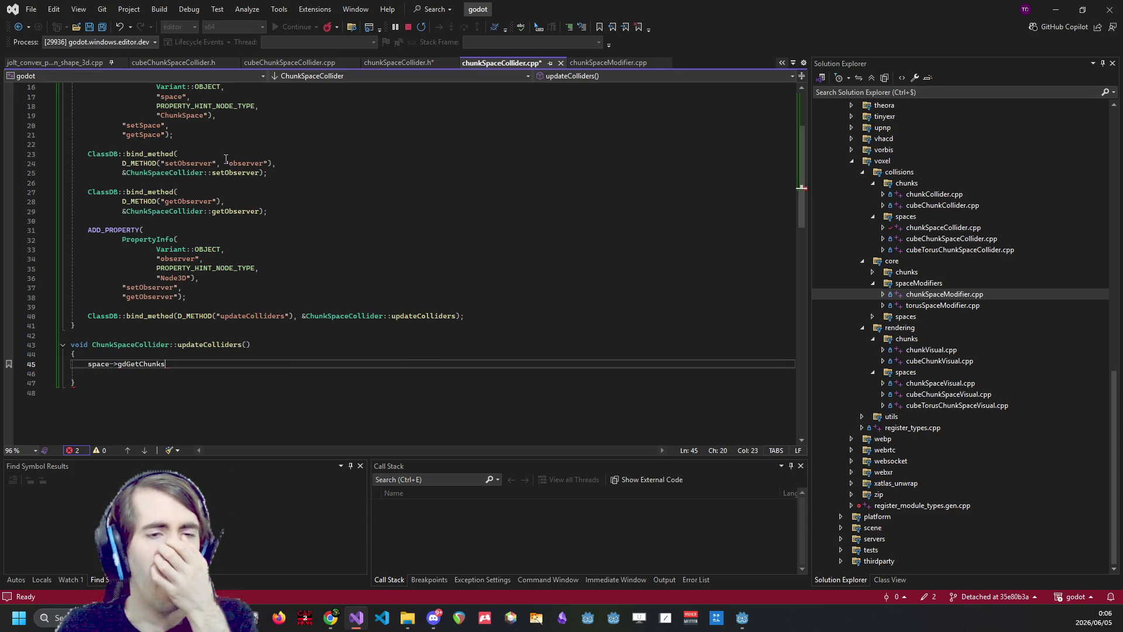
key("ctrl+shift+Left")
key("BackSpace")
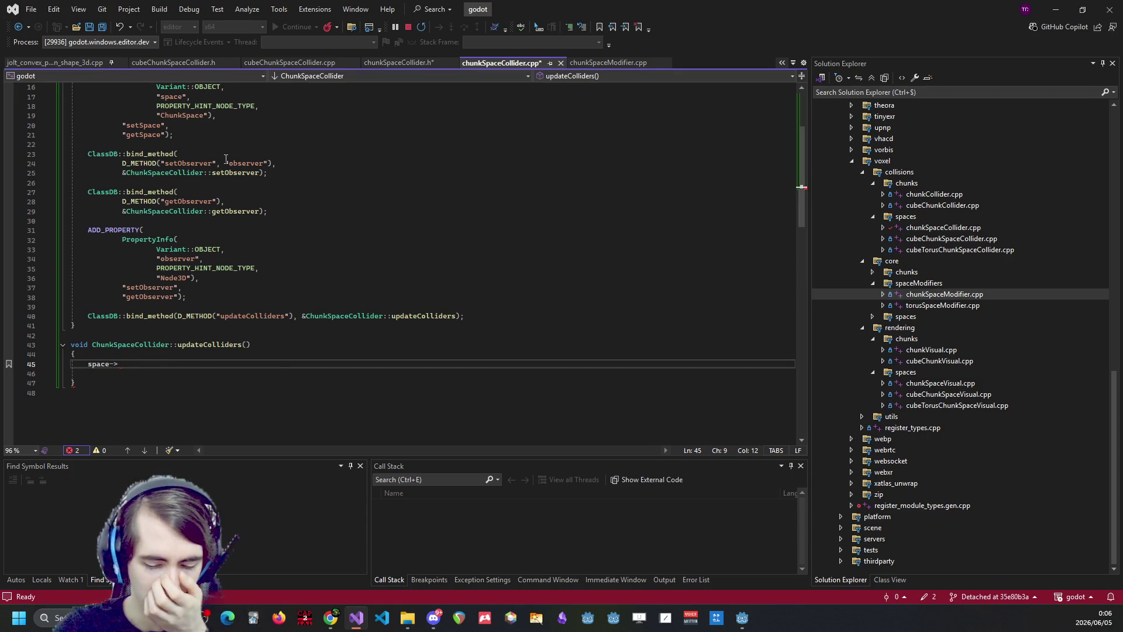
type("chunks.")
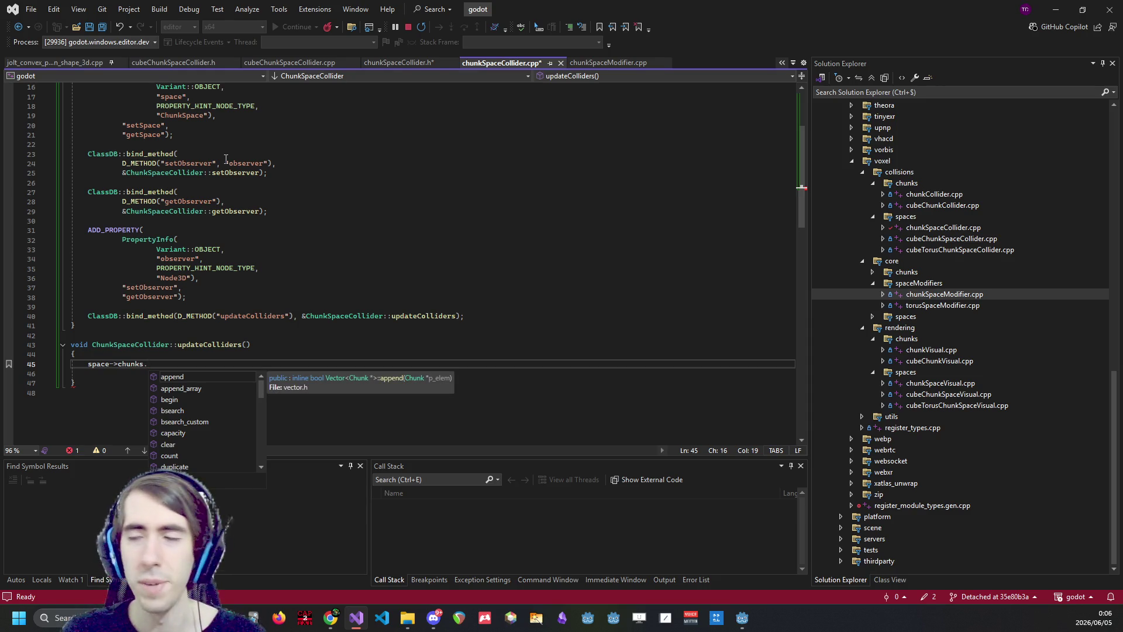
key("BackSpace")
Step: Turn it into an empty for (Chunk* chunk : space->chunks) loop with braces and save
key("Home")
type("for (")
type("Chunk* chu")
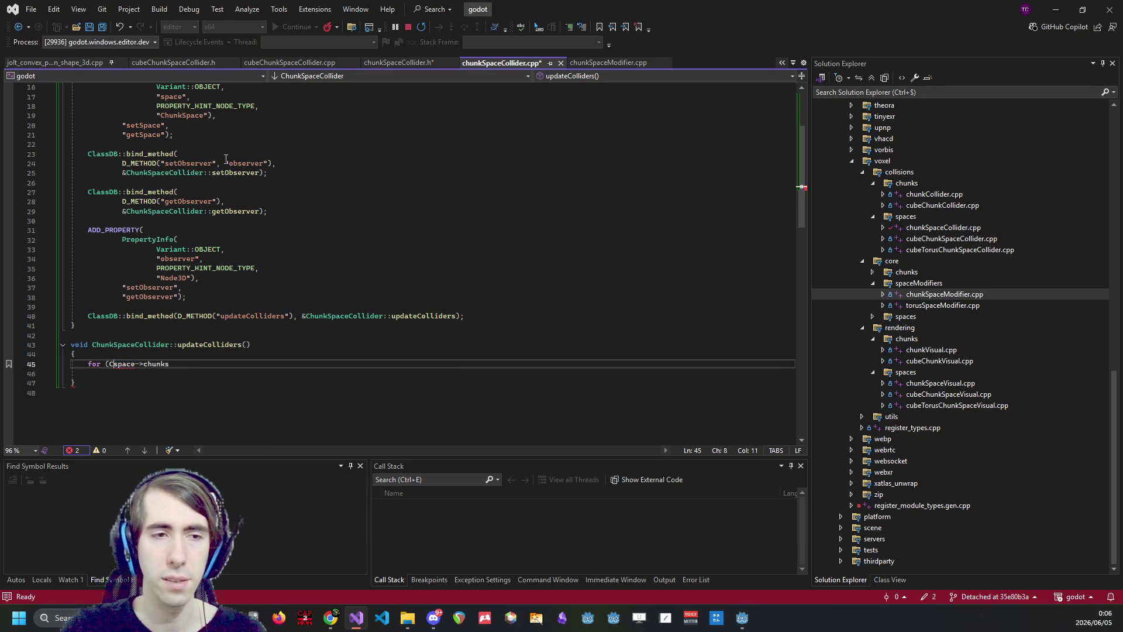
type("nk :")
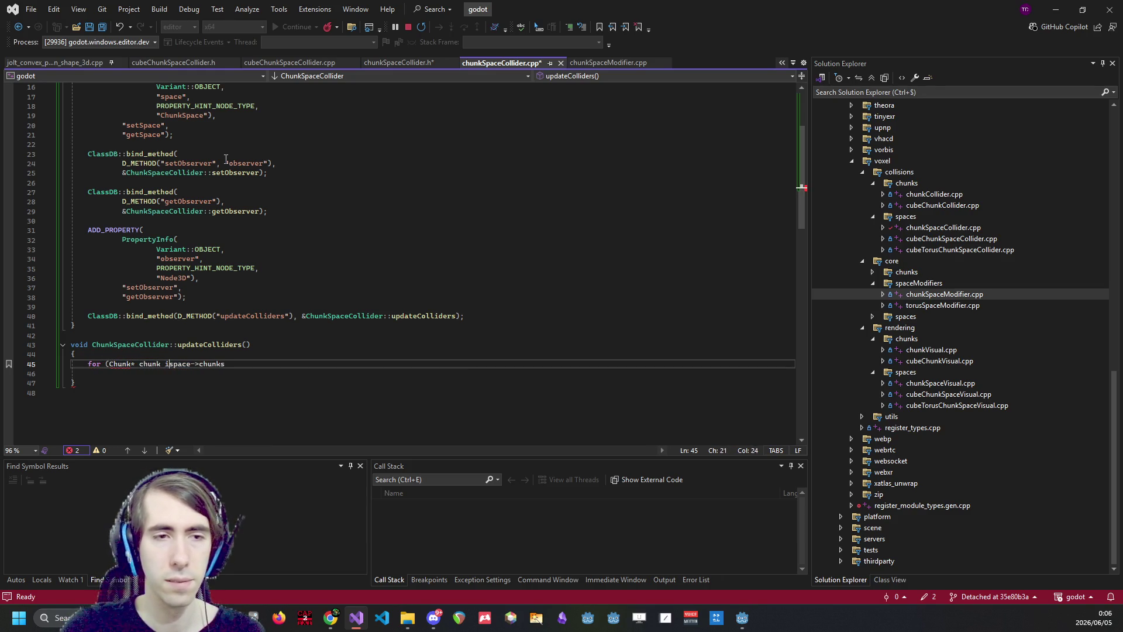
key("ctrl+shift+Right")
key("End")
type(")")
key("Return")
type("{")
key("Return")
key("ctrl+s")
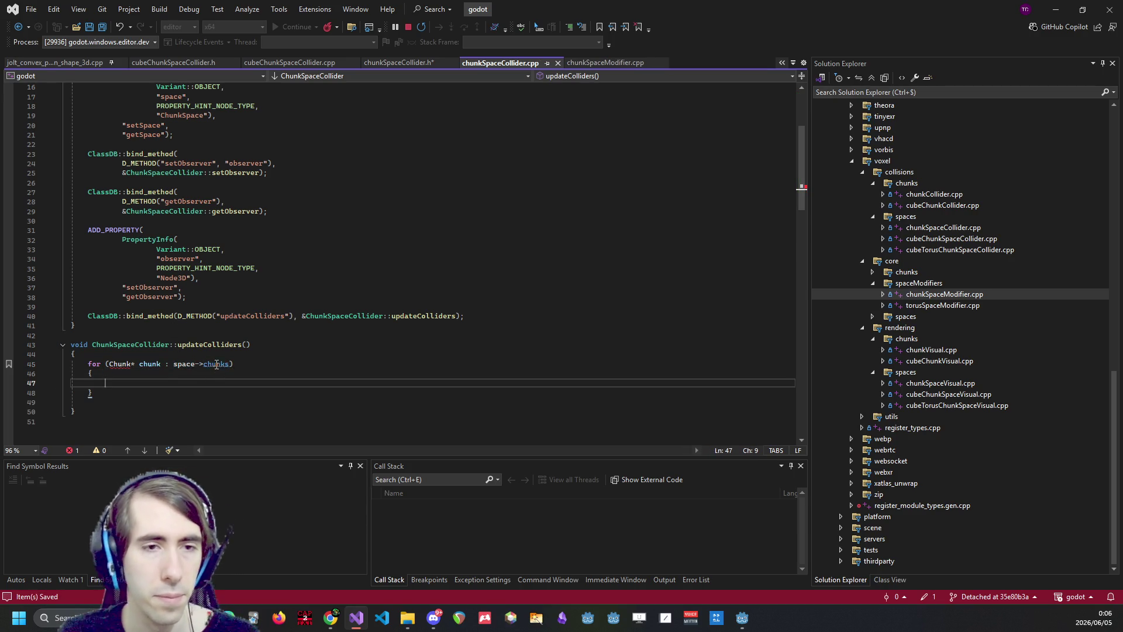
Step: Look up where chunks is declared, then try a class prefix on Chunk and remove it
left_click(215, 363, "ctrl")
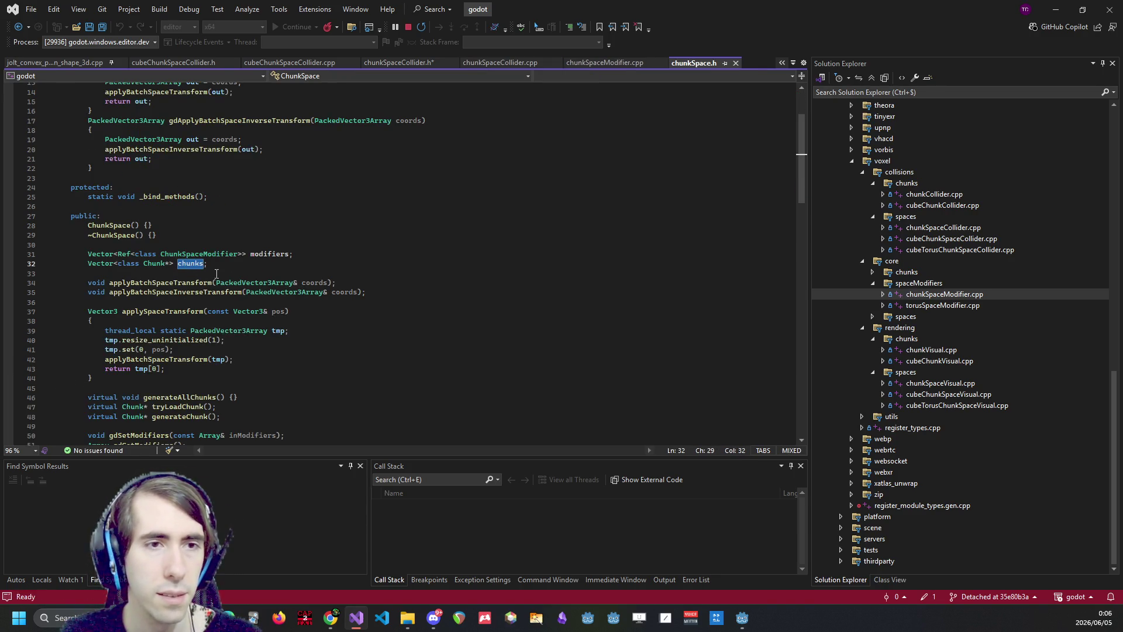
key("ctrl+minus")
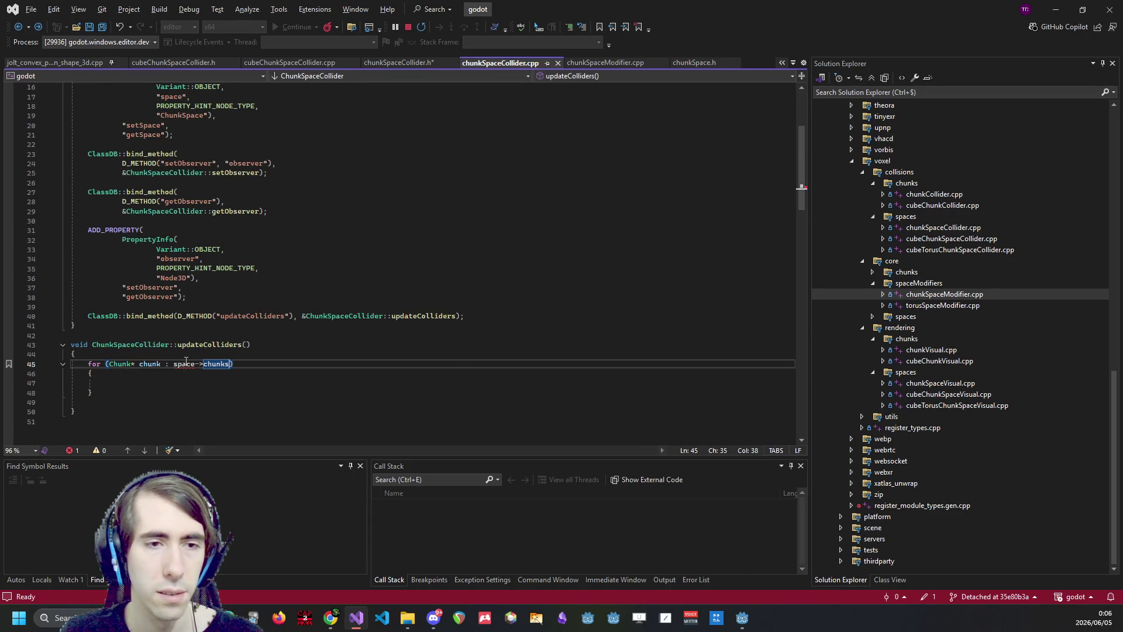
mouse_move(185, 362)
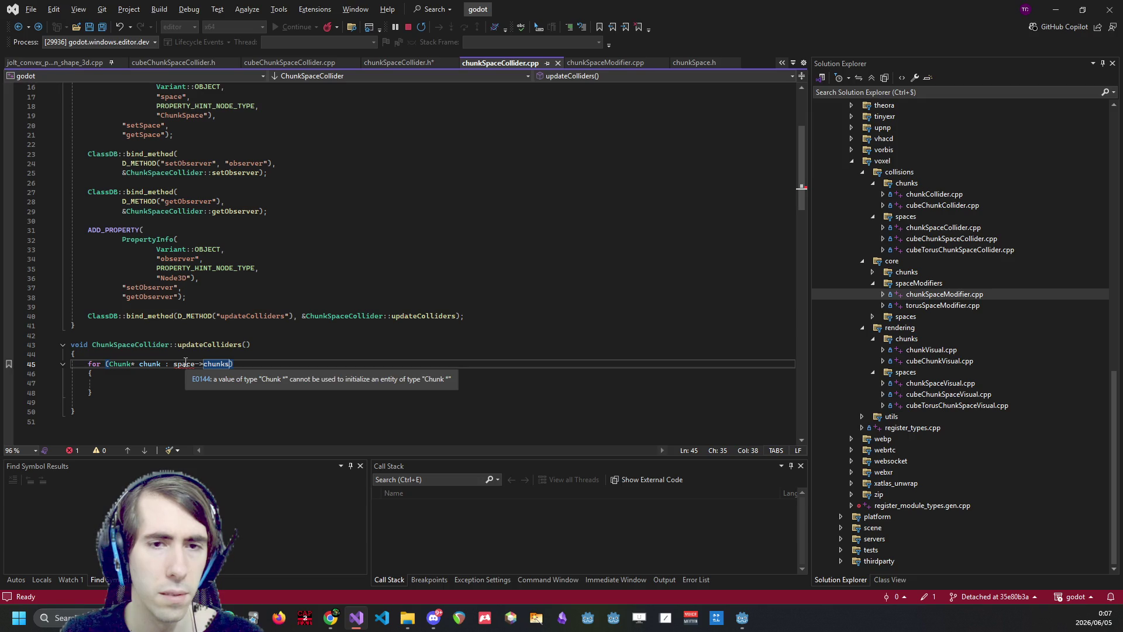
key("ctrl+s")
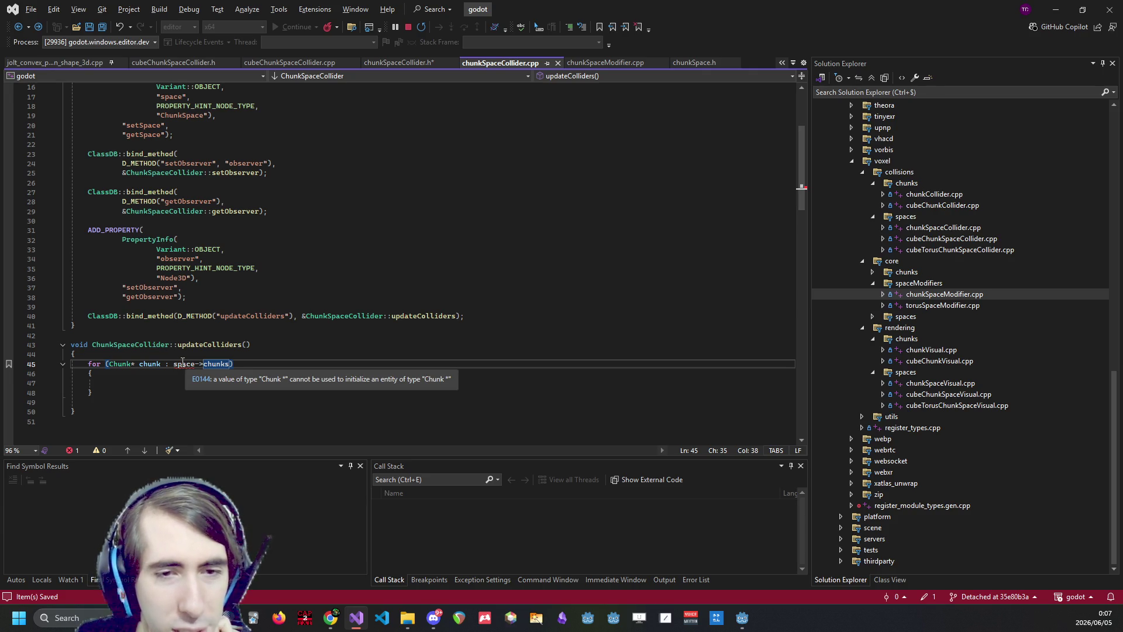
left_click(118, 365)
type("class")
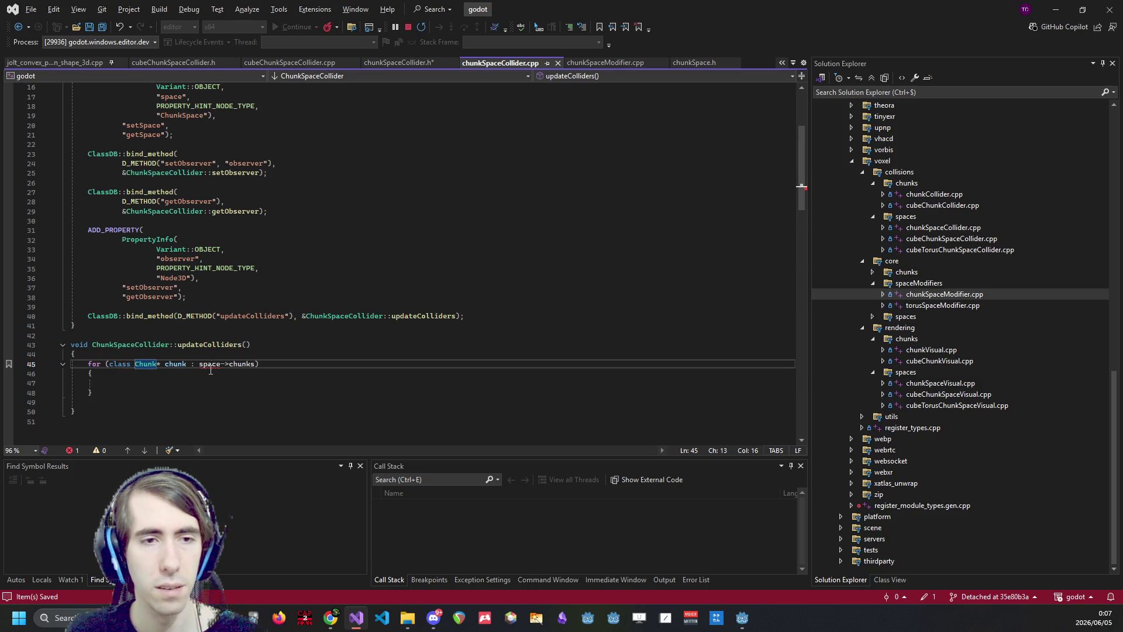
key("BackSpace")
key("BackSpace")
key("BackSpace")
Step: Inspect the Chunk class definition, the header, and the error on space in the loop
left_click(131, 366, "ctrl")
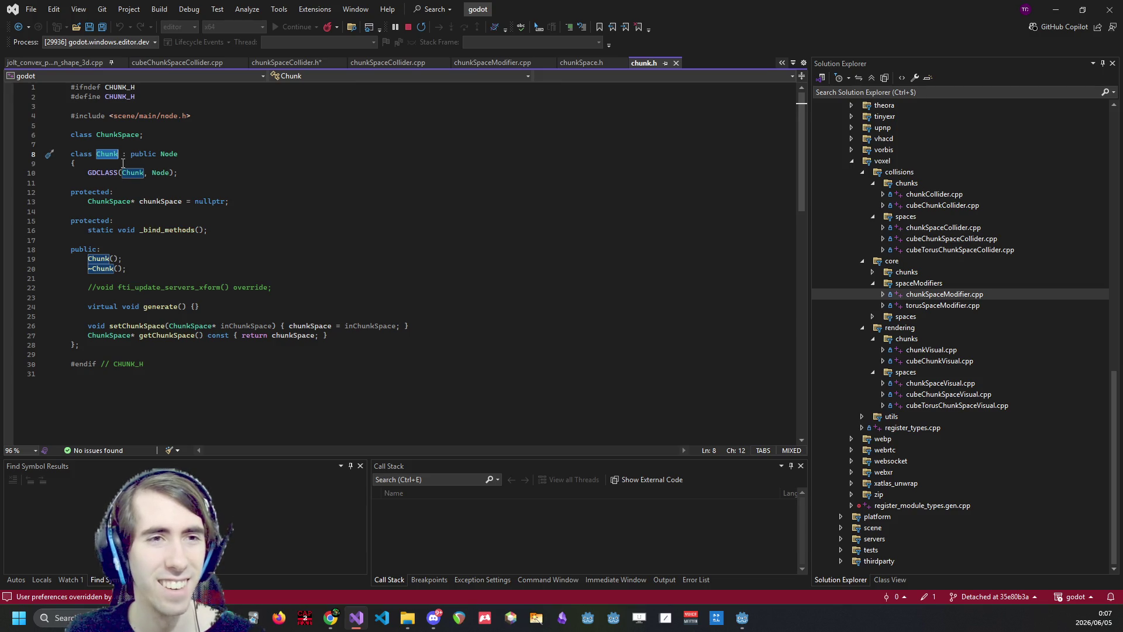
key("ctrl+minus")
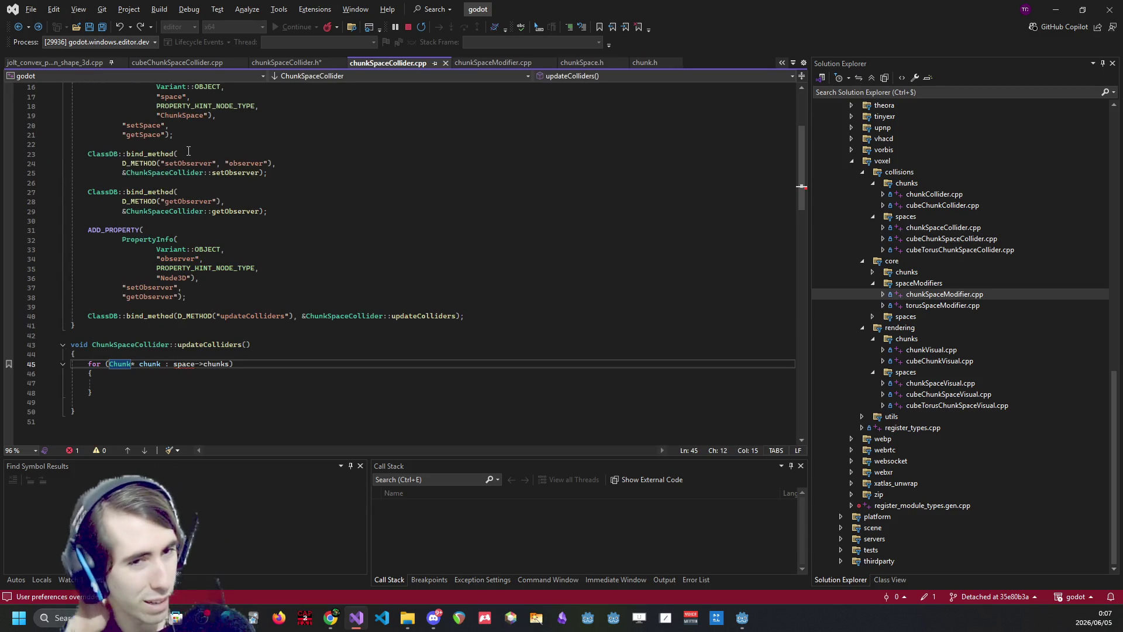
key("ctrl+k")
key("ctrl+o")
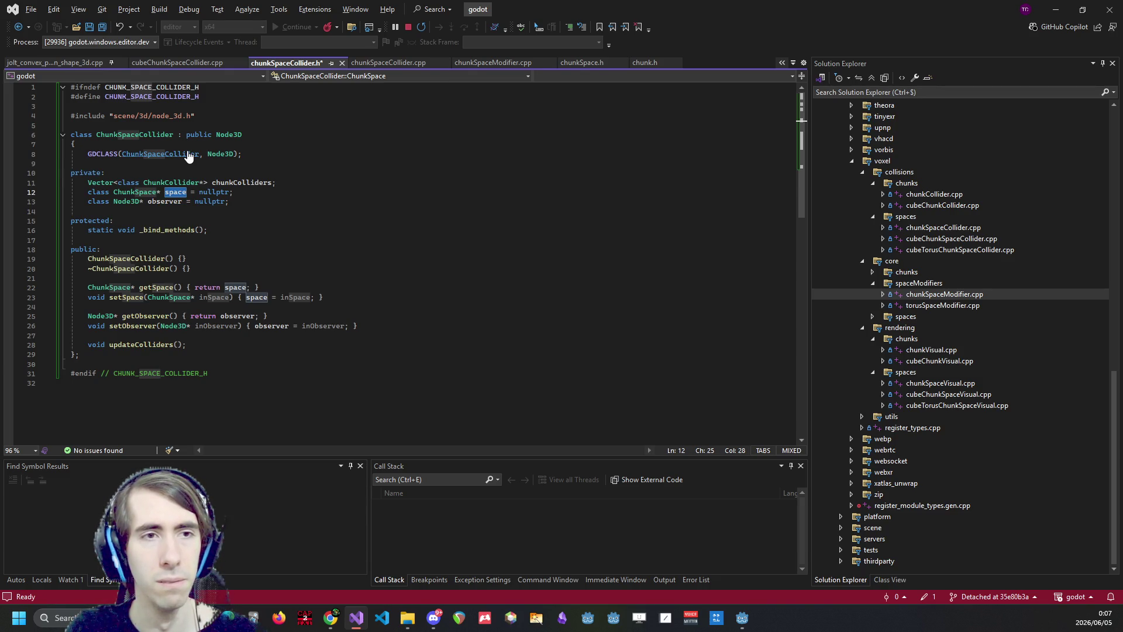
key("ctrl+k")
key("ctrl+o")
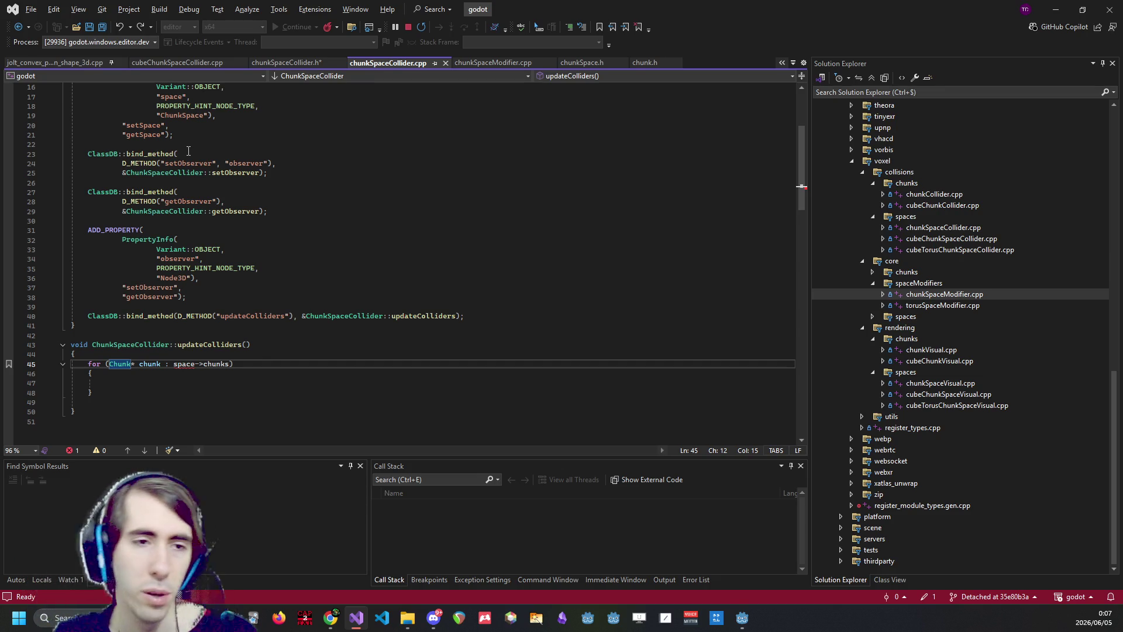
left_click(193, 364)
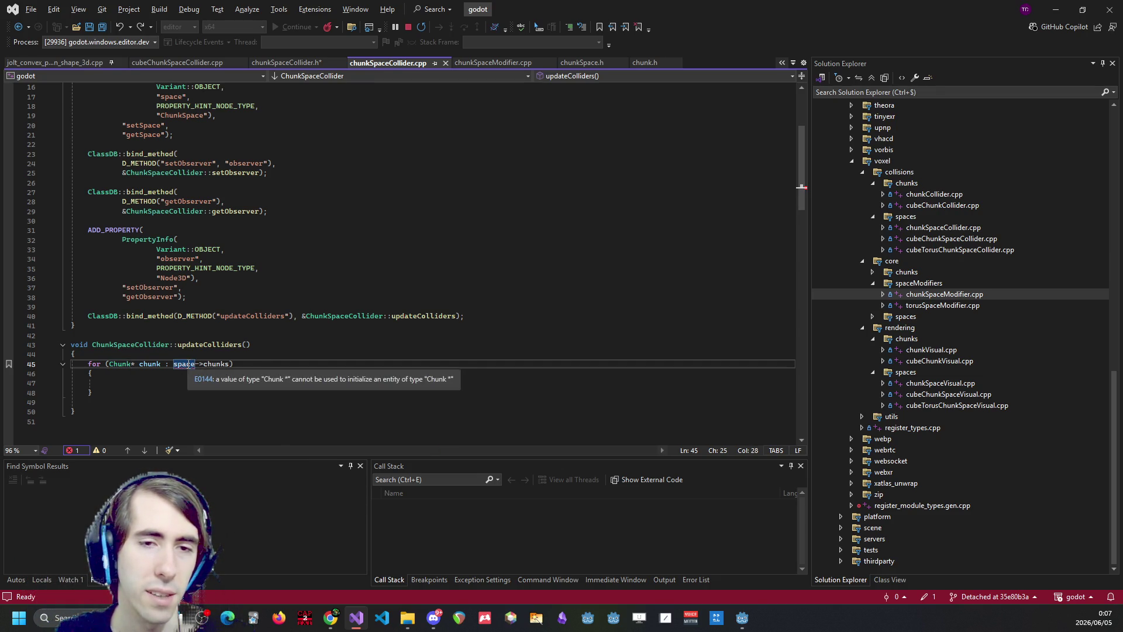
key("Right")
key("Right")
scroll(210, 335, "up", 5)
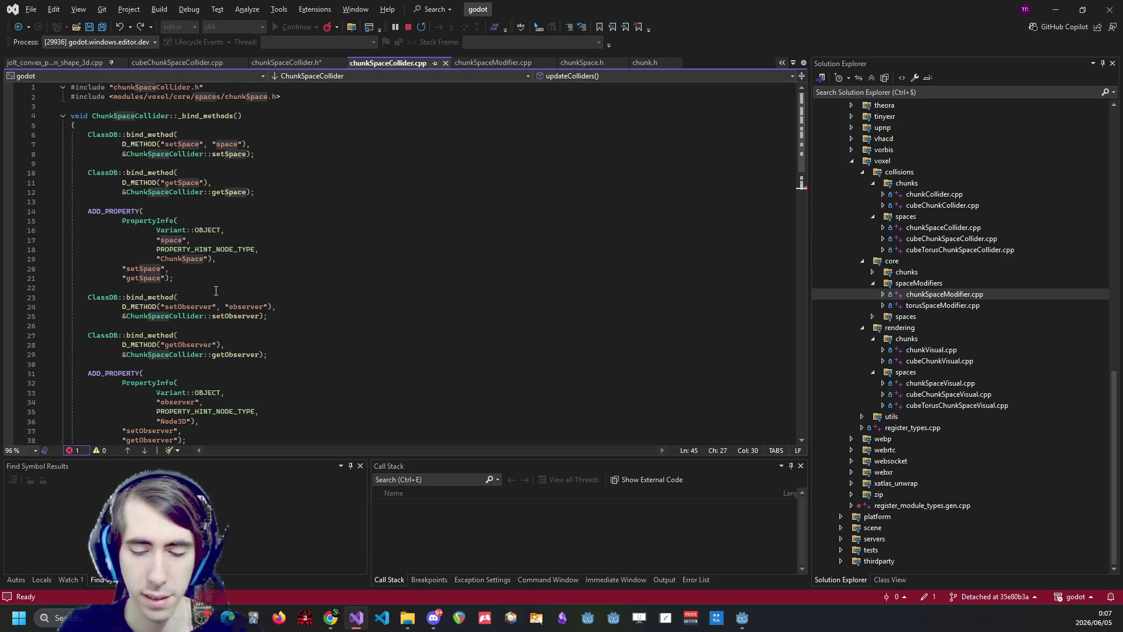
scroll(201, 365, "down", 5)
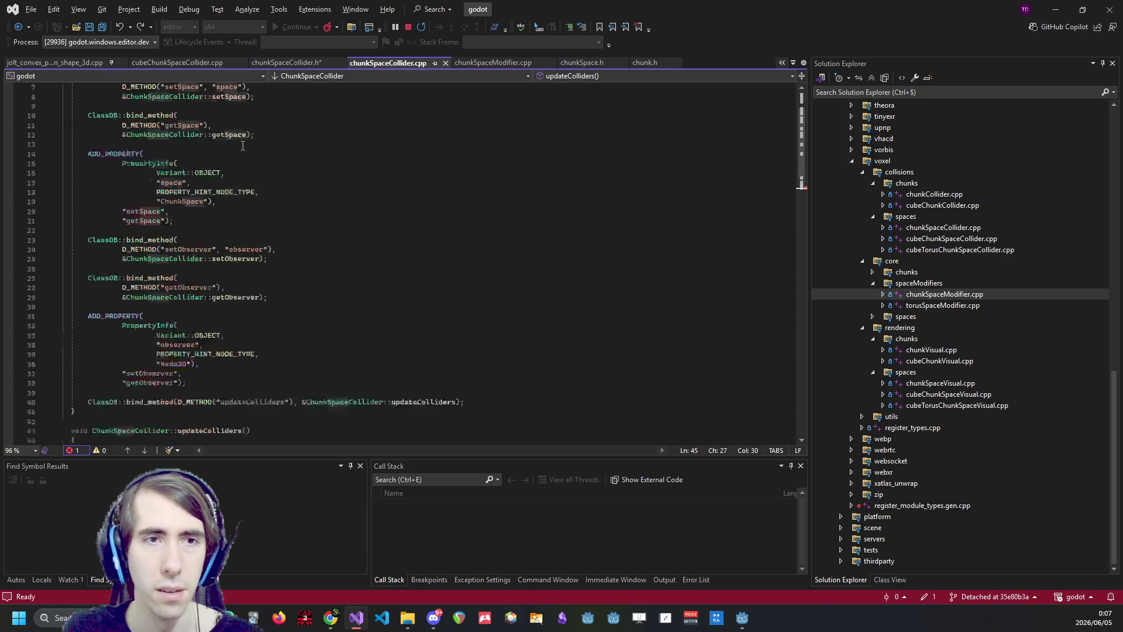
Step: Add a commented-out //chunk-> line inside the loop body and save
key("Down")
key("Down")
type("chunk-")
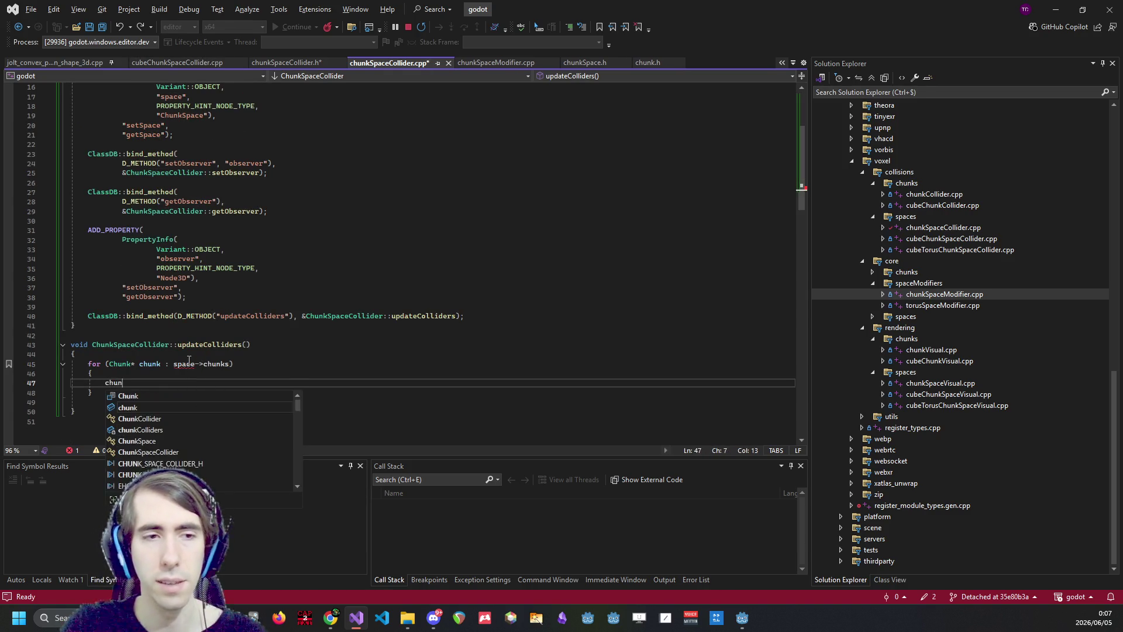
type(">")
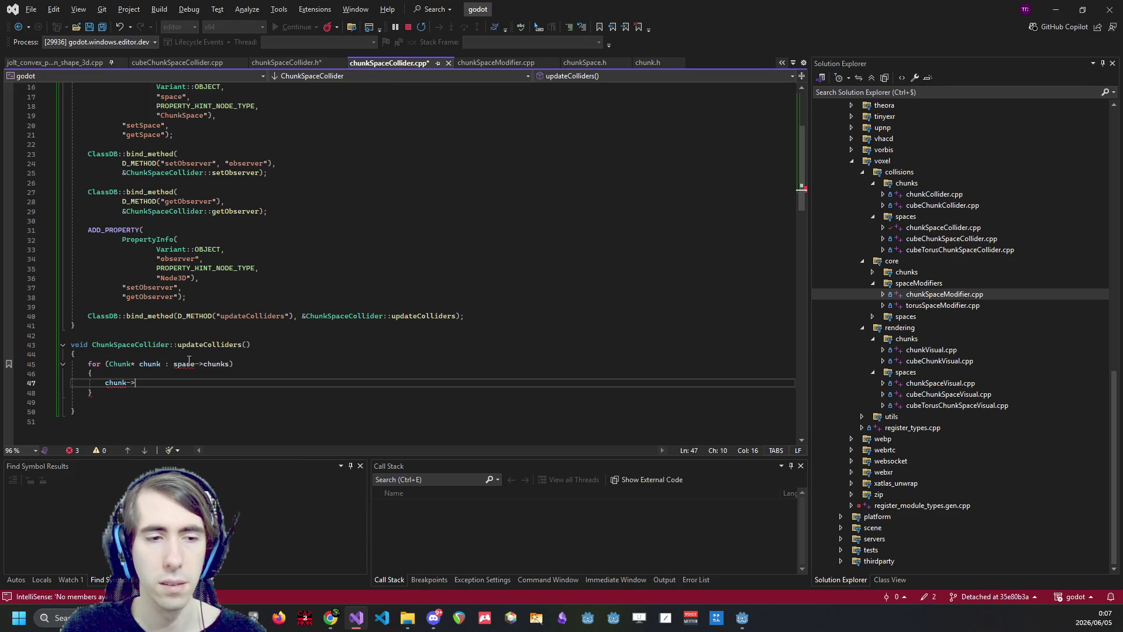
key("ctrl+k")
key("ctrl+c")
key("ctrl+s")
Step: Jump to the space declaration in chunkSpaceCollider.h and select its class keyword
key("Up")
key("Up")
key("Up")
mouse_move(184, 366)
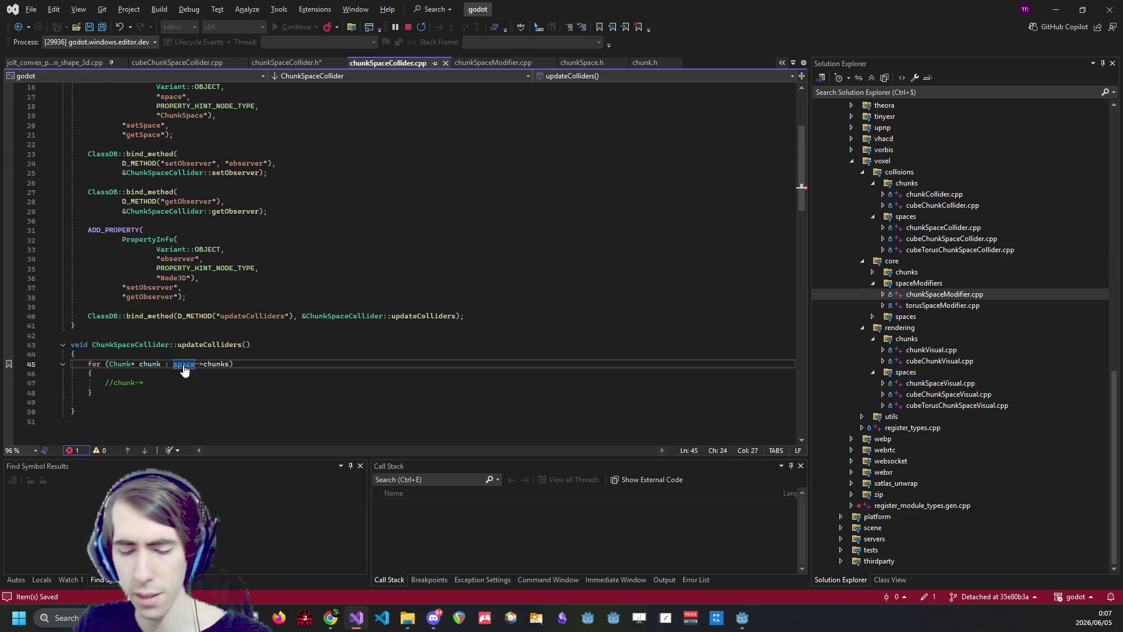
left_click(184, 364, "ctrl")
double_click(98, 192)
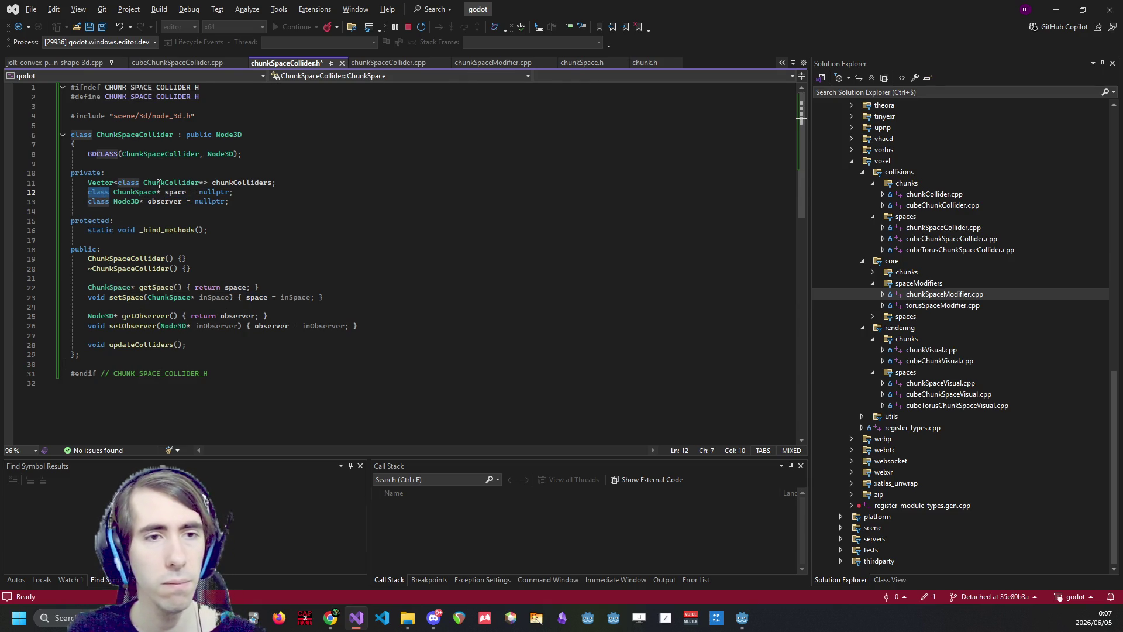
Step: Try adding a class keyword to the getSpace return type, then undo it
left_click(153, 290)
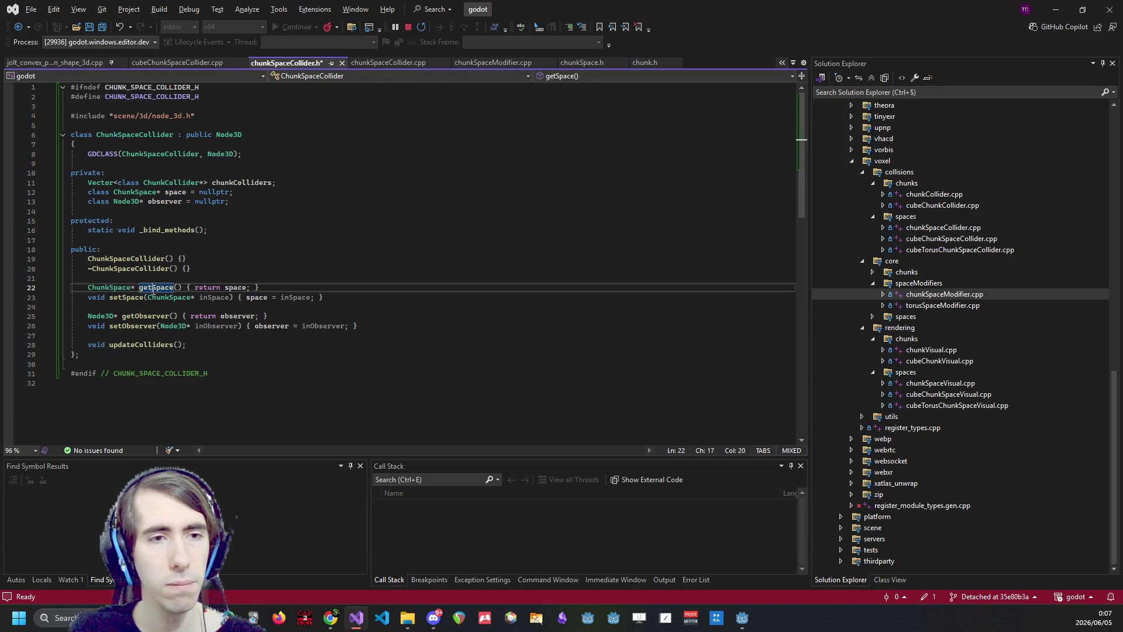
double_click(113, 288)
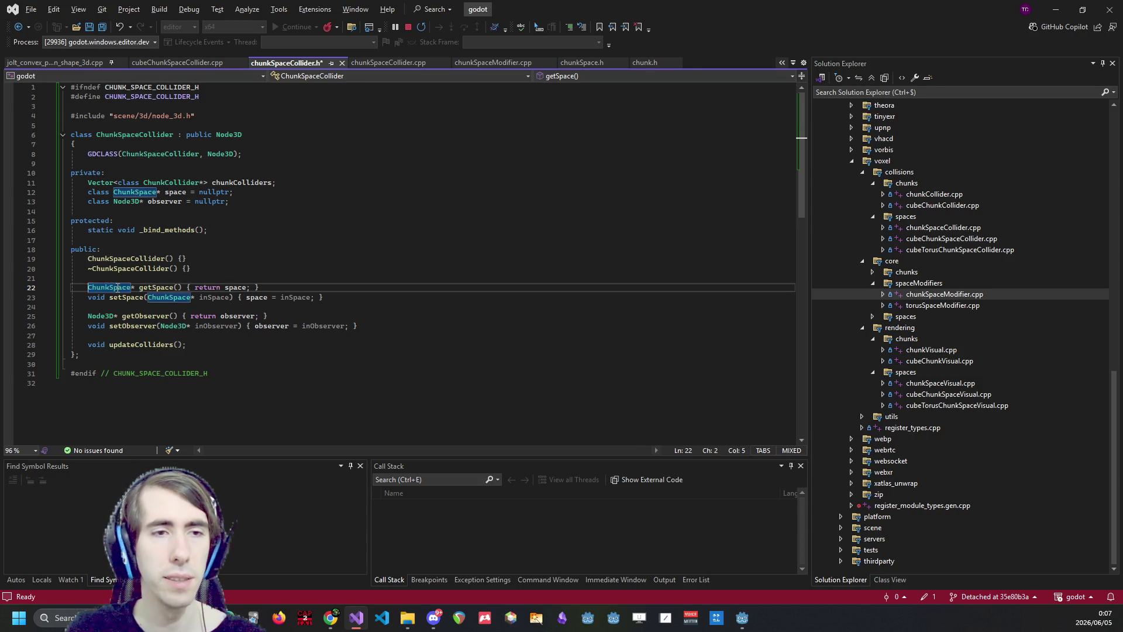
key("Left")
type("class")
key("Down")
key("ctrl+s")
key("Right")
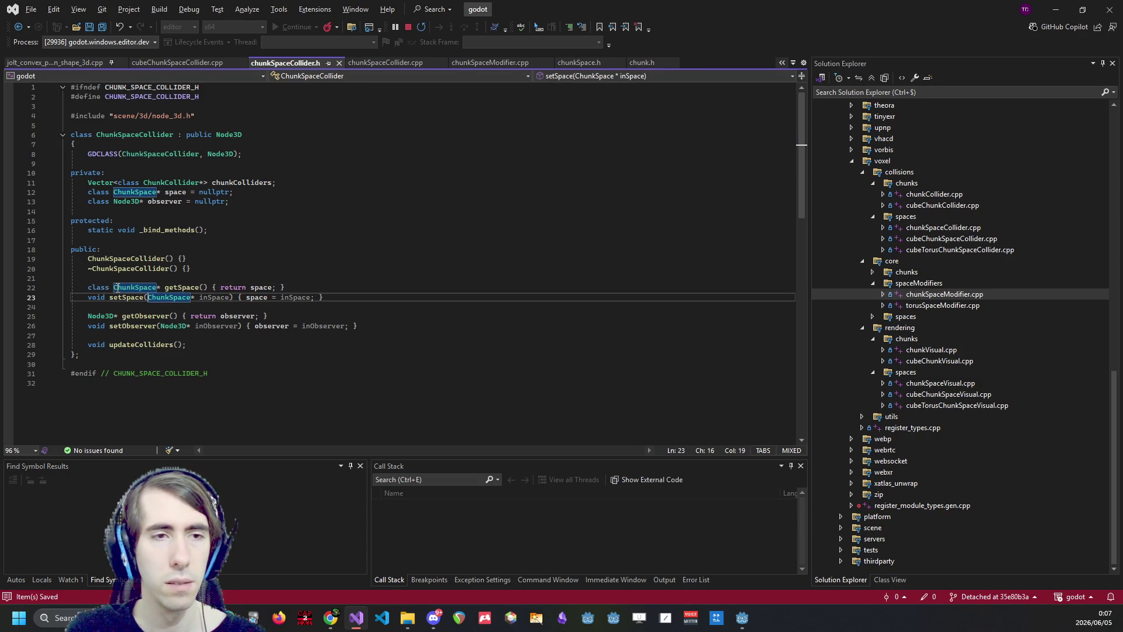
key("ctrl+z")
key("Up")
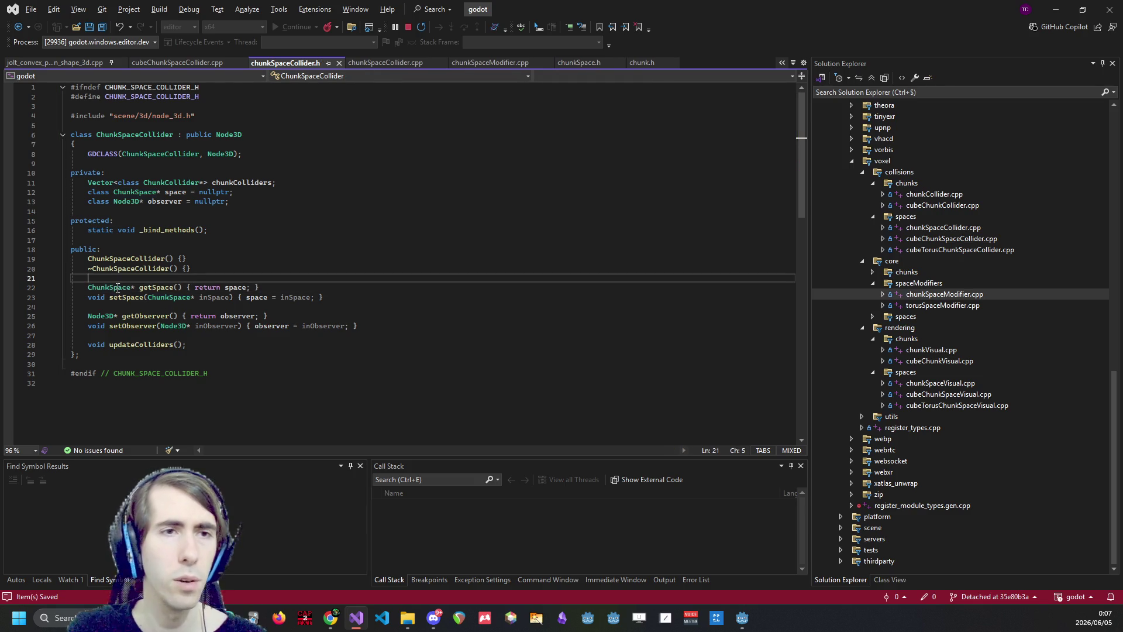
Step: Remove class from the observer member and forward-declare class ChunkSpace; above the class
left_click(103, 192)
key("Down")
key("ctrl+Delete")
key("Up")
key("ctrl+shift+Right")
key("ctrl+shift+Right")
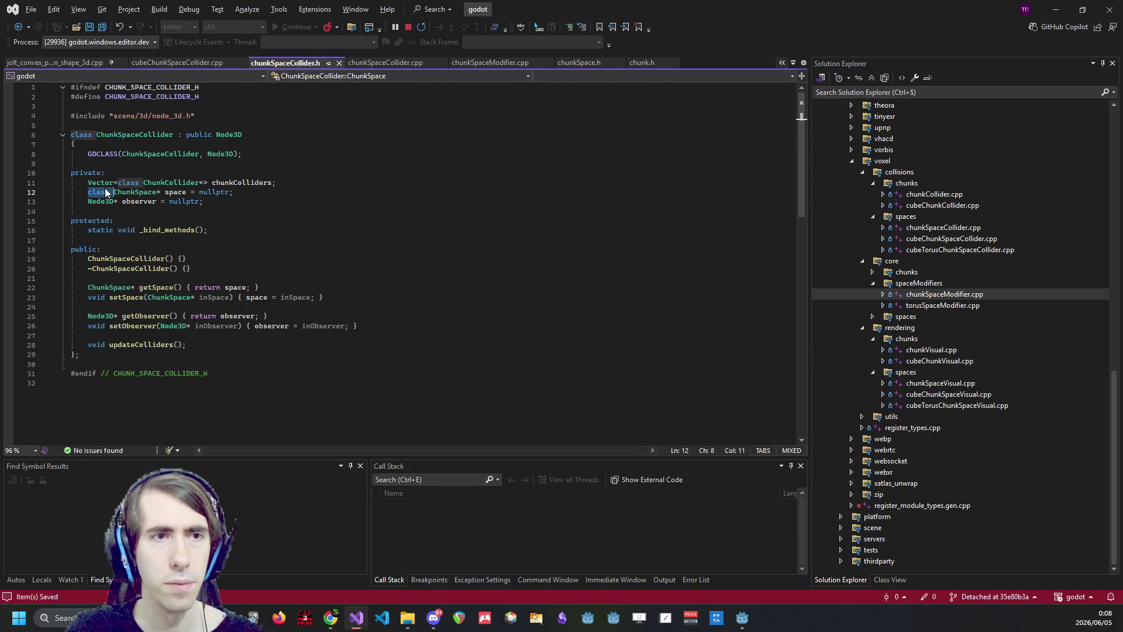
key("ctrl+c")
key("Up")
key("Up")
key("Up")
key("Return")
key("Return")
key("Up")
key("ctrl+v")
type(";")
key("ctrl+s")
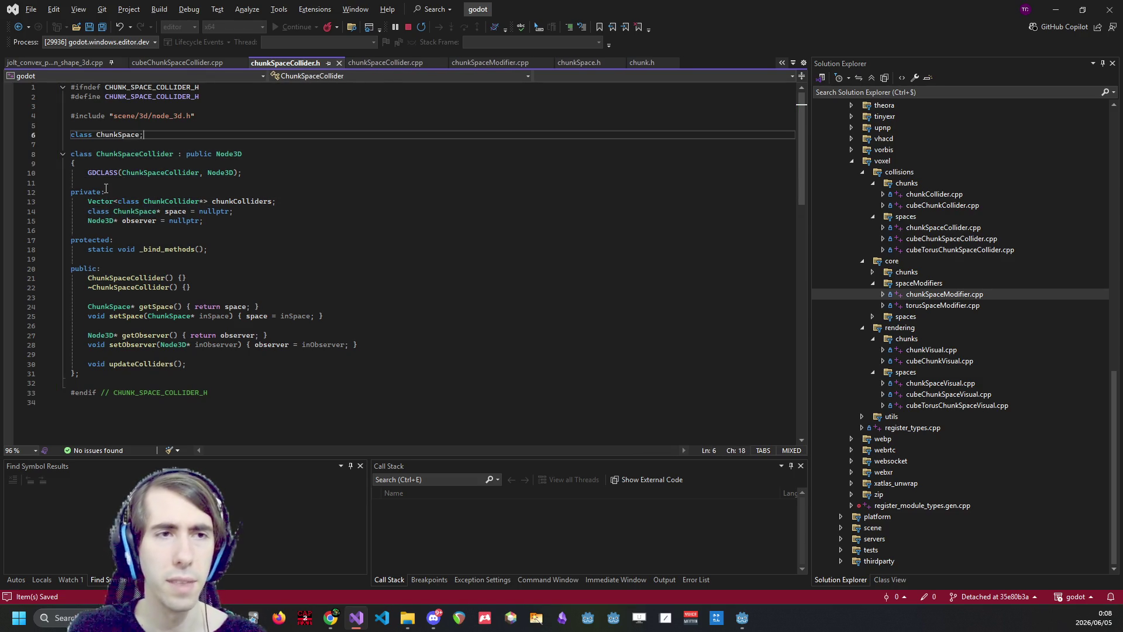
Step: Drop class from the space and chunkColliders members, add class ChunkCollider;, and save
left_click(100, 221)
double_click(98, 211)
key("Delete")
key("Delete")
left_click(122, 202)
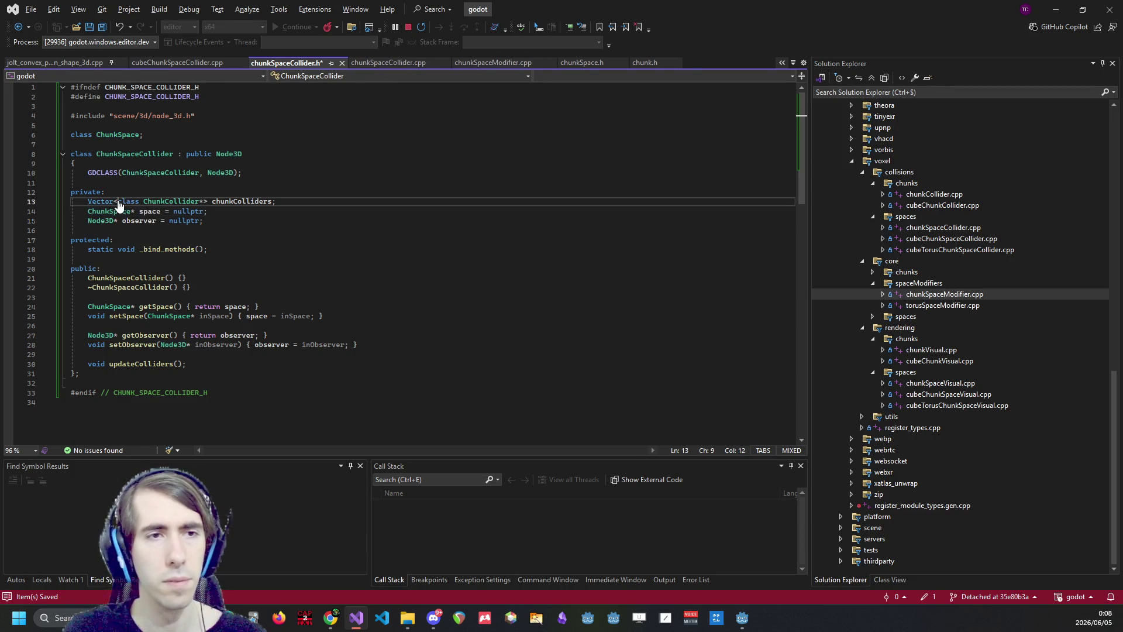
double_click(121, 202)
key("Delete")
key("Delete")
key("Up")
key("Up")
key("Up")
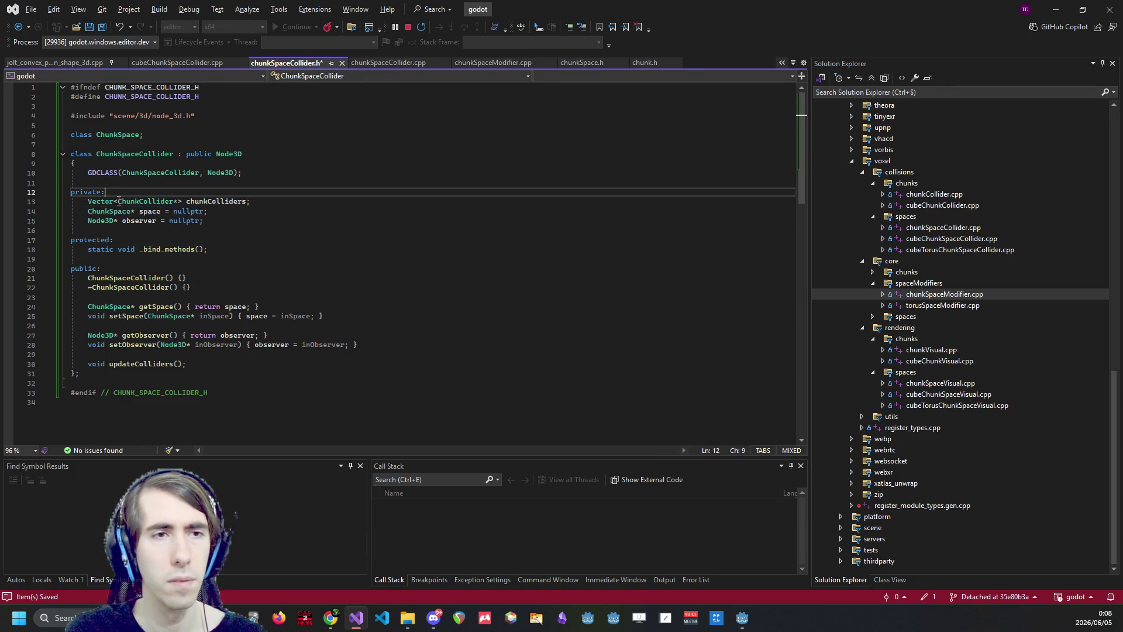
key("End")
key("Return")
type("class ChunkCollider;")
key("ctrl+s")
Step: Return to chunkSpaceCollider.cpp at the chunk loop
left_click(323, 224)
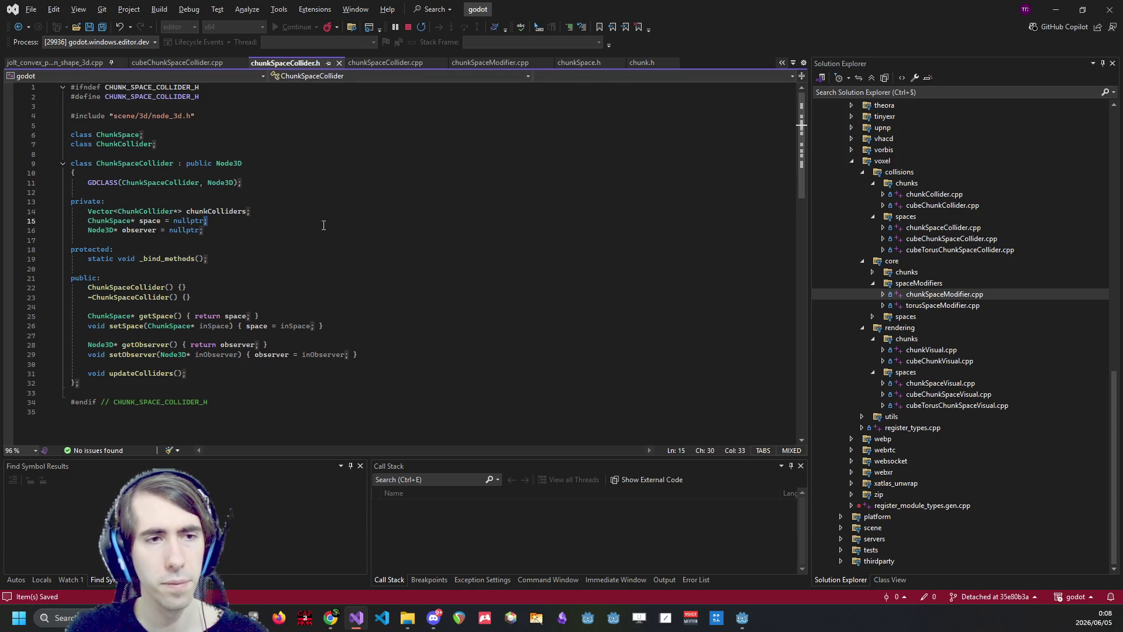
key("ctrl+k")
key("ctrl+o")
left_click(183, 363)
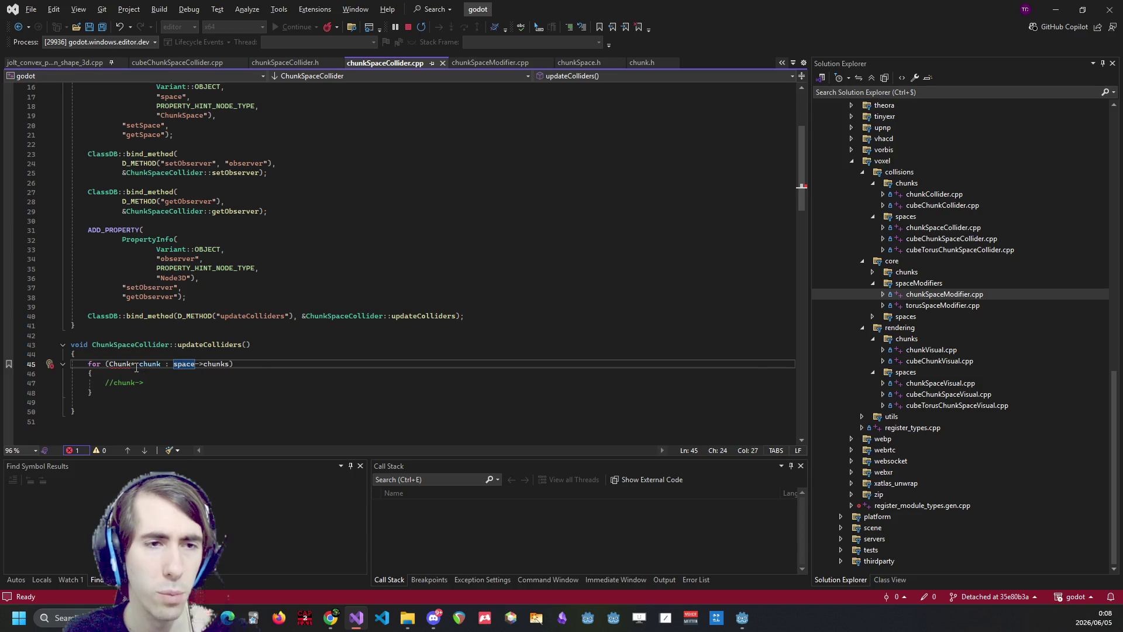
Step: Go to the includes at the top of chunkSpaceCollider.cpp and select the chunkSpace.h include
mouse_move(134, 366)
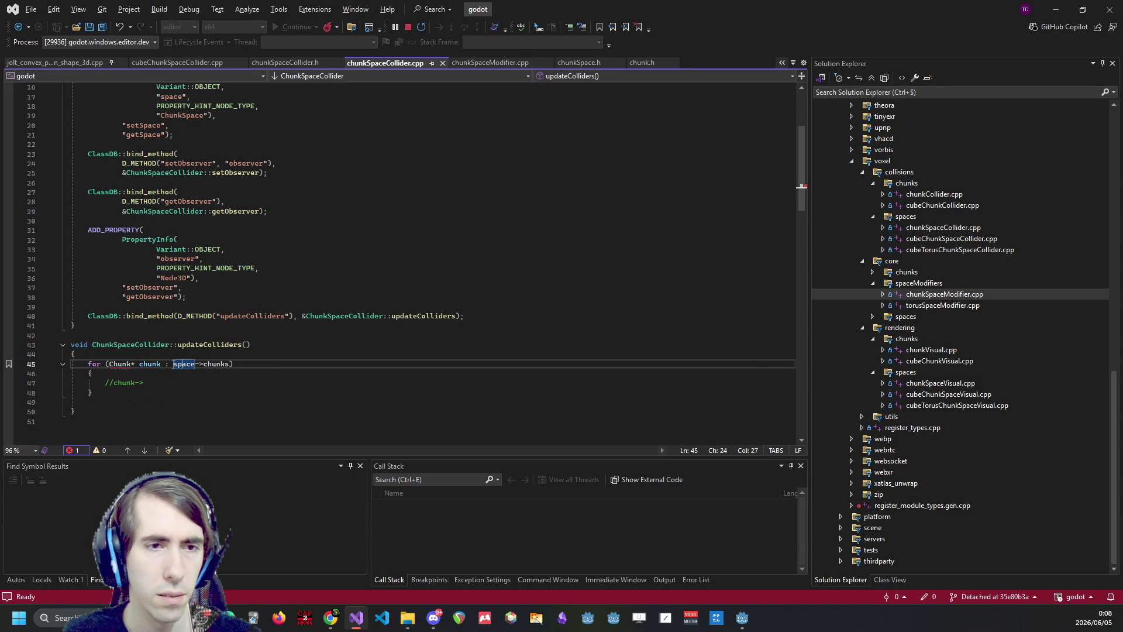
scroll(277, 250, "up", 5)
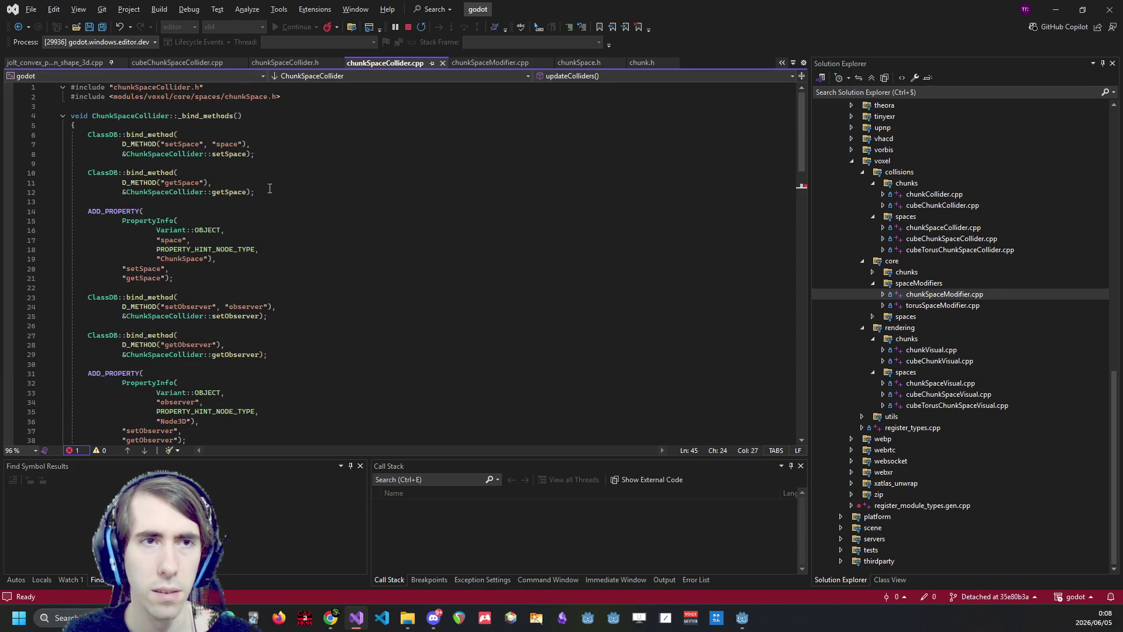
left_click(303, 98)
scroll(286, 169, "down", 9)
scroll(270, 237, "up", 9)
key("Return")
key("BackSpace")
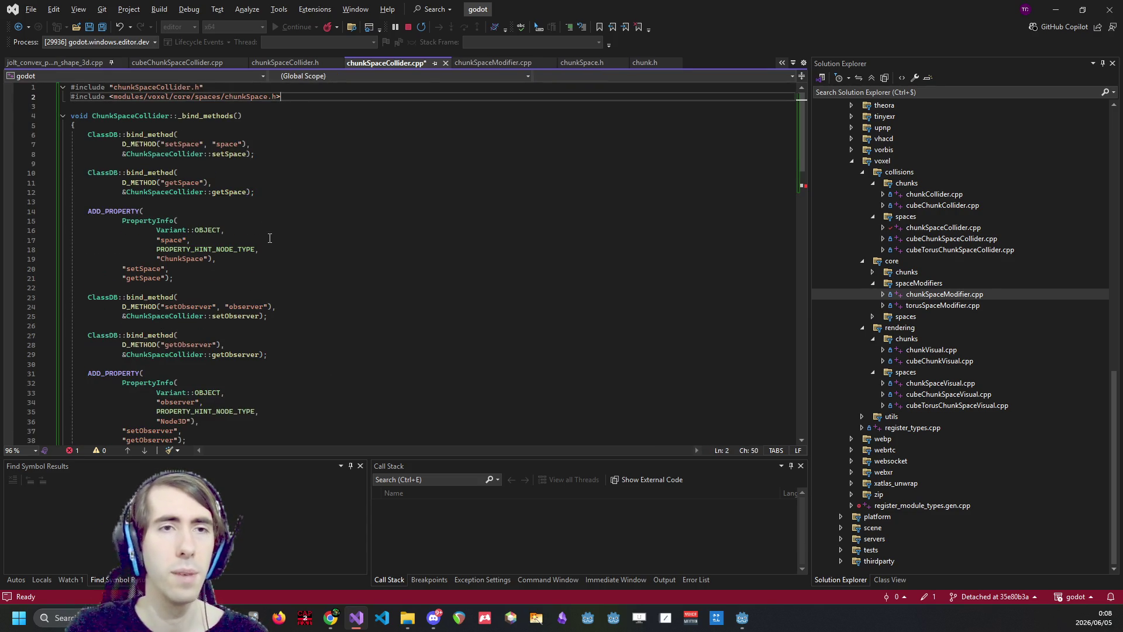
key("ctrl+shift+Left")
key("ctrl+shift+Left")
key("ctrl+shift+Left")
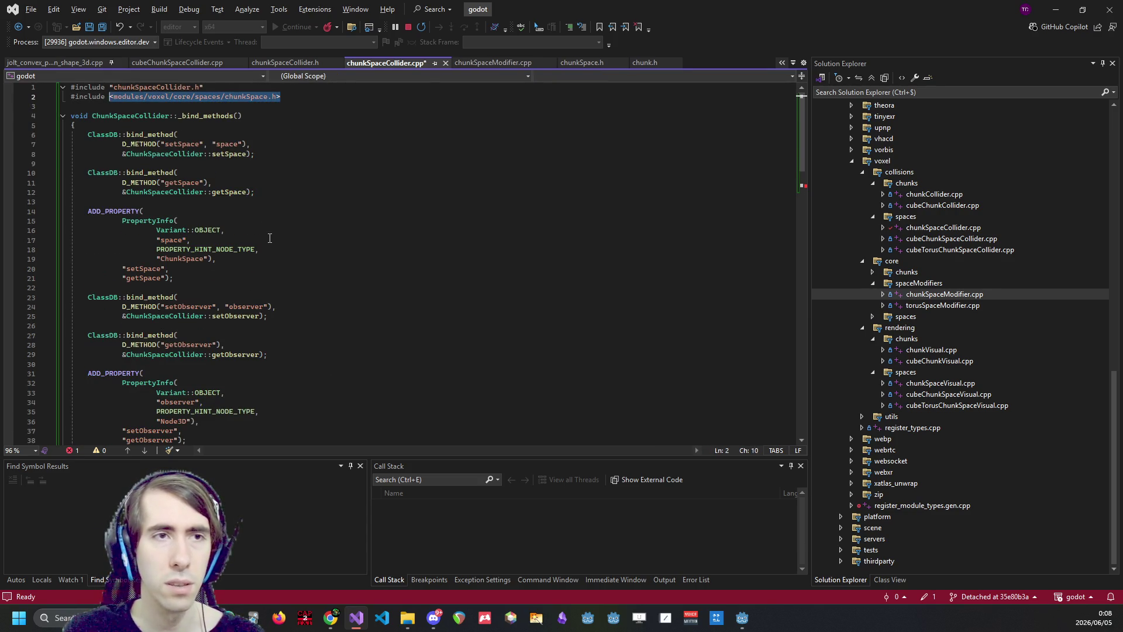
key("ctrl+shift+Right")
key("ctrl+shift+Right")
Step: Duplicate that include, point it to chunks/chunk.h, save, and return to the loop
key("ctrl+d")
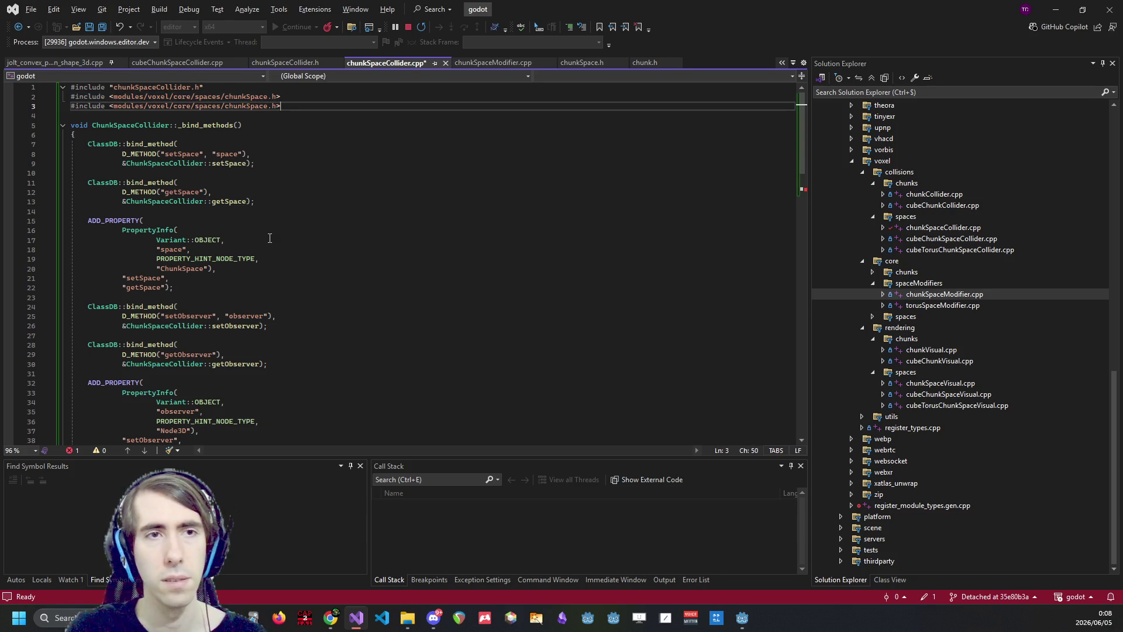
key("ctrl+BackSpace")
key("ctrl+BackSpace")
key("ctrl+BackSpace")
type("chunks/chunk.h>")
key("ctrl+s")
scroll(270, 238, "down", 7)
left_click(183, 335)
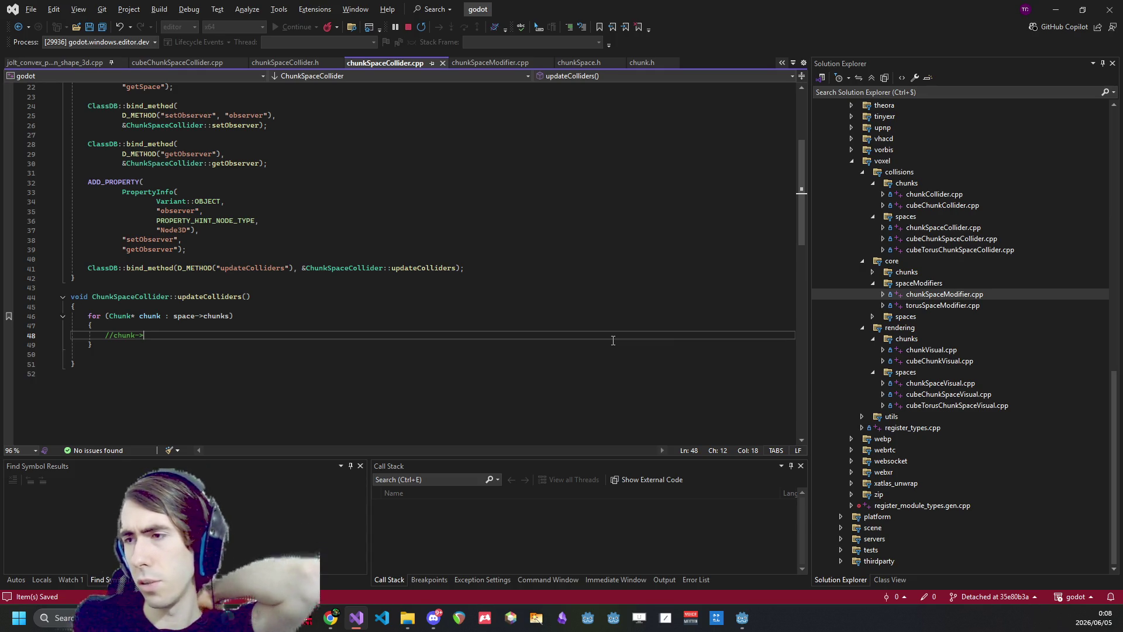
Step: Replace the //chunk-> comment with cubeChunk, save, and review the updateColliders function
key("BackSpace")
key("BackSpace")
key("BackSpace")
type("cubeChunk")
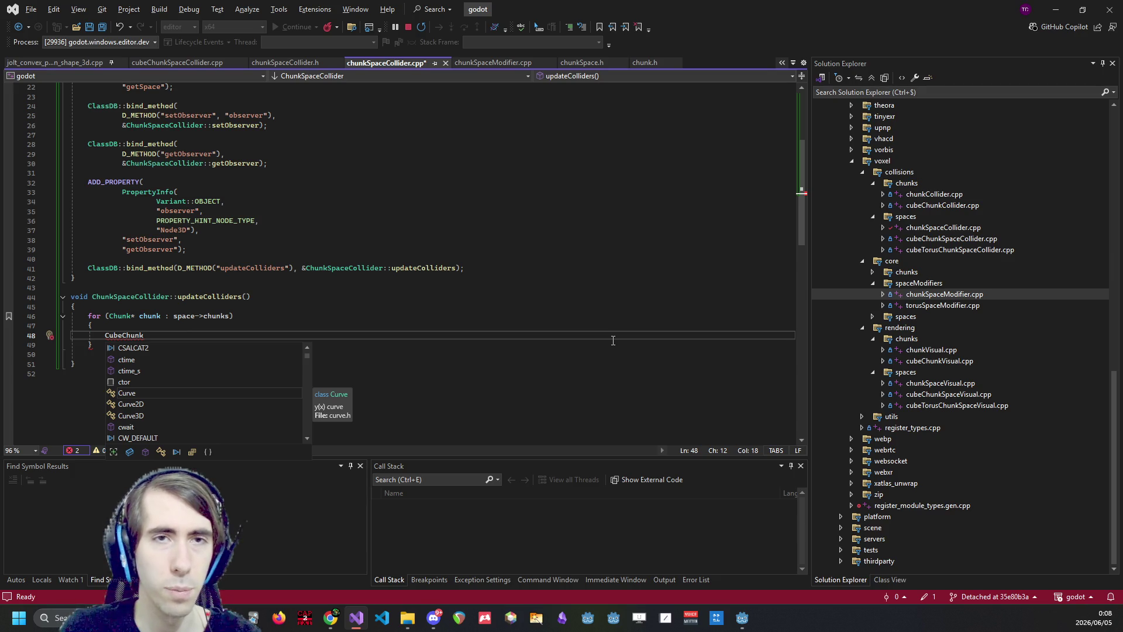
key("ctrl+s")
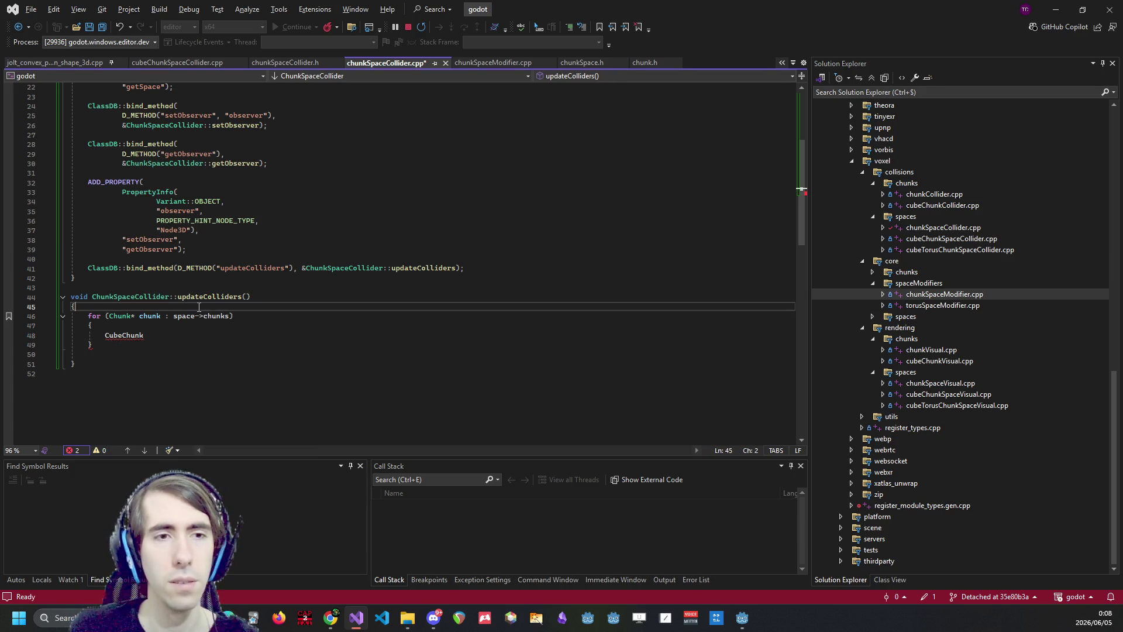
left_click_drag(42, 374, 42, 297)
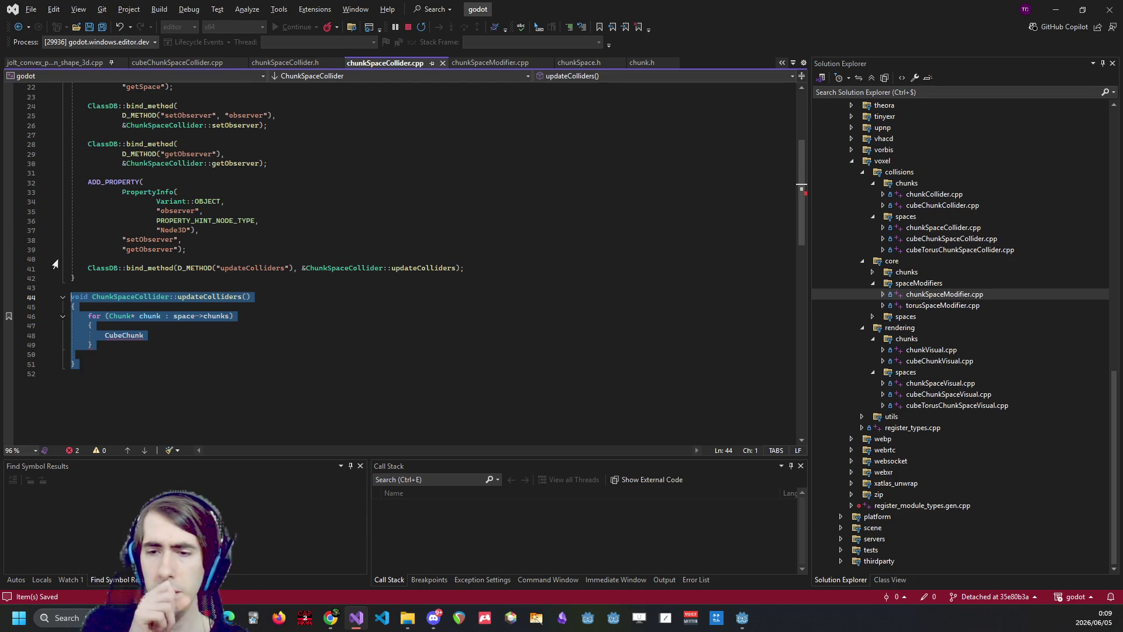
left_click(178, 336)
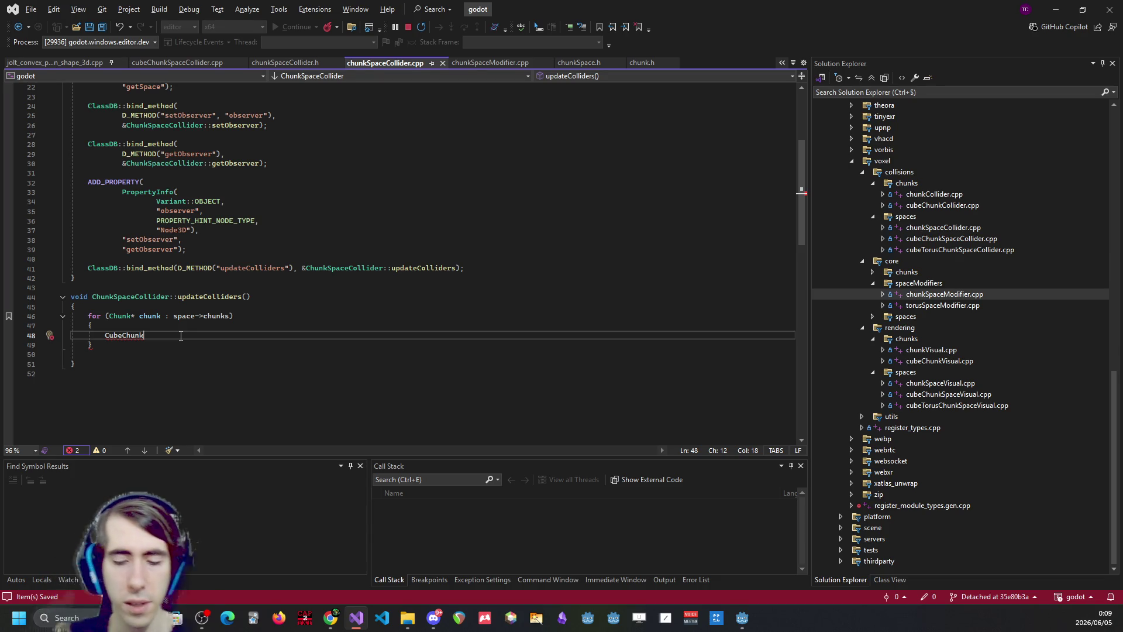
Step: Make the loop call createChunkCollider(), then go to the header's protected section
key("ctrl+BackSpace")
type("createC")
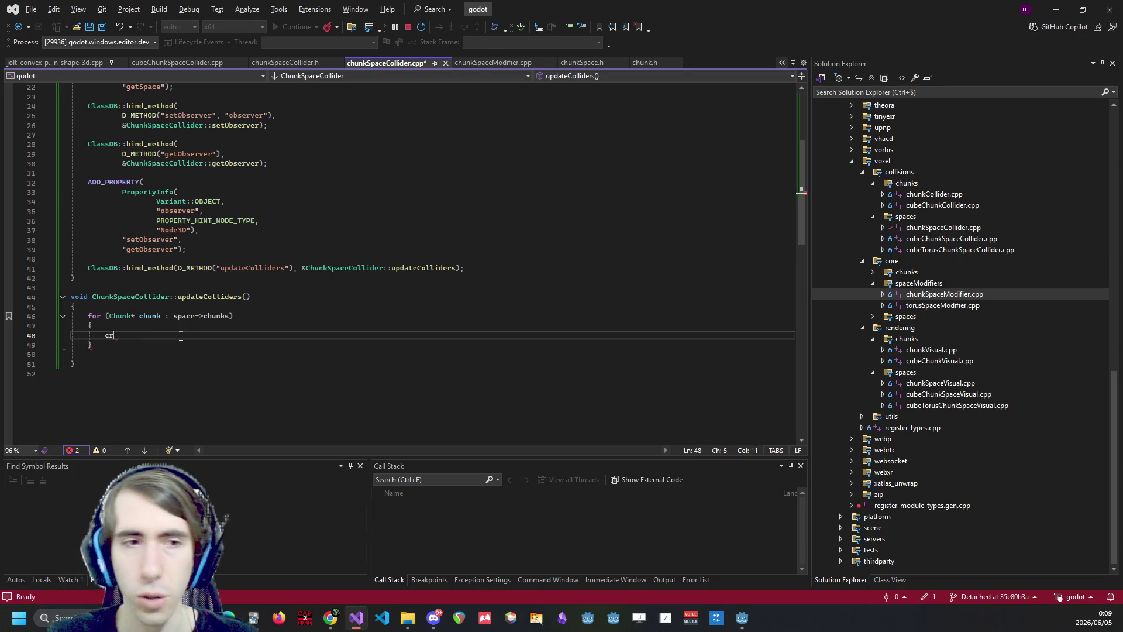
type("hunkCollider")
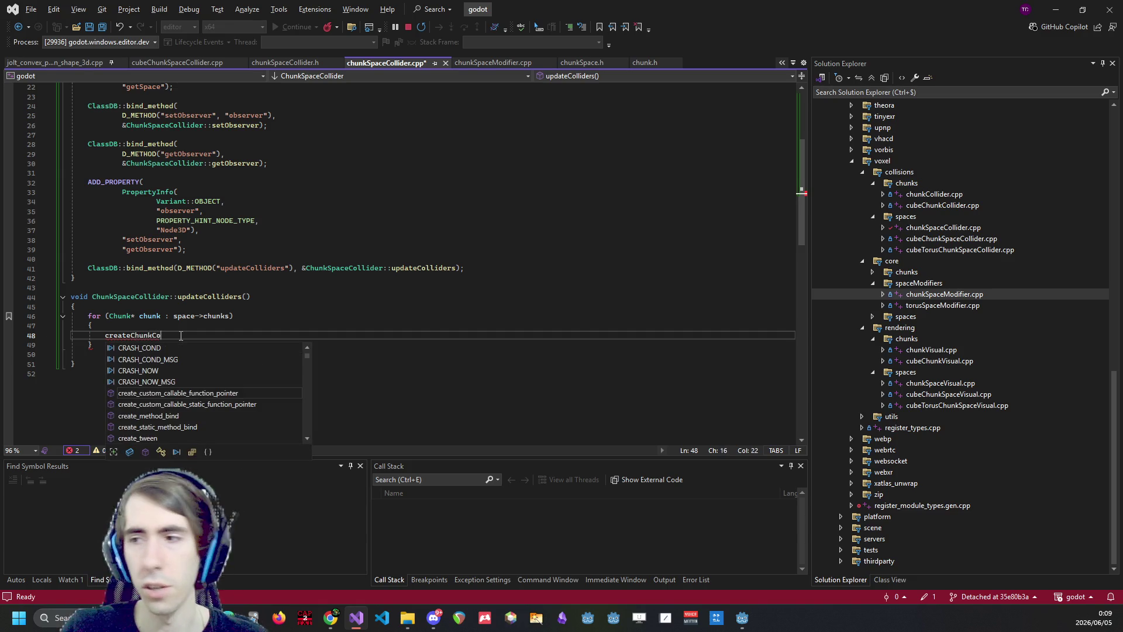
type("()")
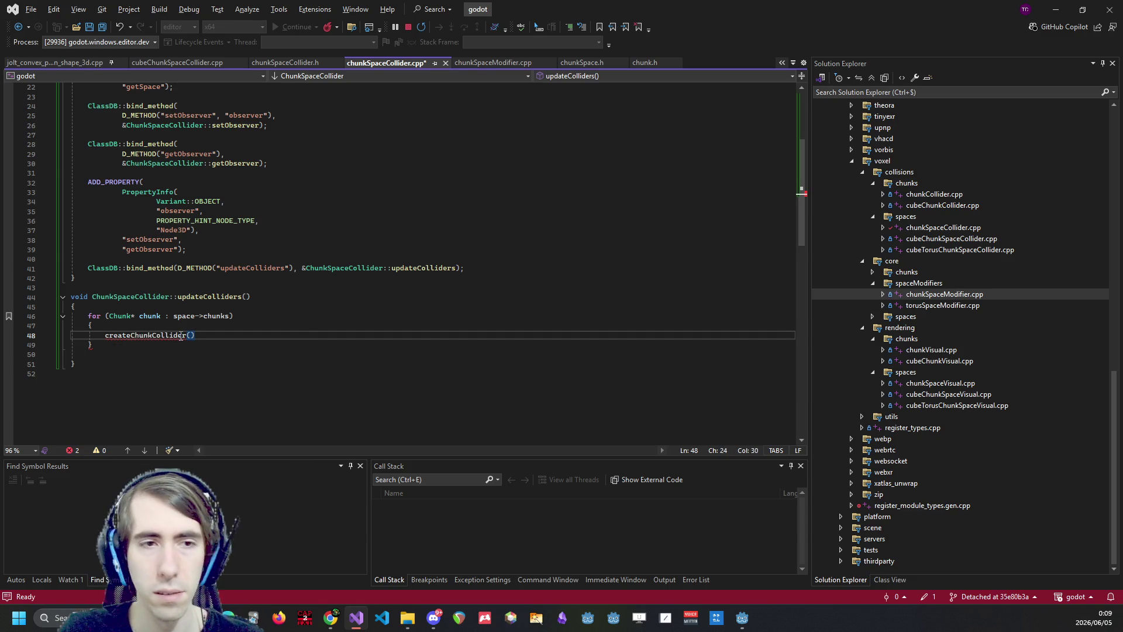
type(";")
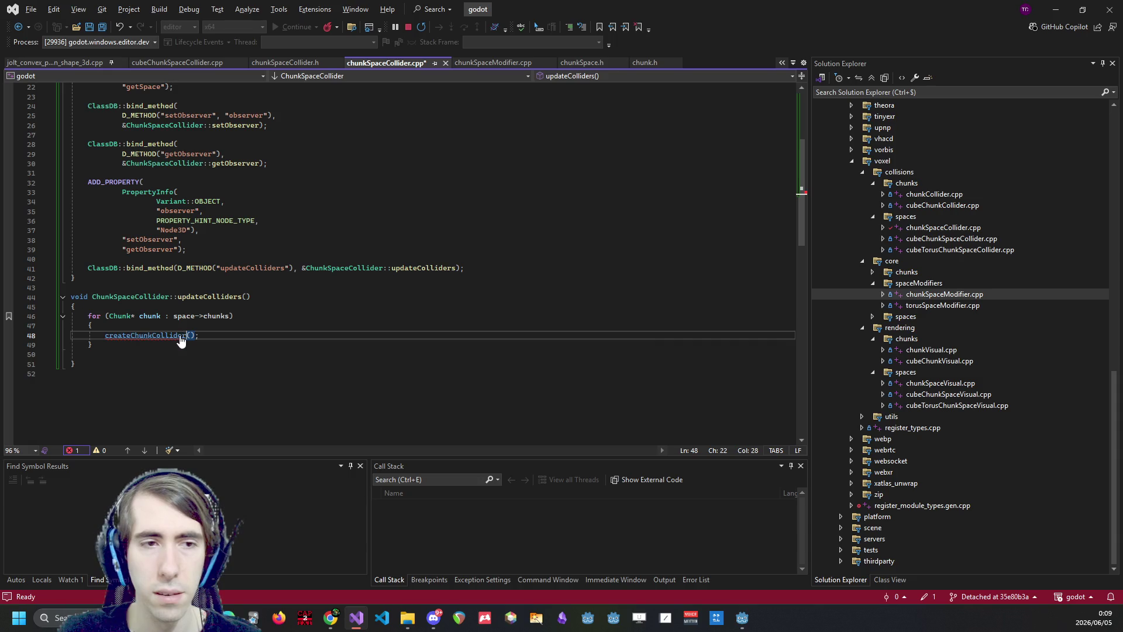
double_click(180, 336)
key("ctrl+k")
key("ctrl+o")
left_click(218, 371)
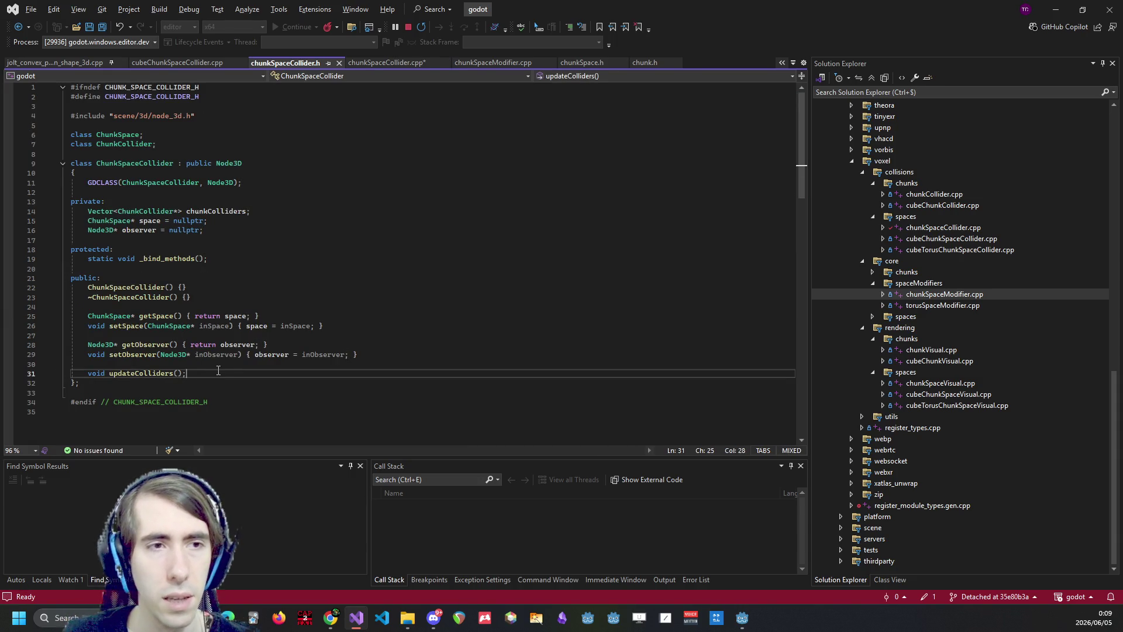
left_click(173, 275)
Step: Declare virtual ChunkCollider* createChunkCollider() in the header's protected section and save
left_click(169, 266)
key("ctrl+v")
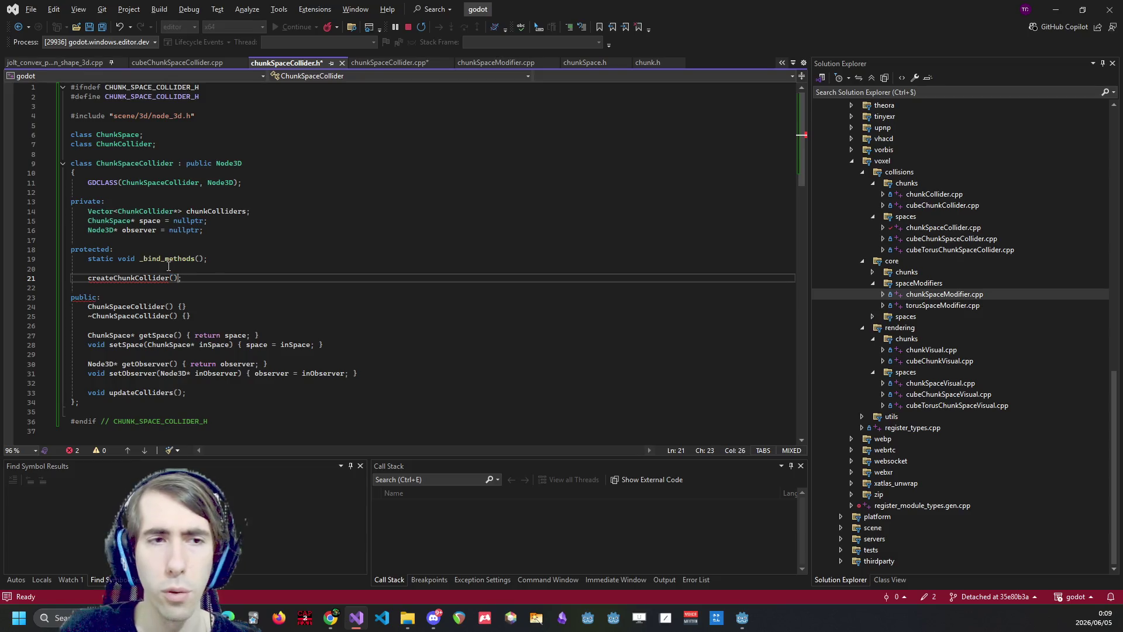
type("virtual void")
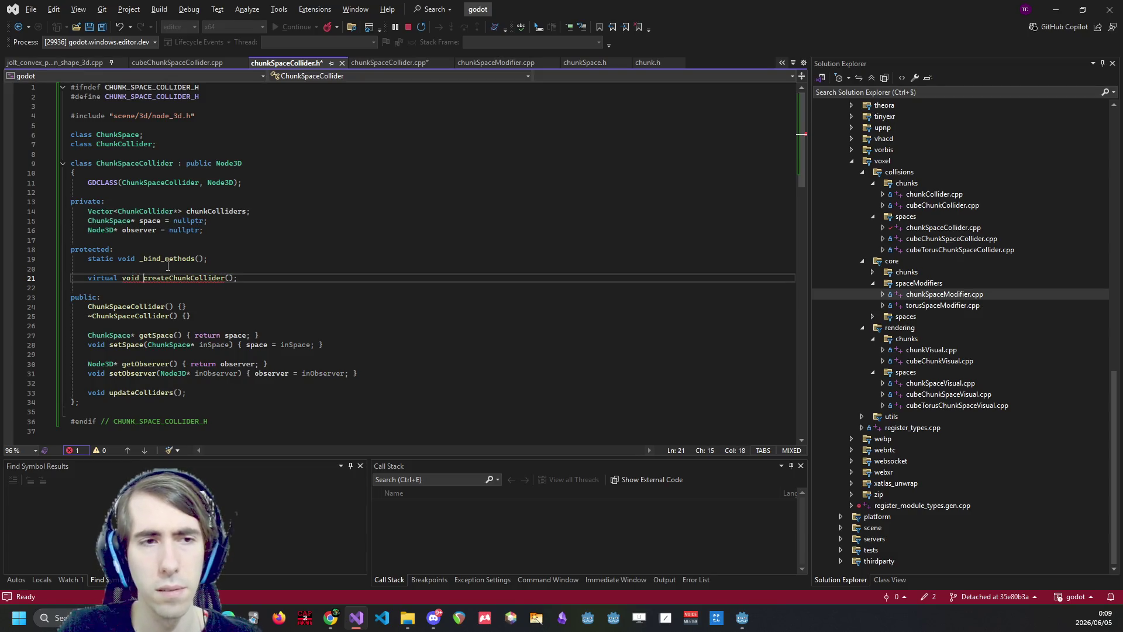
key("Left")
key("ctrl+BackSpace")
type("ChunkColl")
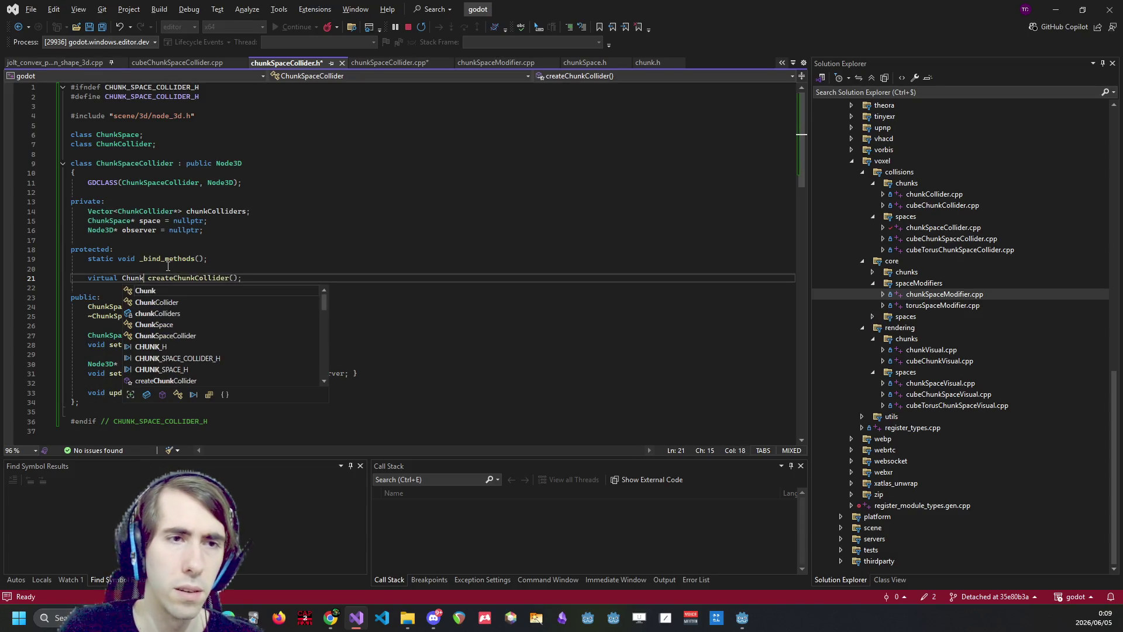
key("Tab")
type("*")
key("ctrl+s")
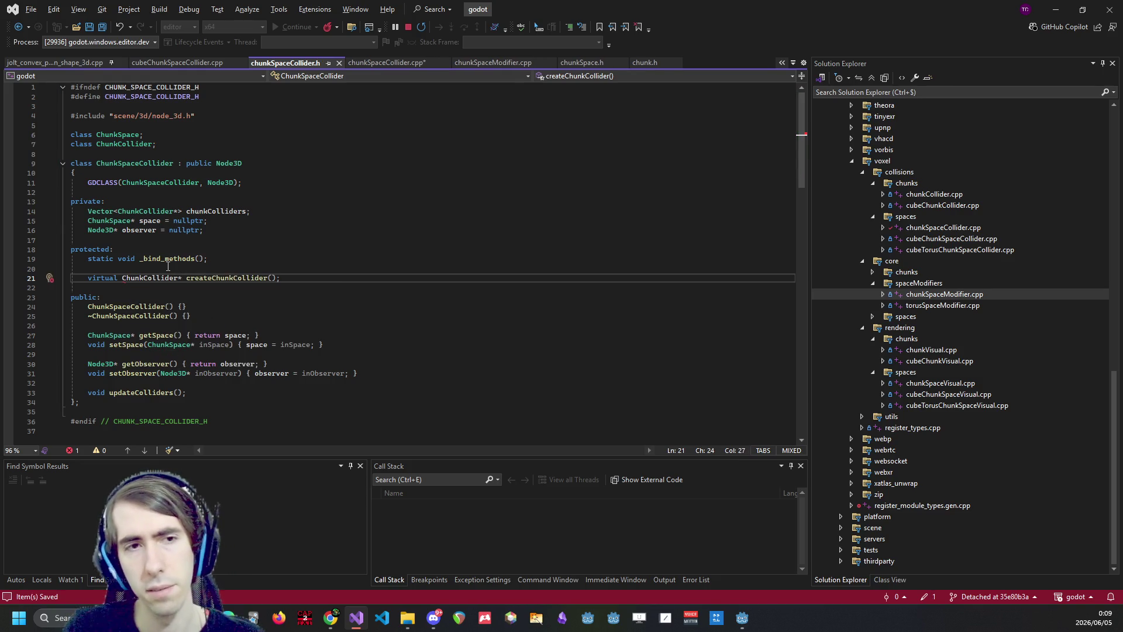
Step: In chunkSpaceCollider.cpp, assign the createChunkCollider() call to 'var collider ='
key("ctrl+Tab")
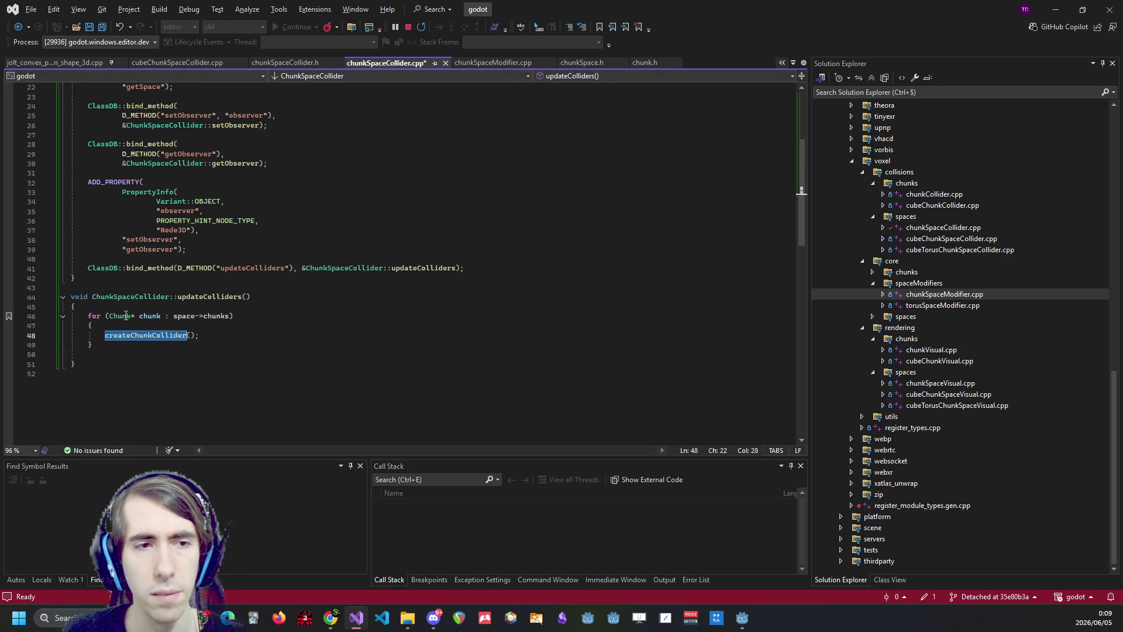
key("Home")
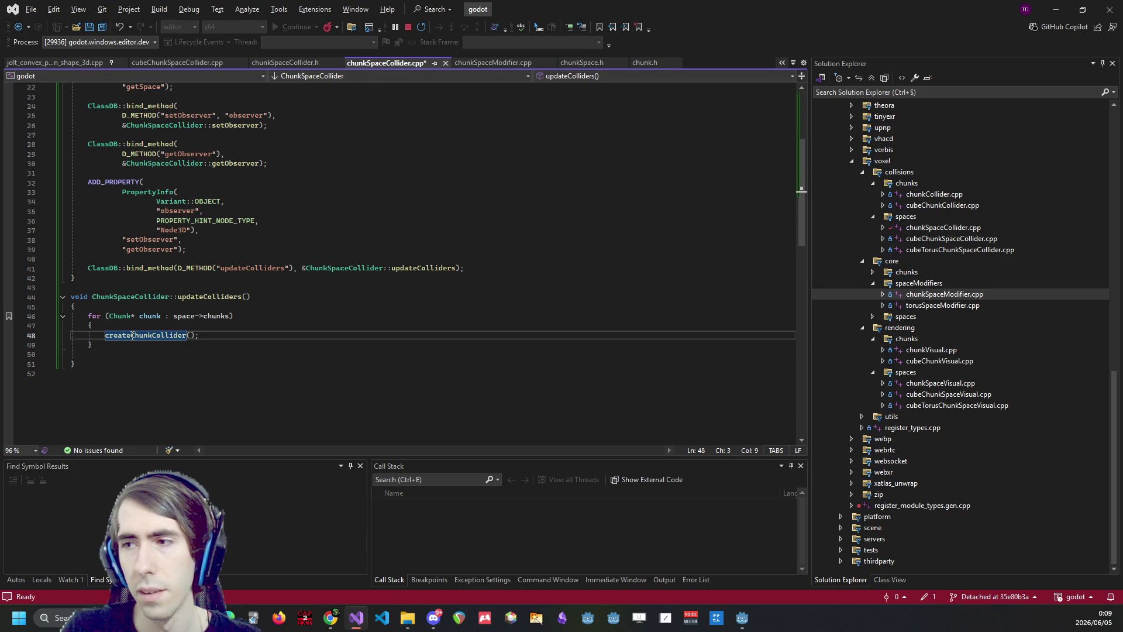
type("var collider")
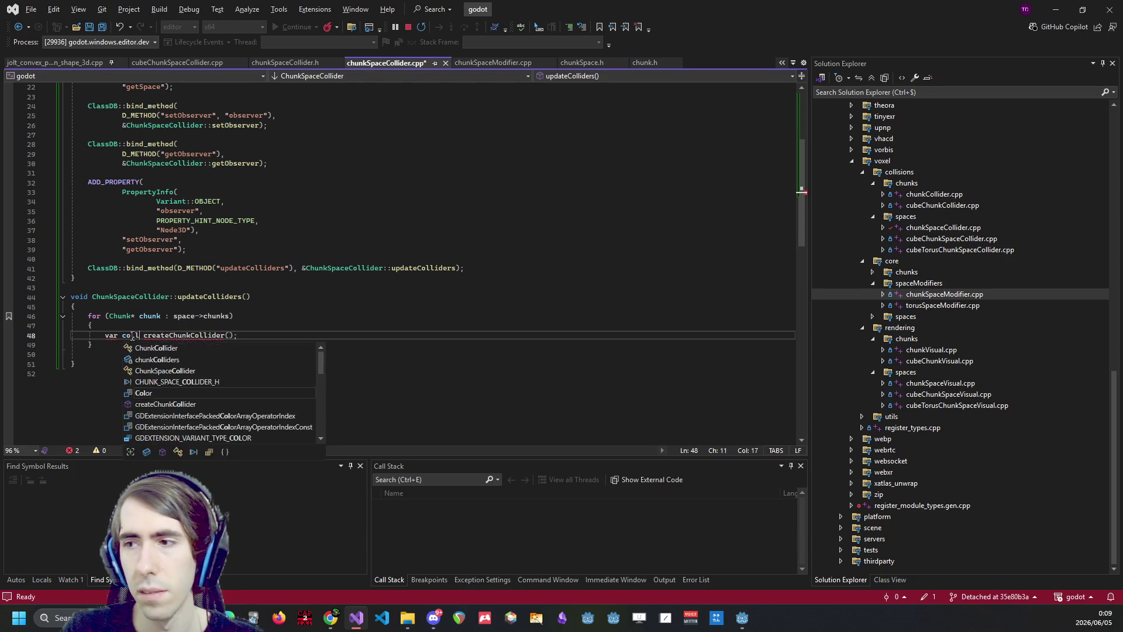
type(" = Chu")
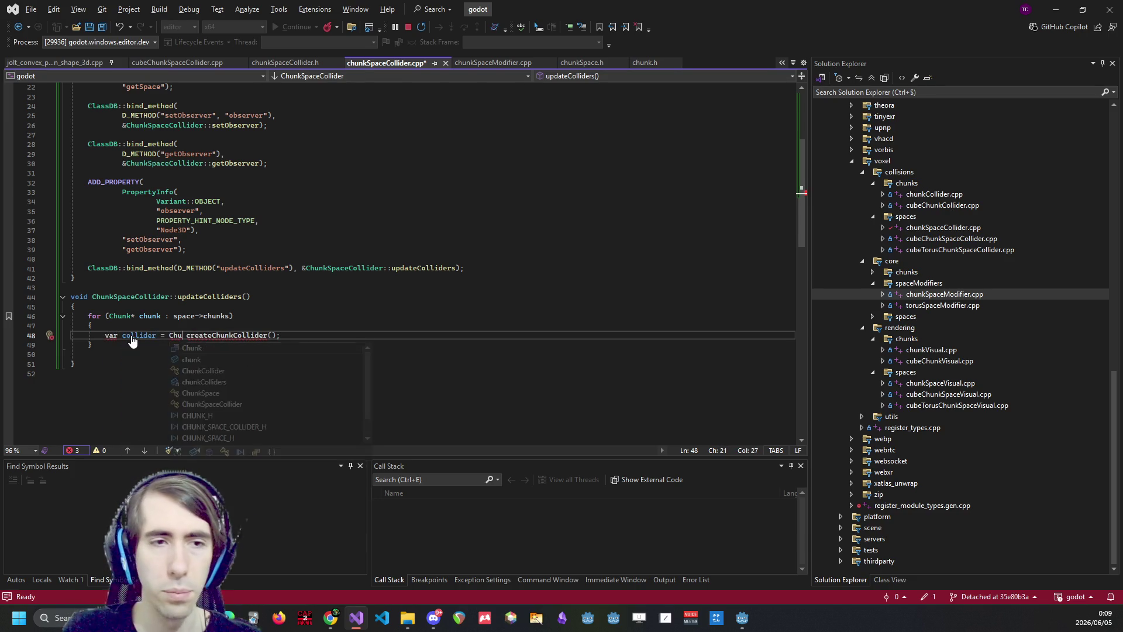
key("BackSpace")
key("Left")
key("Left")
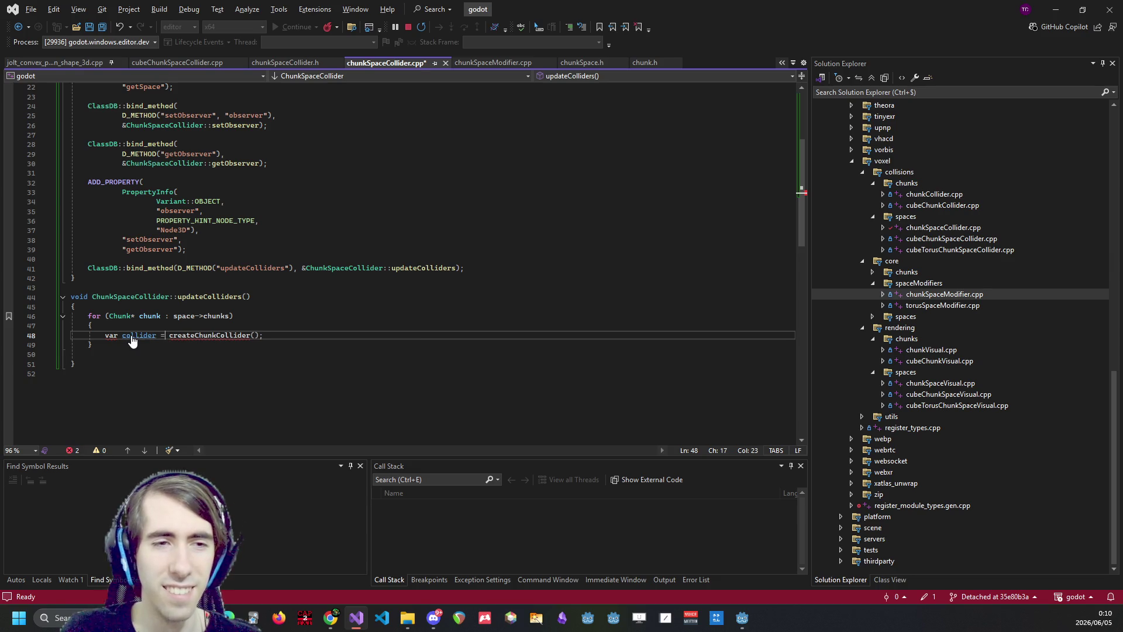
key("ctrl+Left")
key("Left")
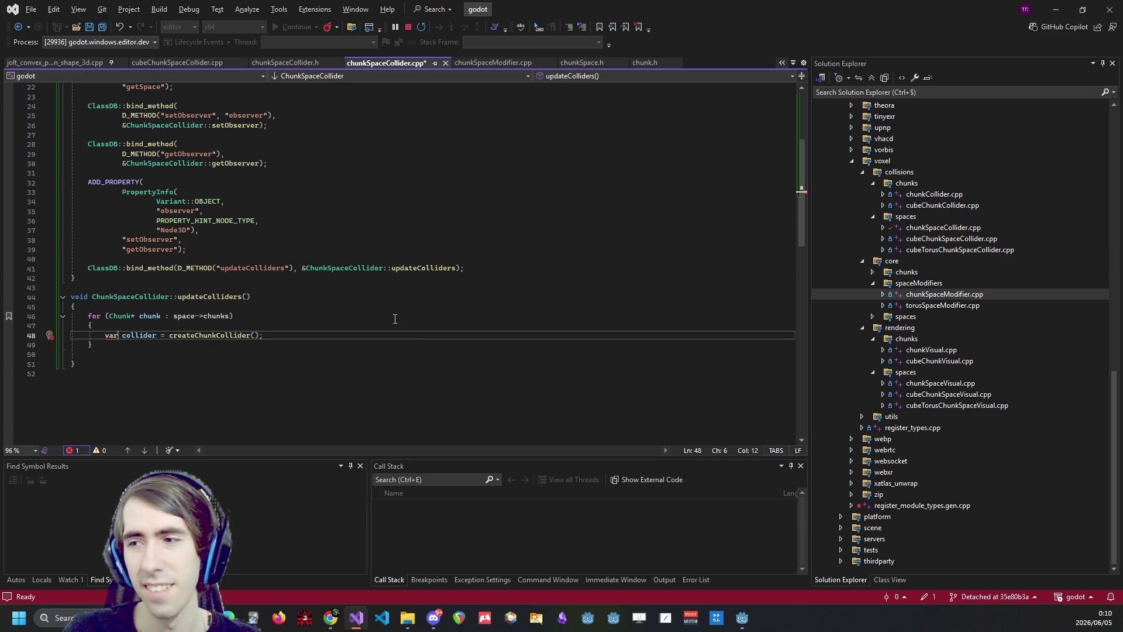
Step: Replace var with the explicit type ChunkCollider* and save
key("BackSpace")
key("BackSpace")
key("BackSpace")
type("ChunkC")
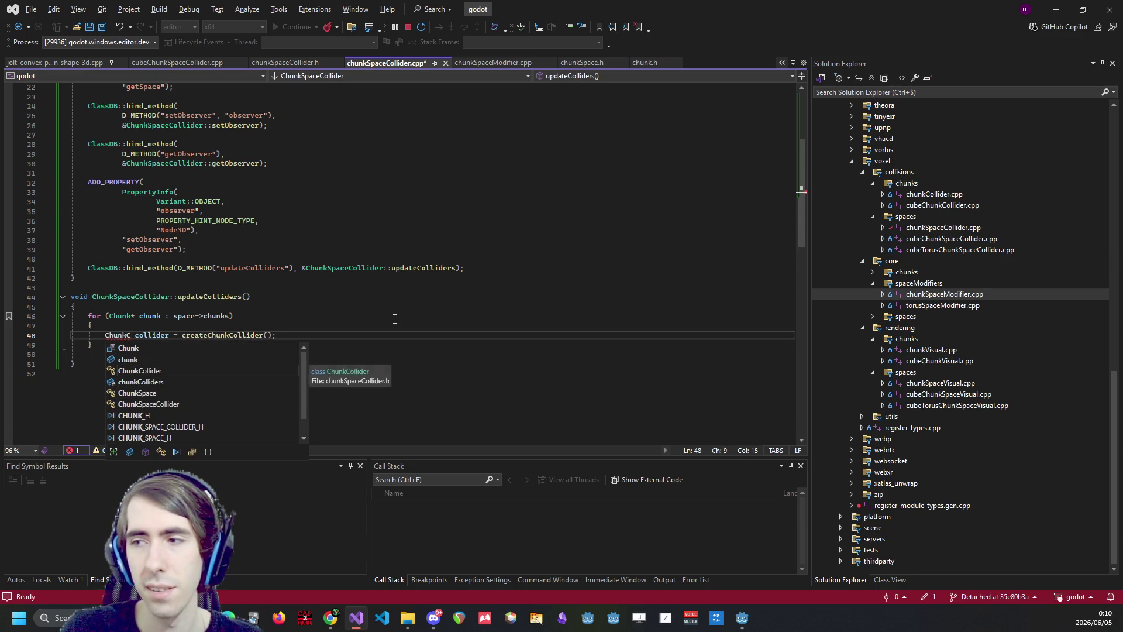
key("ctrl+BackSpace")
type("ChunkC")
key("Tab")
type("*")
key("ctrl+s")
Step: Rename the variable on line 48 to chunkCollider
key("Right")
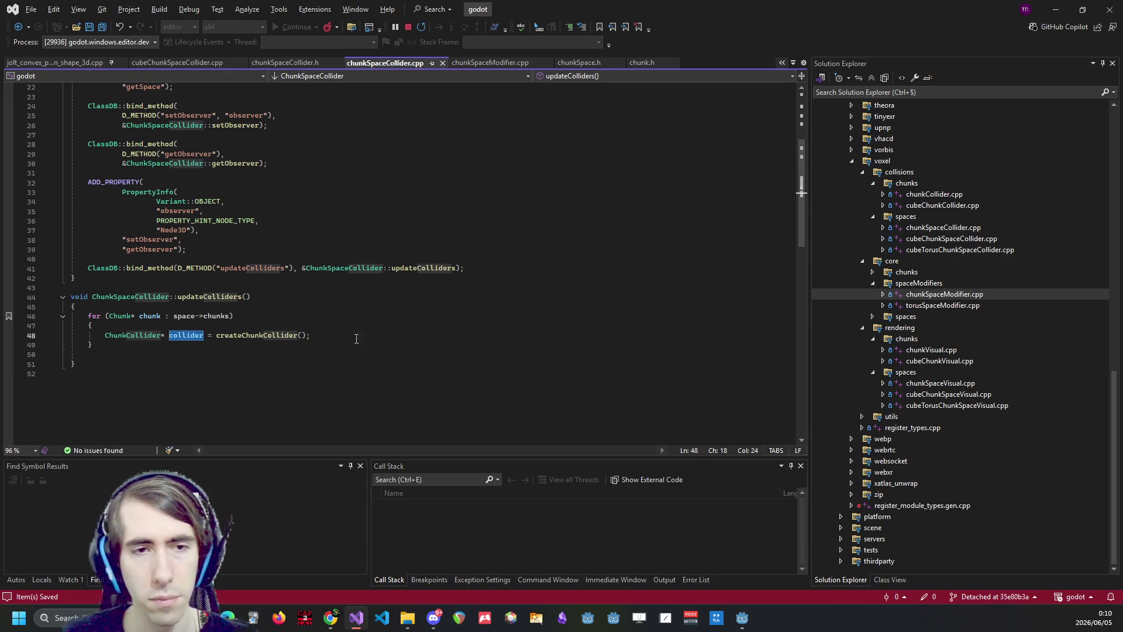
left_click(350, 338)
key("ctrl+Left")
key("ctrl+Left")
key("ctrl+Left")
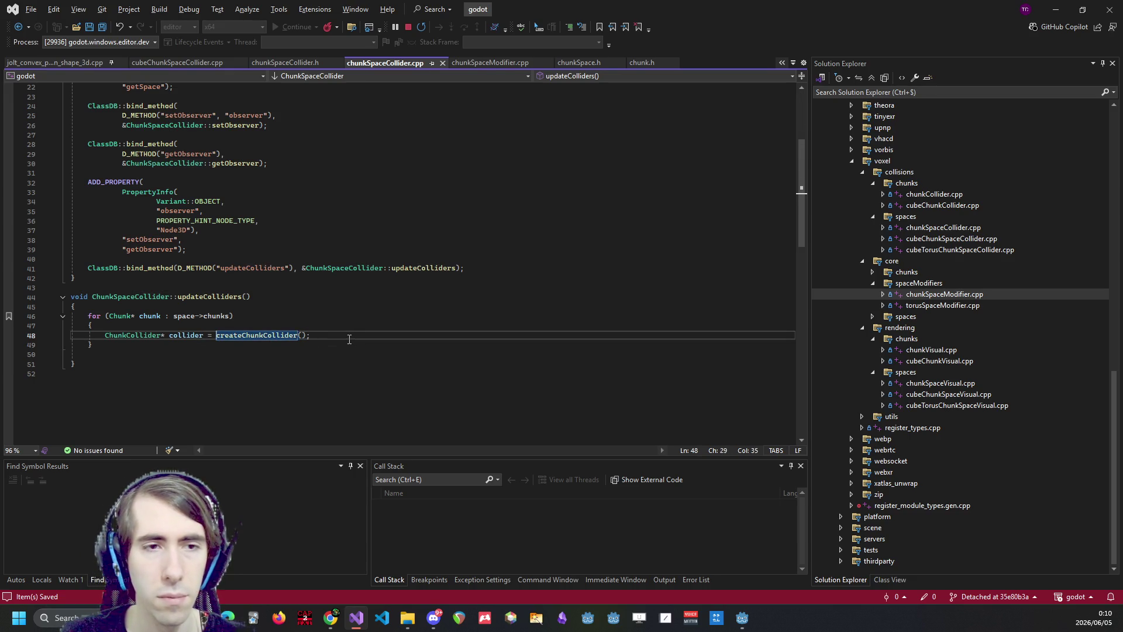
type("chunk")
key("Delete")
type("C")
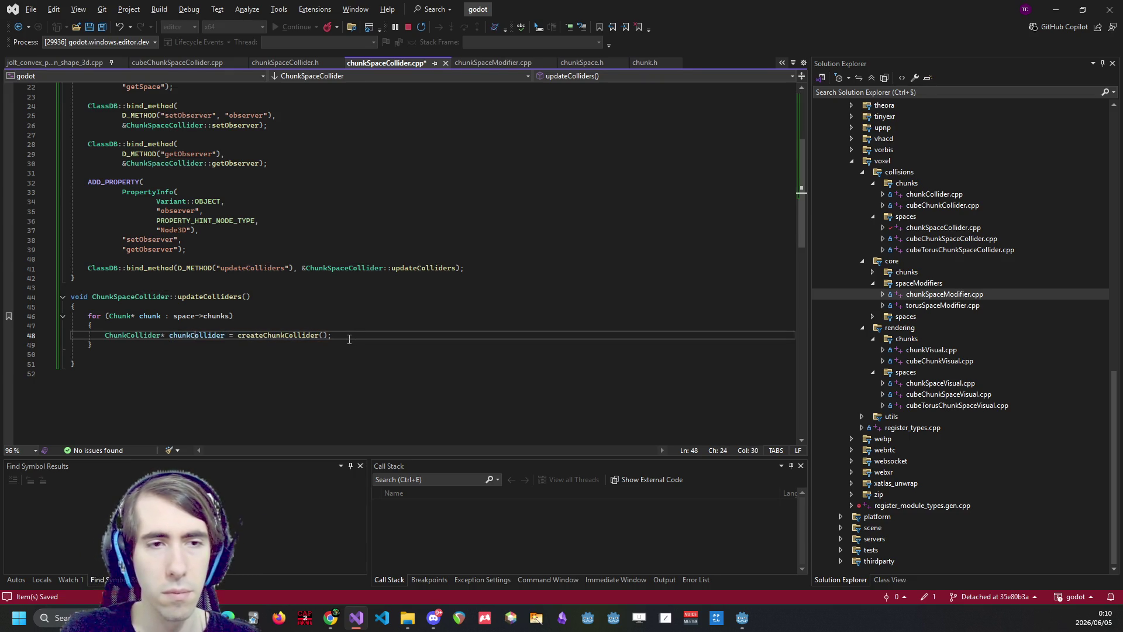
key("ctrl+Right")
key("ctrl+Right")
key("ctrl+shift+Right")
key("Right")
key("Right")
key("Right")
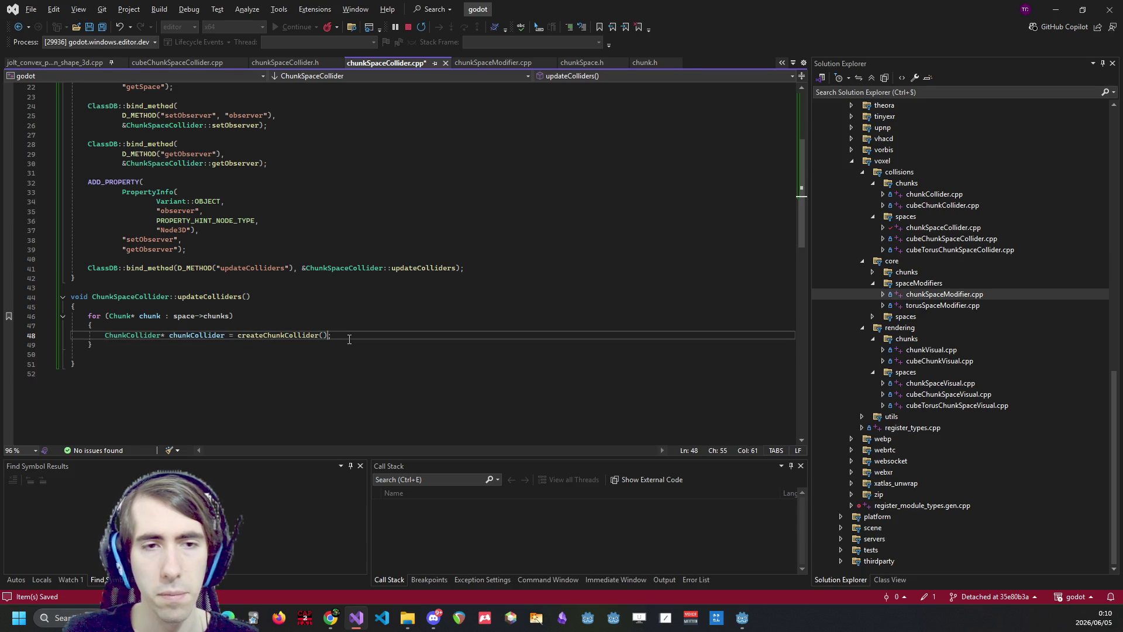
Step: Add lines in the loop body and start 'chunkCollider->ch' below the declaration
key("Return")
key("Return")
key("Return")
key("Up")
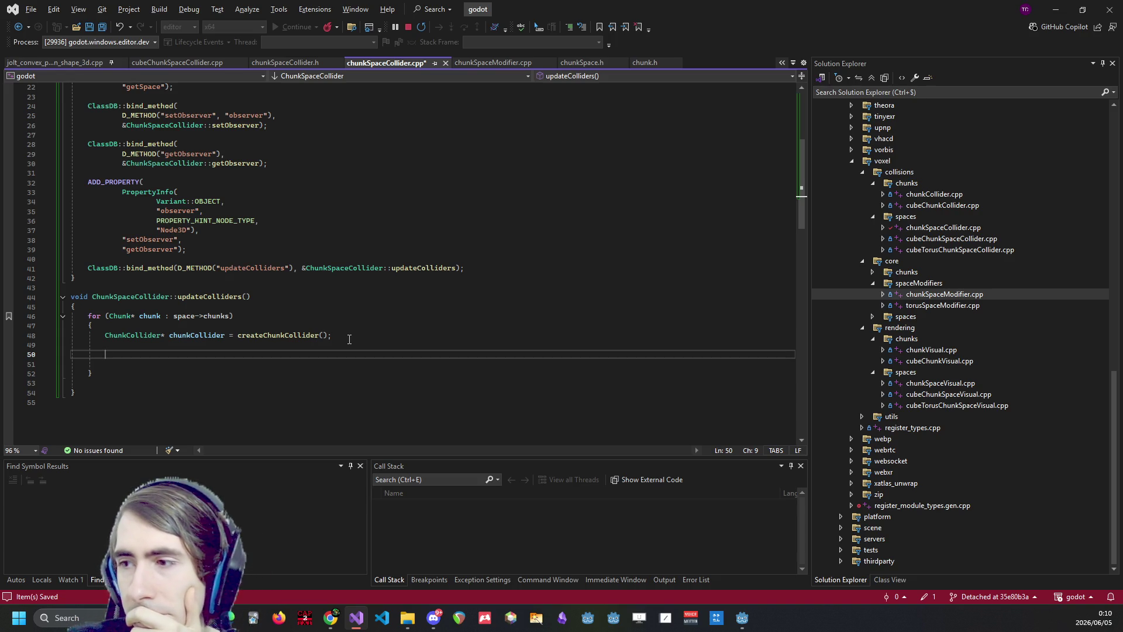
key("Up")
key("Up")
key("ctrl+Right")
key("ctrl+Right")
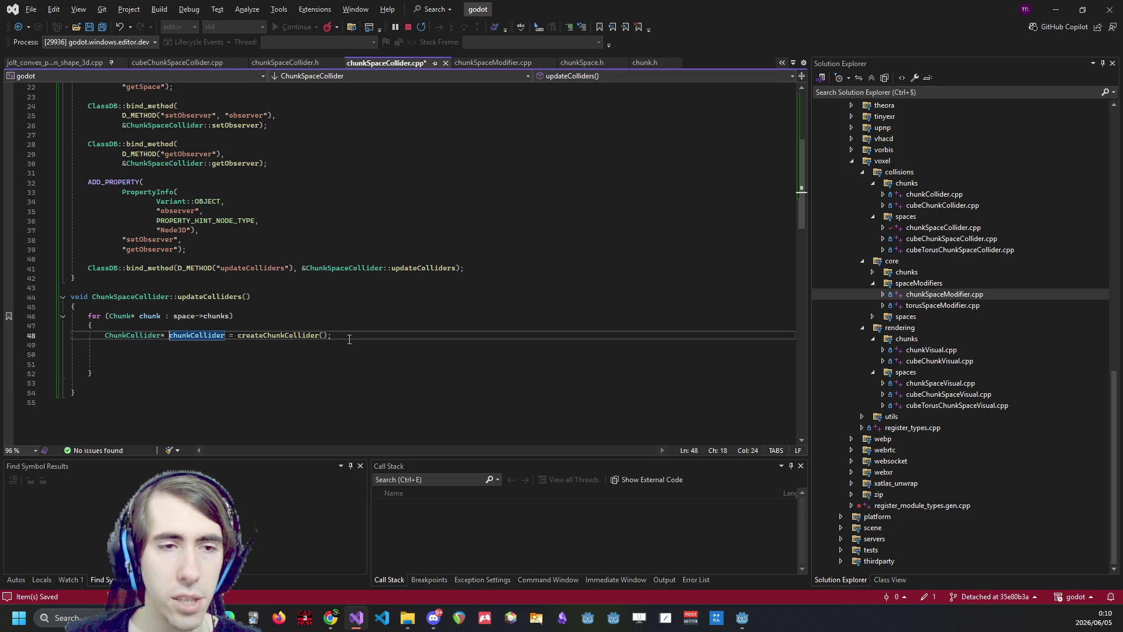
key("End")
key("Return")
type("chunkCollider->ch")
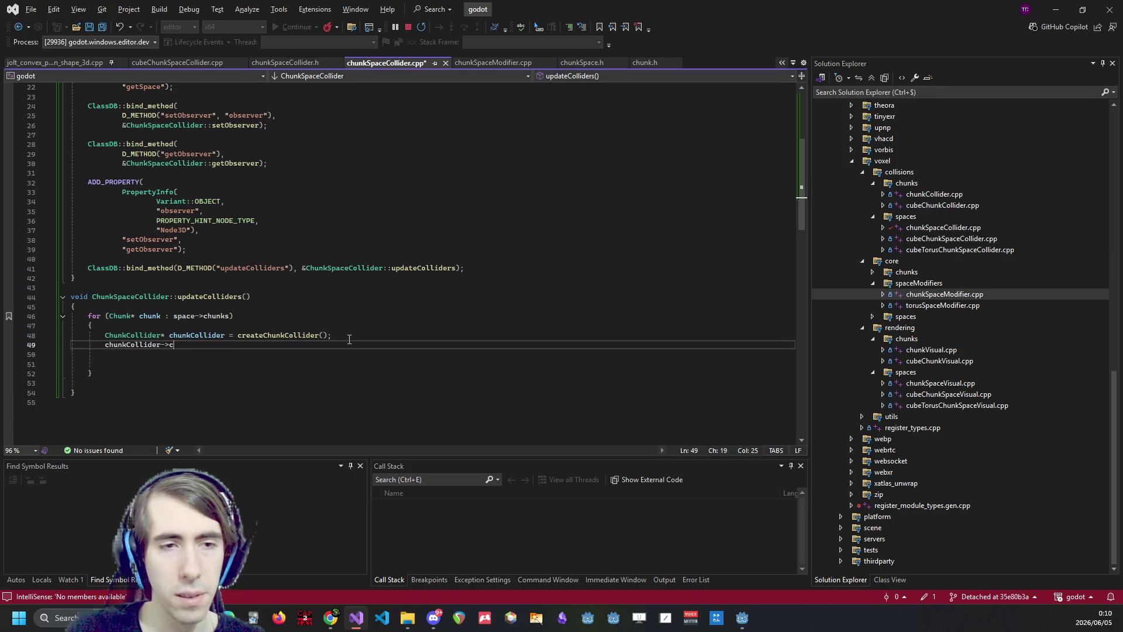
Step: Duplicate the chunk.h include and change its core folder to colliders
scroll(349, 339, "up", 4)
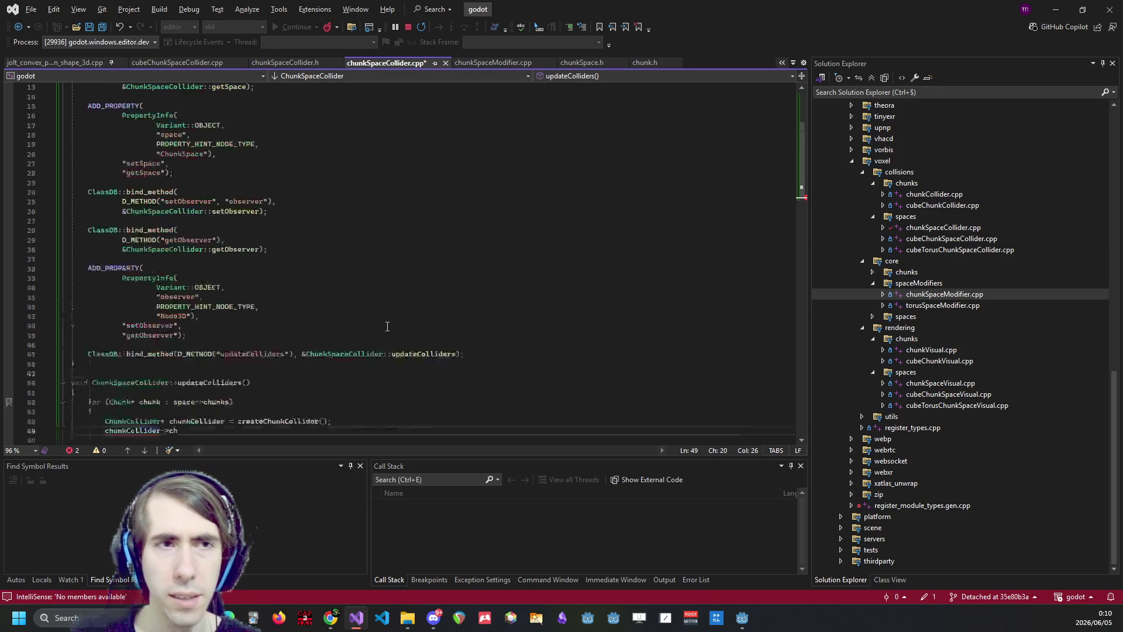
scroll(379, 313, "down", 4)
scroll(380, 313, "up", 7)
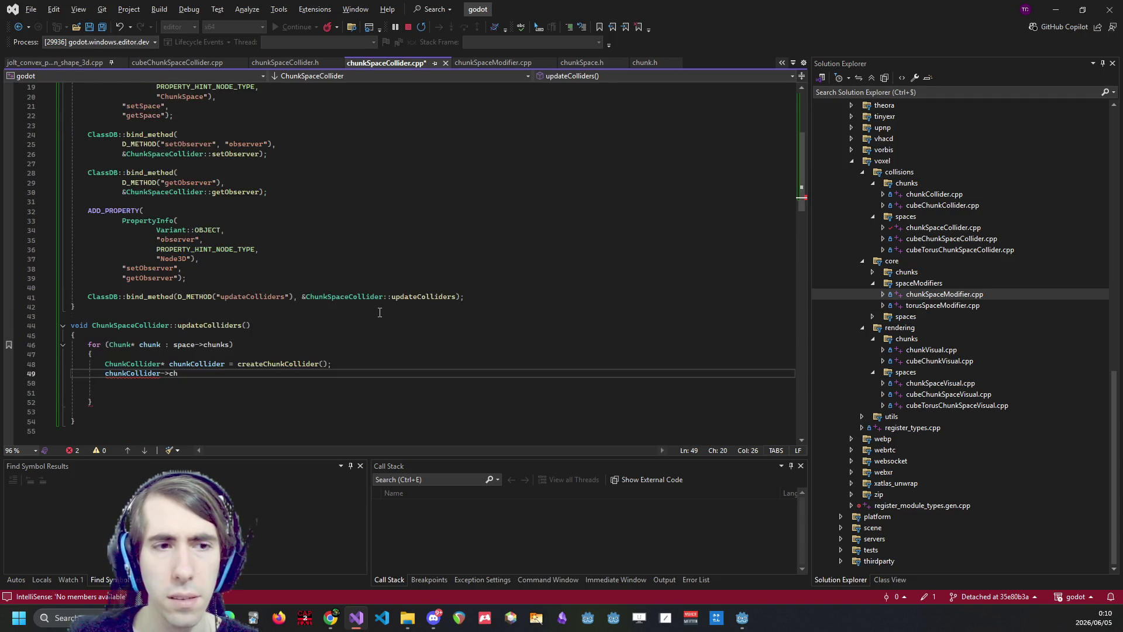
left_click(290, 107)
key("shift+Home")
key("ctrl+c")
key("End")
key("Return")
key("ctrl+v")
key("Left")
key("Left")
key("ctrl+Left")
key("ctrl+Left")
key("BackSpace")
key("BackSpace")
key("BackSpace")
type("collider")
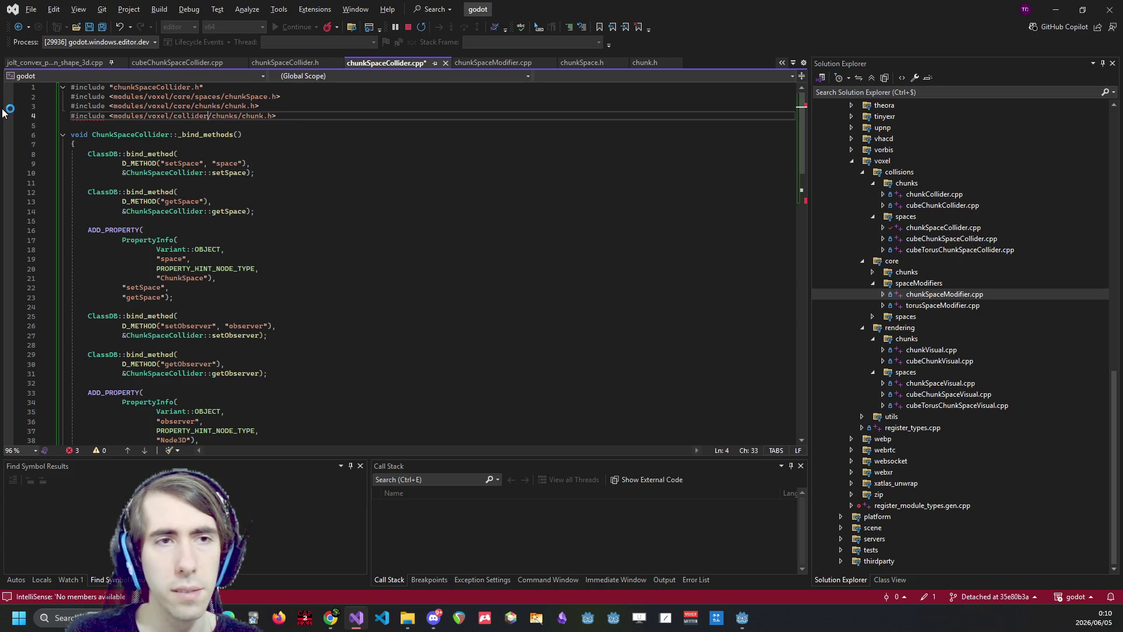
type("s")
key("ctrl+s")
Step: Change the copied include to collisions/chunks/chunkCollider.h
scroll(248, 202, "up", 5)
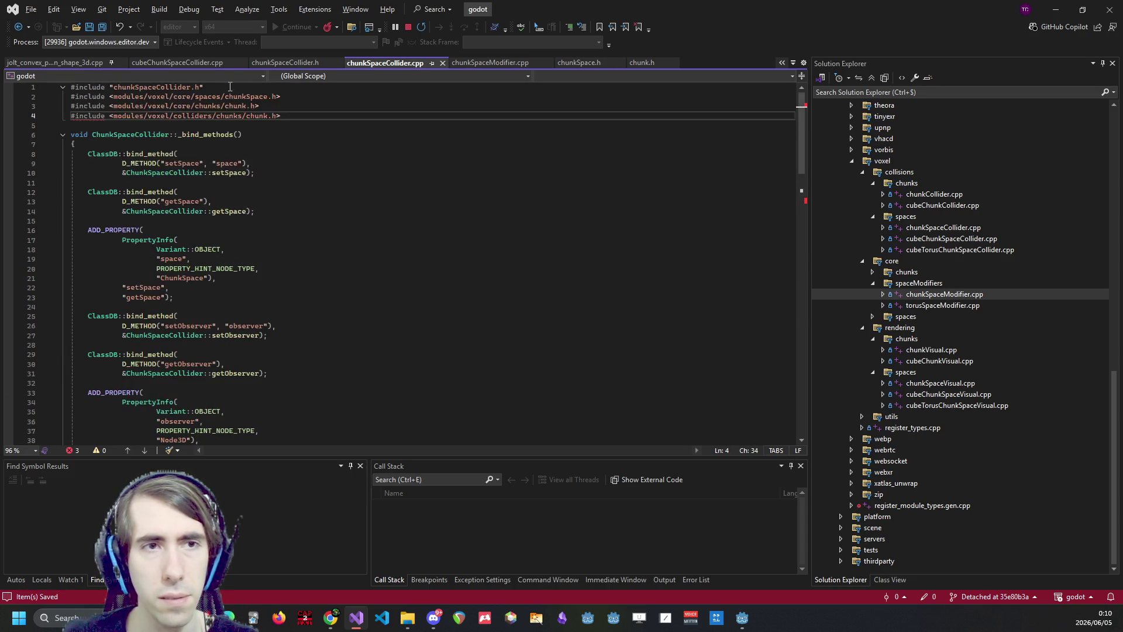
left_click(264, 115)
type("Collide")
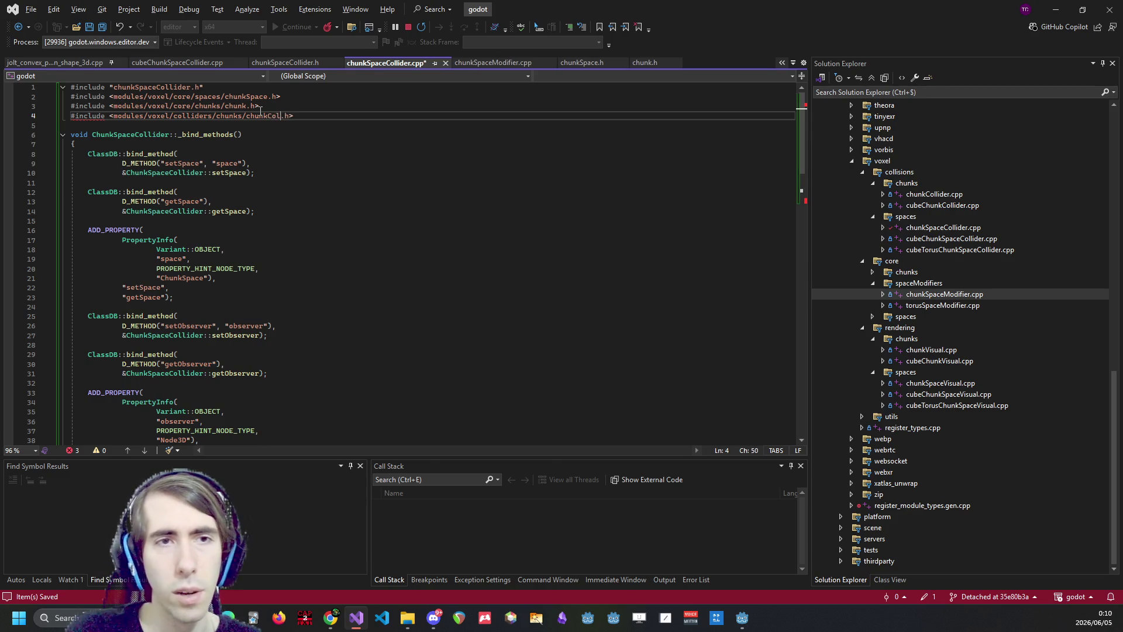
type("r")
key("ctrl+s")
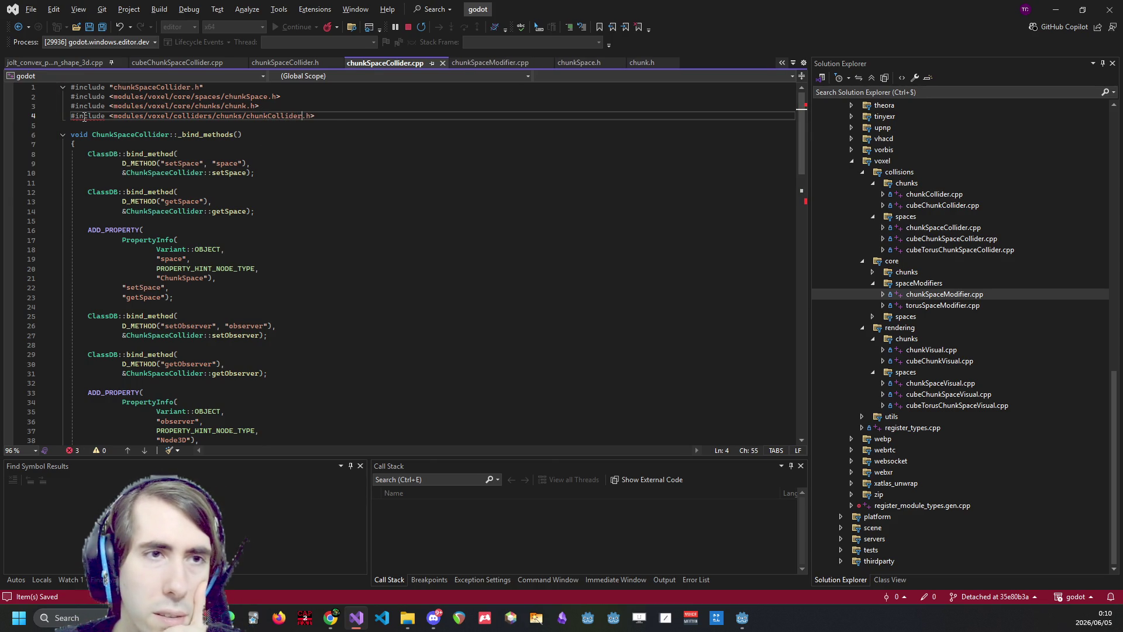
mouse_move(84, 117)
left_click_drag(315, 116, 173, 116)
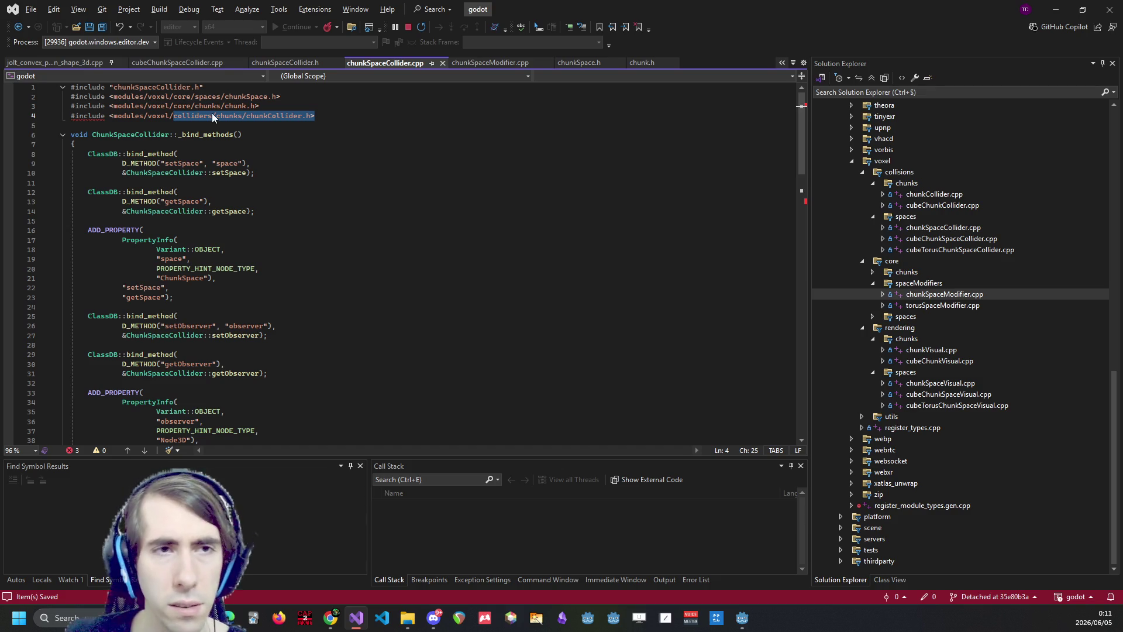
left_click(212, 115)
key("BackSpace")
key("BackSpace")
key("BackSpace")
type("sions")
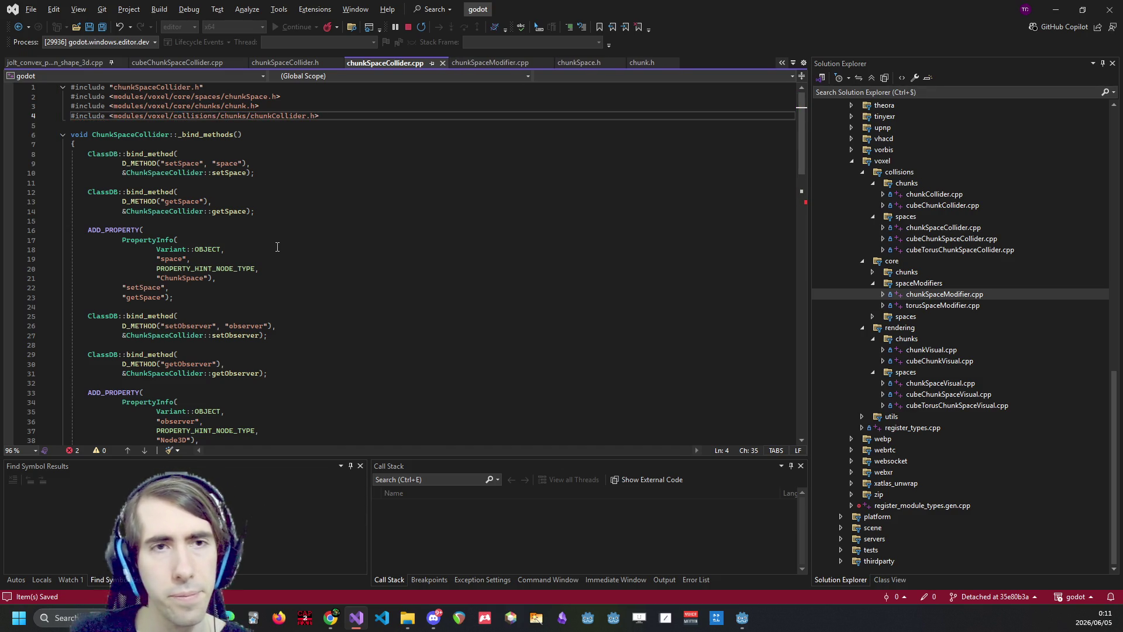
Step: Complete the line as chunkCollider->setChunk(chunk); and save
scroll(276, 243, "down", 6)
left_click(191, 383)
type("u")
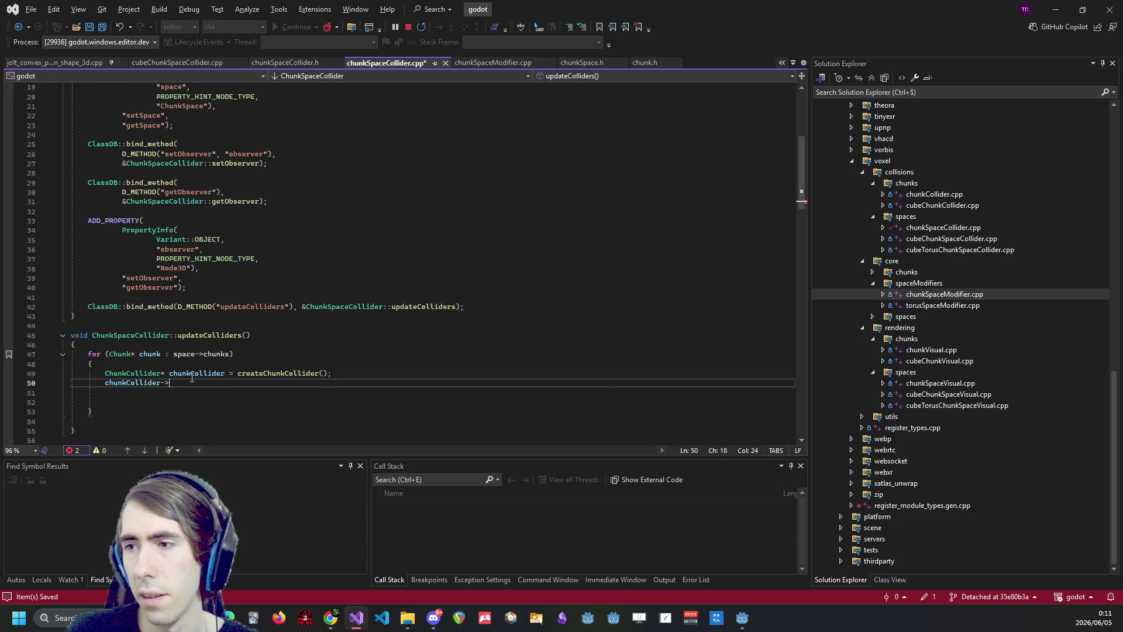
type("nk")
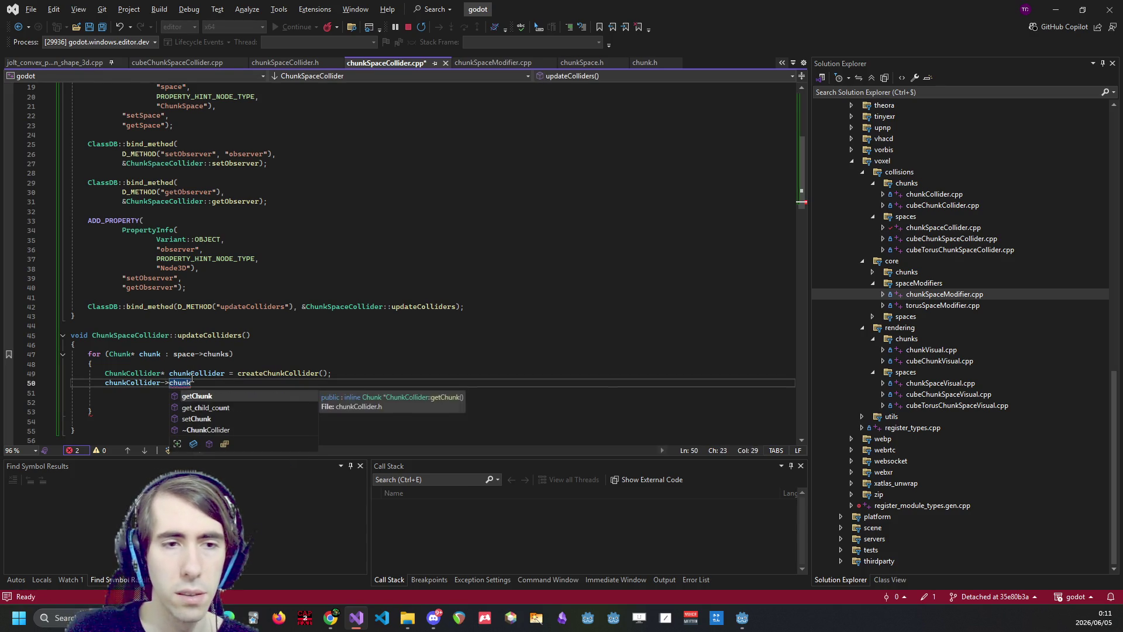
key("Tab")
type("(")
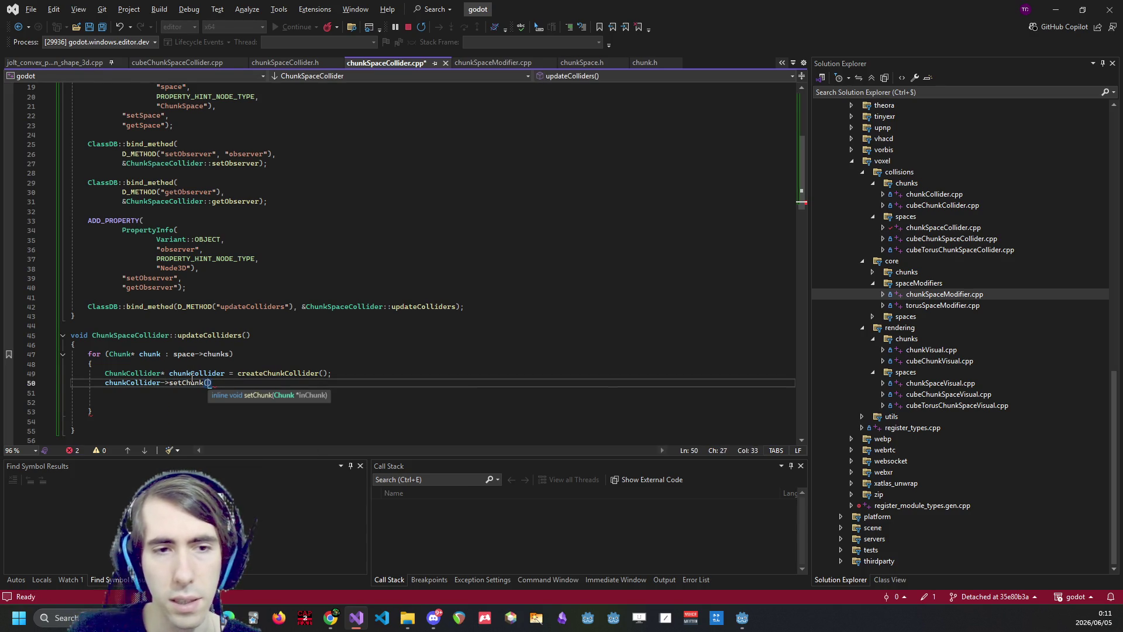
type("chunkCo")
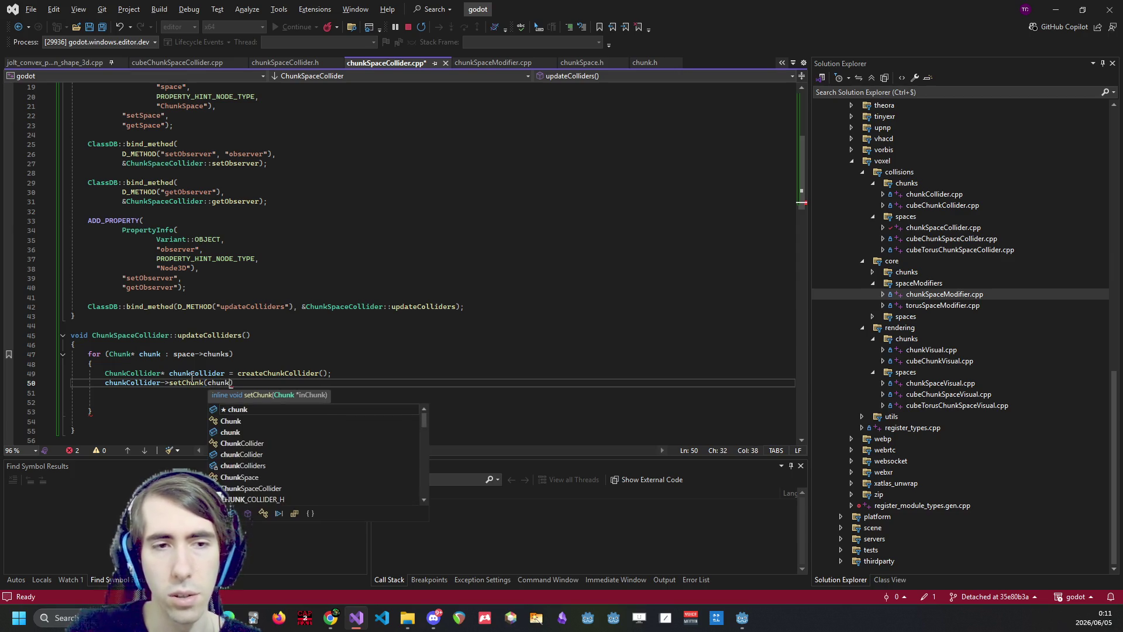
key("Tab")
type(");")
key("ctrl+s")
key("Left")
key("Left")
key("ctrl+shift+Left")
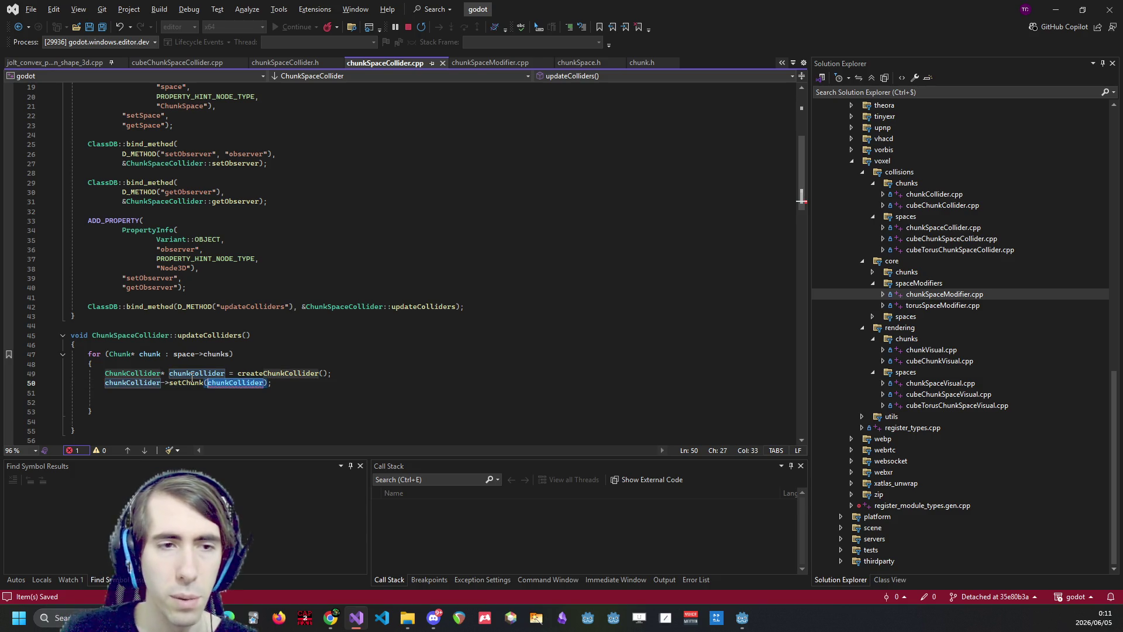
type("chuk")
key("Tab")
key("ctrl+s")
key("Down")
key("Down")
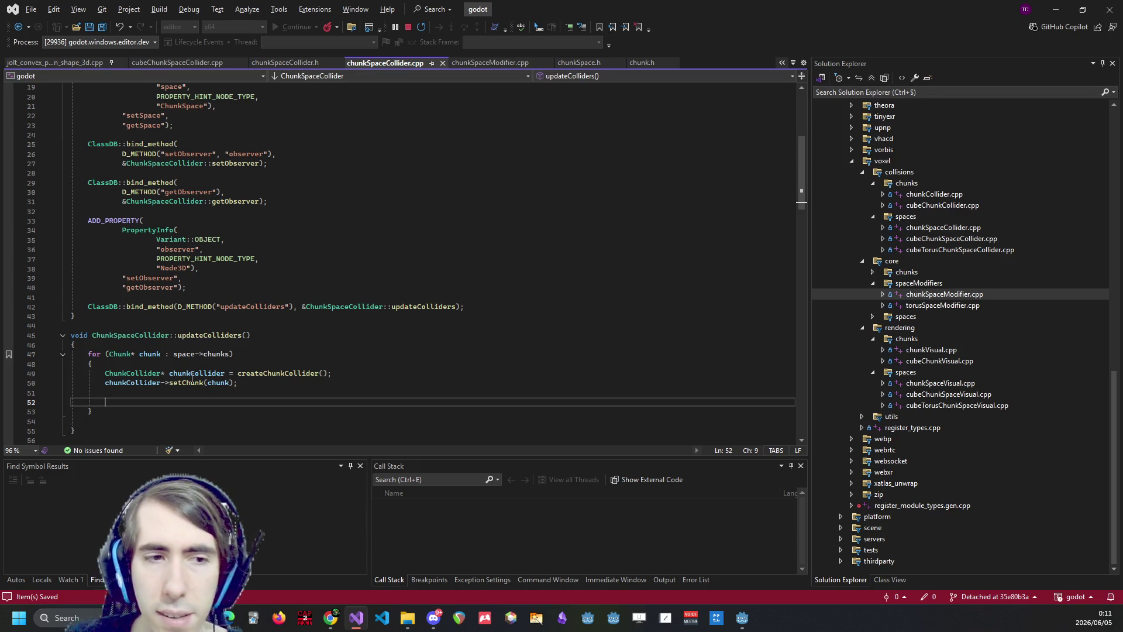
Step: Add add_child(chunkCollider); on the next line and save
left_click(192, 378)
left_click(196, 396)
type("add_c")
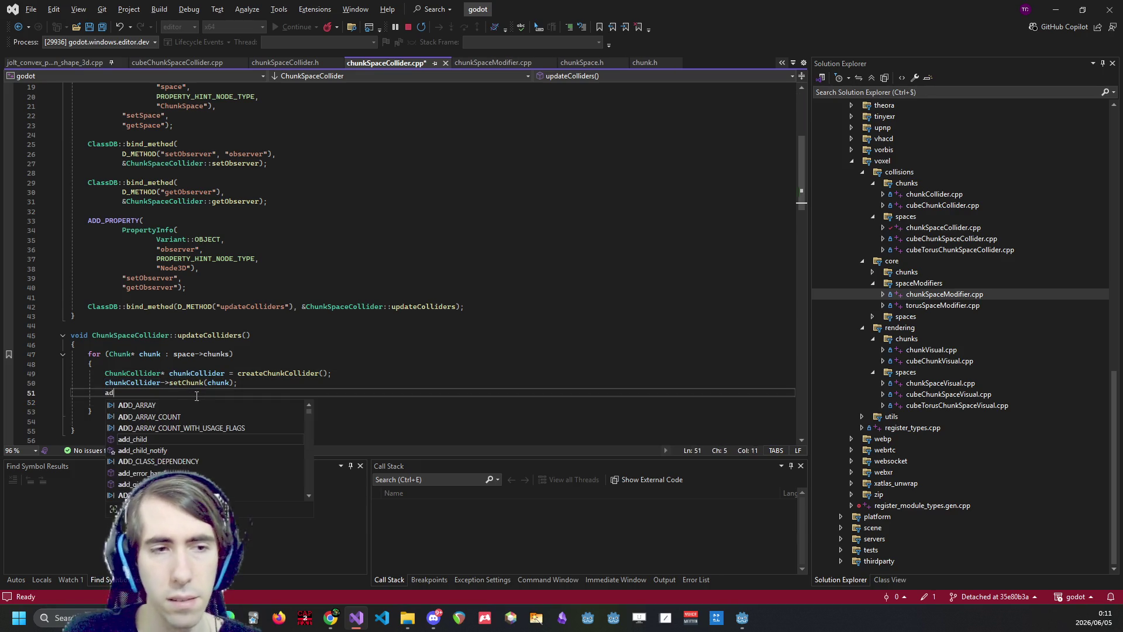
key("Tab")
type("(chunkCollider);")
key("ctrl+s")
key("ctrl+s")
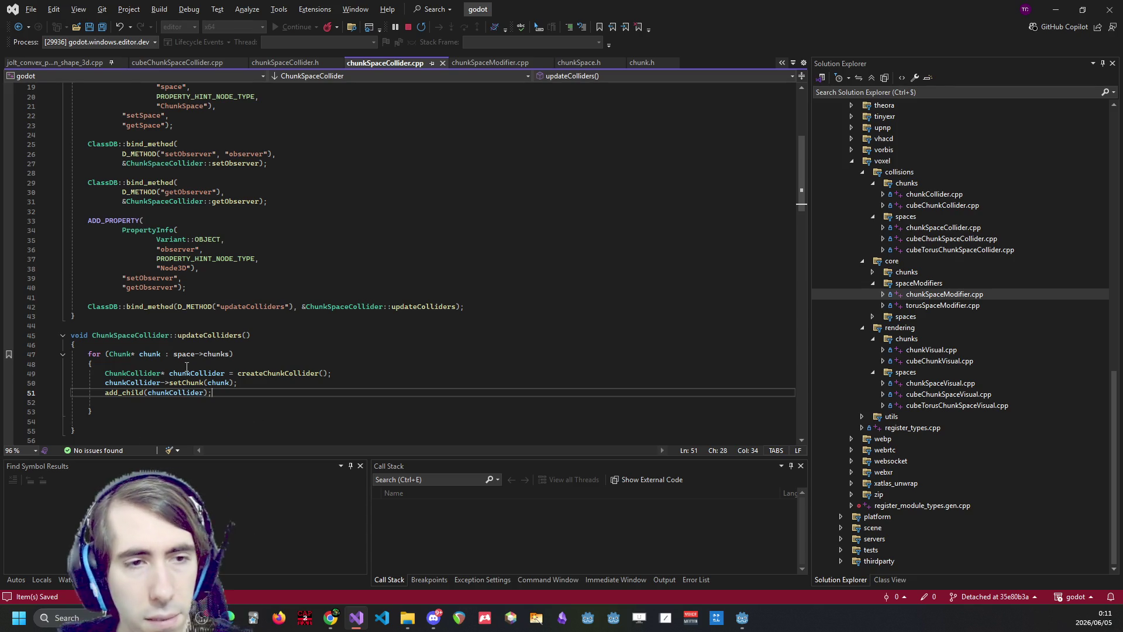
Step: Add a chunkCollider generateCollider() call as the loop's last line and save
double_click(186, 373)
key("ctrl+c")
left_click(171, 402)
key("ctrl+v")
type(".generate")
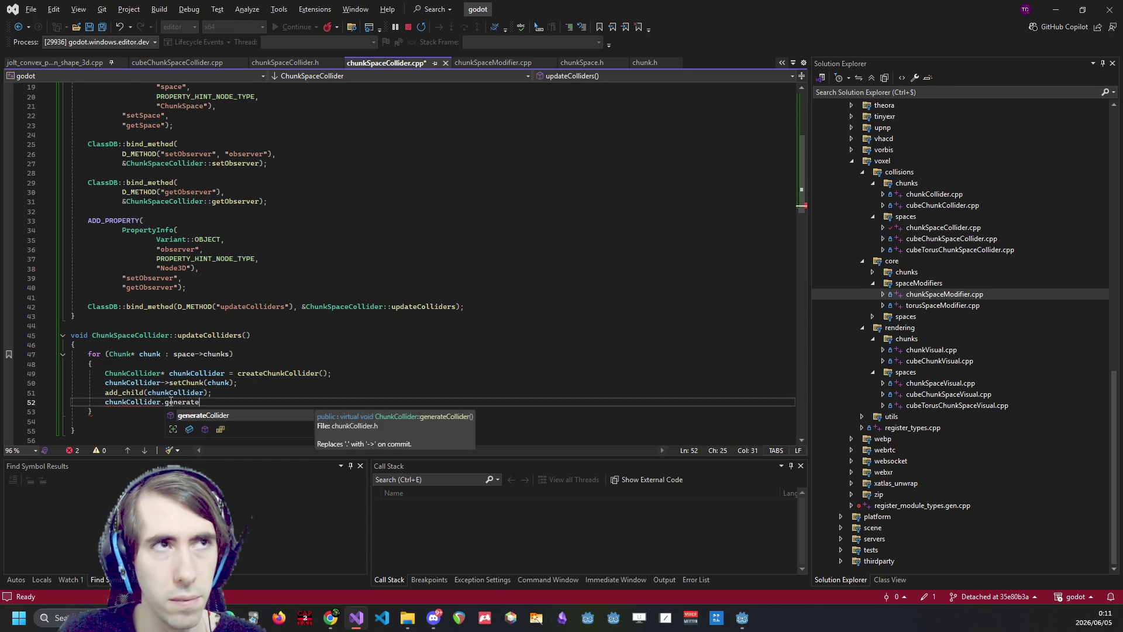
key("Tab")
type("(")
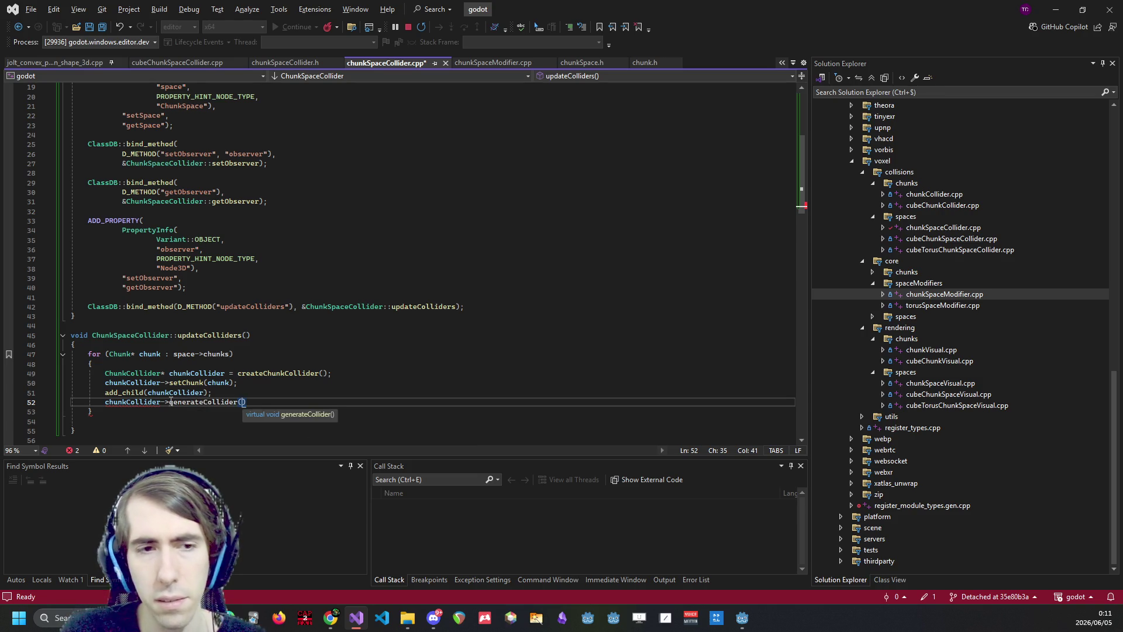
type(");")
key("ctrl+s")
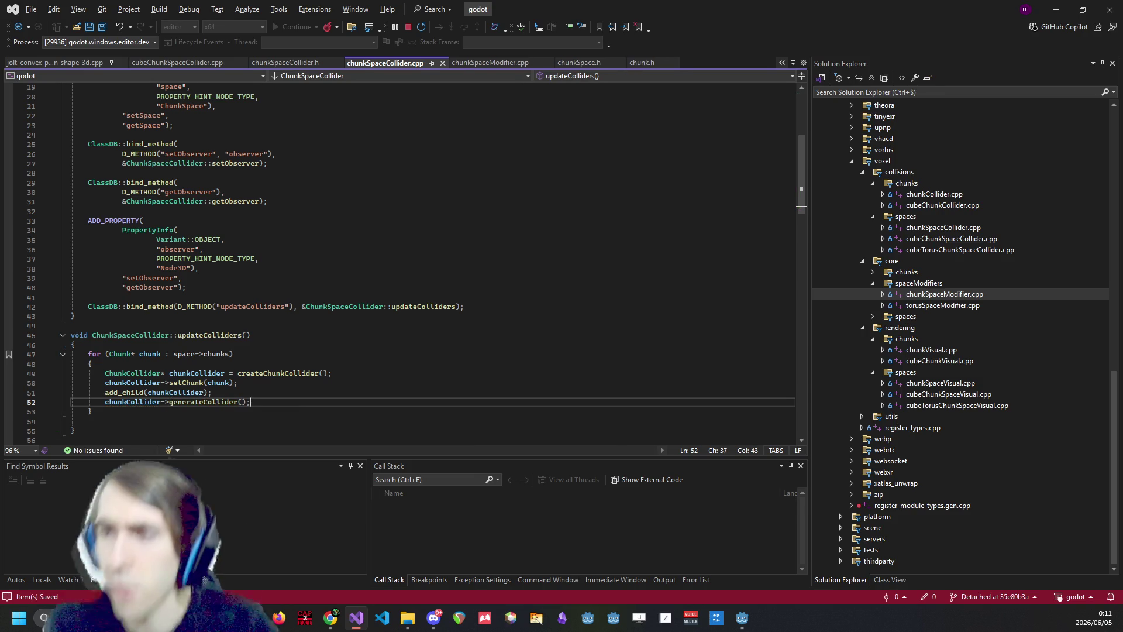
Step: In Godot, comment out the chunk-collider loop in torusSpace.gd with Ctrl+K
key("alt+Tab")
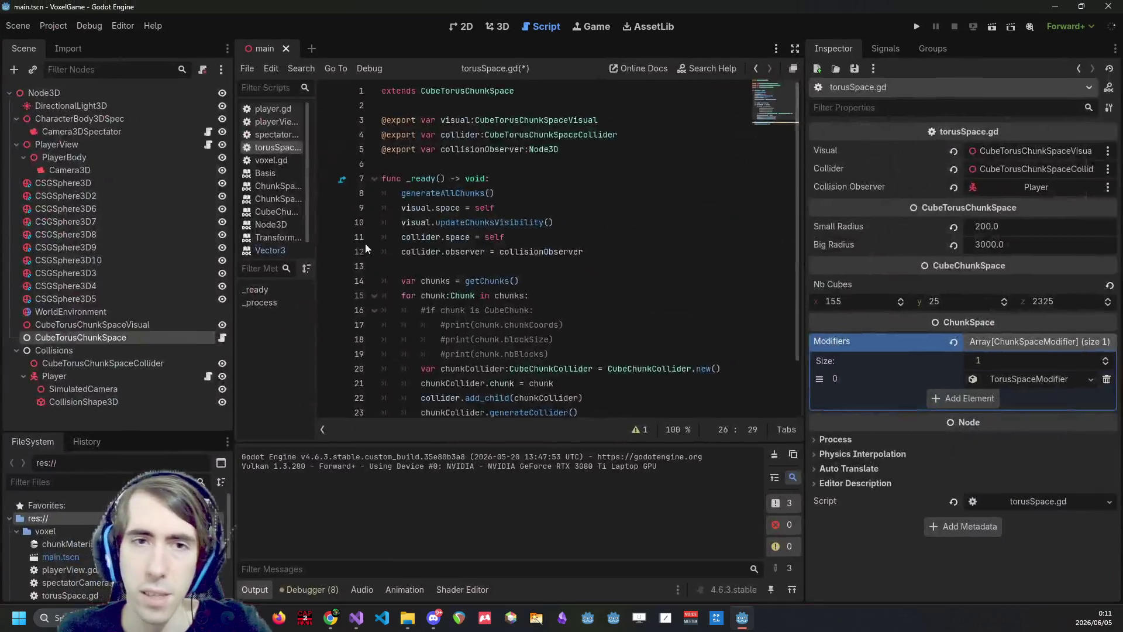
scroll(545, 327, "down", 2)
left_click_drag(620, 355, 354, 224)
key("ctrl+k")
Step: Save torusSpace.gd with a blank line 13 added, then return to Visual Studio
key("ctrl+s")
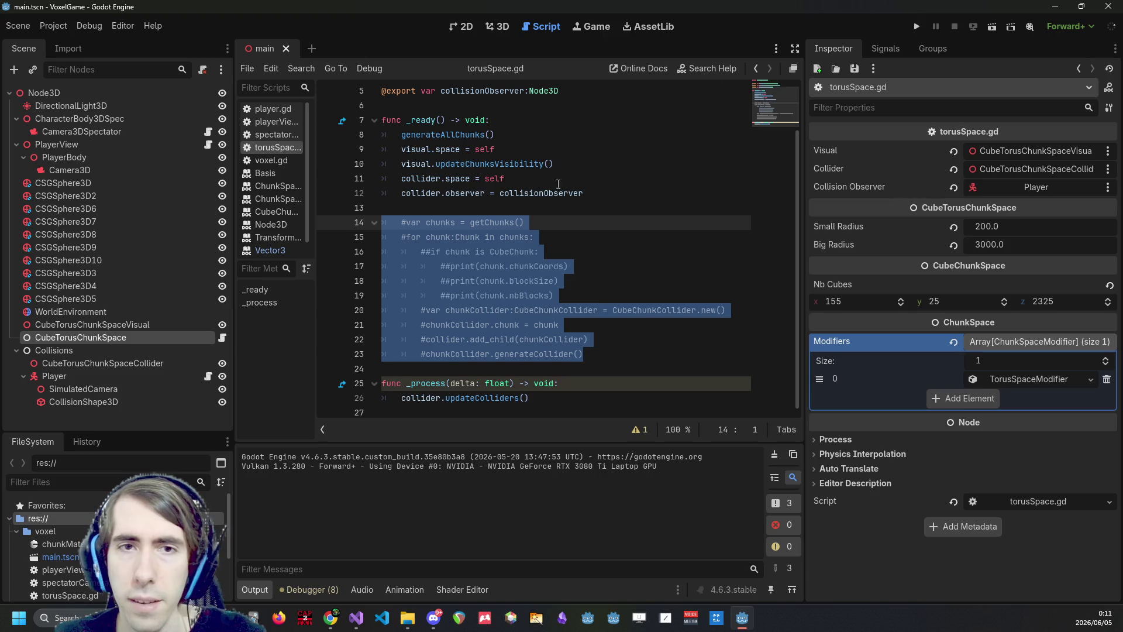
left_click(433, 198)
left_click(673, 190)
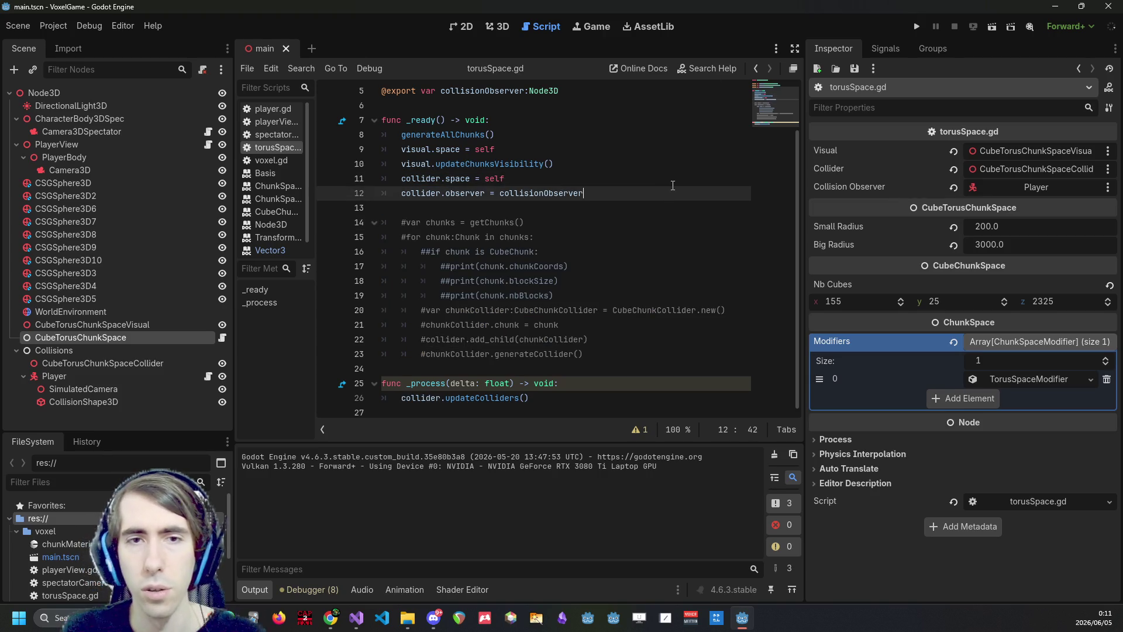
key("Return")
type("collider.generate")
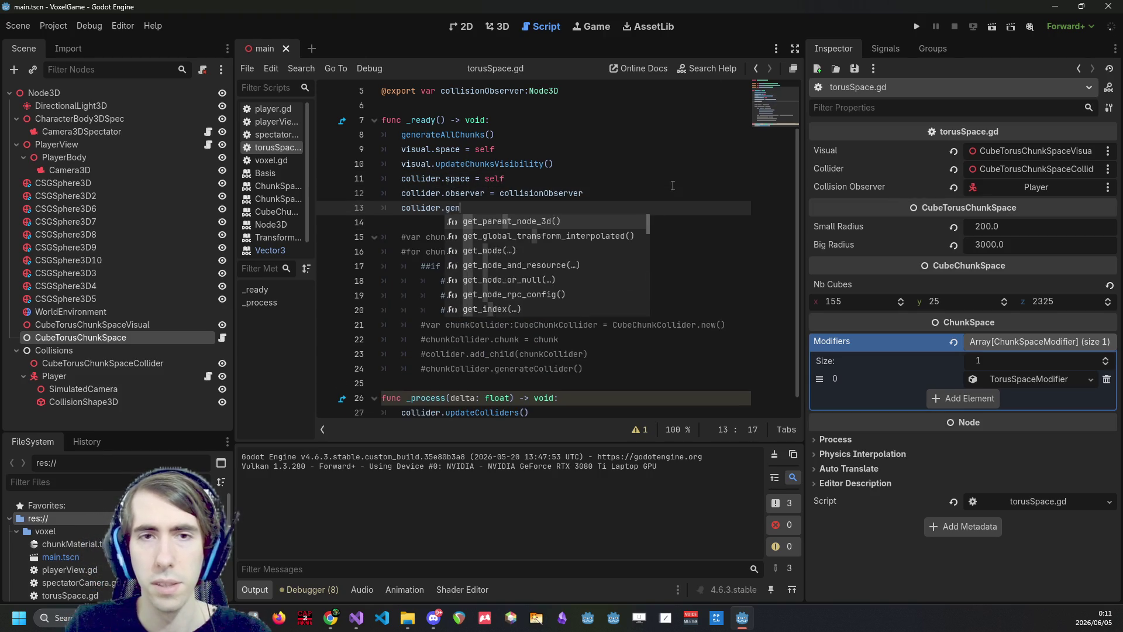
key("BackSpace")
key("BackSpace")
key("BackSpace")
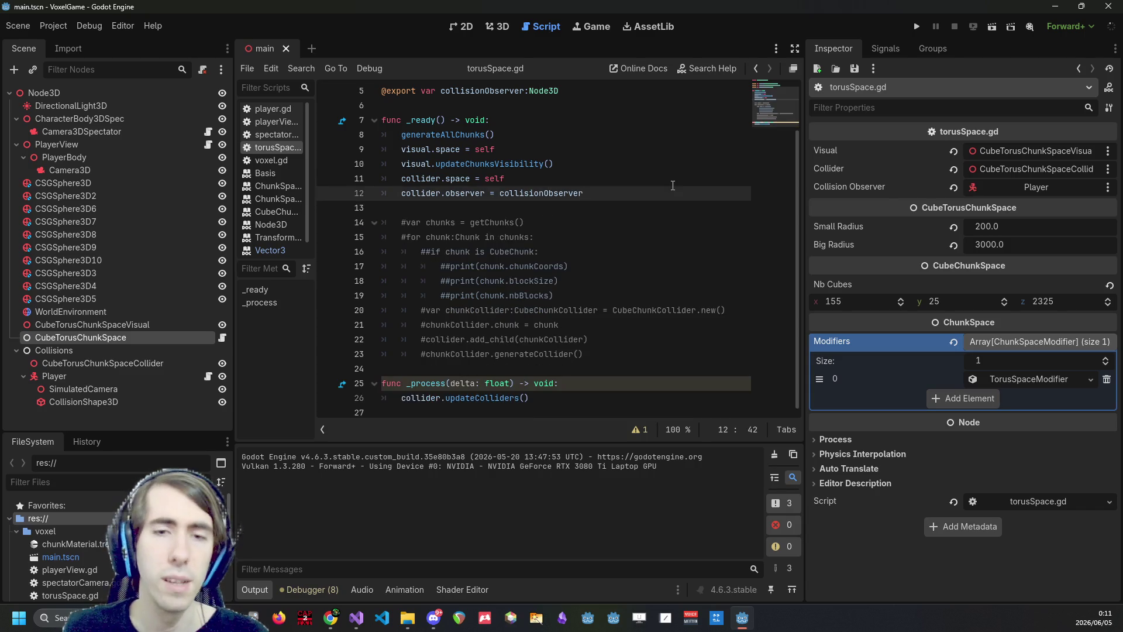
left_click(448, 213)
key("ctrl+s")
key("alt+Tab")
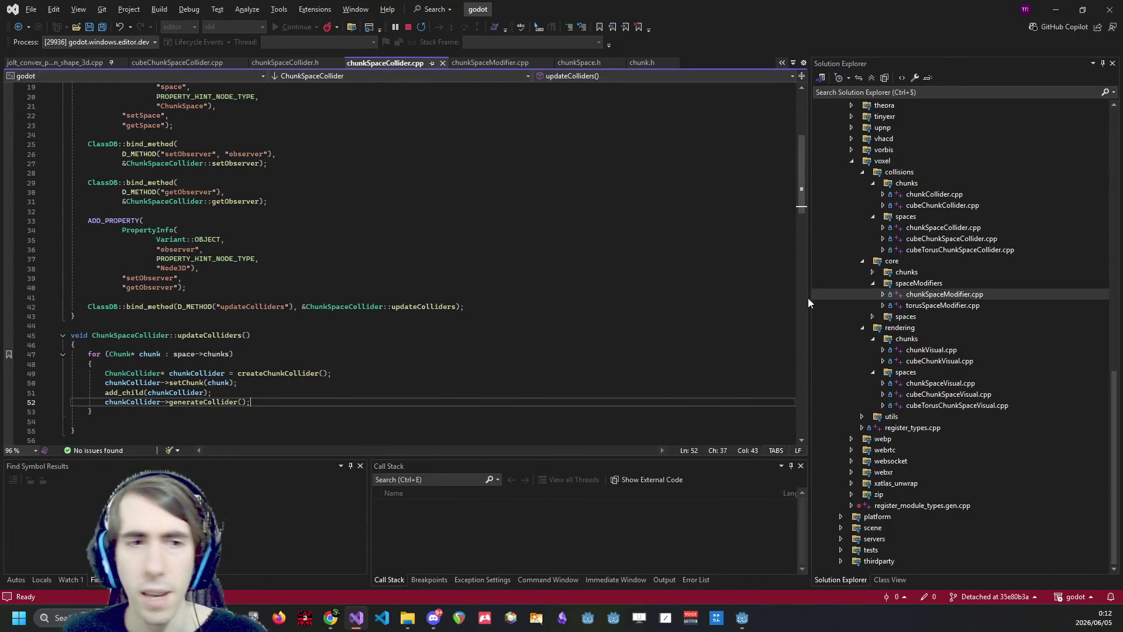
Step: Review the finished updateColliders loop and switch to the chunkSpaceCollider.h header
scroll(334, 401, "down", 2)
scroll(333, 402, "up", 2)
left_click_drag(92, 412, 251, 402)
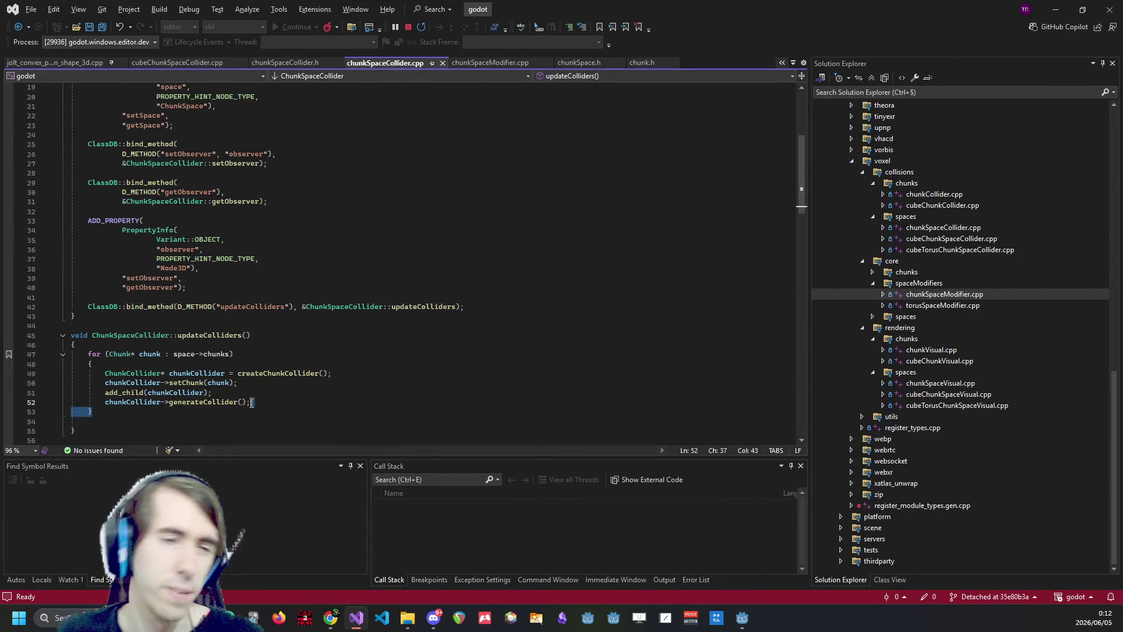
left_click(252, 402)
double_click(224, 335)
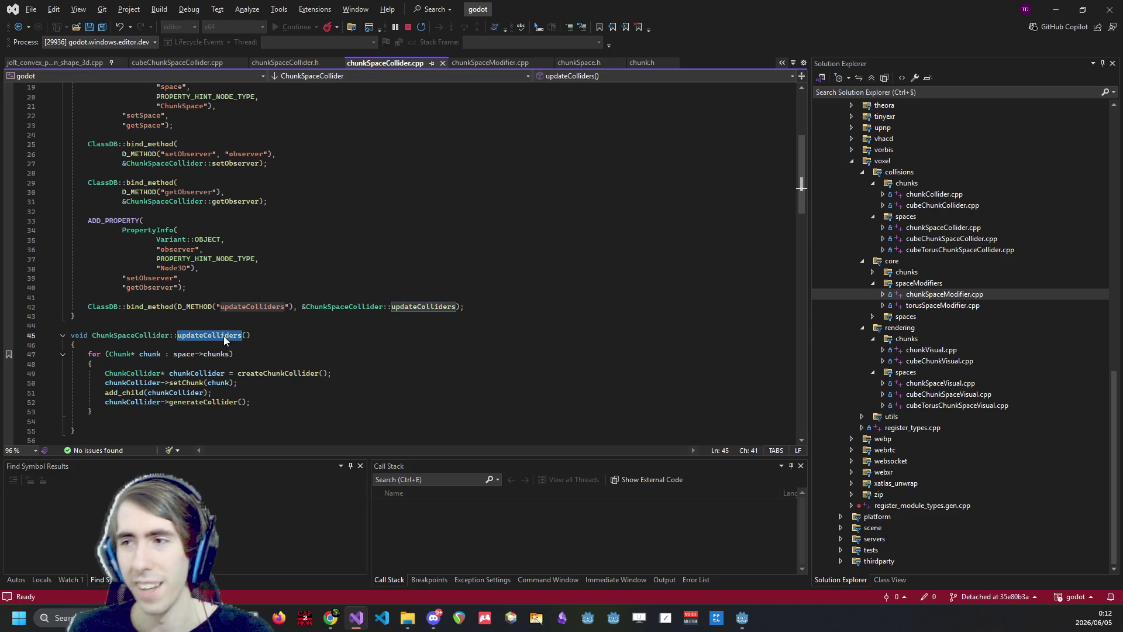
key("ctrl+k")
key("ctrl+o")
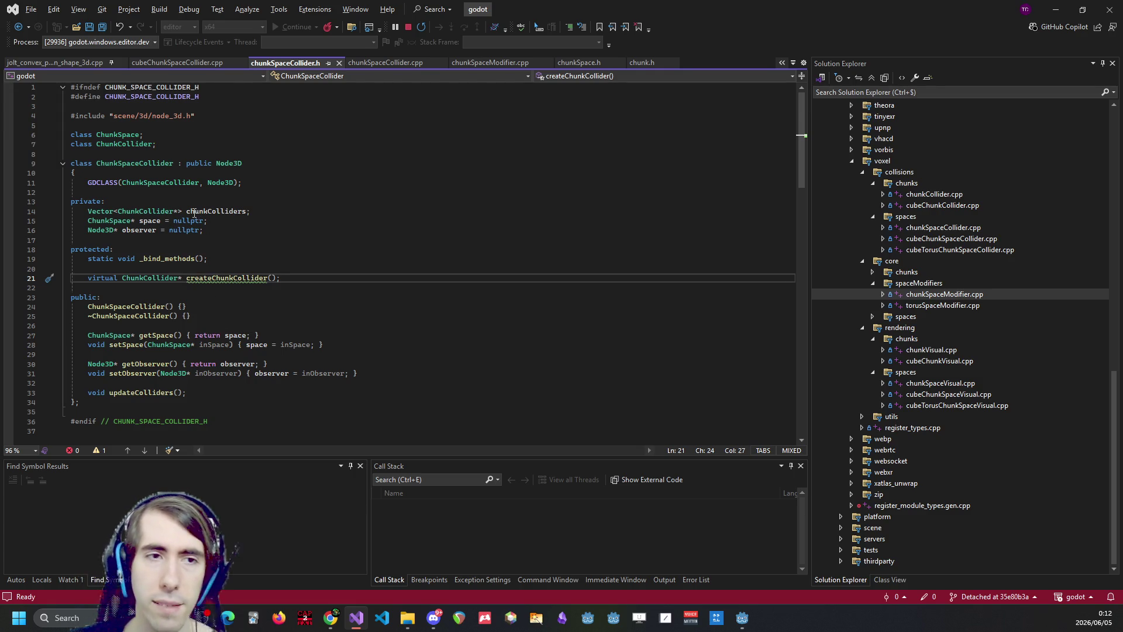
Step: Search chunkSpaceCollider.cpp for chunkColliders to confirm it is unused, then return to the header
left_click(228, 203)
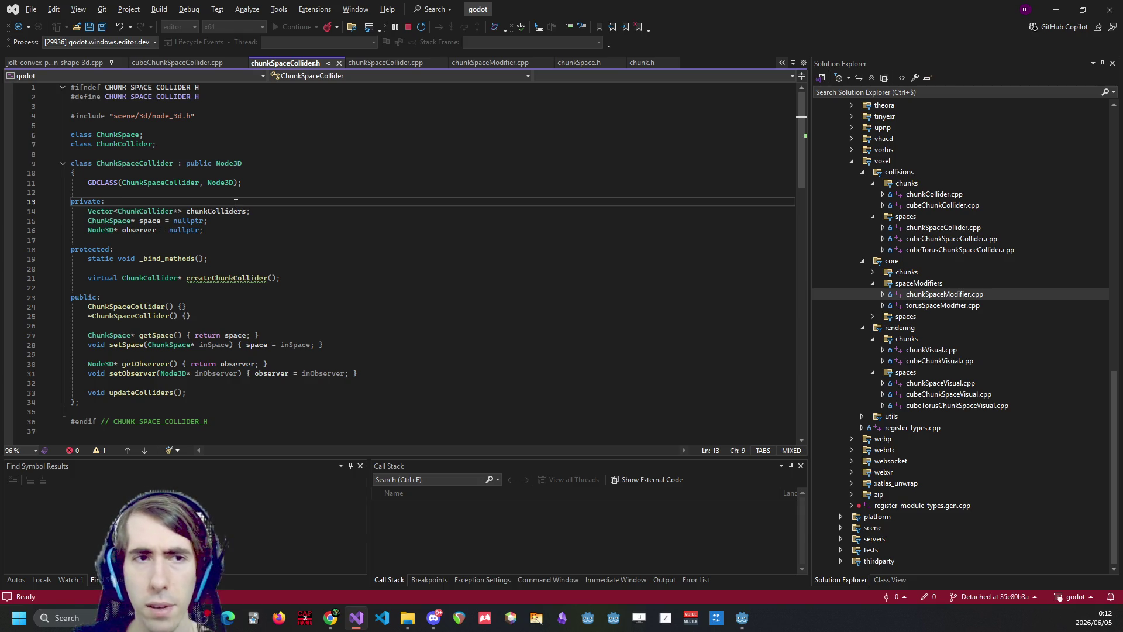
double_click(226, 214)
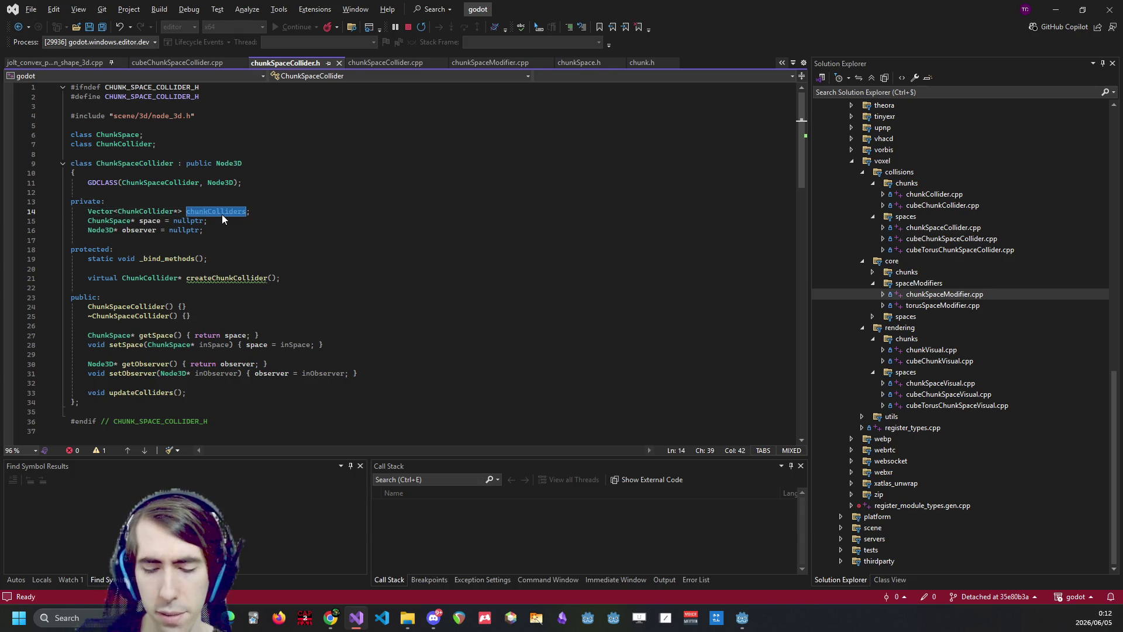
key("ctrl+c")
key("ctrl+Tab")
key("ctrl+f")
key("ctrl+v")
key("Return")
key("Return")
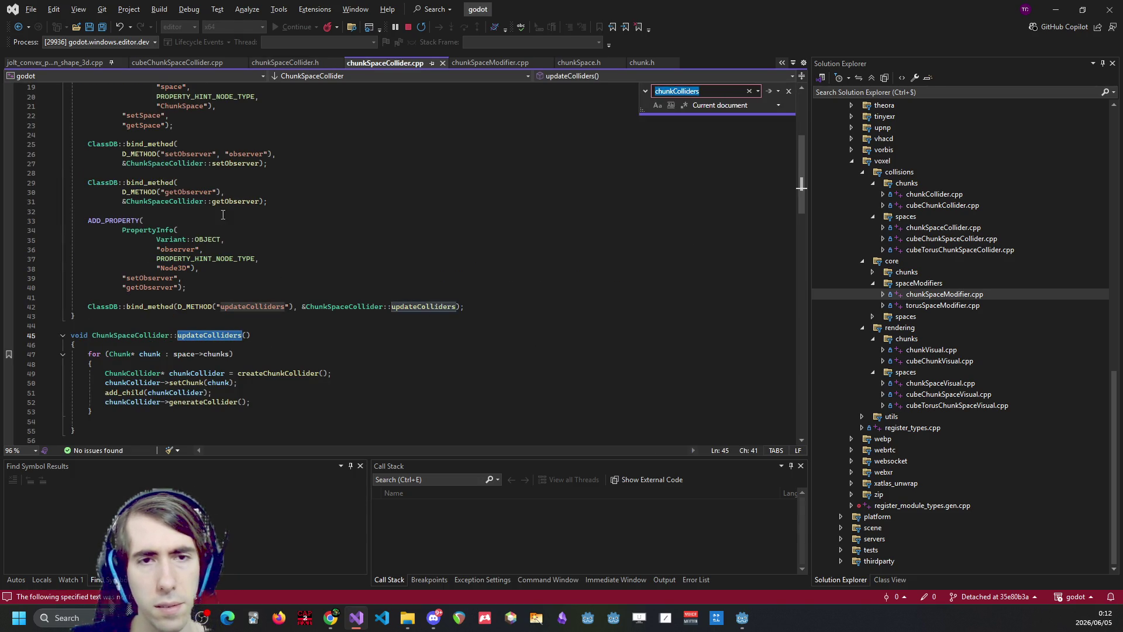
key("Escape")
key("ctrl+Tab")
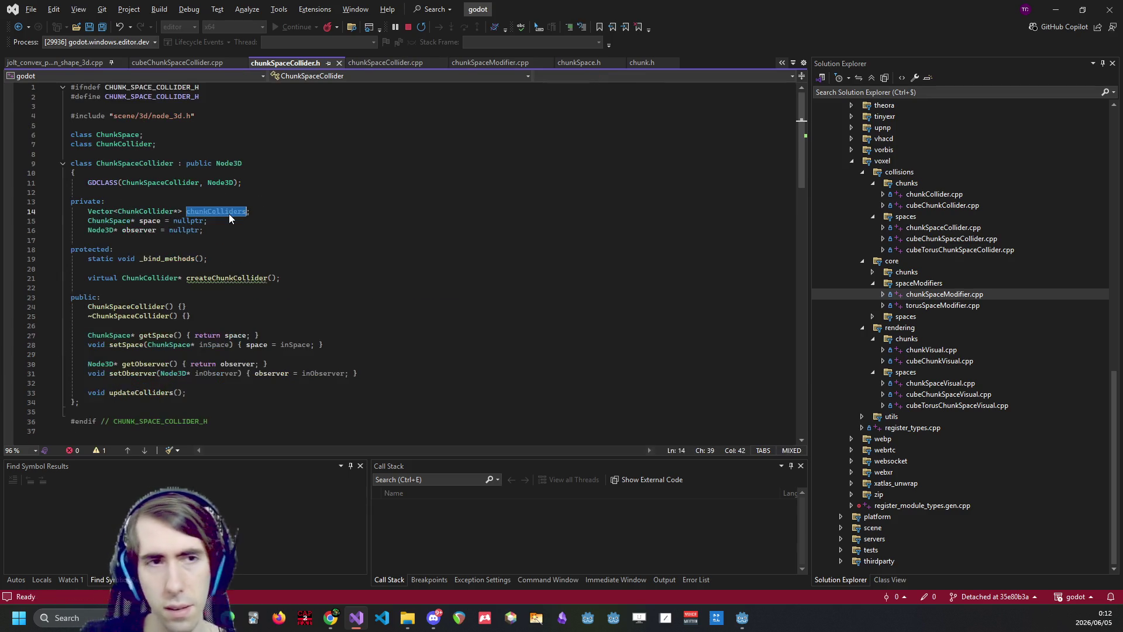
Step: Start a new 'Dictionary<Chunk*' member line under private:
left_click(220, 204)
key("Return")
type("Dictionary<")
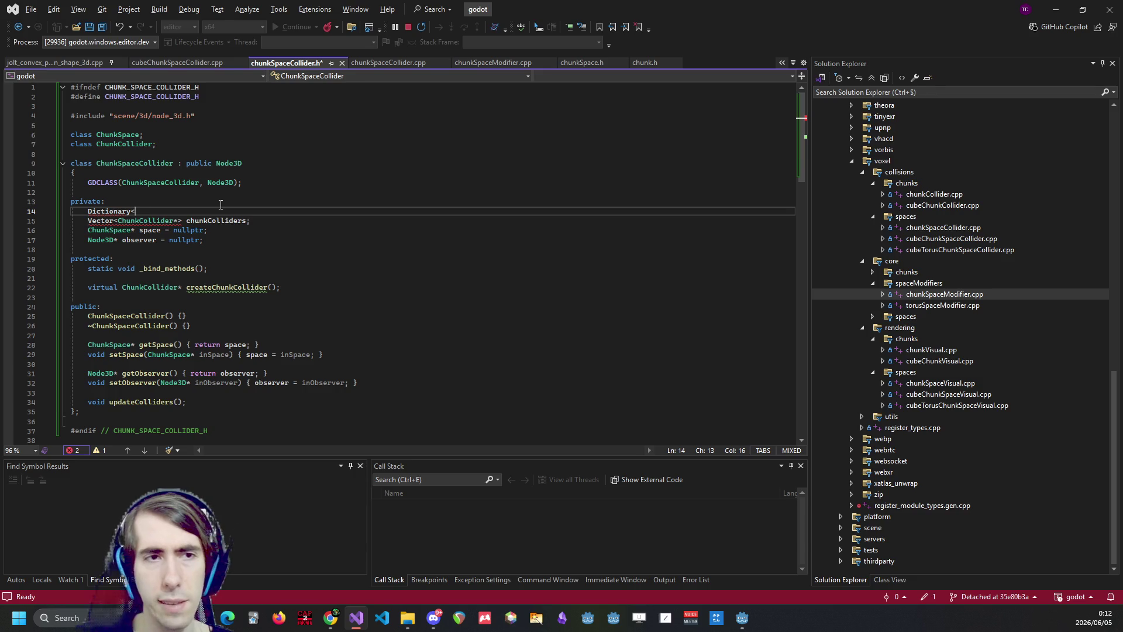
type("Chunk")
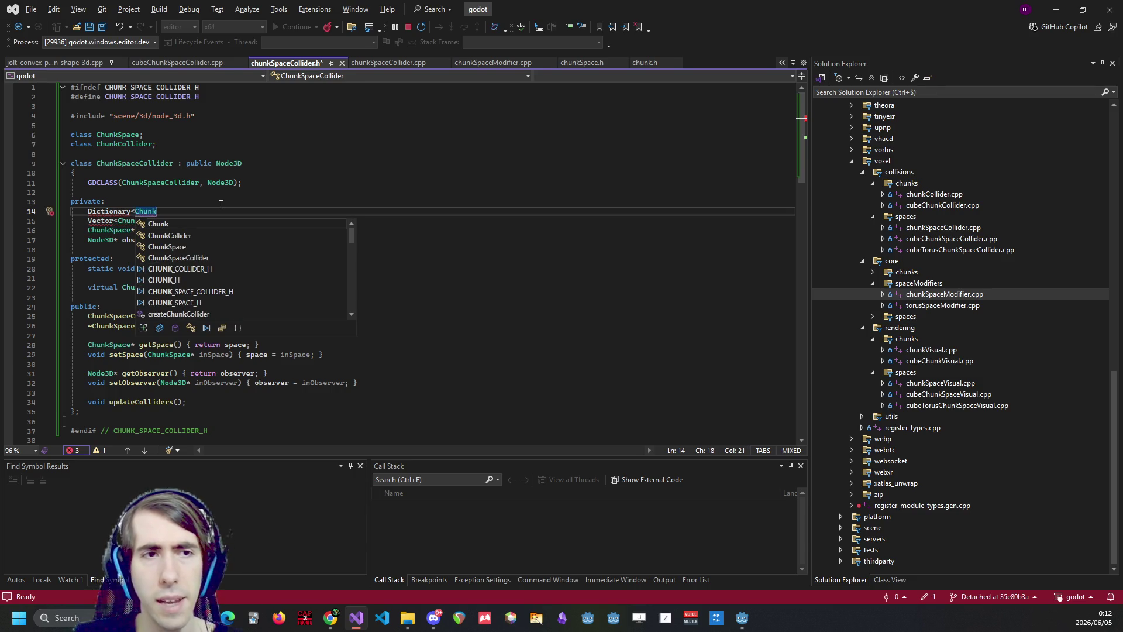
type("*")
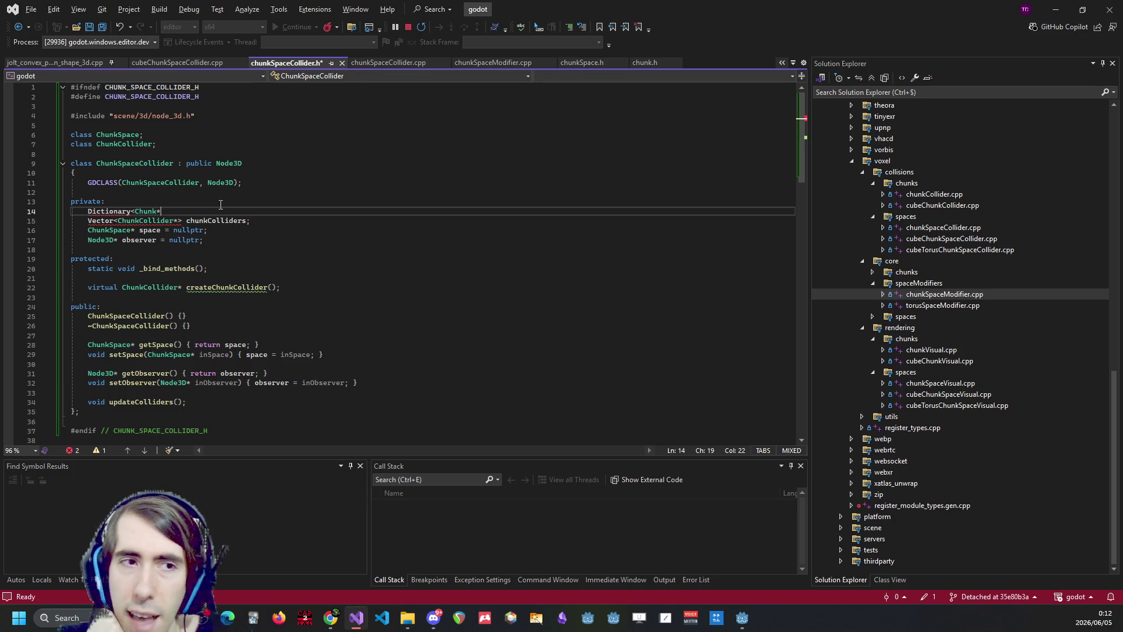
Step: Delete the unfinished Dictionary line, save chunkSpaceCollider.h, and open the Node3D class definition
key("ctrl+shift+l")
key("ctrl+s")
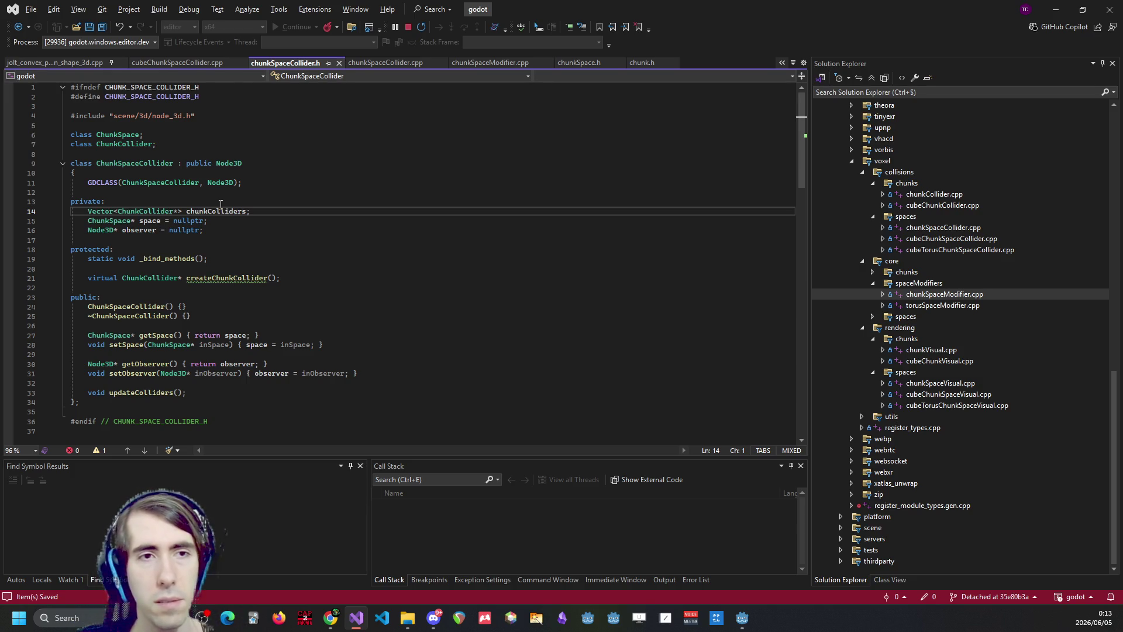
left_click(229, 164, "ctrl")
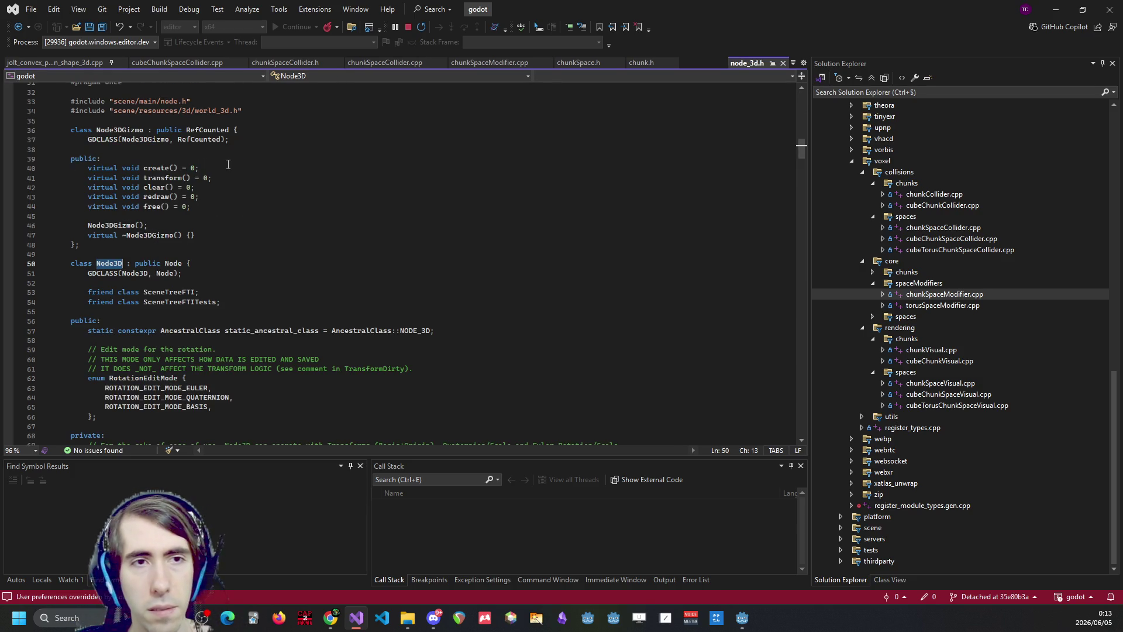
Step: Jump to the RefCounted class definition, then return to node_3d.h
left_click(211, 134, "ctrl")
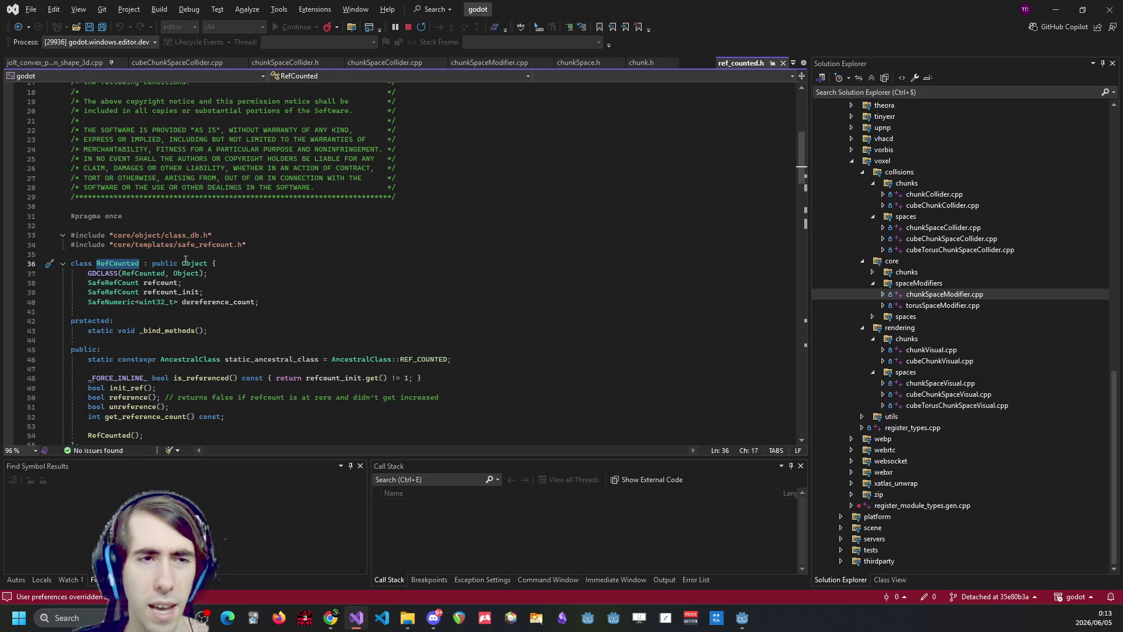
key("ctrl+minus")
scroll(185, 260, "down", 2)
scroll(186, 260, "down", 2)
scroll(153, 307, "up", 3)
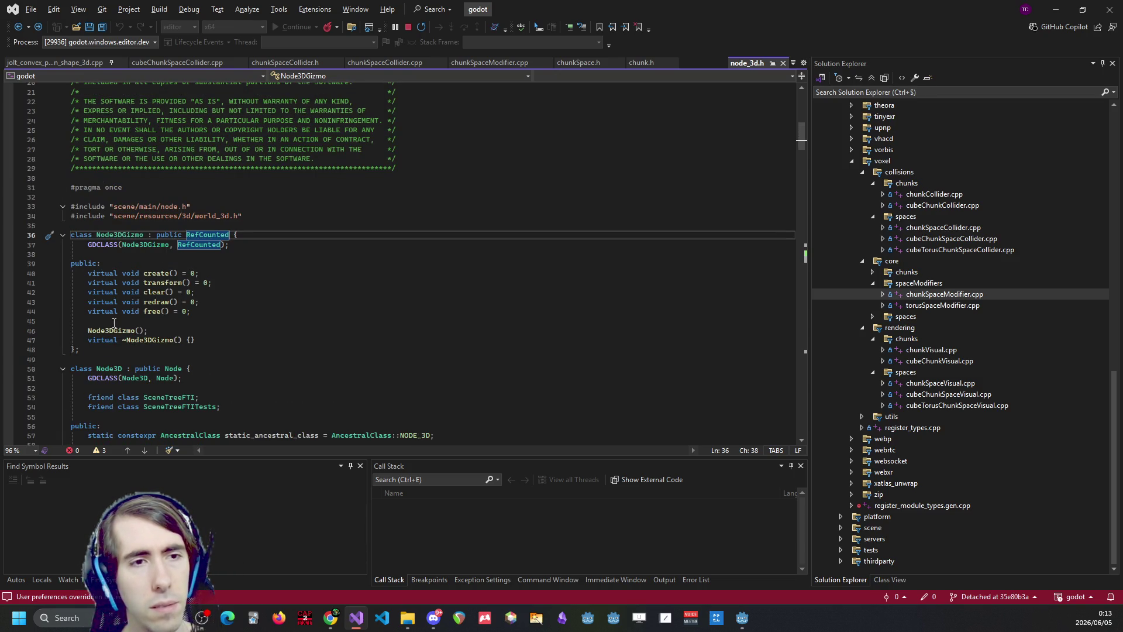
Step: Move back and forth between the Node3DGizmo constructor declaration and its definition
left_click(114, 330, "ctrl")
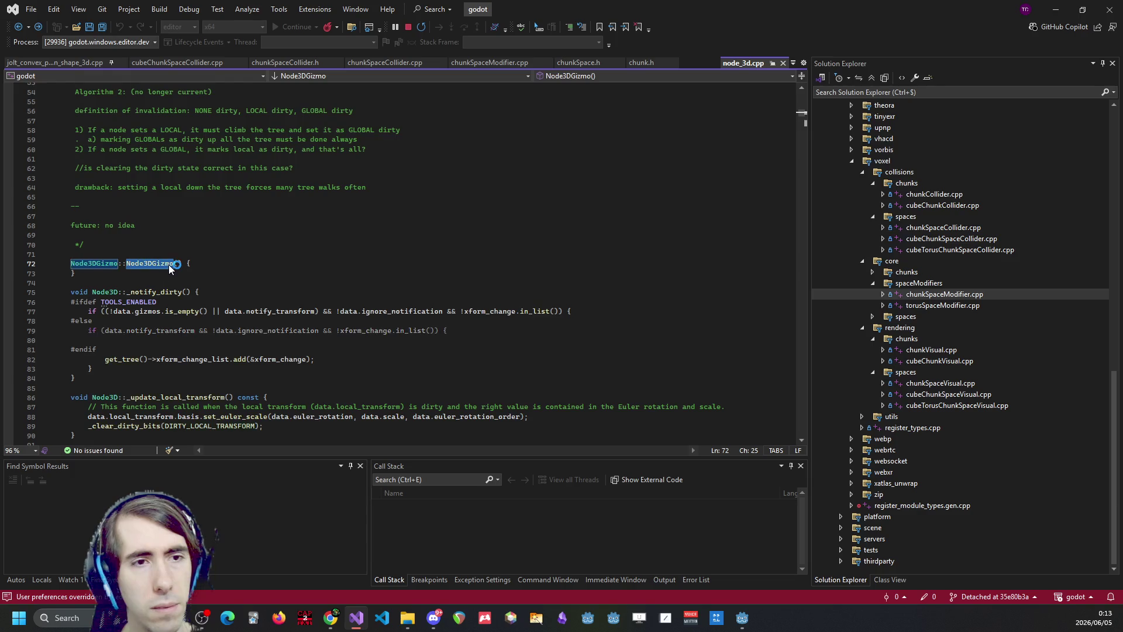
left_click(169, 265, "ctrl")
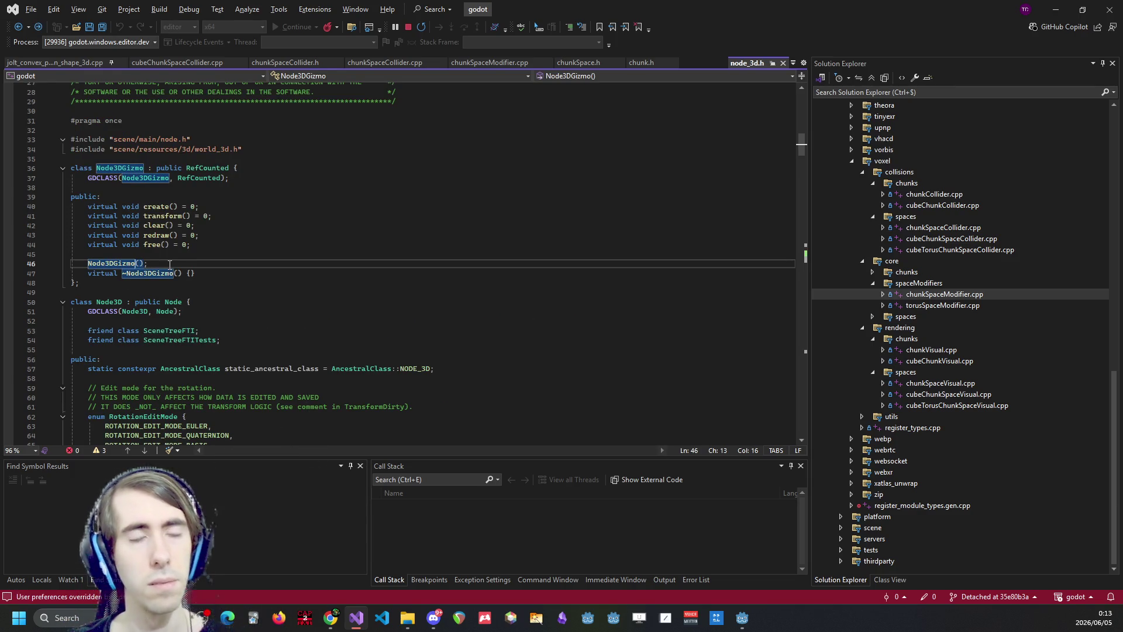
key("ctrl+minus")
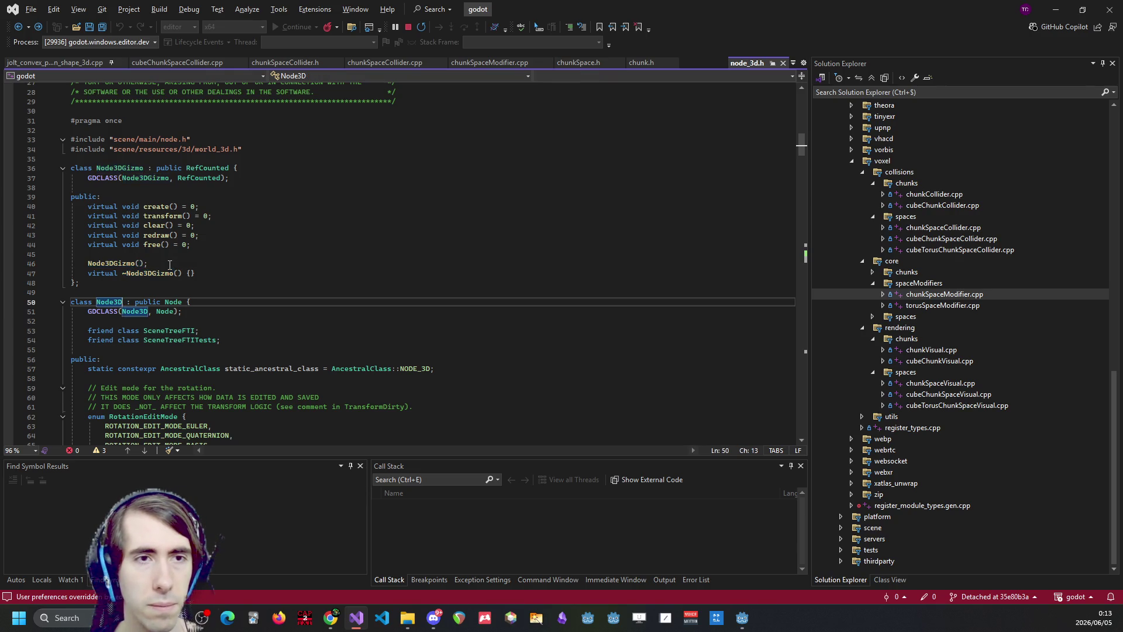
key("ctrl+minus")
key("ctrl+shift+minus")
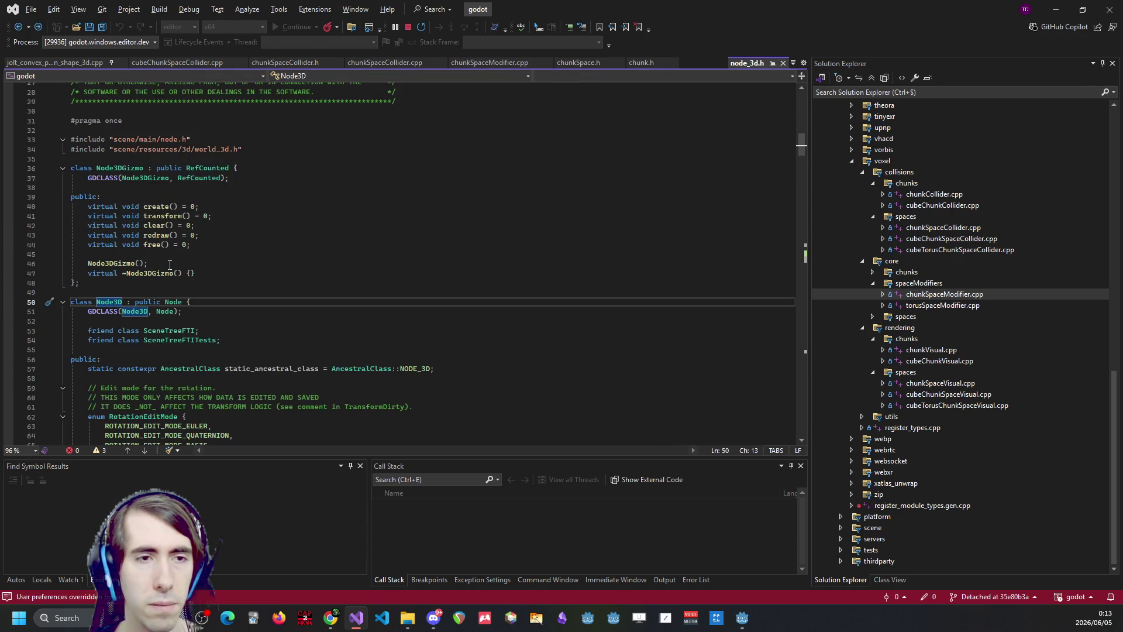
key("ctrl+minus")
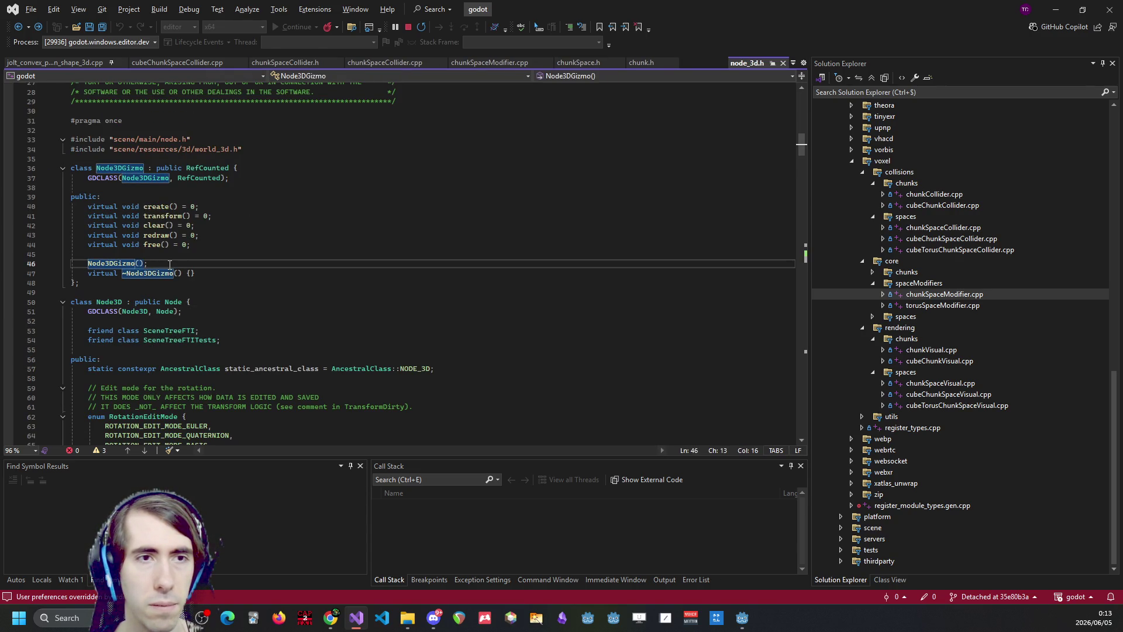
key("F12")
key("ctrl+minus")
key("F12")
key("ctrl+minus")
Step: Open the Node3DGizmo constructor in node_3d.cpp and read the transform-invalidation comments above it
scroll(170, 265, "up", 9)
key("F12")
scroll(294, 243, "up", 7)
left_click_drag(206, 232, 245, 206)
left_click(321, 181)
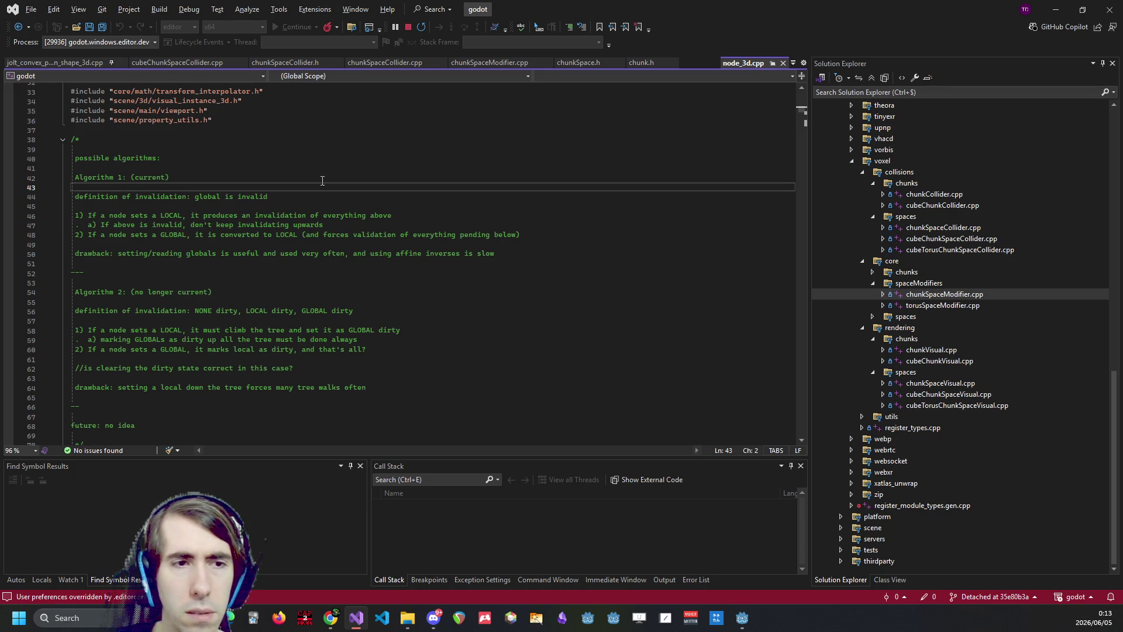
Step: Skim the invalidation notes, then jump to the Node3DGizmo declaration and back
mouse_move(322, 180)
left_mouse_down()
mouse_move(351, 316)
mouse_move(286, 397)
left_mouse_up()
left_click(286, 397)
scroll(286, 366, "down", 8)
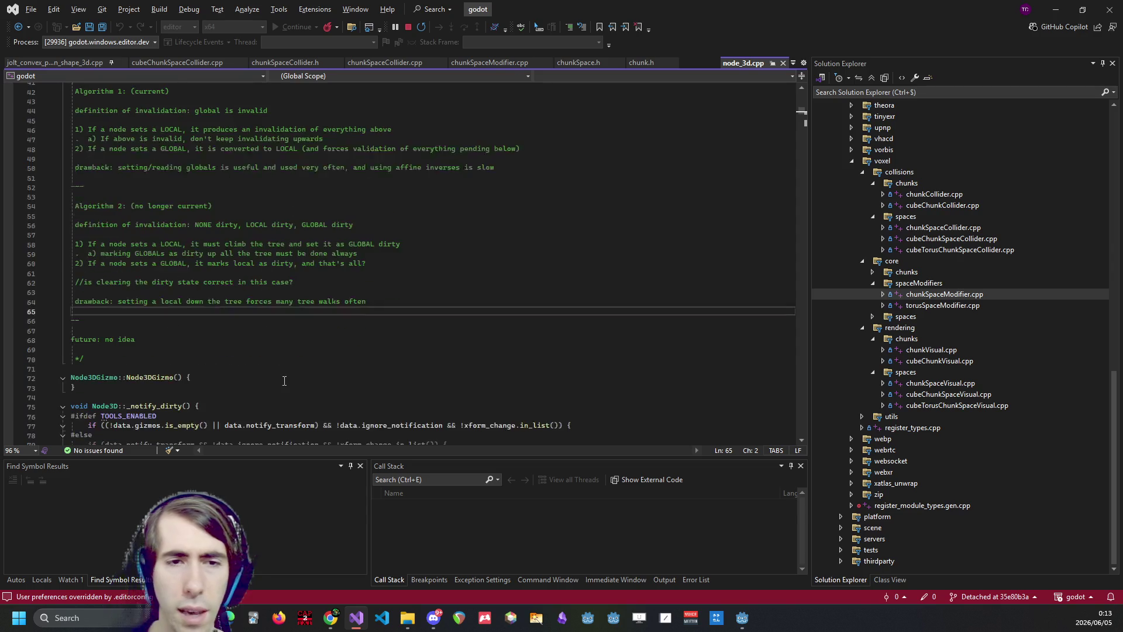
scroll(268, 188, "up", 3)
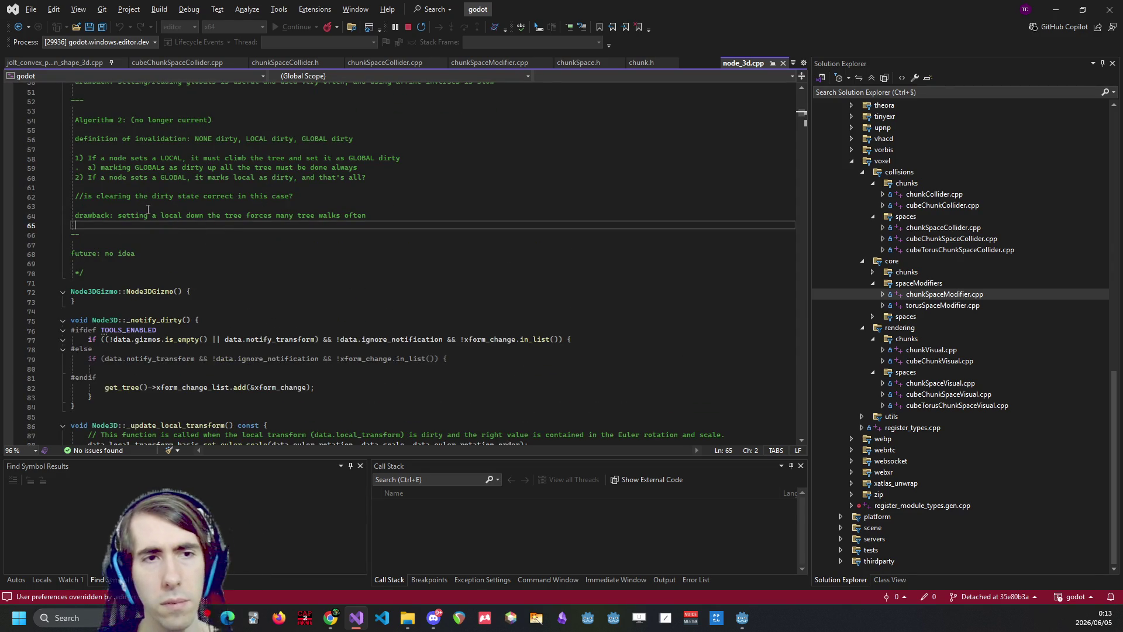
key("Down")
key("Down")
key("Down")
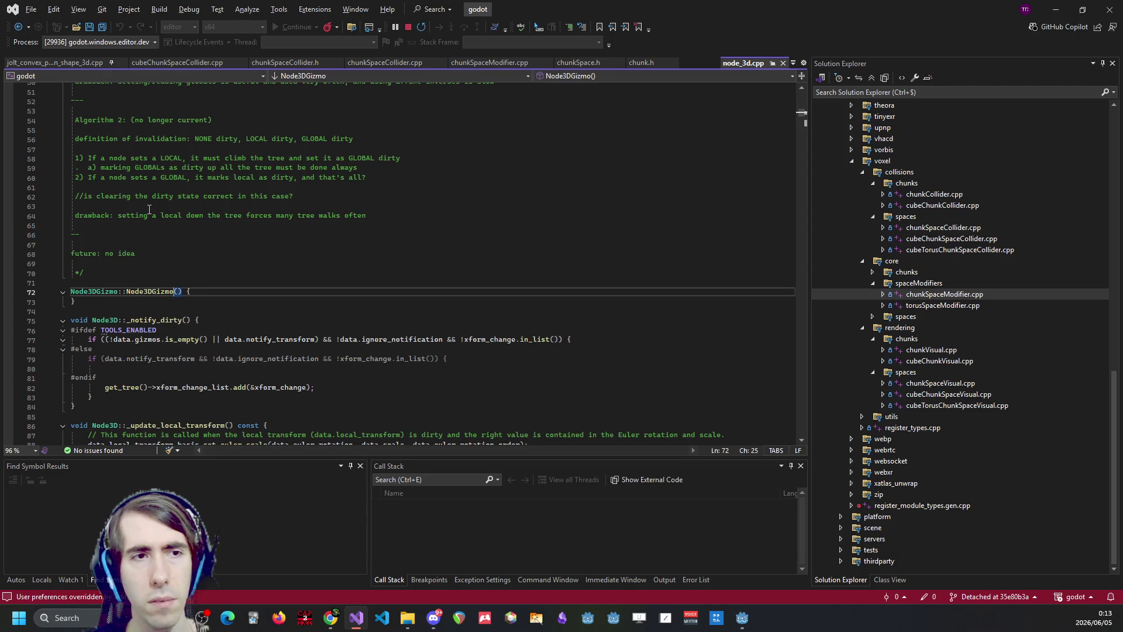
key("F12")
key("ctrl+minus")
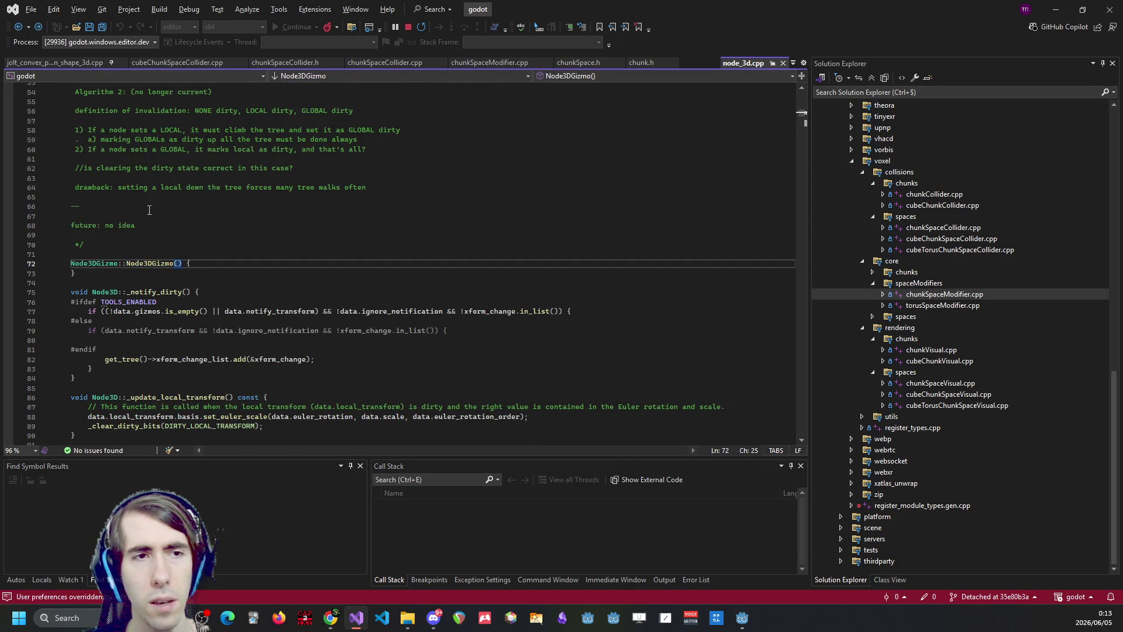
Step: Read through the invalidation-algorithm comment block around the 'future: no idea' line
left_click(70, 225)
scroll(198, 263, "up", 8)
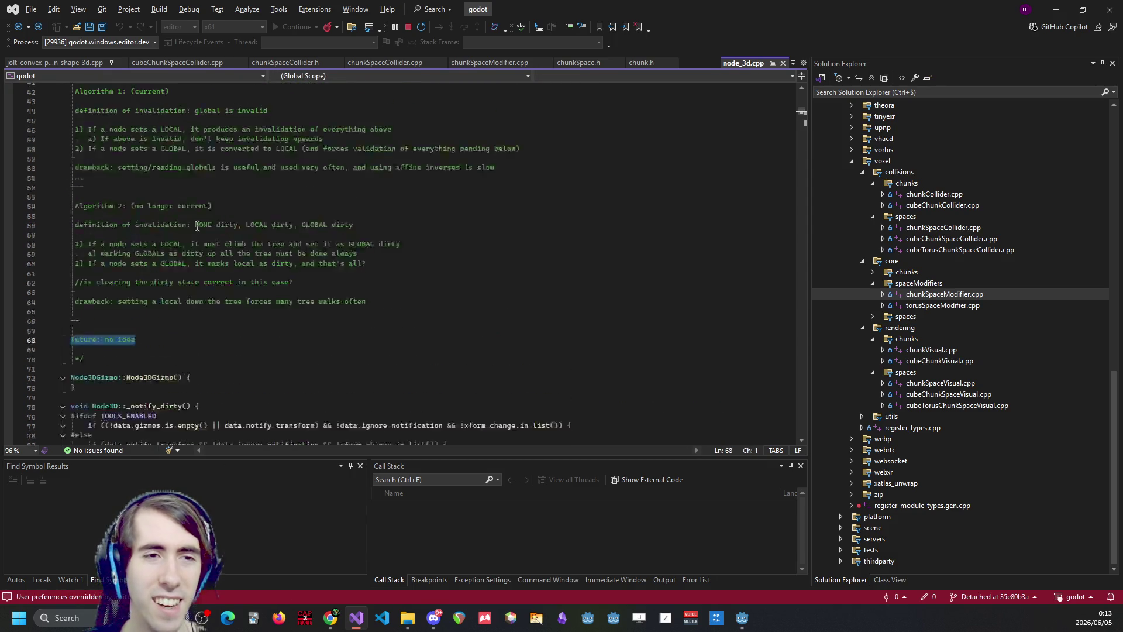
scroll(198, 264, "down", 4)
scroll(184, 258, "up", 4)
scroll(175, 247, "down", 6)
scroll(176, 246, "down", 6)
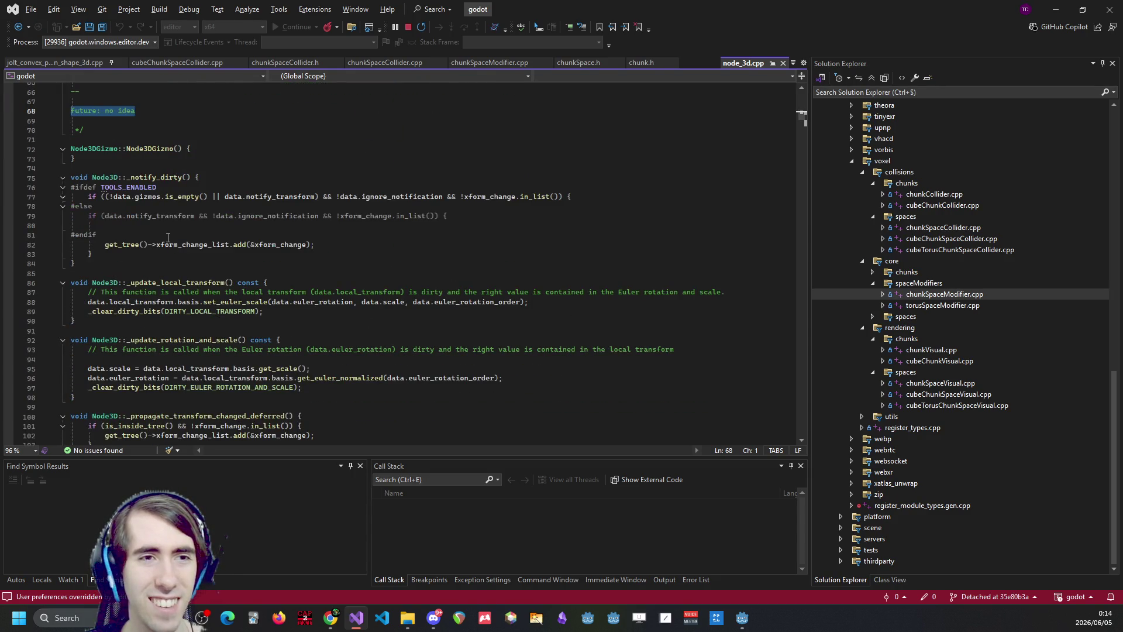
scroll(171, 238, "down", 4)
scroll(169, 205, "up", 10)
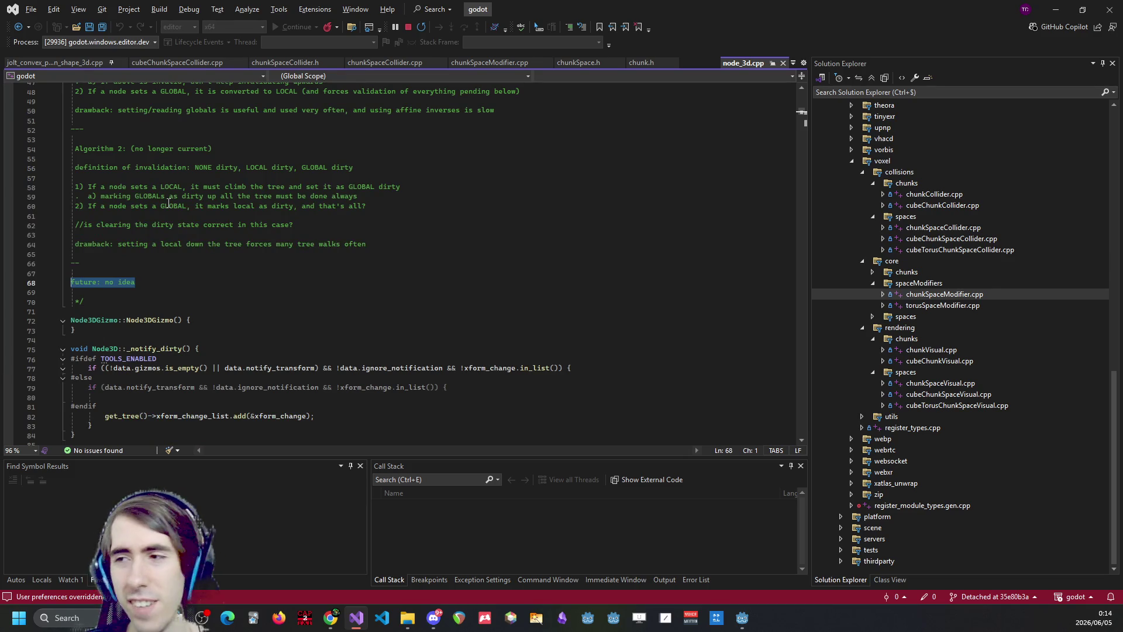
scroll(176, 203, "up", 3)
Step: Switch from node_3d.cpp to the Node3DGizmo declaration in node_3d.h with Ctrl+K, Ctrl+O
key("ctrl+k")
key("ctrl+o")
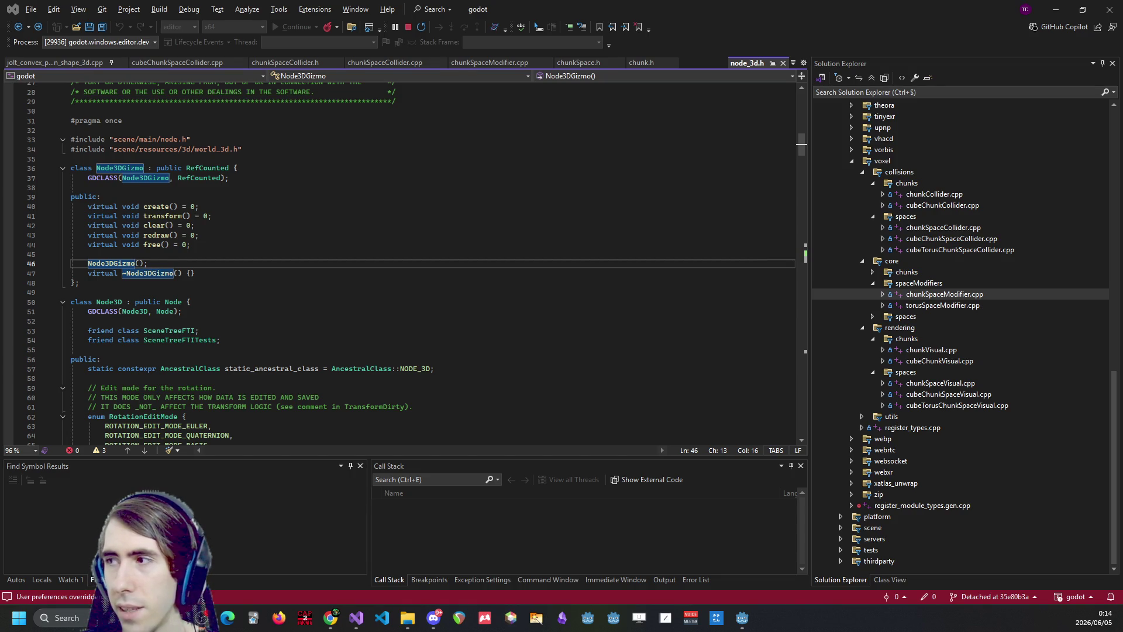
key("alt+Tab")
key("alt+Tab")
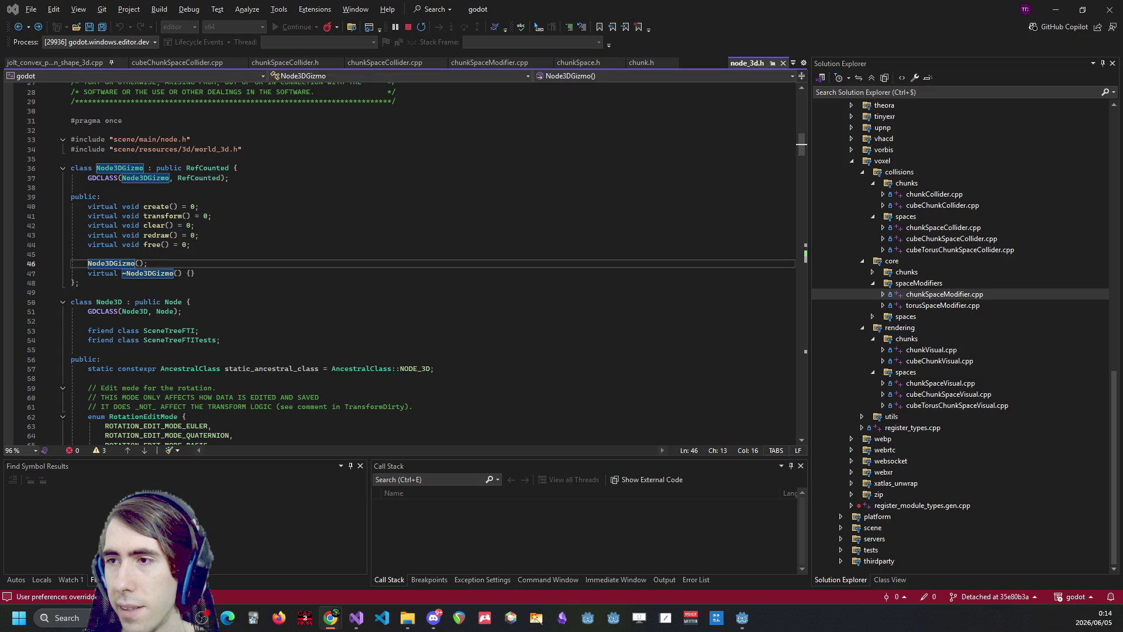
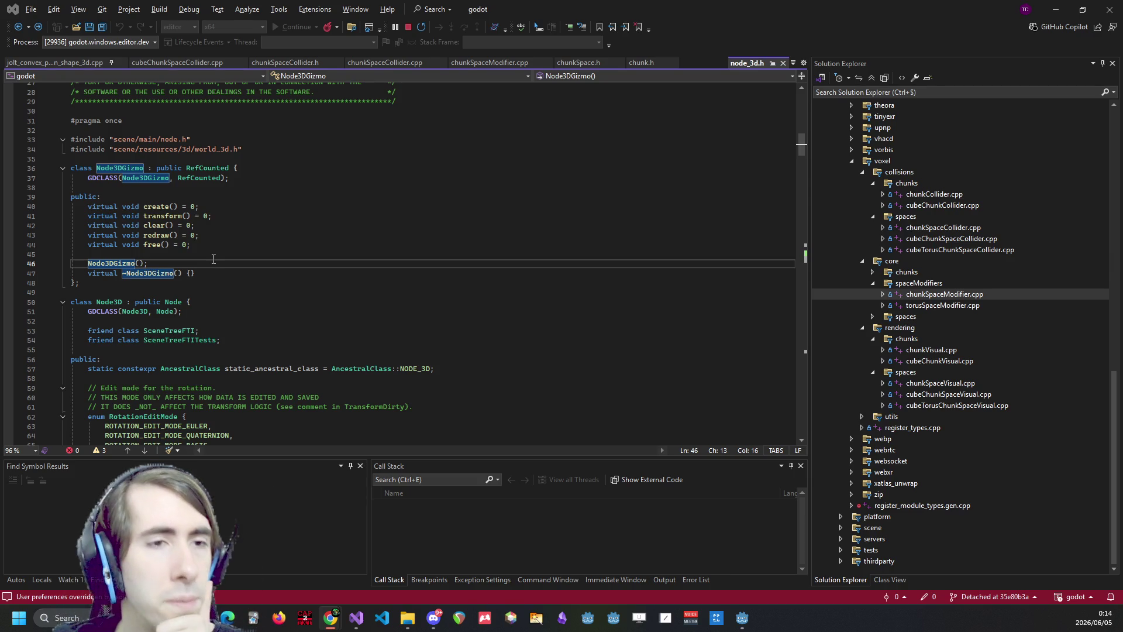
Step: Close node_3d.h, append '= 0' to createChunkCollider() in chunkSpaceCollider.h, and save
left_click(782, 62)
left_click(295, 255)
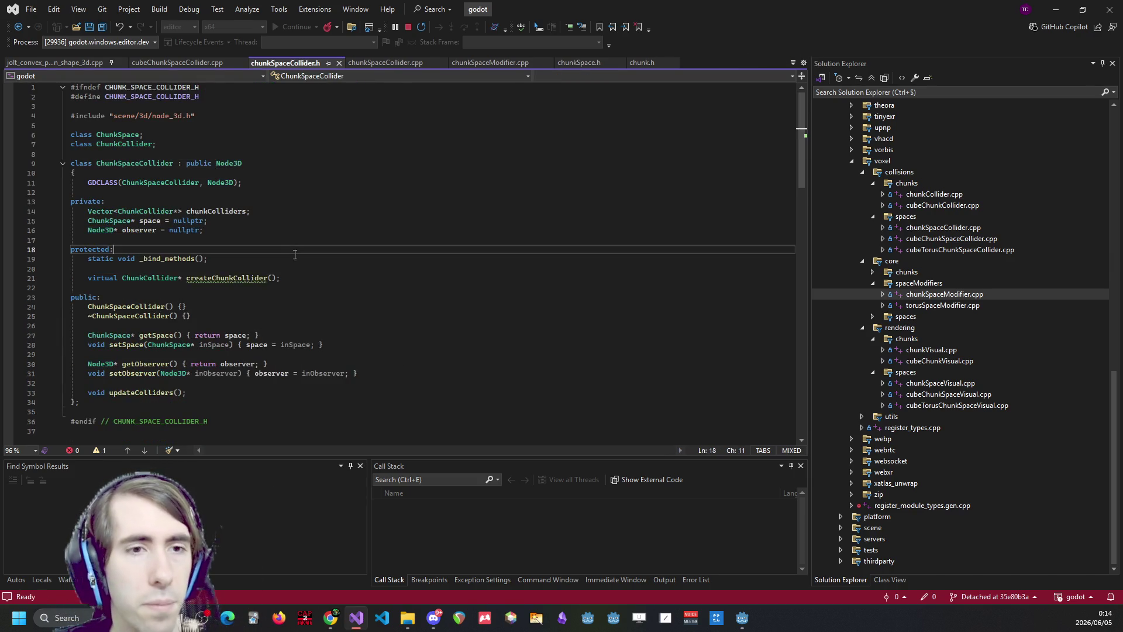
left_click(280, 278)
type("= 0")
key("ctrl+s")
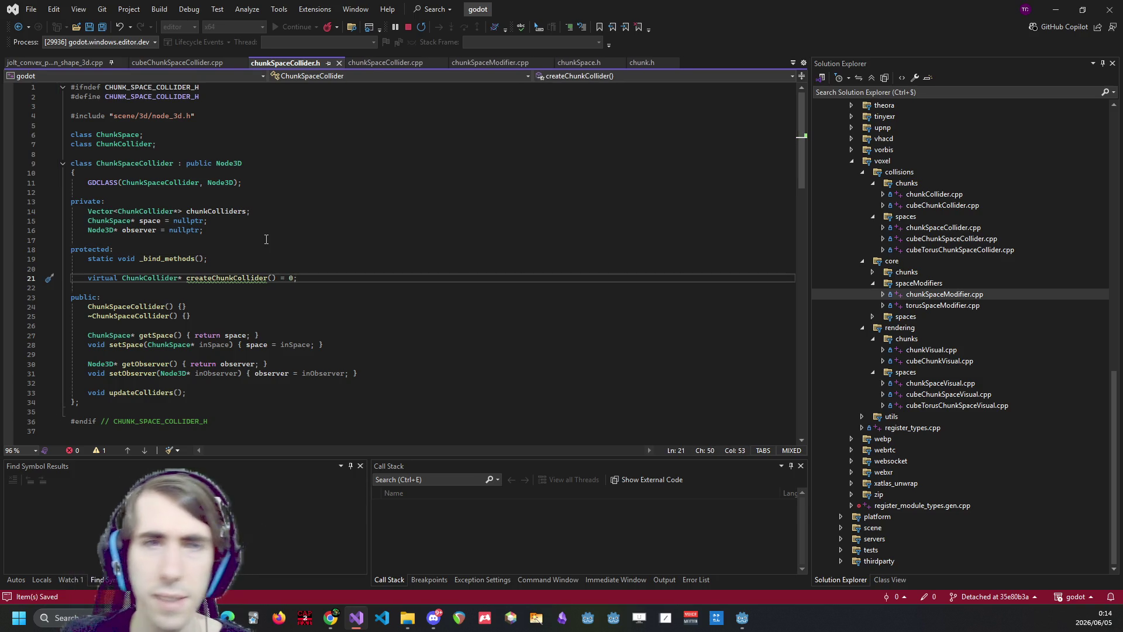
Step: Check ChunkCollider's register_abstract_class registration in register_types.cpp, then jump back to the header
double_click(914, 428)
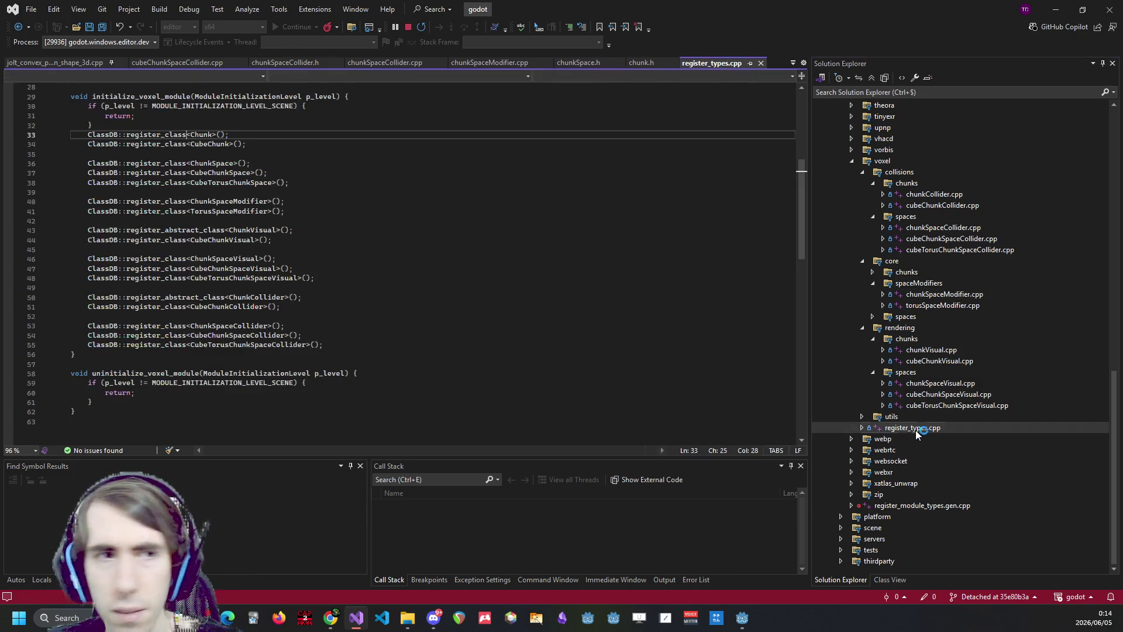
double_click(183, 233)
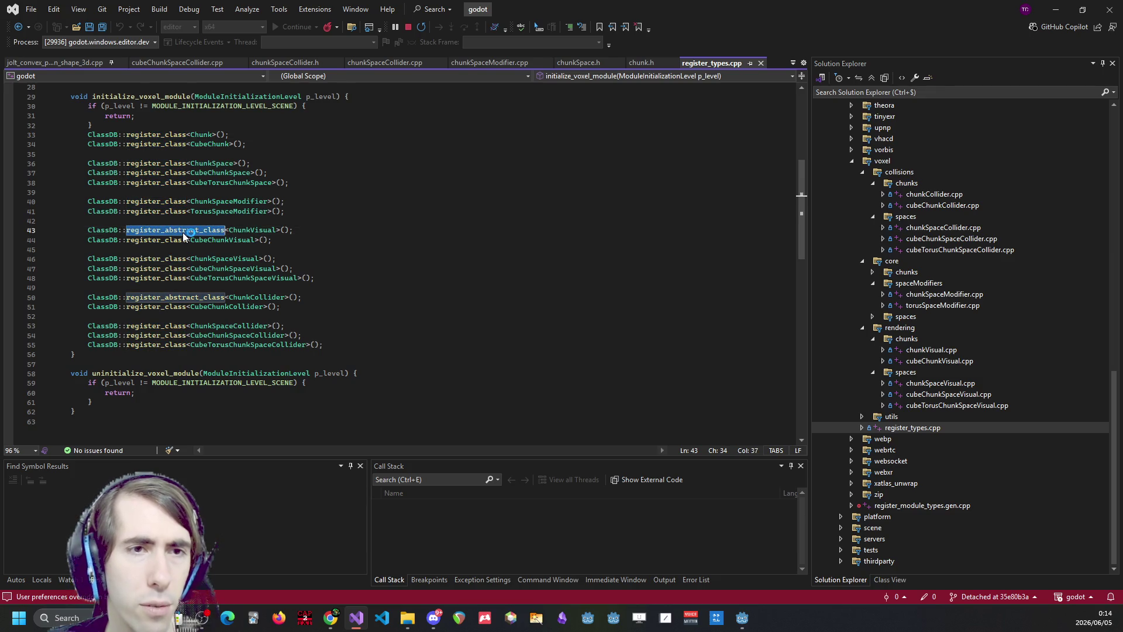
double_click(254, 298)
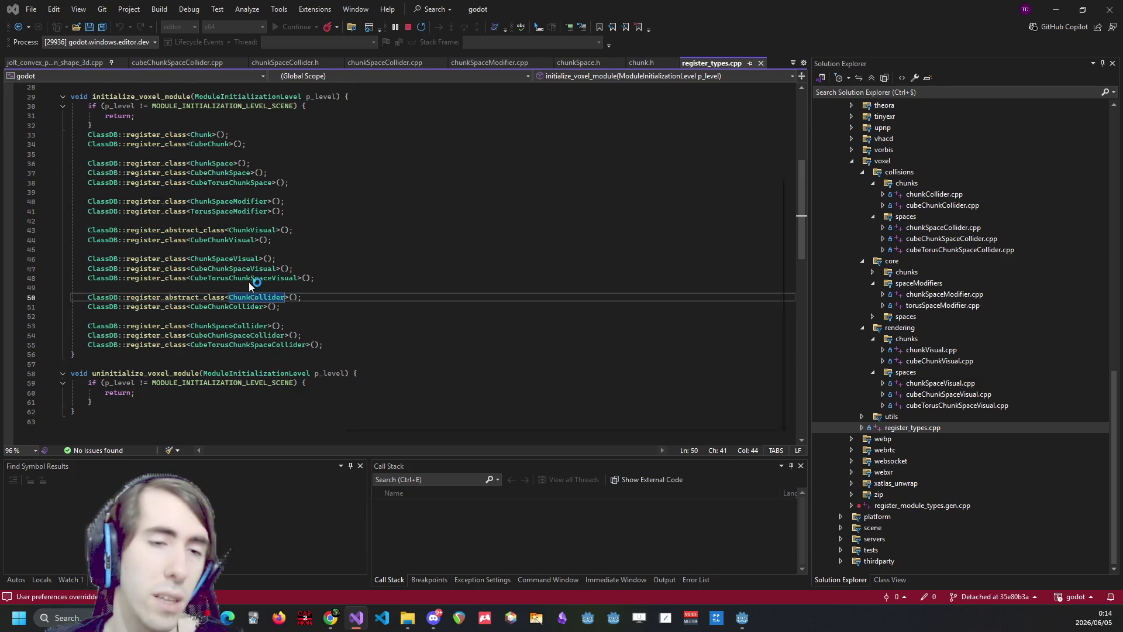
key("F12")
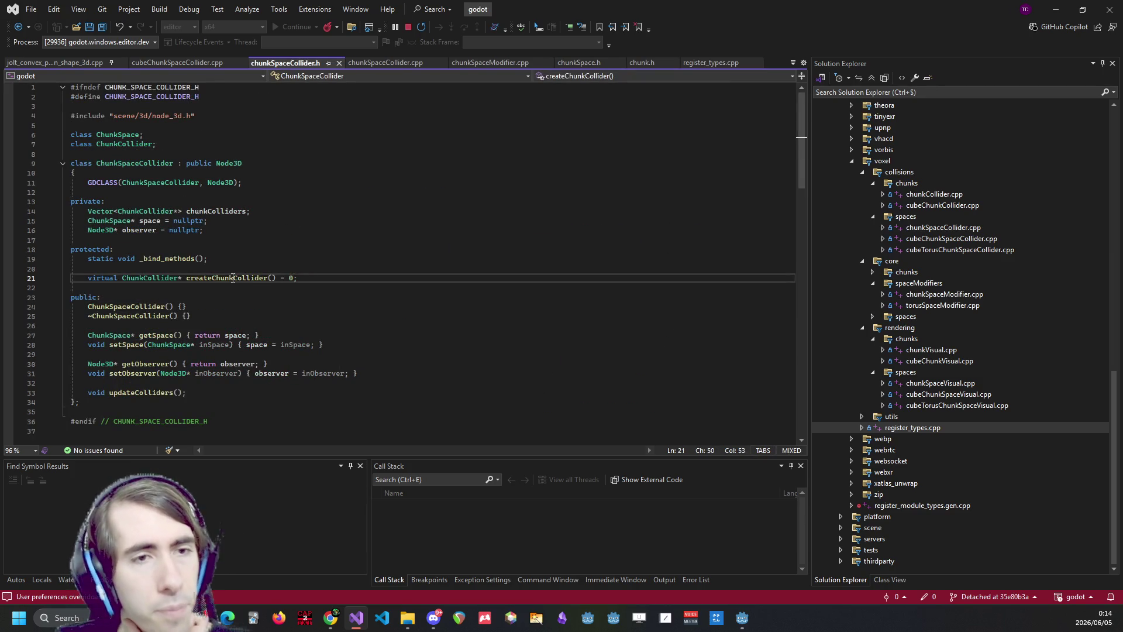
Step: Follow the Node3D base class from chunkSpaceCollider.h to its definition in node_3d.h
double_click(232, 278)
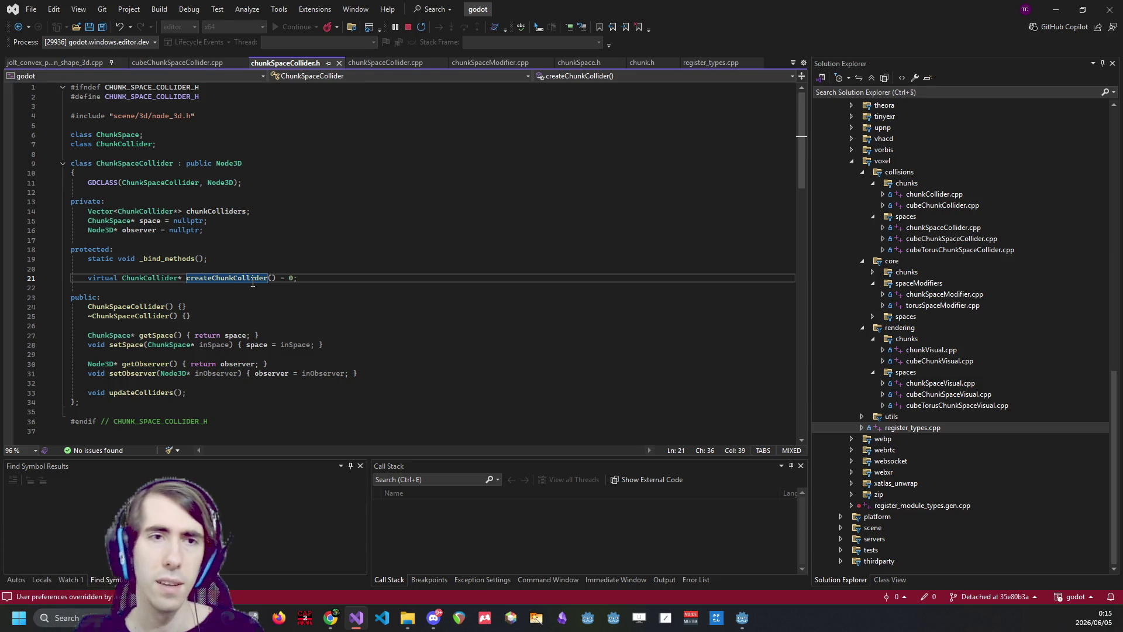
double_click(224, 164)
key("F12")
double_click(198, 131)
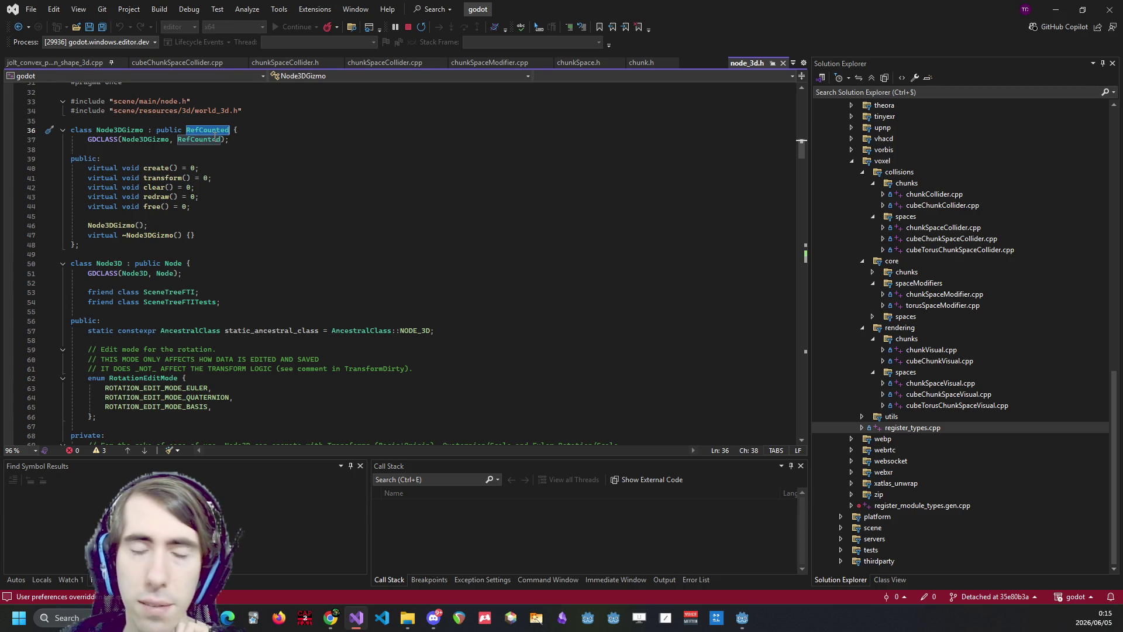
Step: Navigate back to chunkSpaceCollider.h and jump to the Node3D class definition
key("ctrl+minus")
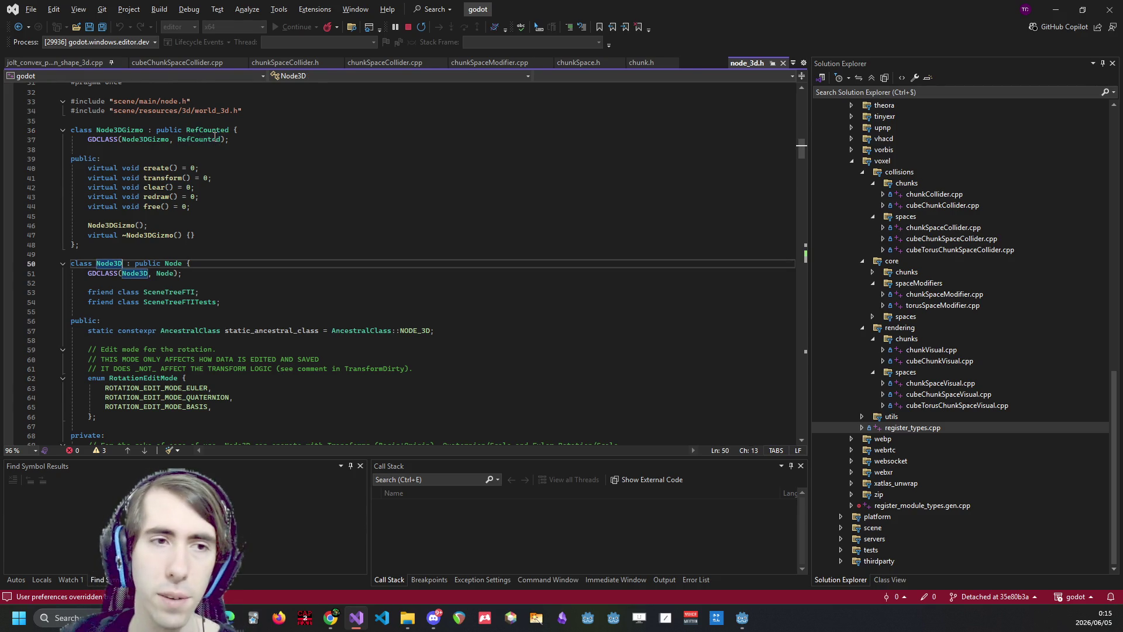
key("ctrl+minus")
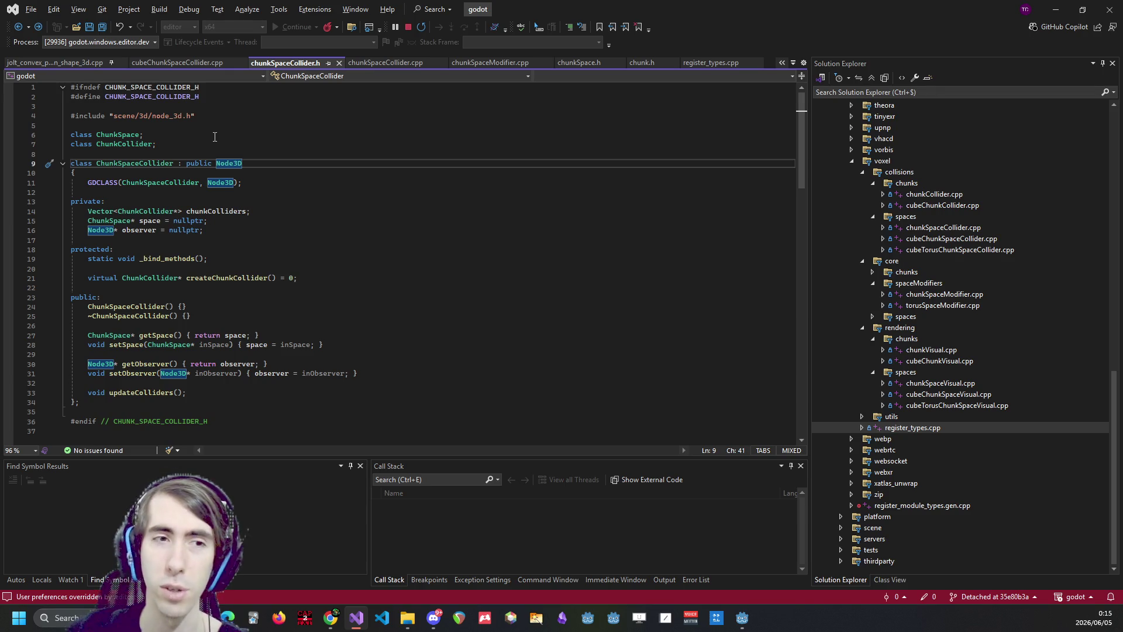
double_click(227, 164)
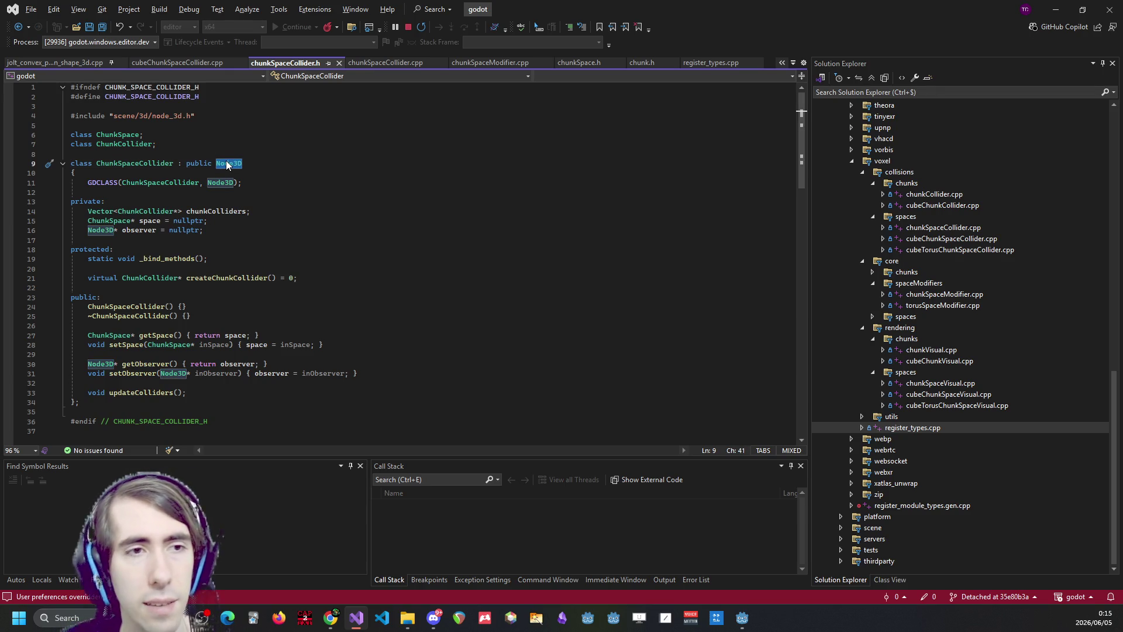
left_click(227, 163, "ctrl")
Step: Go to the definition of Node, Node3D's base class, and browse node.h's enums
scroll(170, 142, "up", 2)
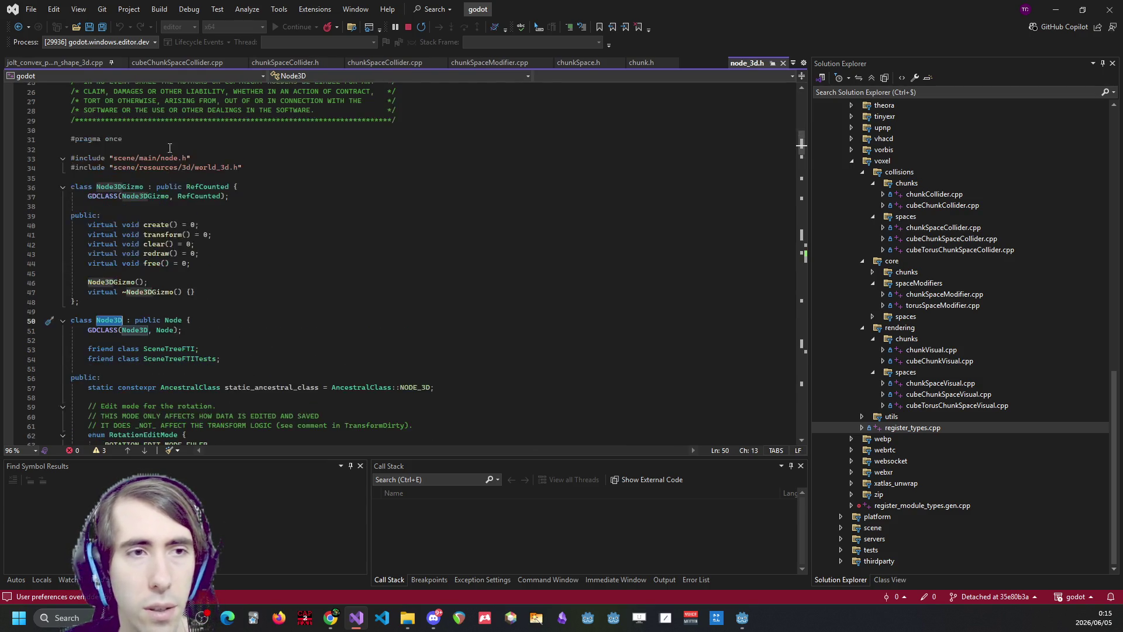
double_click(173, 320)
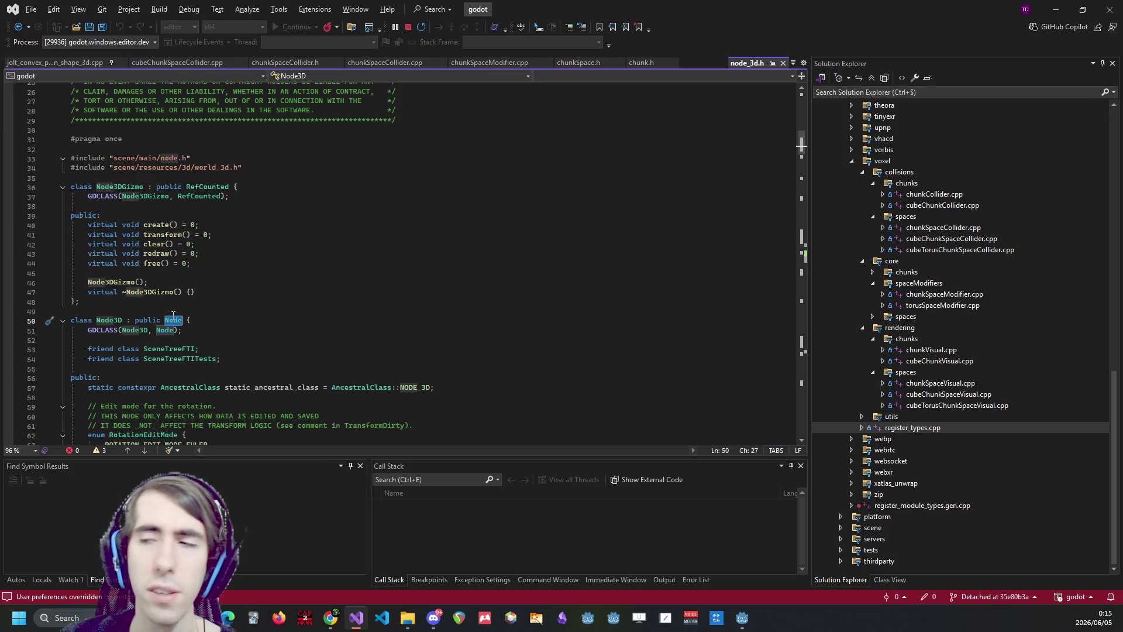
key("ctrl+minus")
key("ctrl+shift+minus")
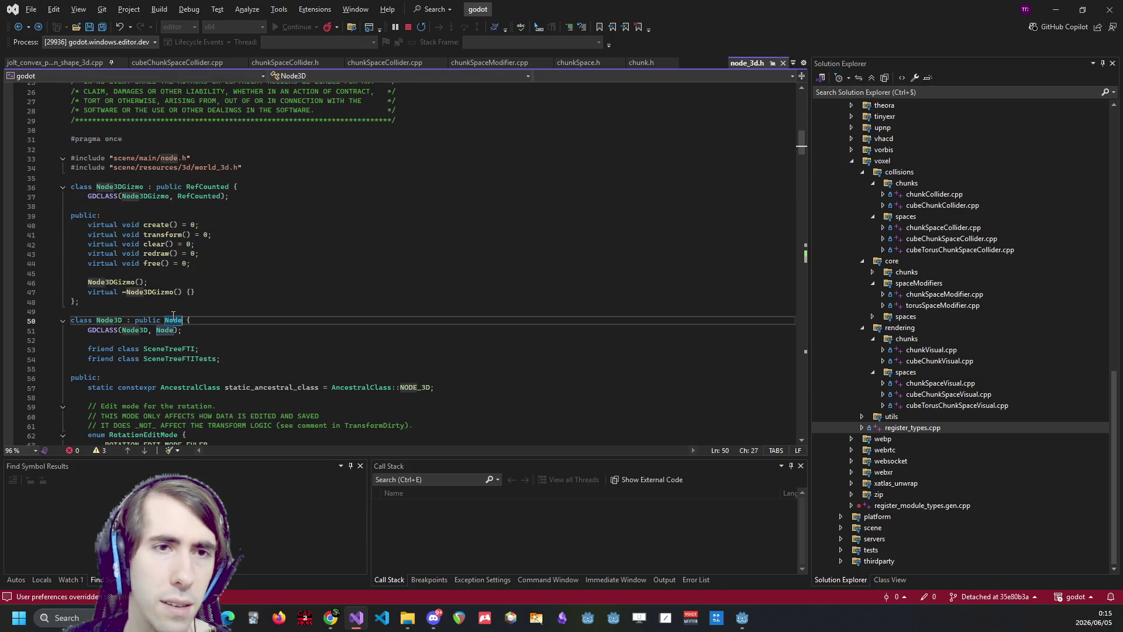
key("F12")
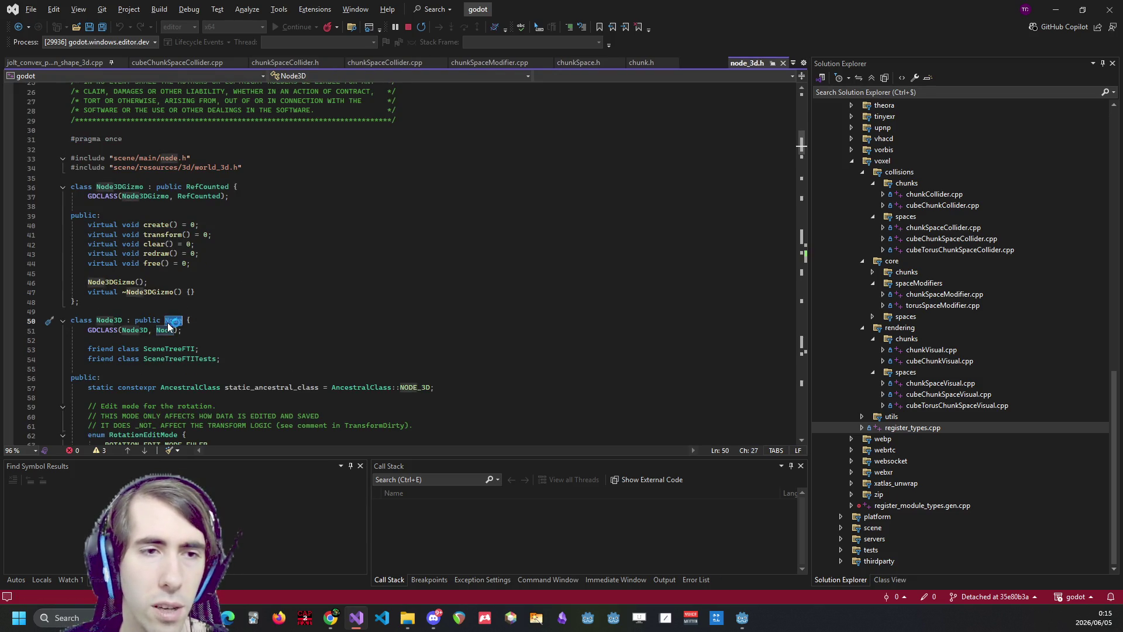
scroll(175, 319, "down", 15)
scroll(178, 314, "down", 20)
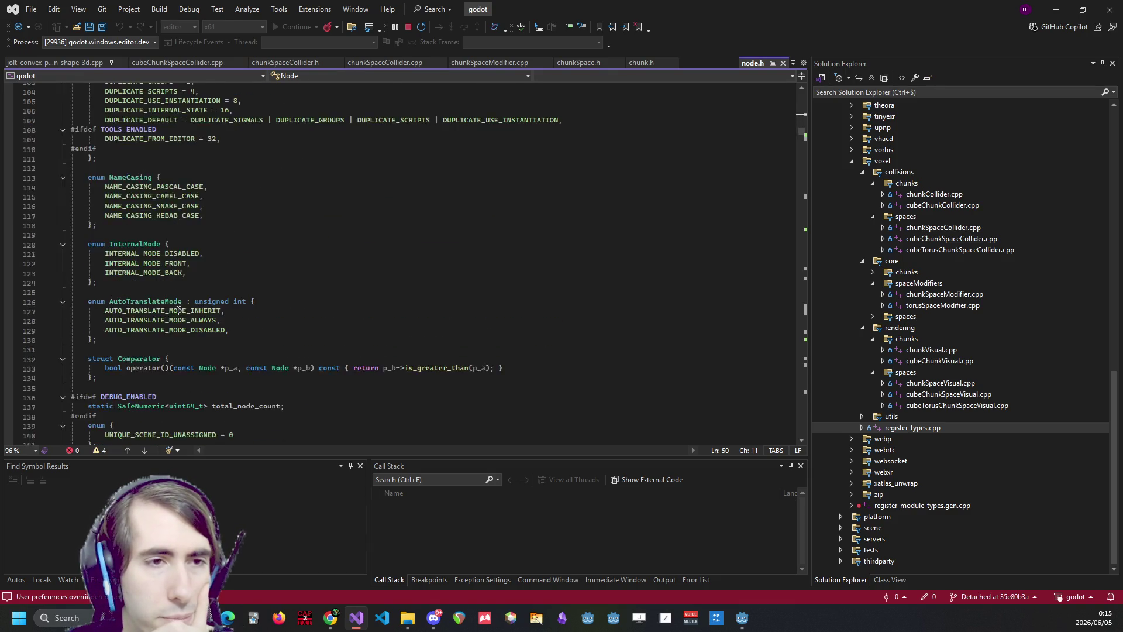
scroll(301, 416, "down", 20)
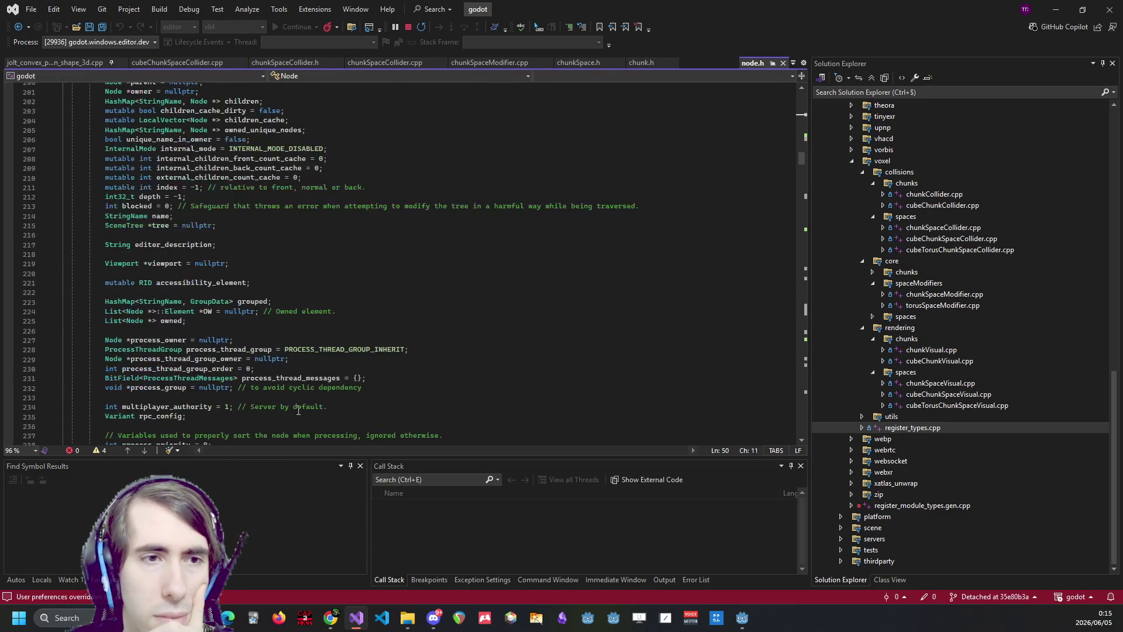
scroll(440, 219, "down", 4)
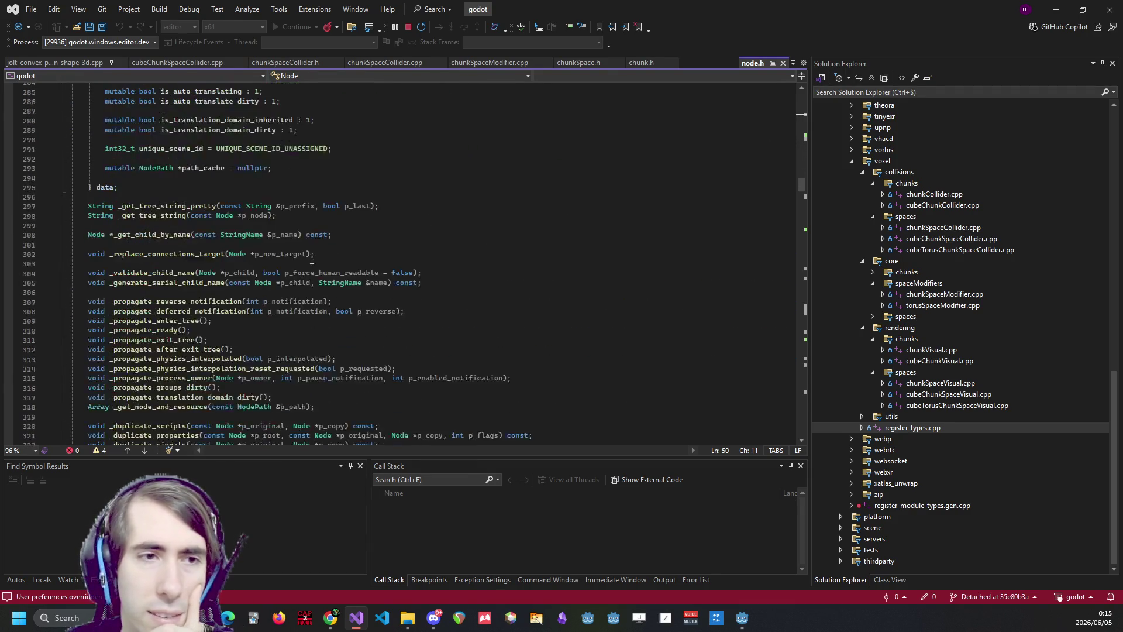
scroll(263, 268, "up", 6)
left_click(114, 358)
scroll(102, 311, "up", 14)
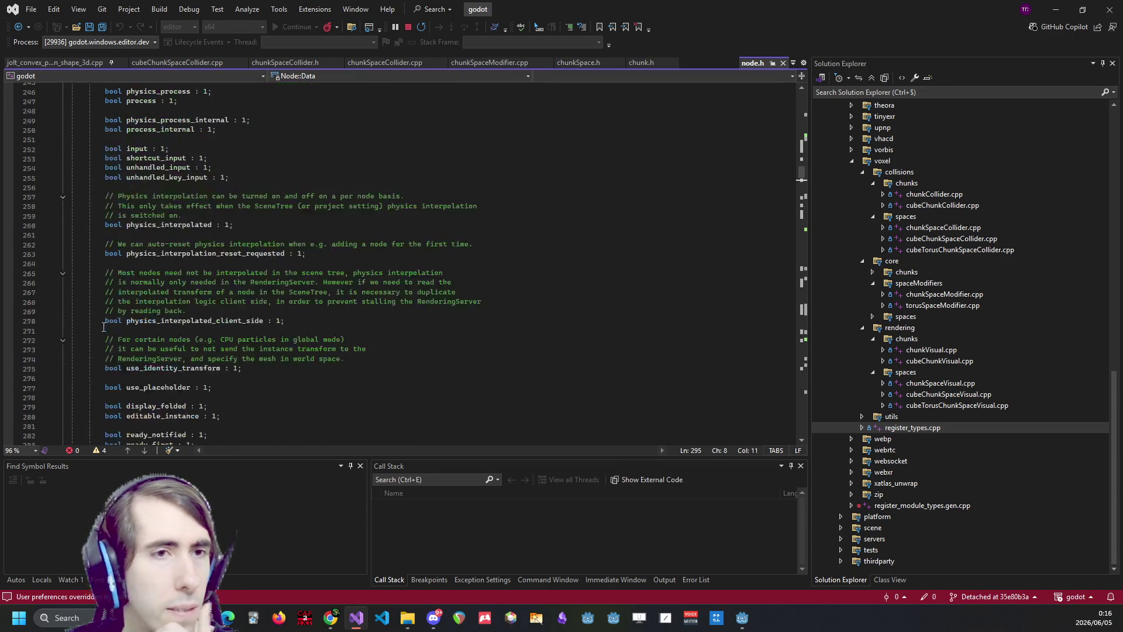
scroll(101, 310, "up", 10)
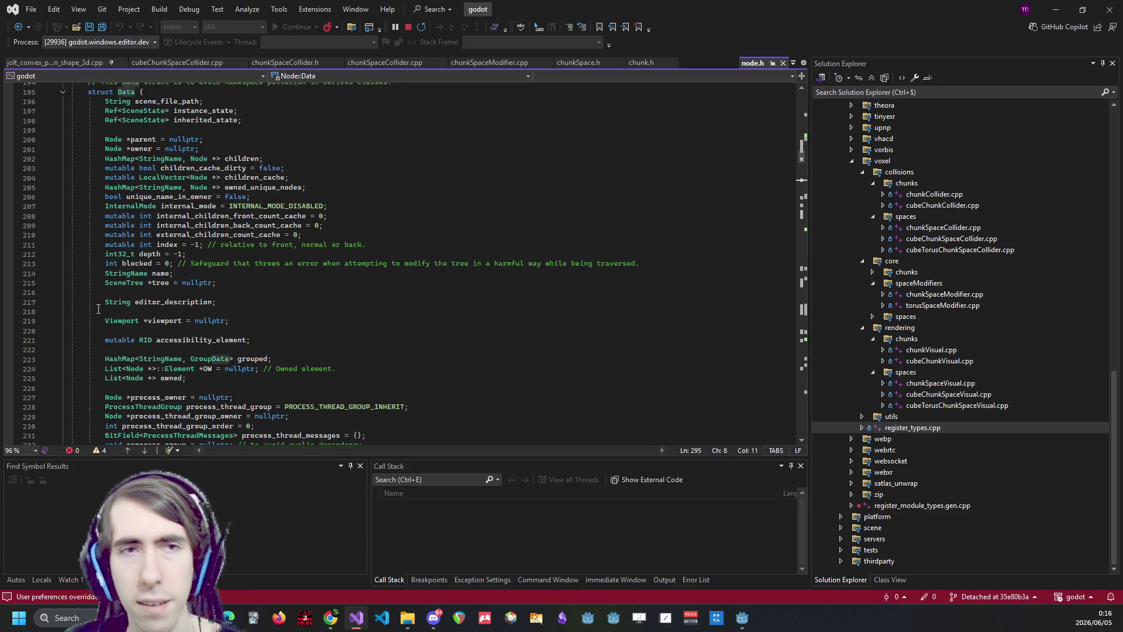
scroll(98, 309, "up", 20)
scroll(338, 288, "down", 20)
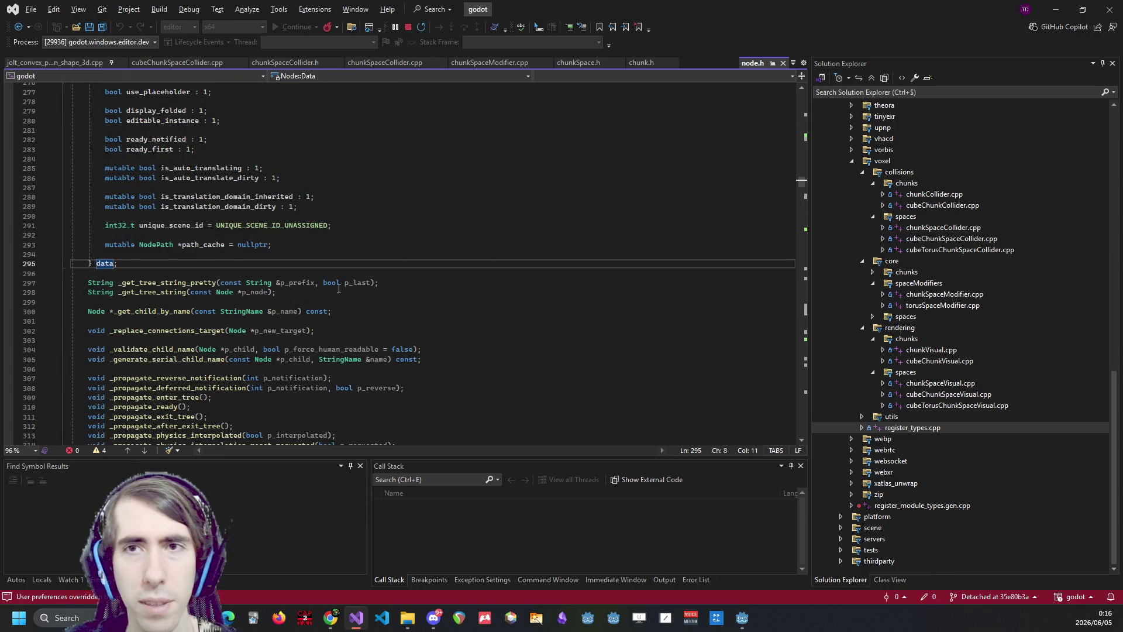
key("ctrl+minus")
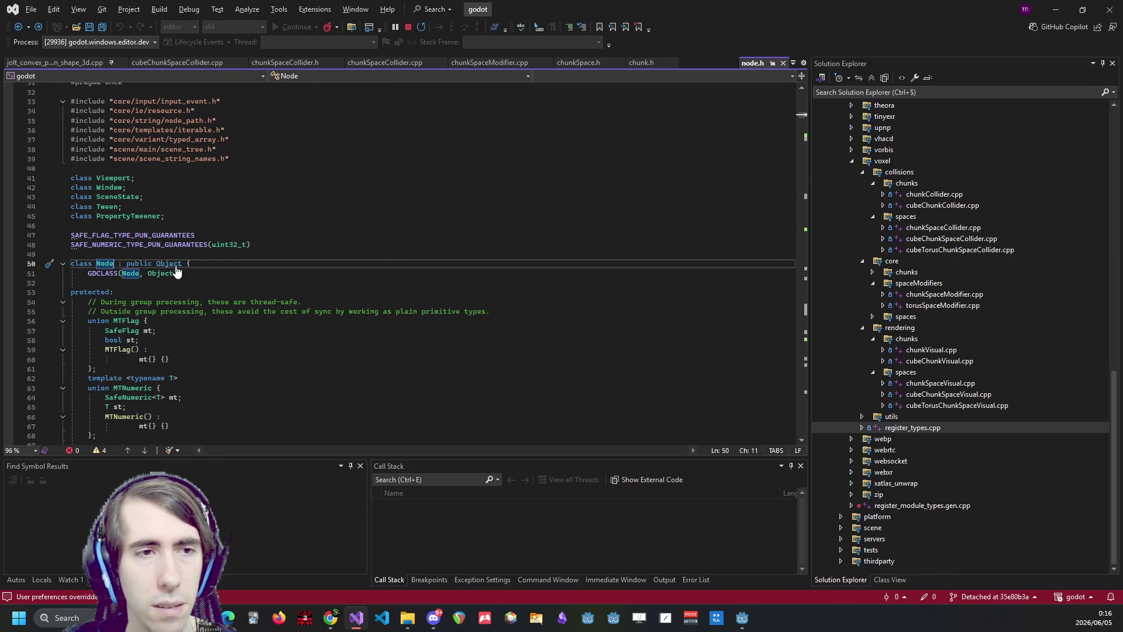
Step: Jump from Node's declaration to the Object class in object.h and scroll to its connections list
left_click(176, 264, "ctrl")
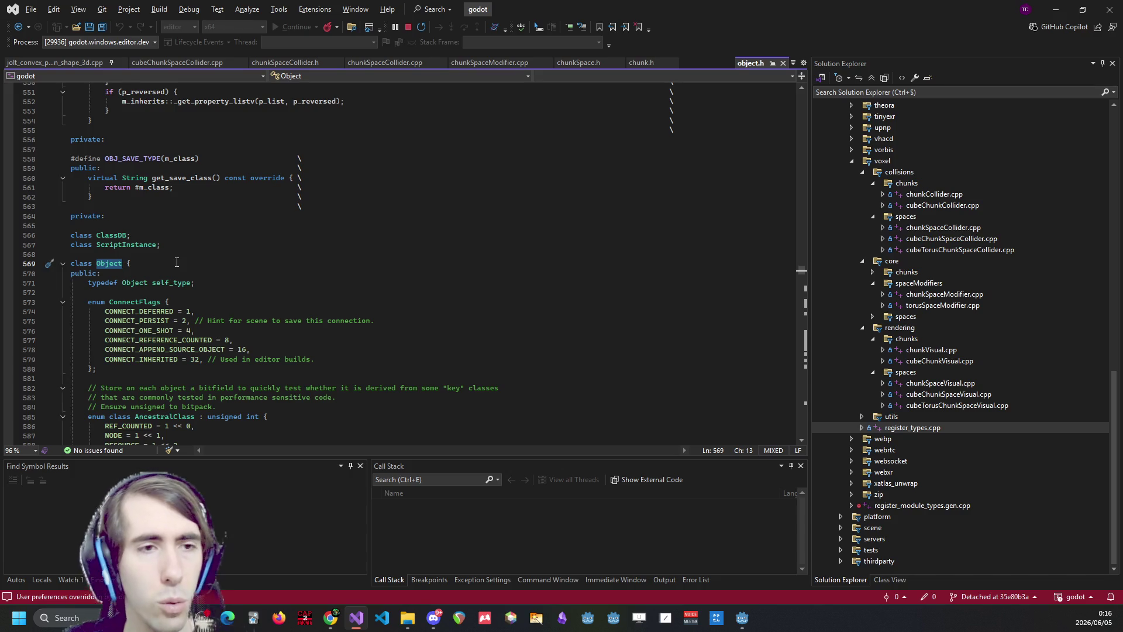
key("ctrl+minus")
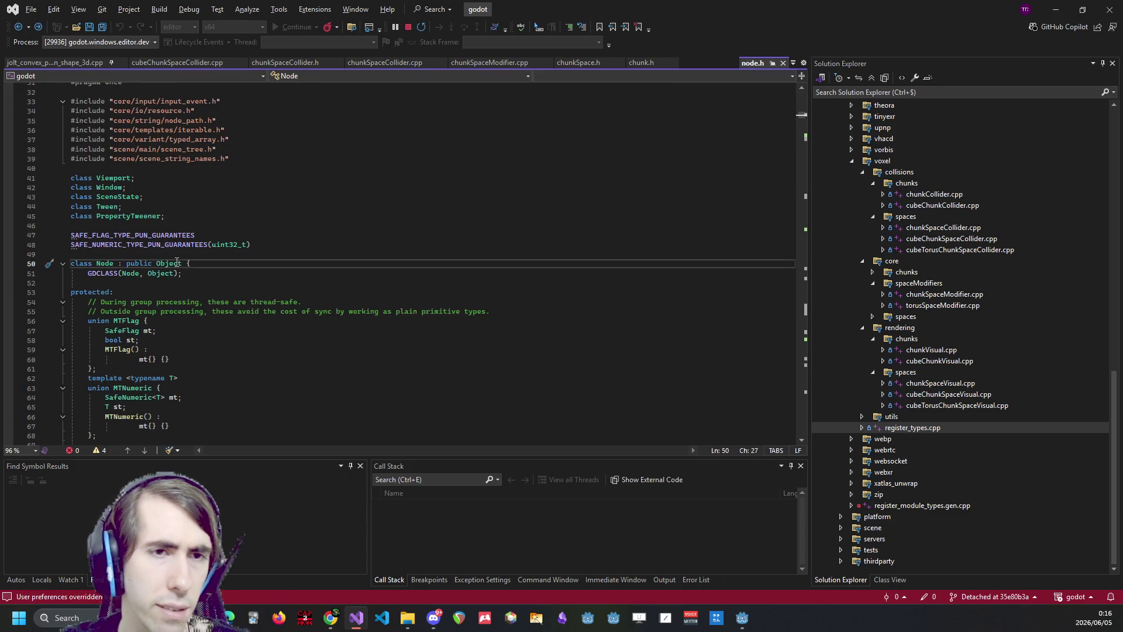
key("ctrl+shift+minus")
scroll(188, 227, "down", 6)
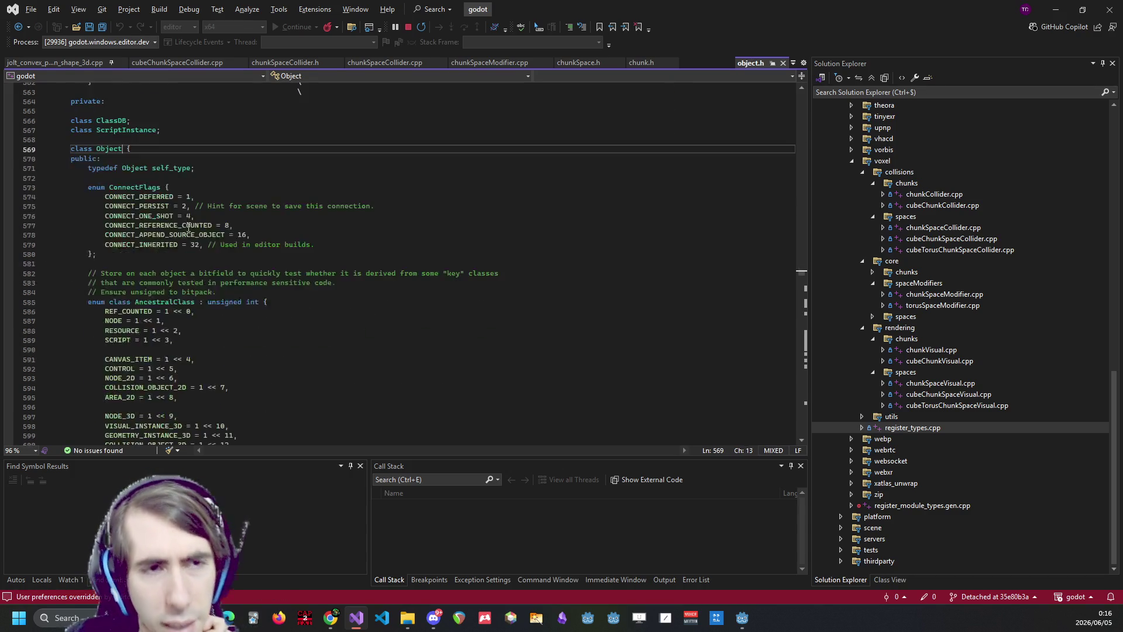
scroll(188, 226, "down", 18)
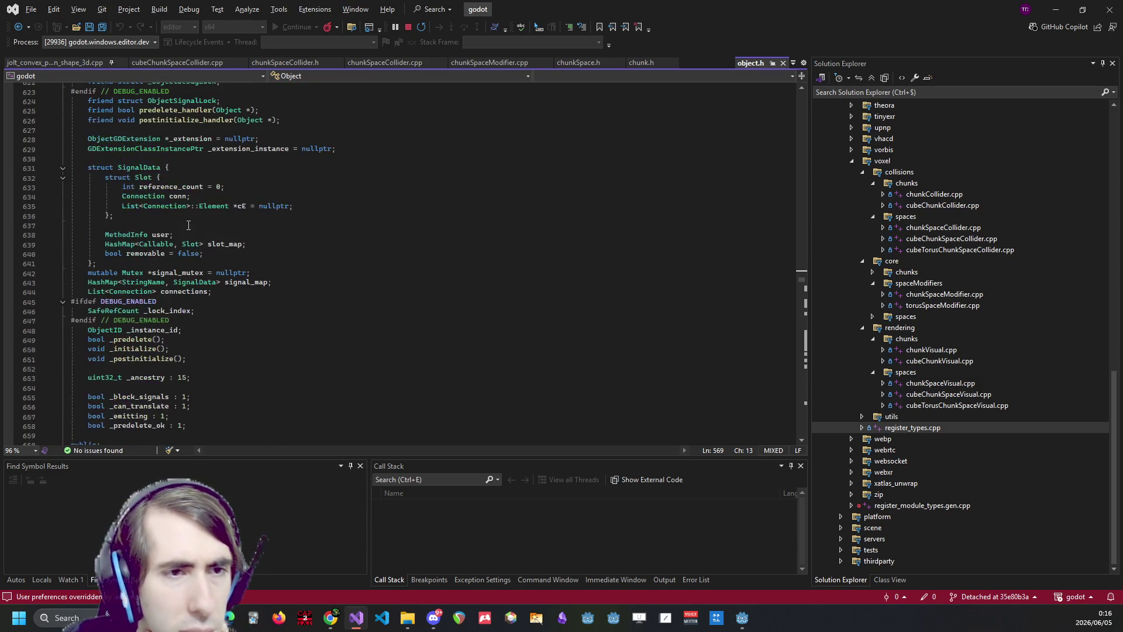
scroll(188, 226, "down", 2)
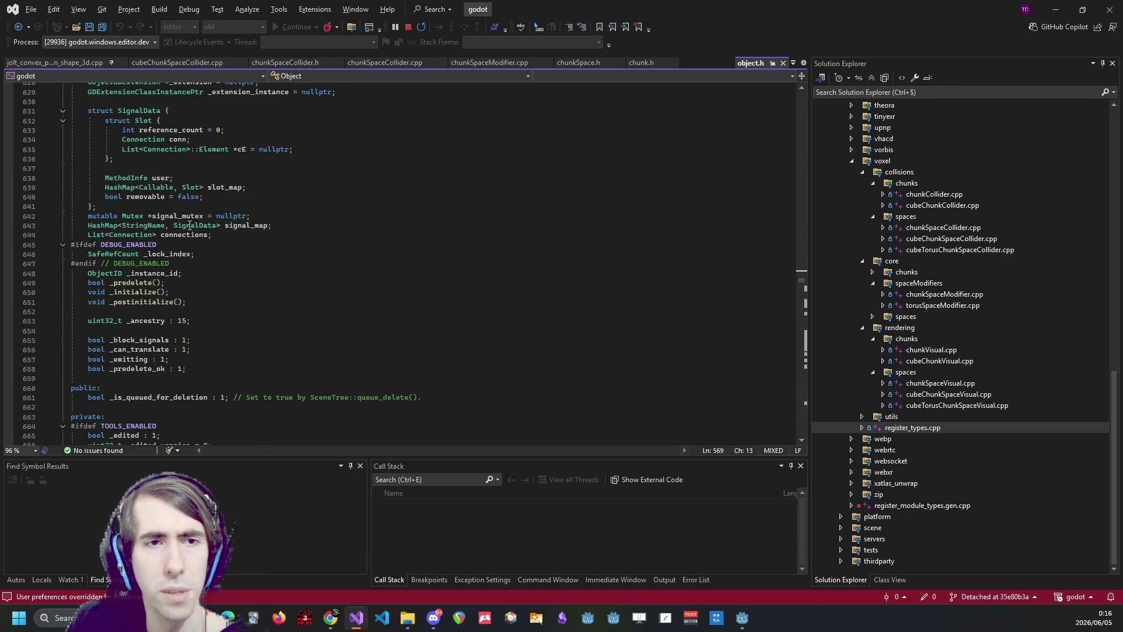
left_click(220, 233)
Step: Scroll through the Object class code in object.h
scroll(234, 228, "up", 10)
scroll(244, 220, "down", 3)
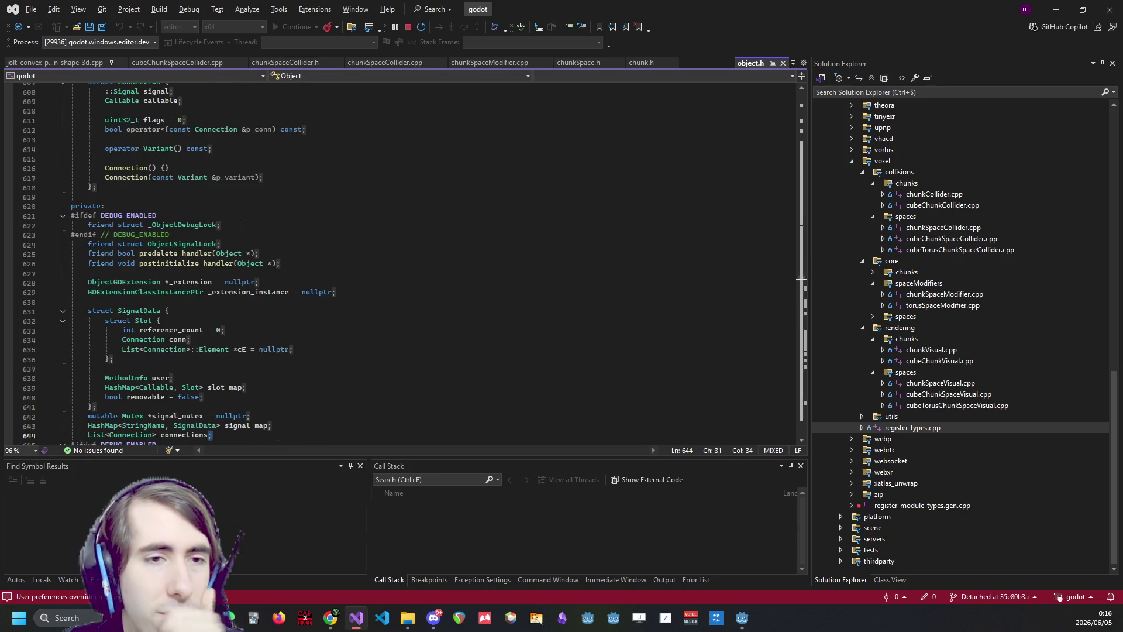
scroll(239, 227, "down", 4)
scroll(238, 228, "down", 8)
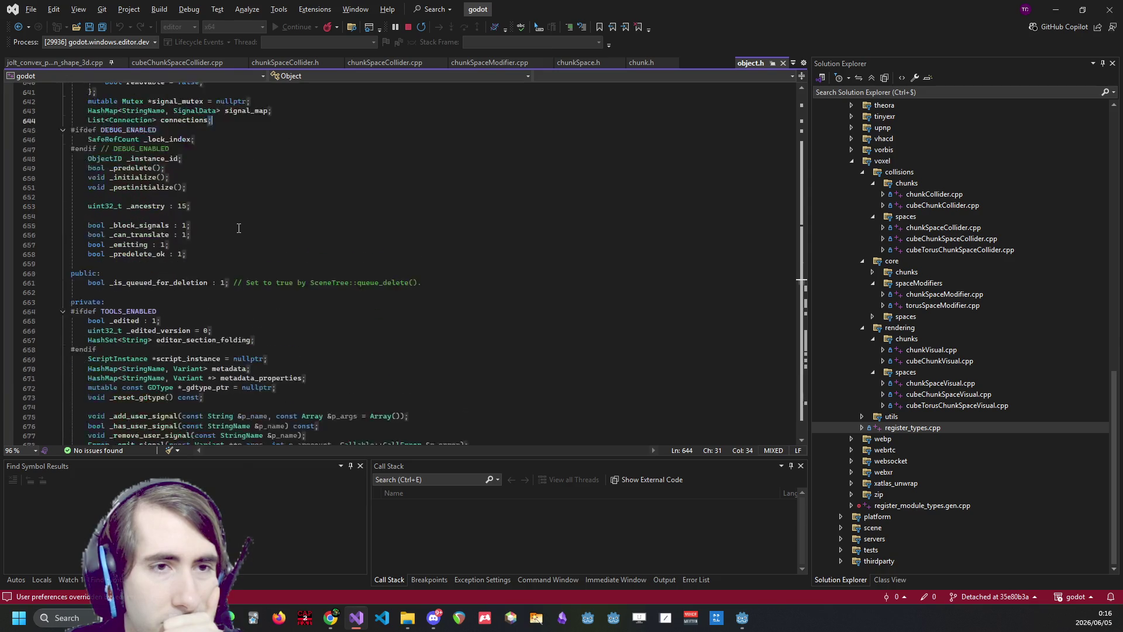
scroll(238, 228, "down", 5)
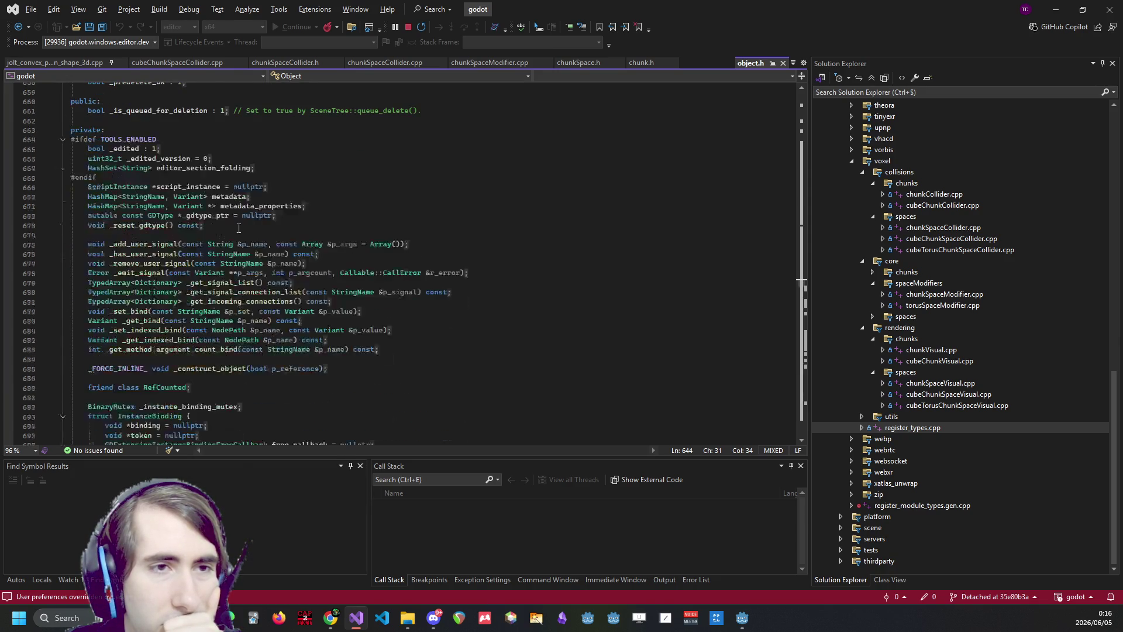
scroll(239, 228, "down", 11)
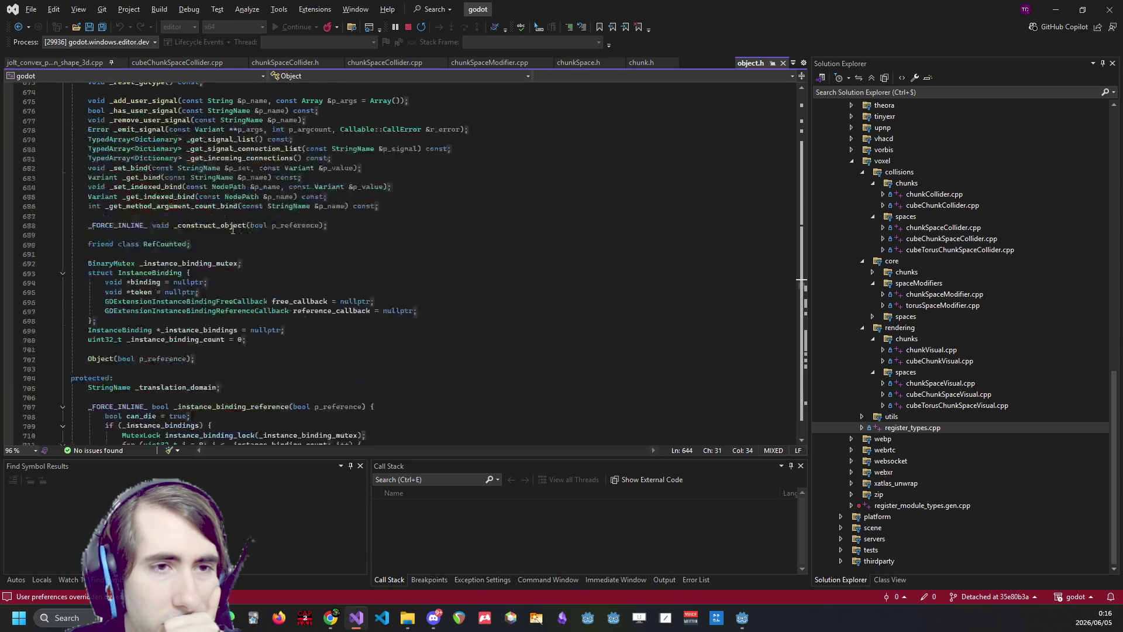
scroll(233, 229, "up", 2)
scroll(229, 234, "down", 14)
scroll(222, 238, "down", 11)
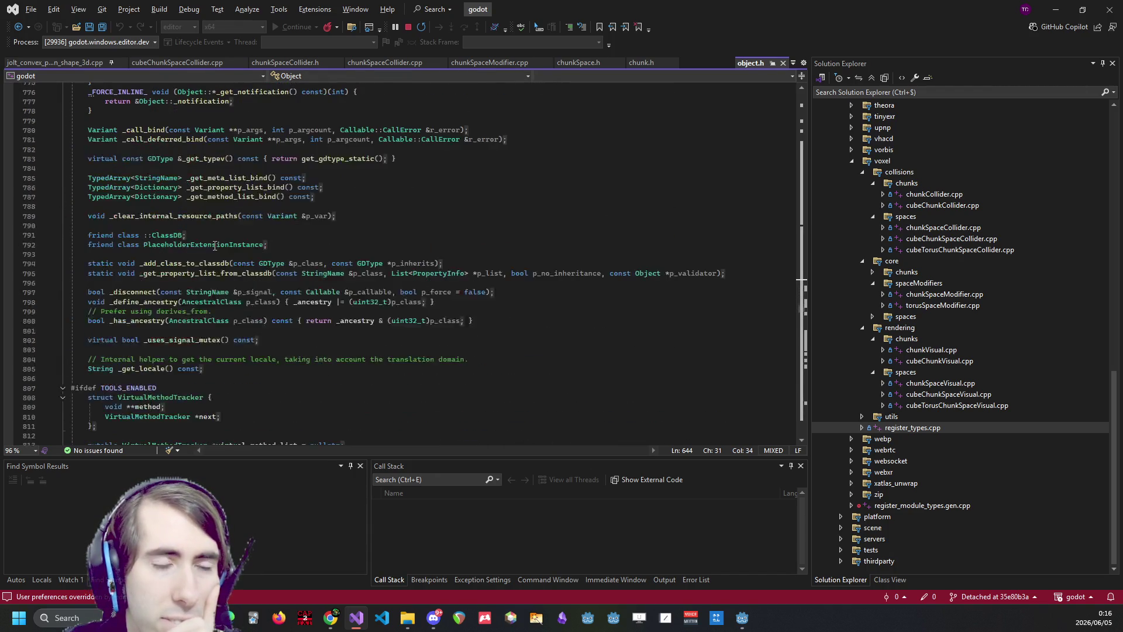
scroll(341, 331, "down", 3)
scroll(334, 322, "up", 3)
Step: Navigate back through the Node declaration in node.h to the Node3D declaration
left_click(326, 309)
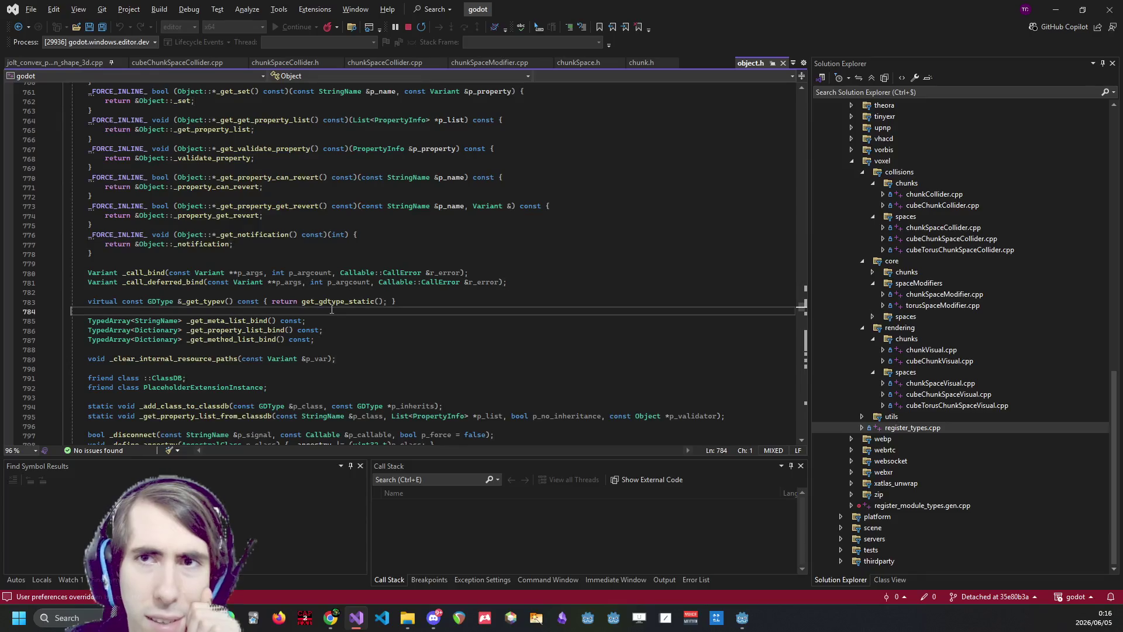
key("ctrl+minus")
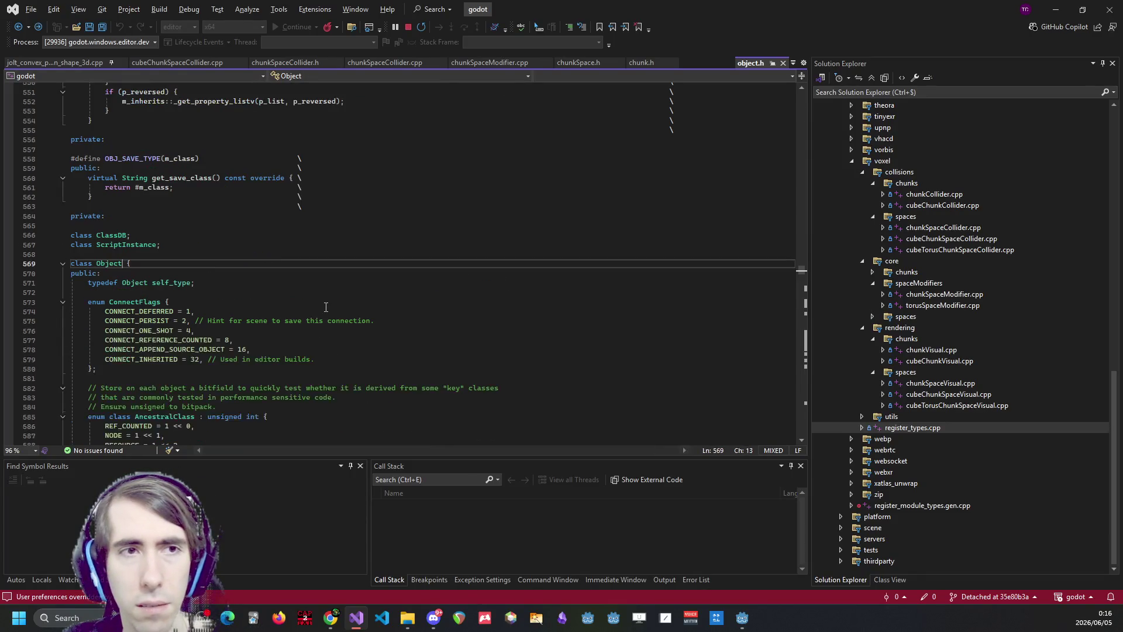
key("ctrl+minus")
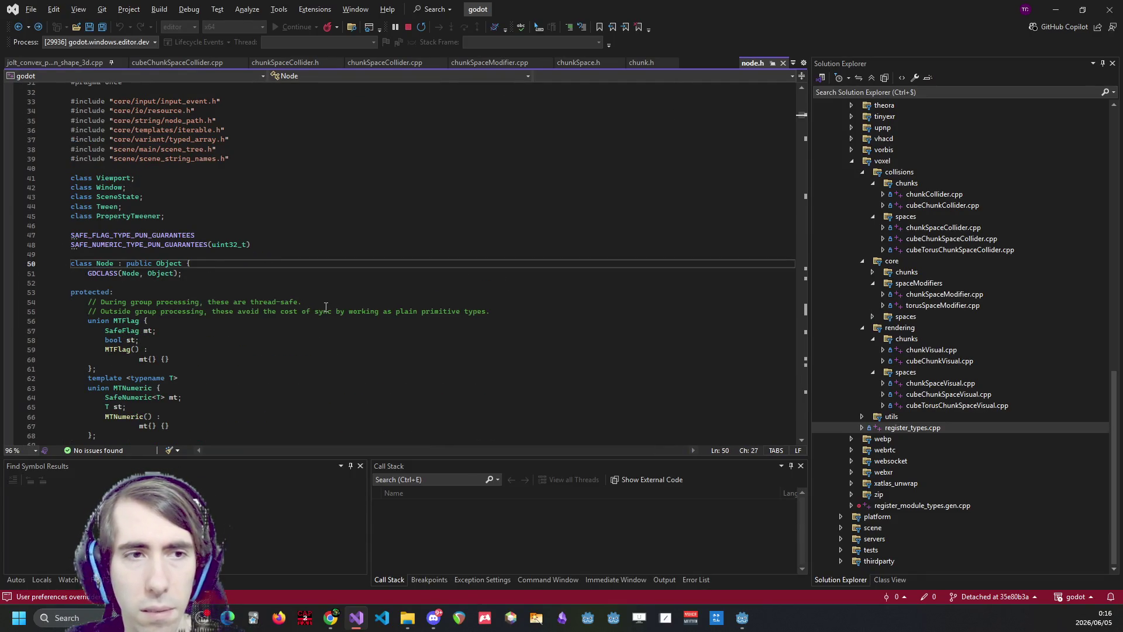
key("ctrl+minus")
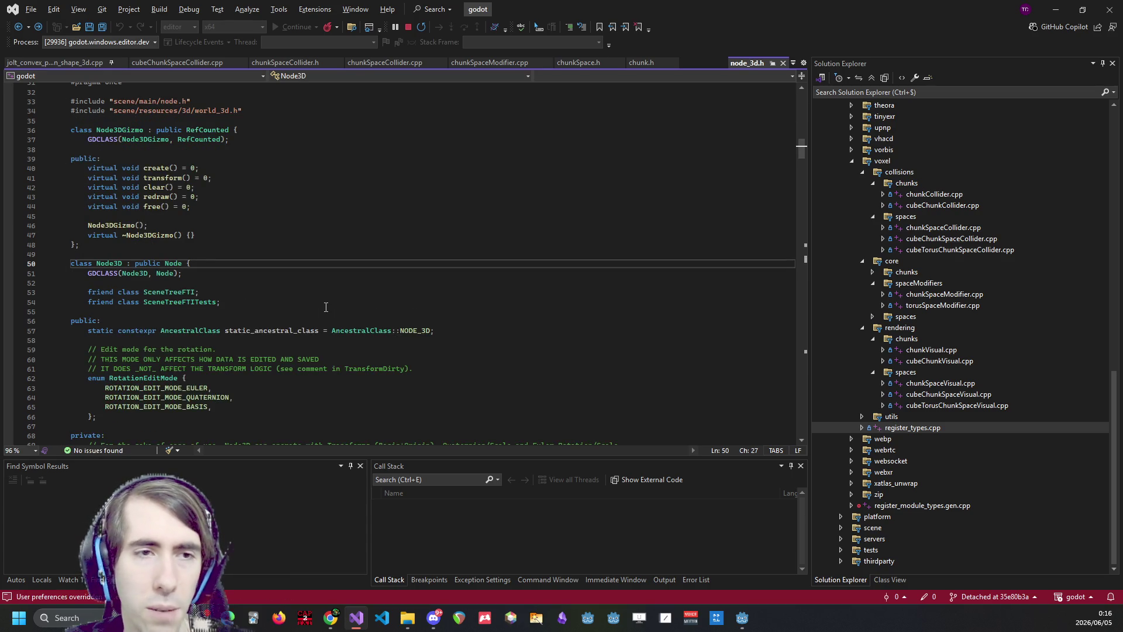
key("ctrl+shift+minus")
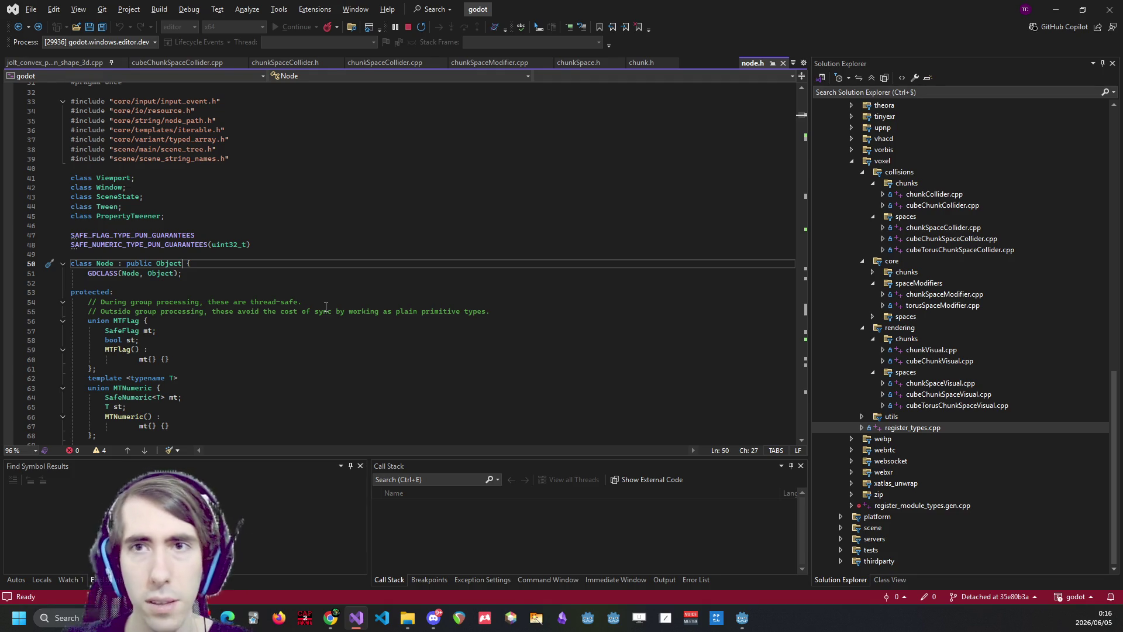
Step: Cycle through open files, peek at Object's definition, and return to node.h
key("ctrl+Tab")
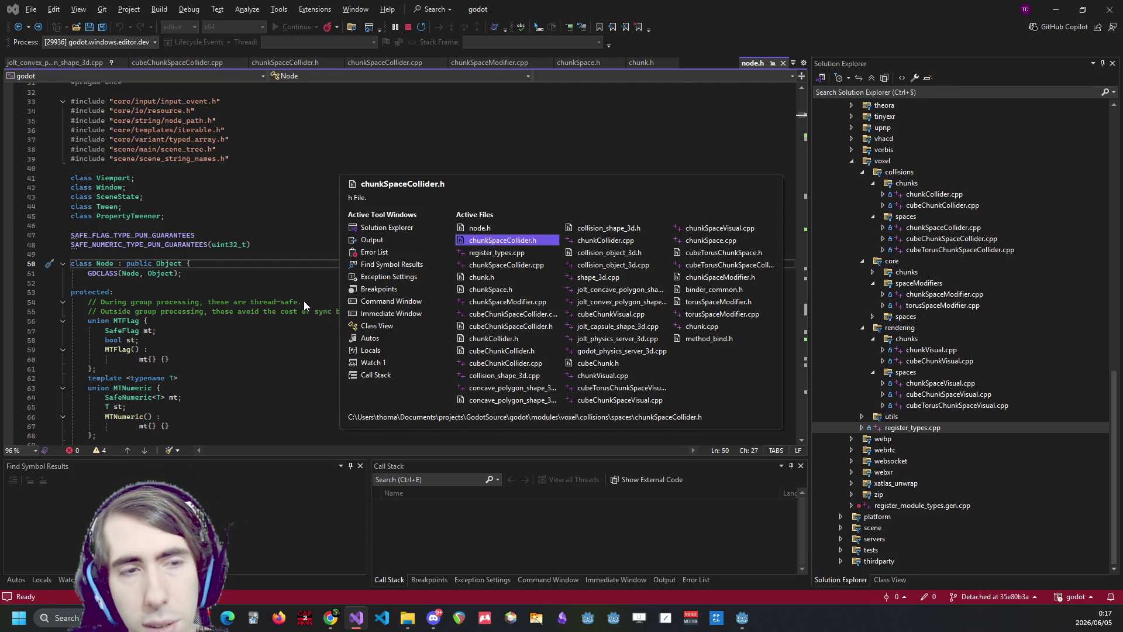
key("Escape")
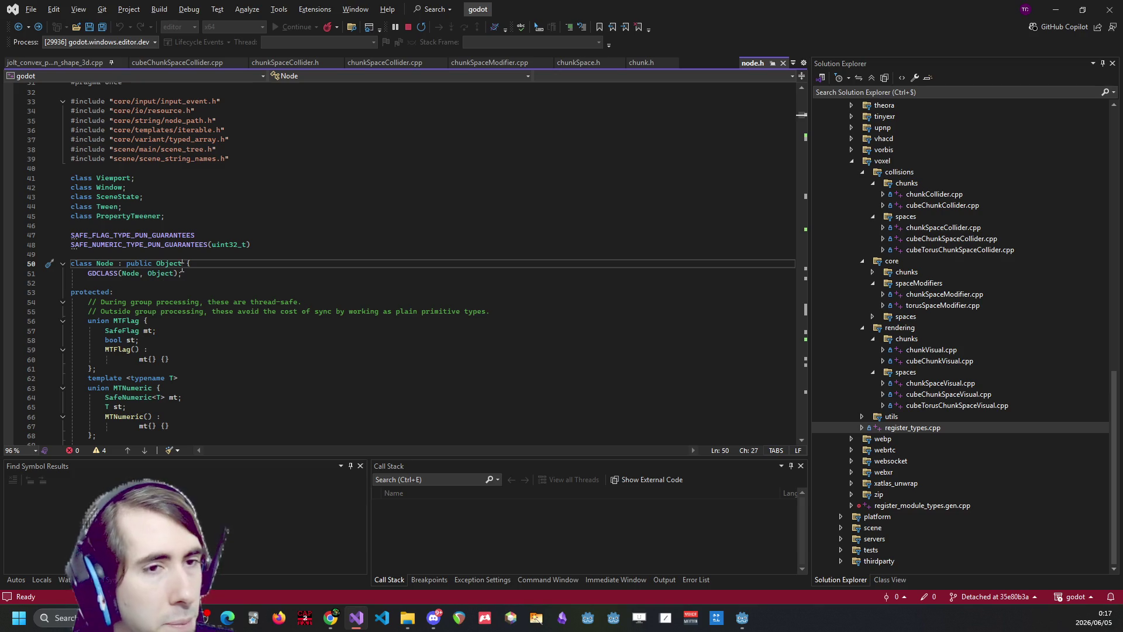
key("ctrl+Tab")
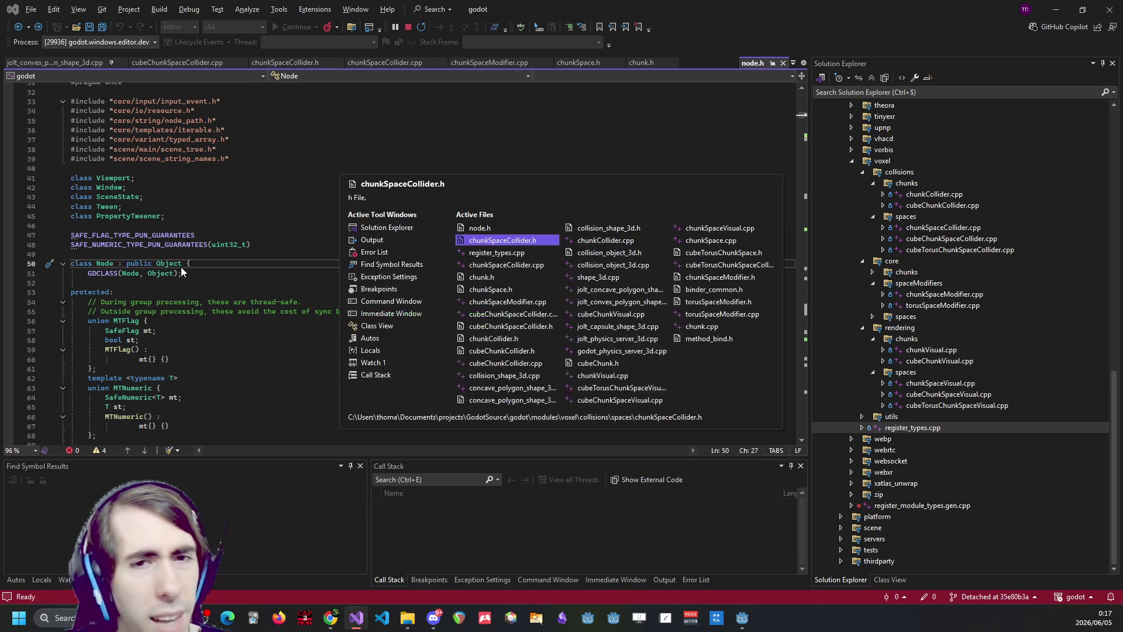
key("ctrl+Tab")
key("ctrl+shift+Tab")
key("ctrl+Tab")
key("F12")
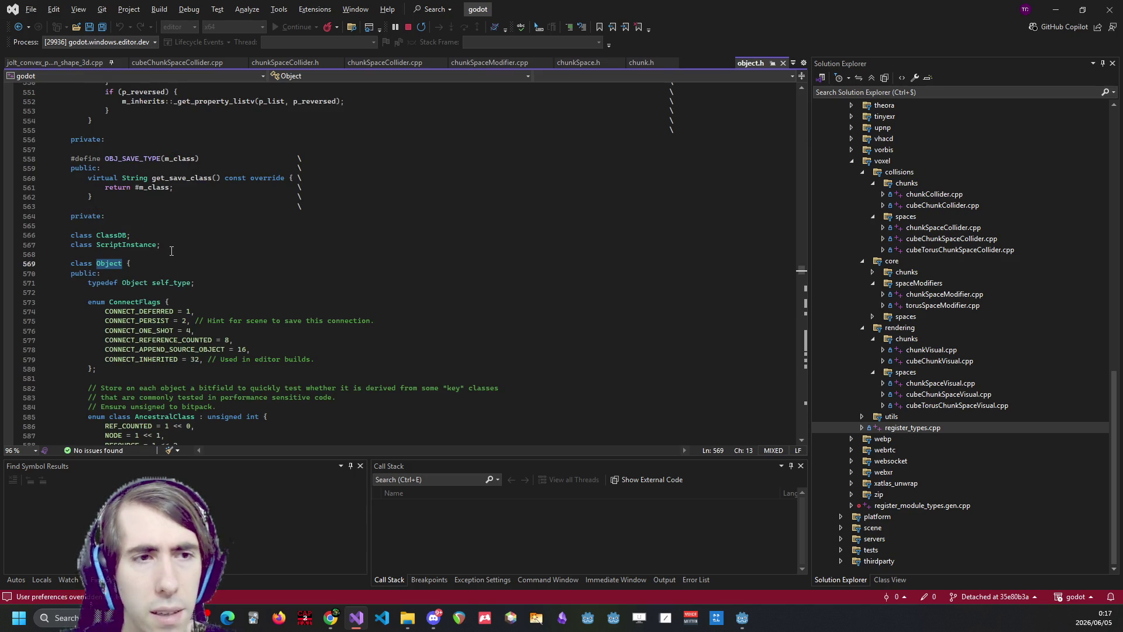
key("ctrl+minus")
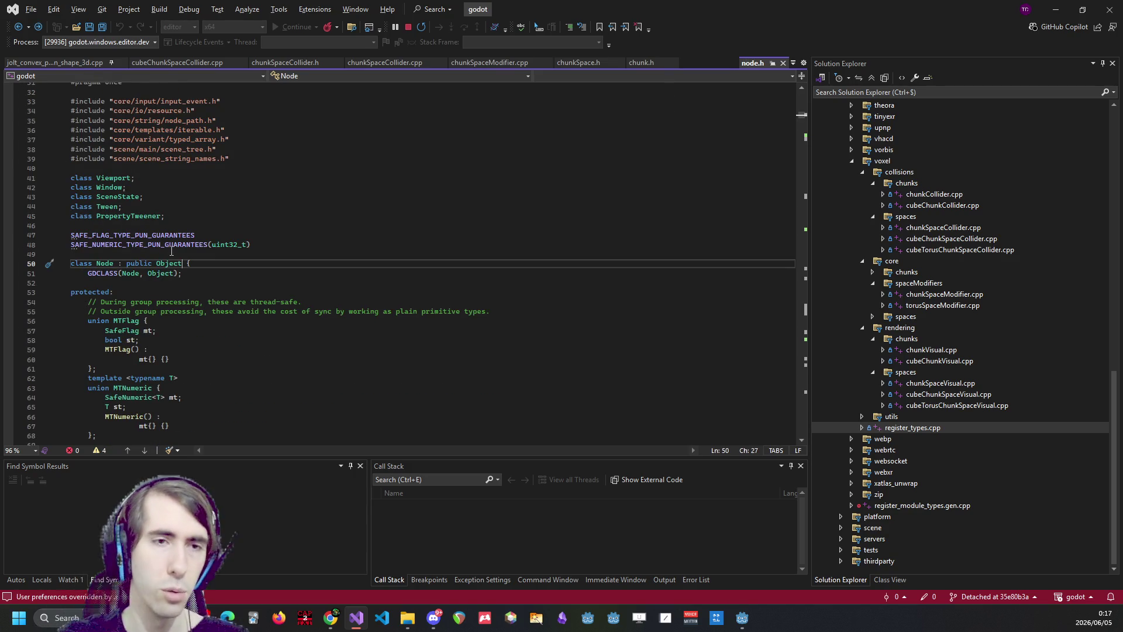
key("ctrl+shift+Left")
key("ctrl+Tab")
key("ctrl+Tab")
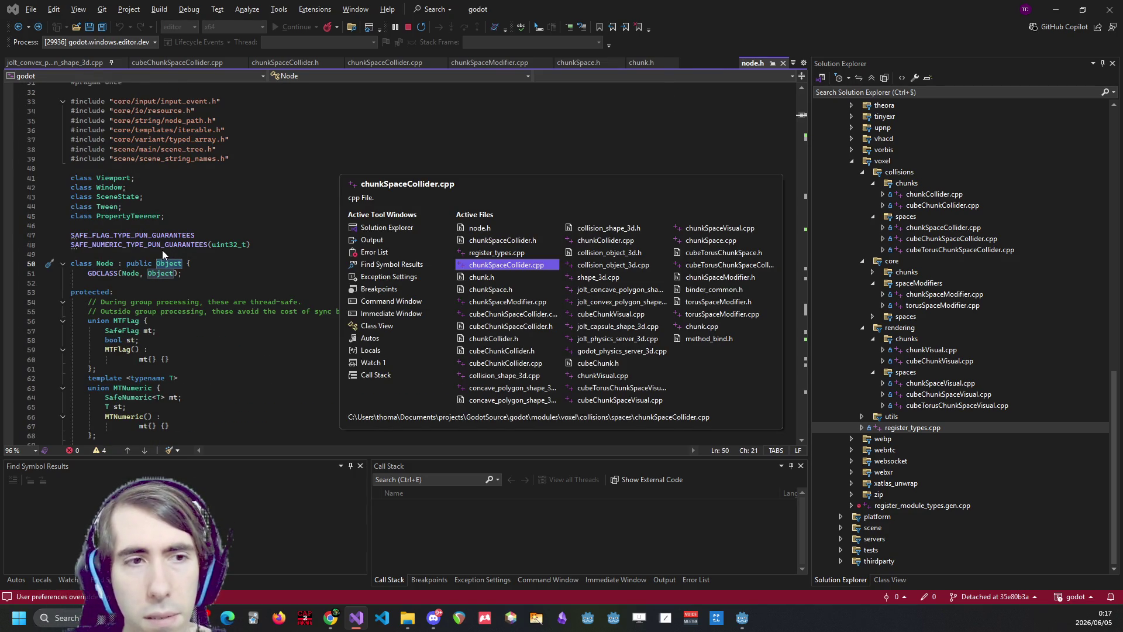
key("Escape")
Step: Open object.h at its top via Object on line 50, then bring up Chrome's Object docs
left_click_drag(153, 303, 292, 303)
double_click(168, 263)
key("F12")
scroll(164, 243, "up", 10)
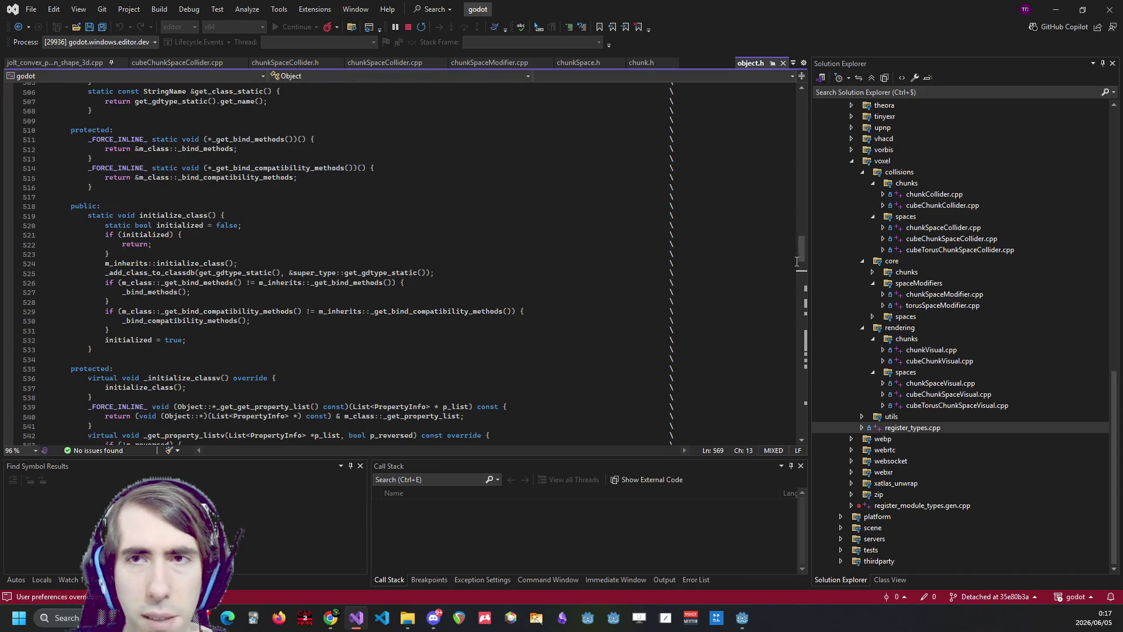
scroll(802, 126, "up", 5)
left_click_drag(802, 126, 802, 107)
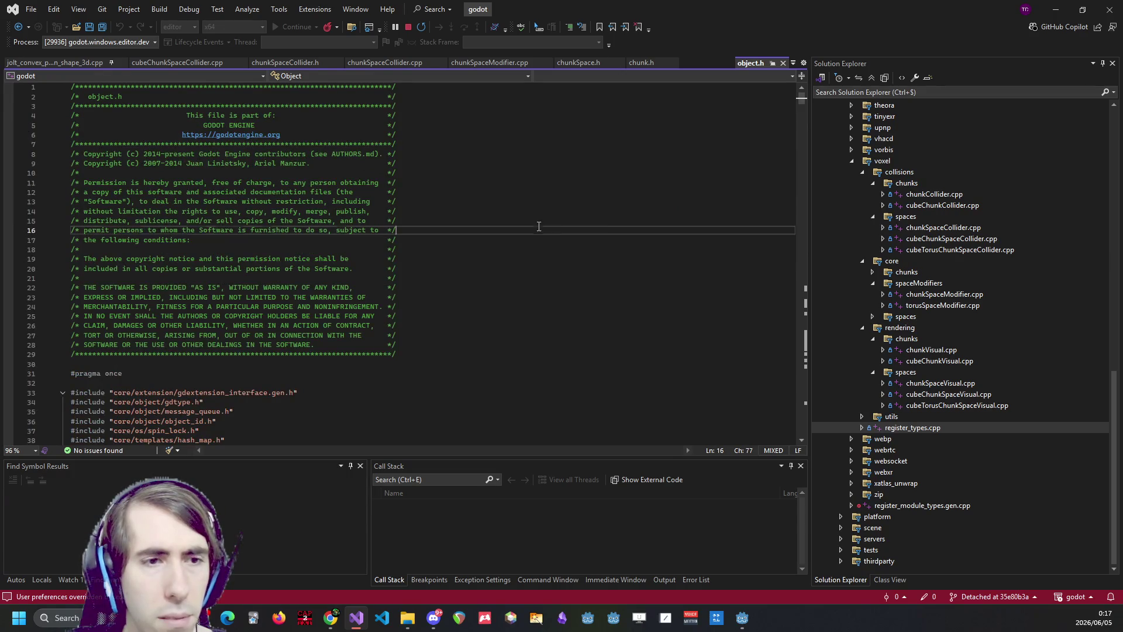
left_click(538, 226)
key("alt+Tab")
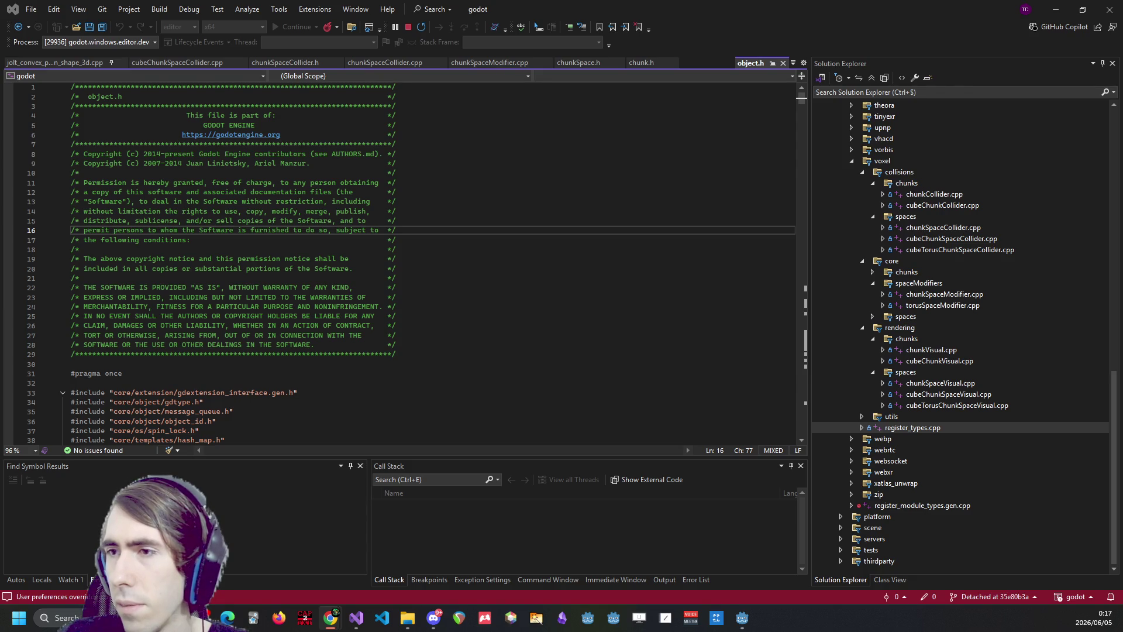
key("alt+Tab")
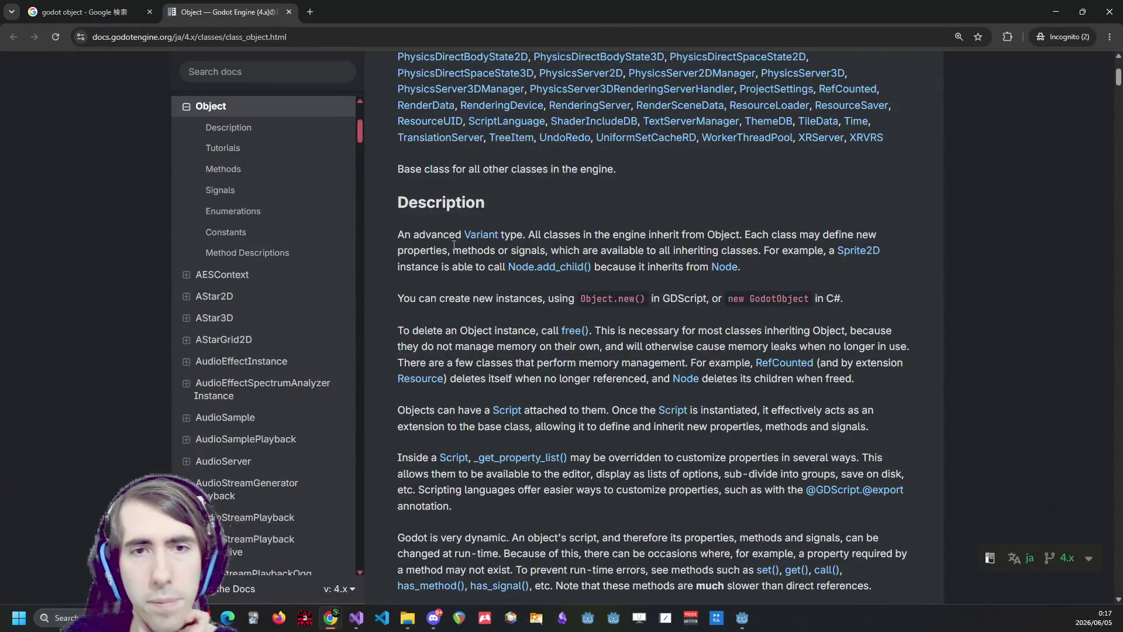
Step: Read the Object description passages on attached Scripts and overriding _get_property_list()
left_click_drag(569, 234, 629, 236)
left_click(629, 236)
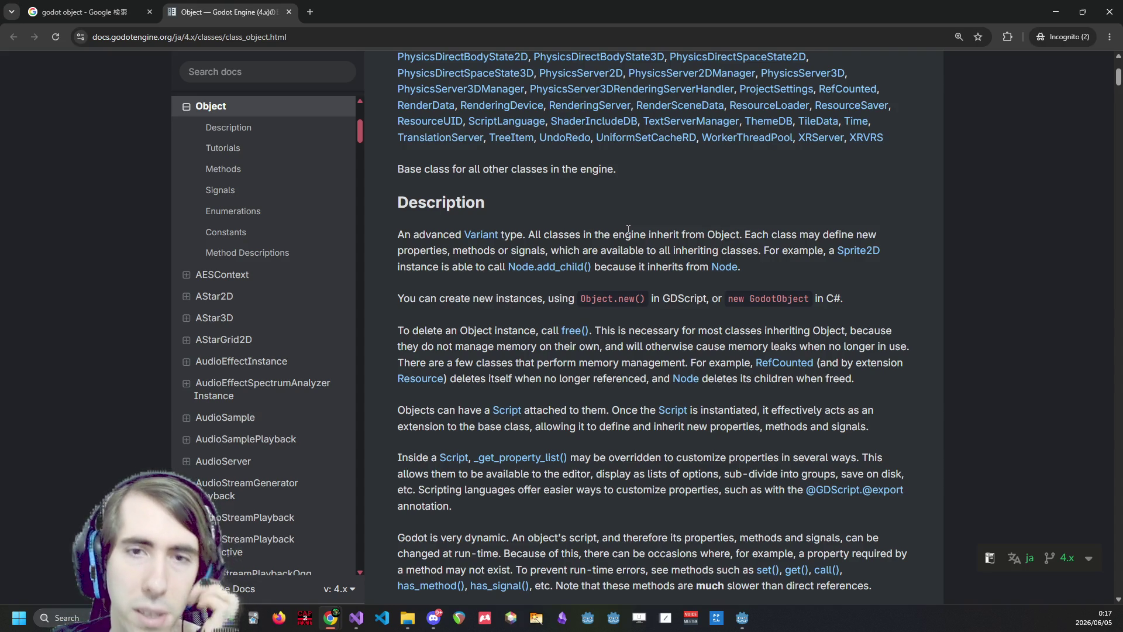
scroll(557, 272, "down", 1)
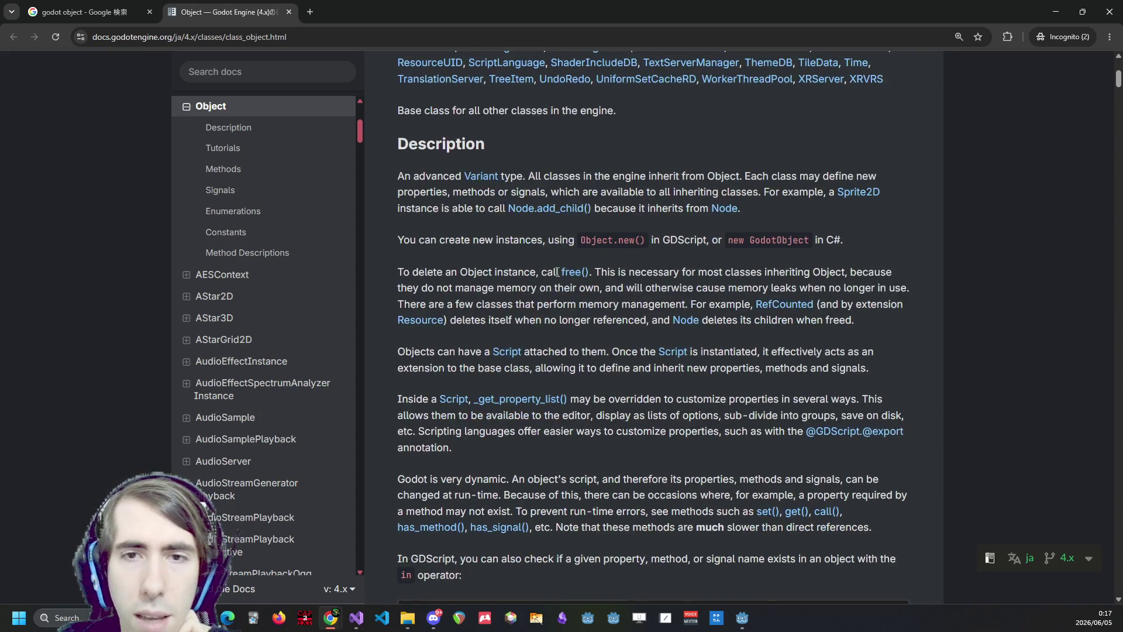
scroll(650, 288, "down", 1)
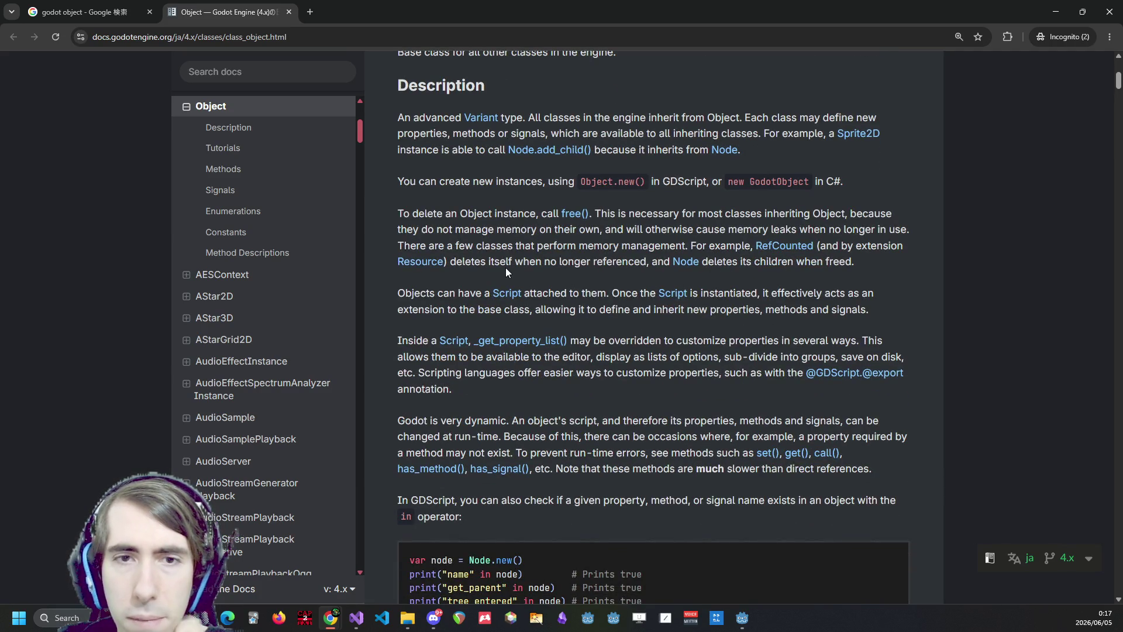
triple_click(456, 296)
left_click_drag(455, 295, 602, 293)
left_click(601, 292)
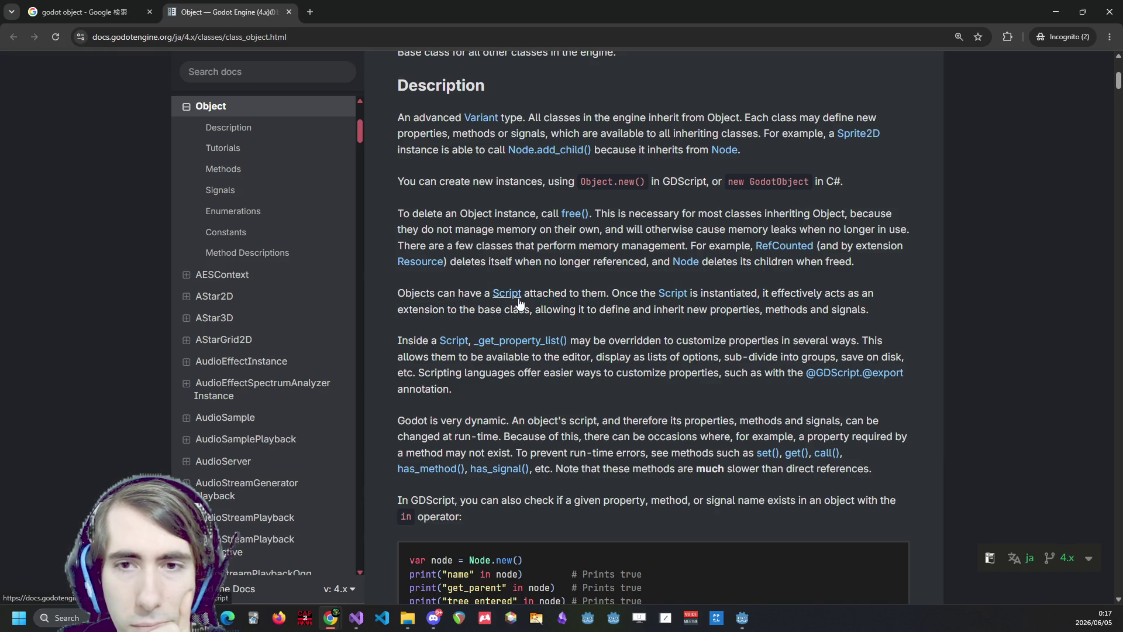
scroll(651, 315, "down", 1)
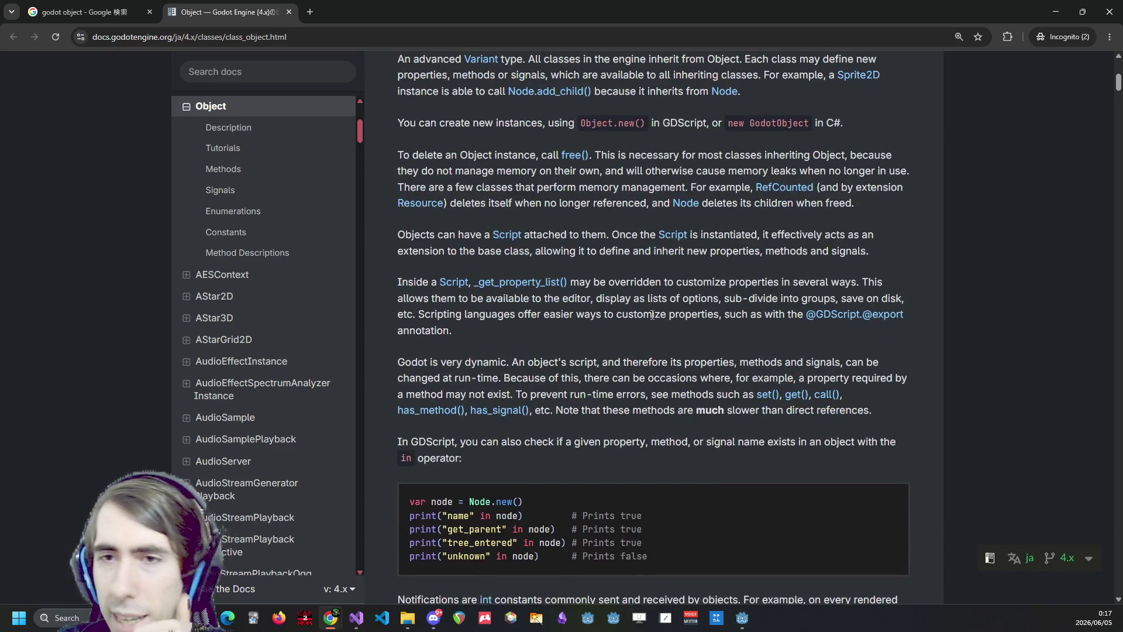
left_click_drag(609, 281, 660, 295)
left_click(658, 291)
Step: Continue reading about notifications, object references, metadata, and checking for deleted objects
scroll(658, 289, "down", 3)
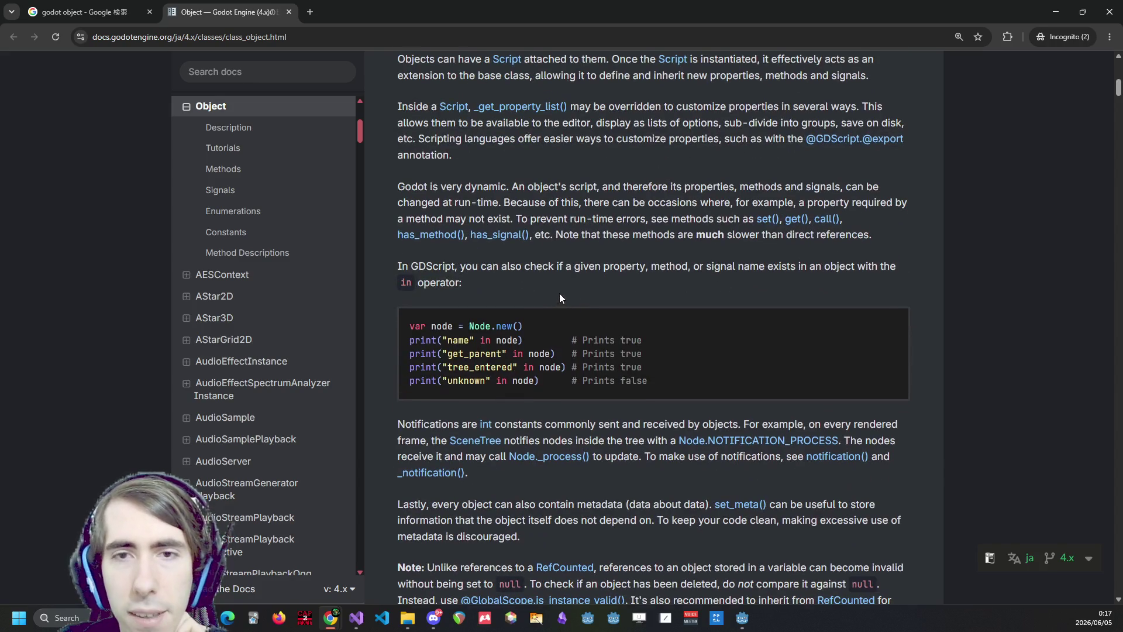
scroll(559, 296, "down", 4)
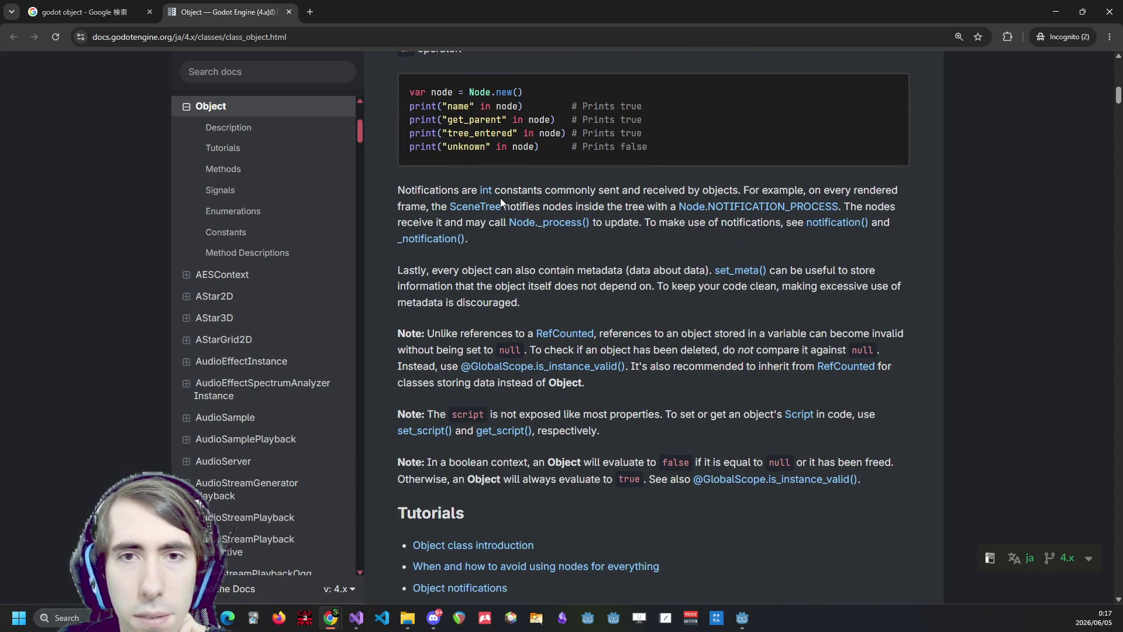
left_click_drag(528, 190, 609, 205)
left_click(611, 198)
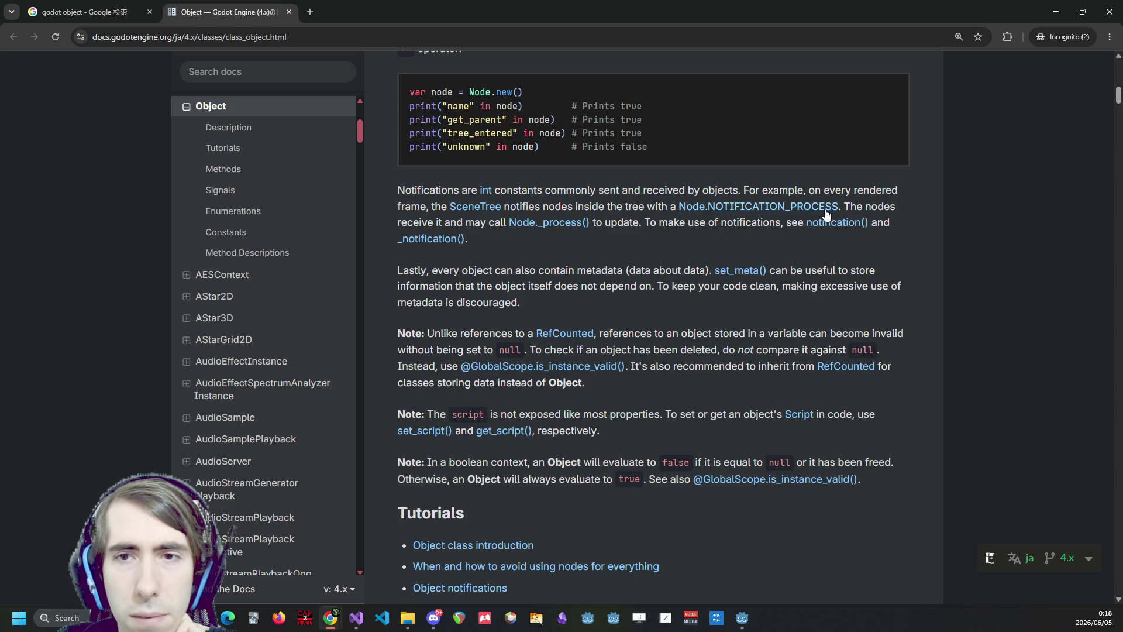
left_click_drag(613, 333, 764, 334)
left_click(764, 335)
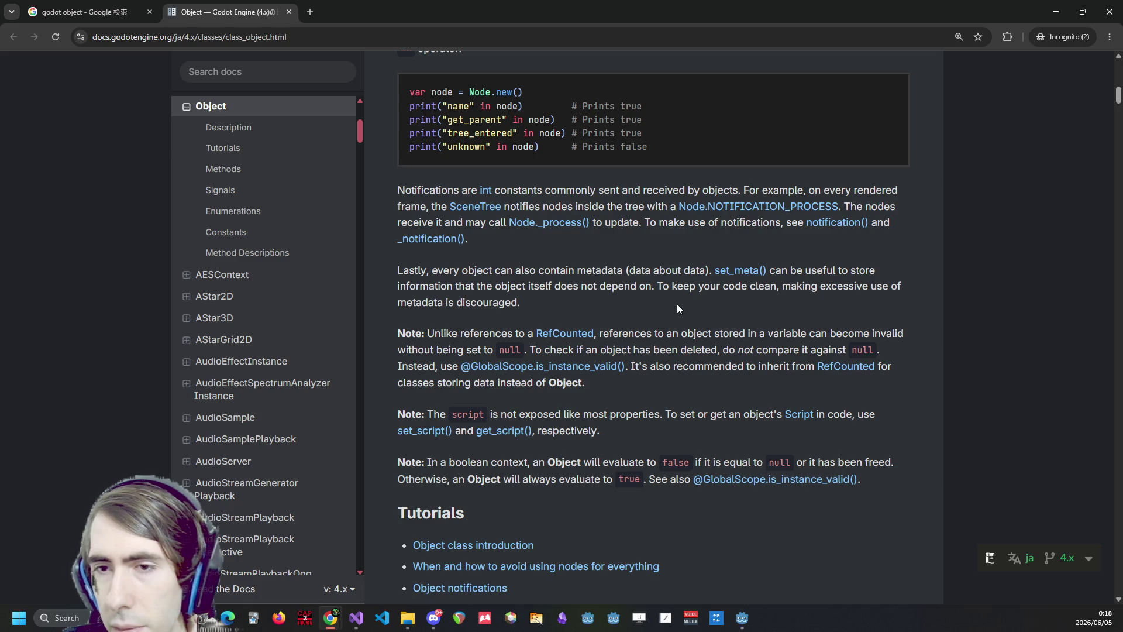
mouse_move(468, 271)
left_mouse_down()
mouse_move(562, 286)
mouse_move(623, 270)
mouse_move(691, 297)
left_mouse_up()
left_click(690, 298)
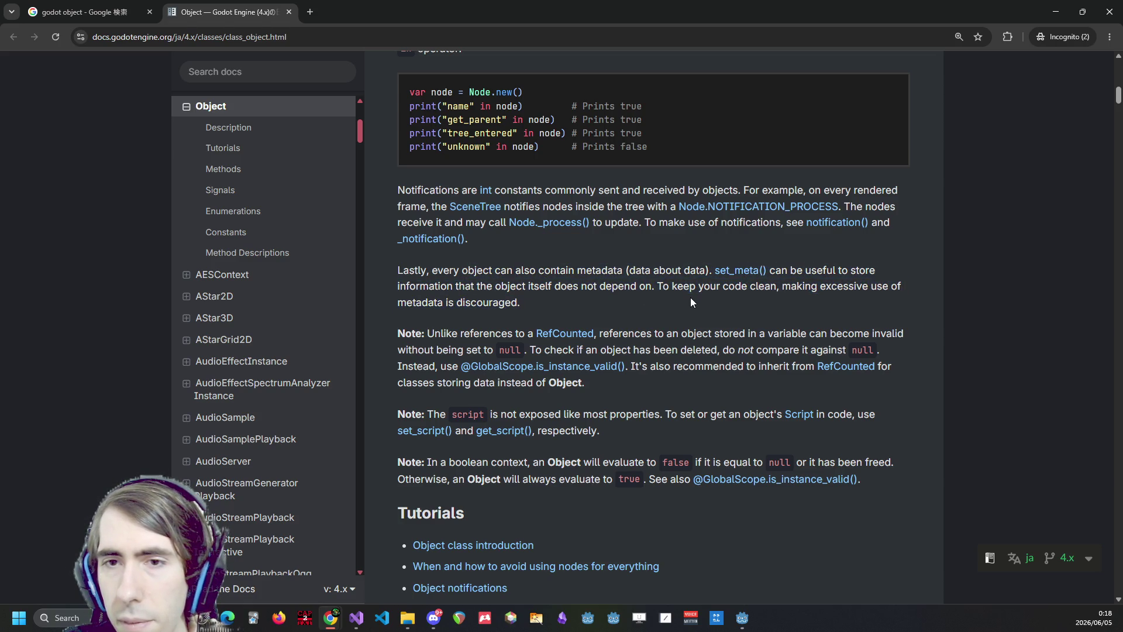
left_click_drag(556, 350, 664, 351)
left_click(664, 352)
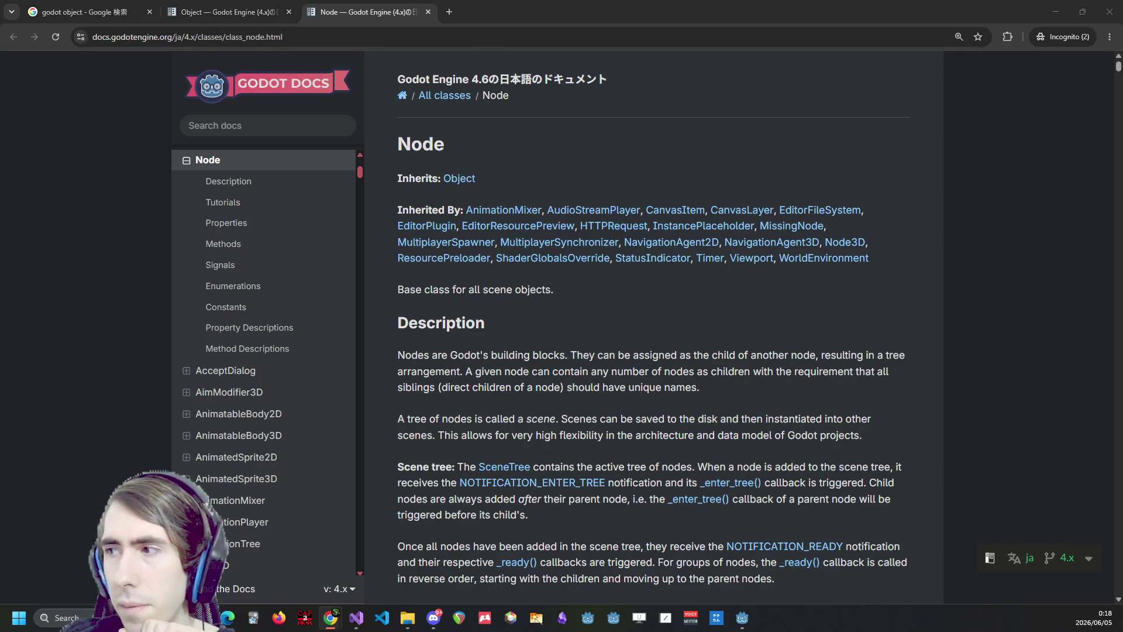
Step: Compare the Node description with the Object page by switching between the two tabs
scroll(560, 283, "down", 4)
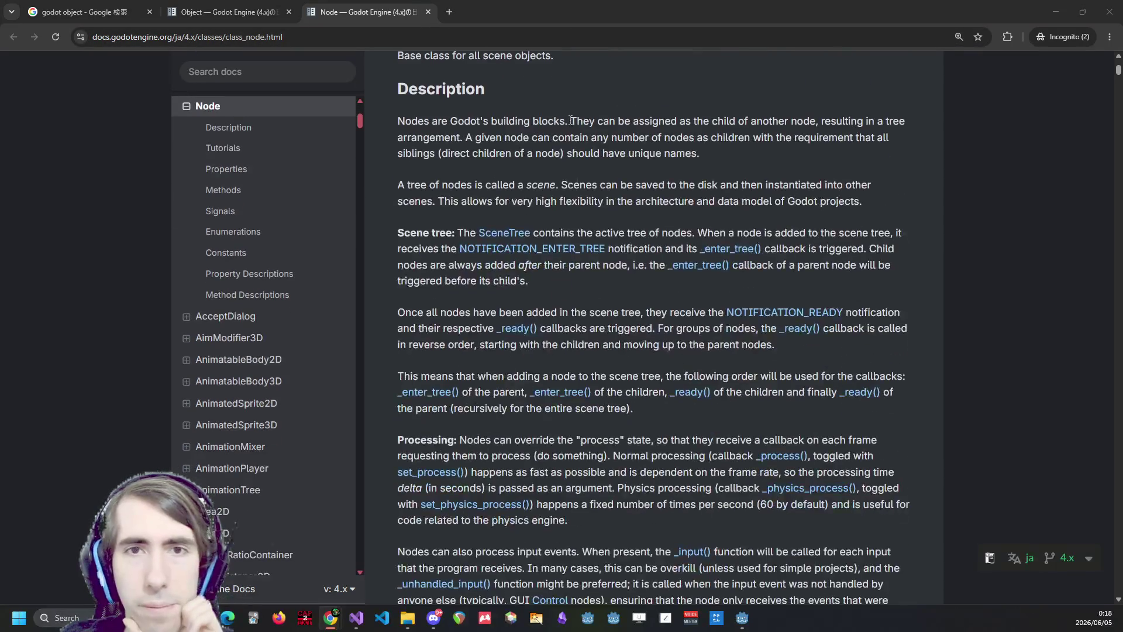
triple_click(560, 113)
left_click(229, 12)
scroll(408, 101, "up", 5)
scroll(539, 168, "down", 5)
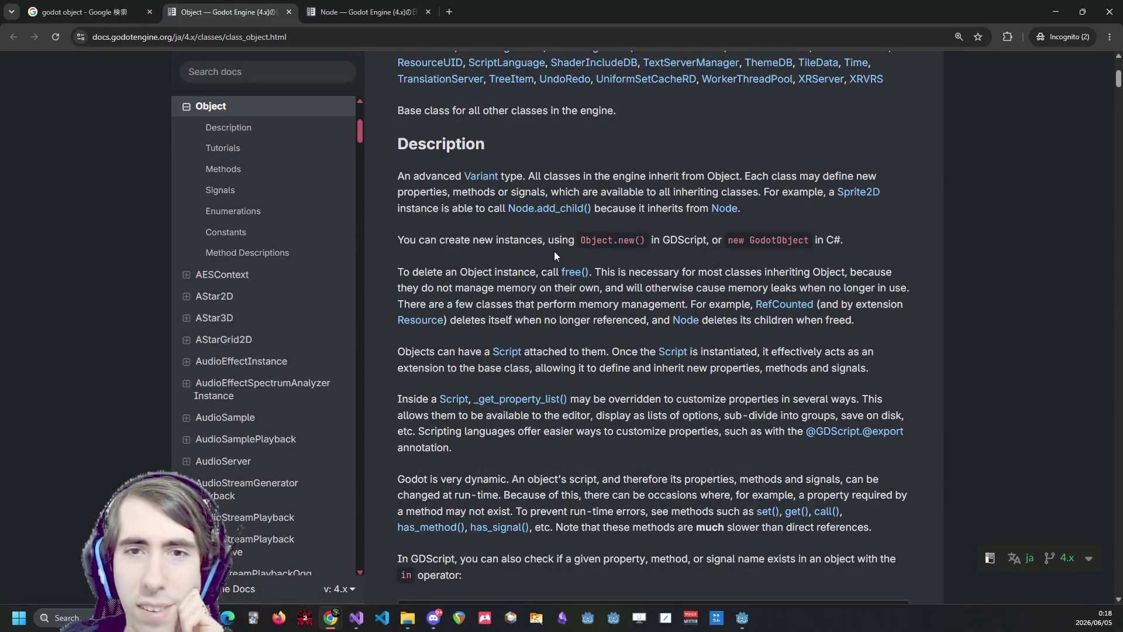
left_click(362, 12)
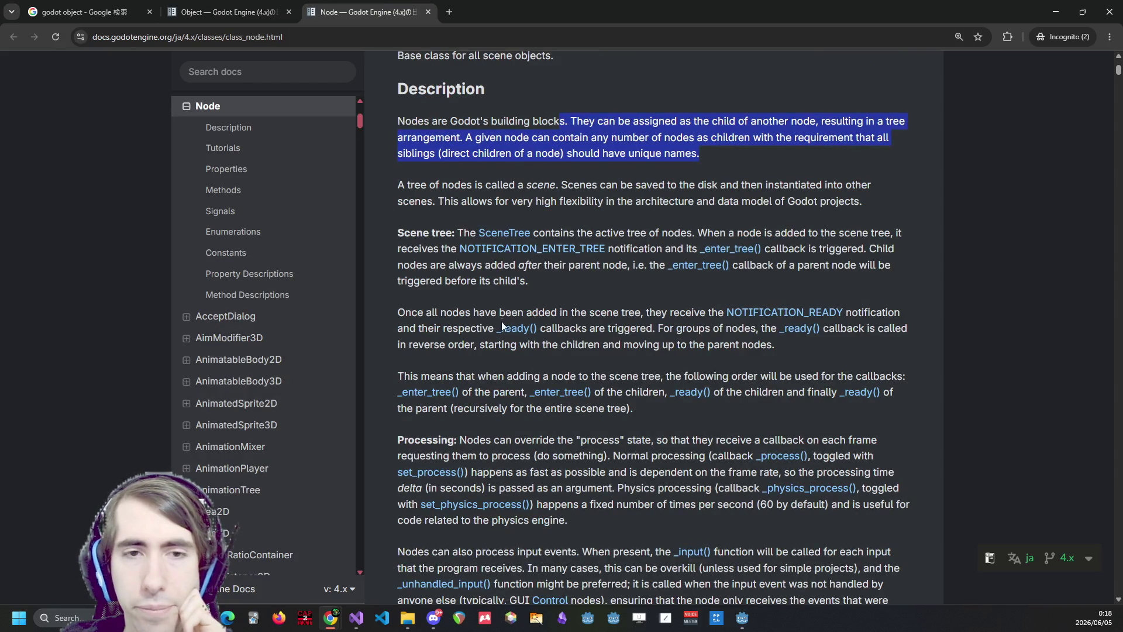
scroll(502, 319, "down", 3)
Step: Search the Node page for 'remove' (21 matches), then return to Visual Studio
key("ctrl+f")
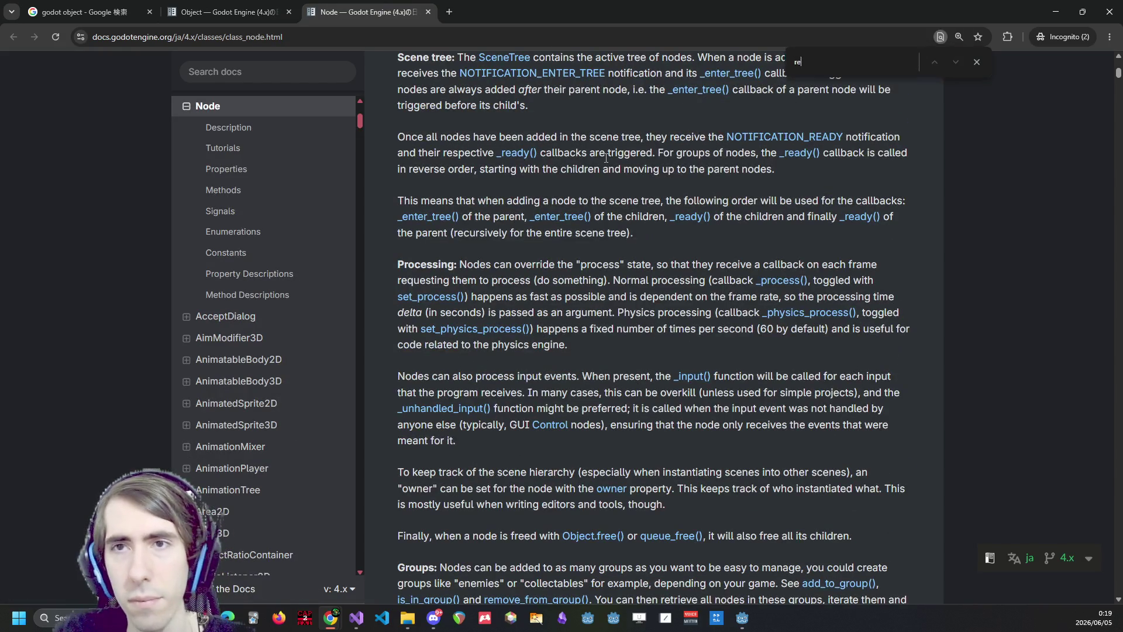
type("remove")
scroll(606, 158, "down", 7)
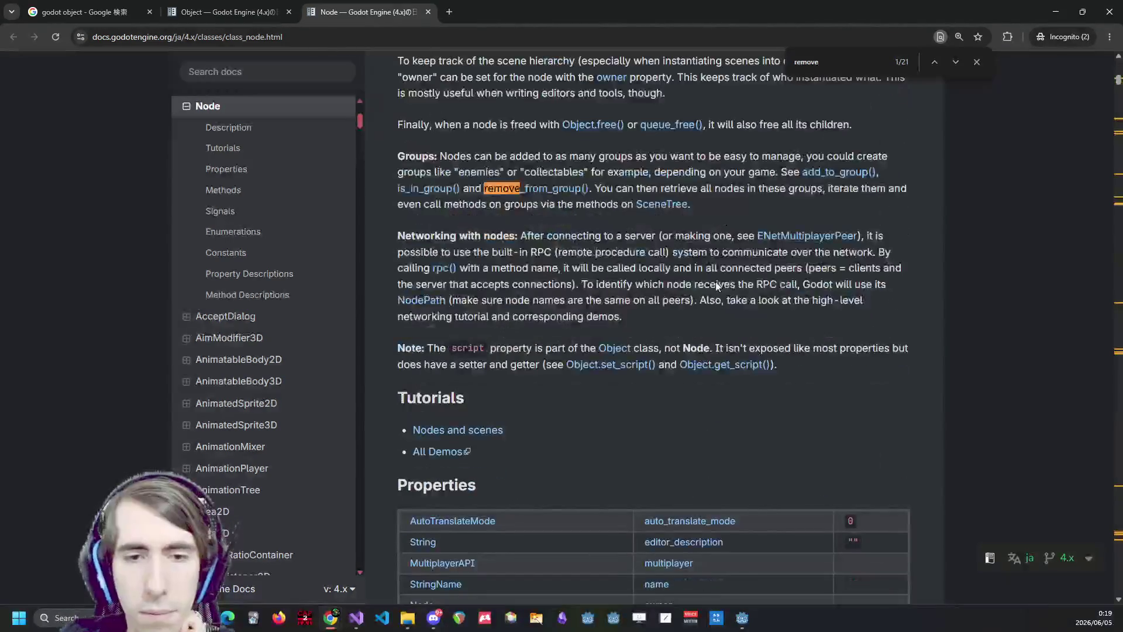
scroll(543, 381, "up", 2)
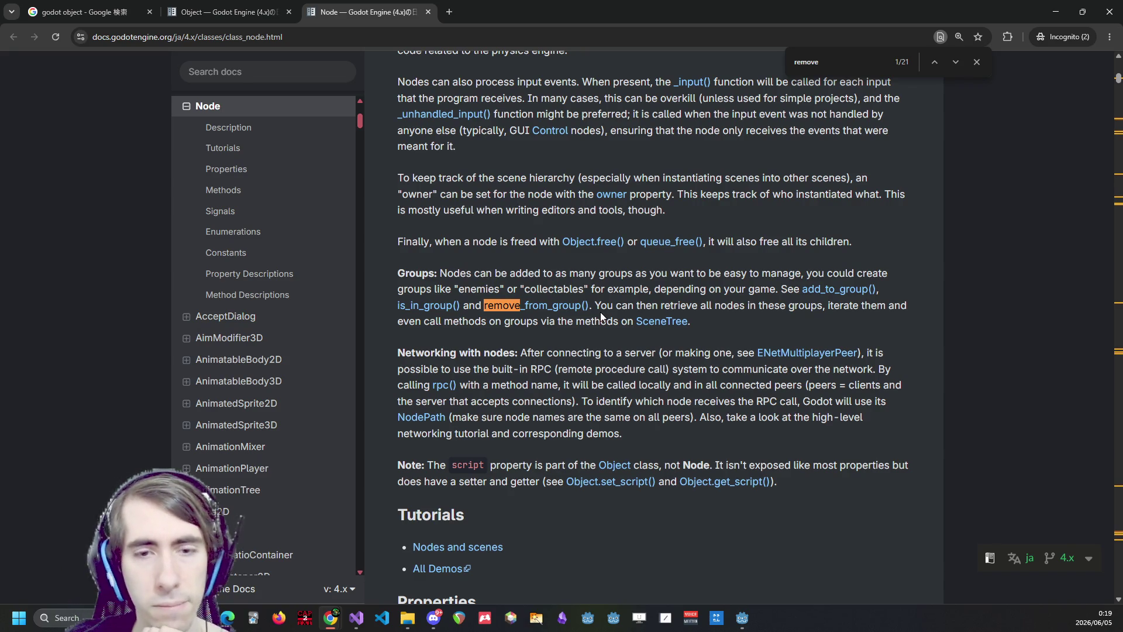
scroll(601, 311, "down", 9)
scroll(609, 298, "up", 9)
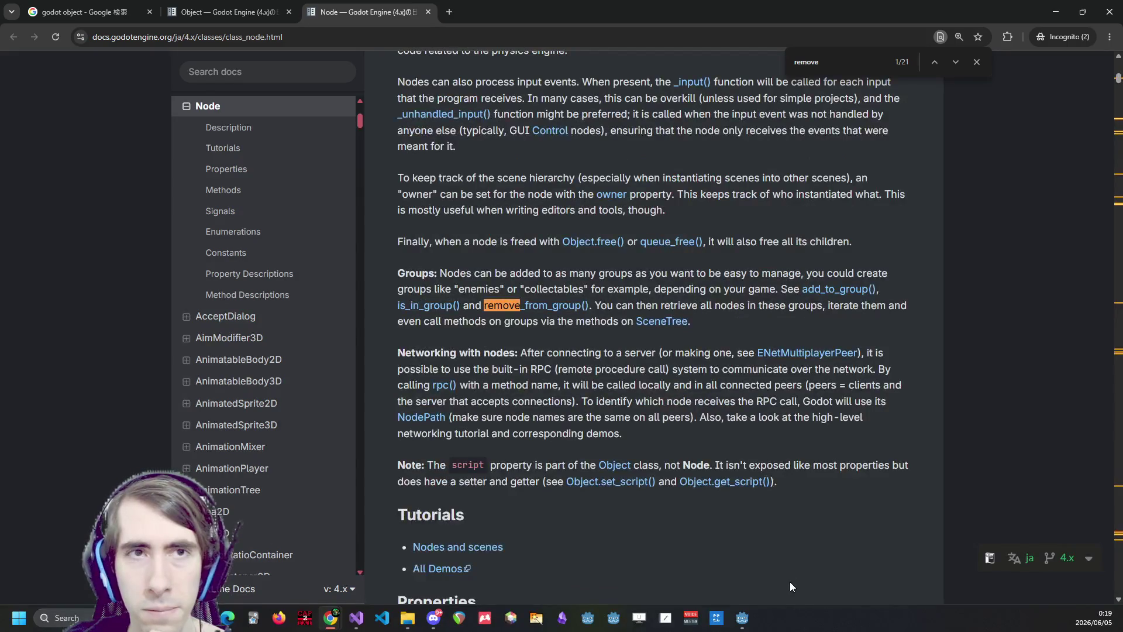
left_click(741, 618)
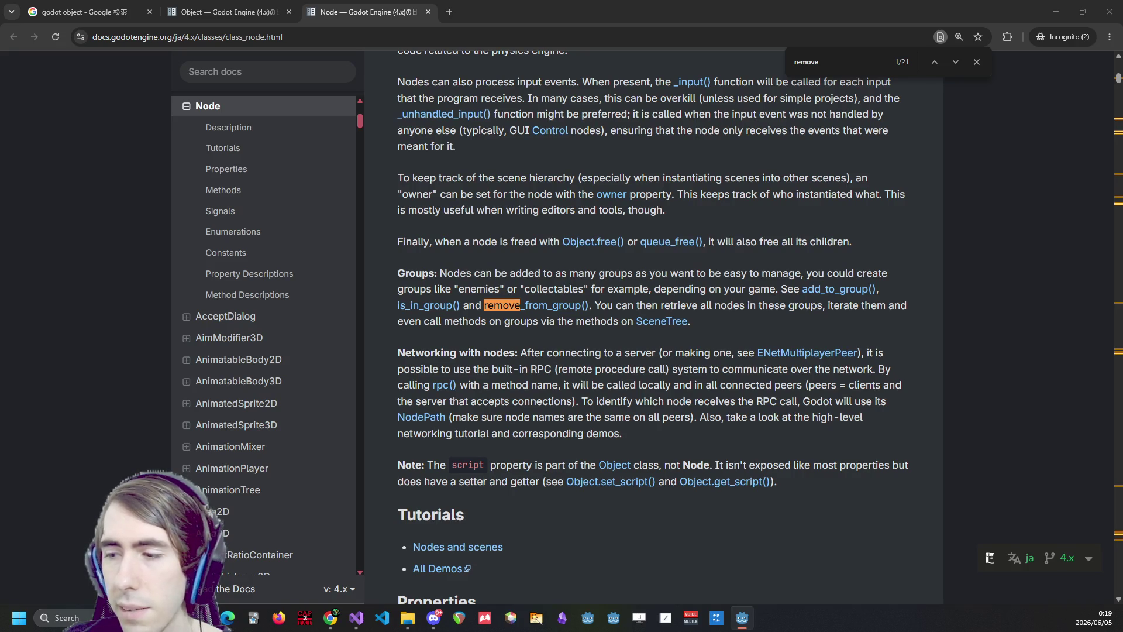
key("alt+Tab")
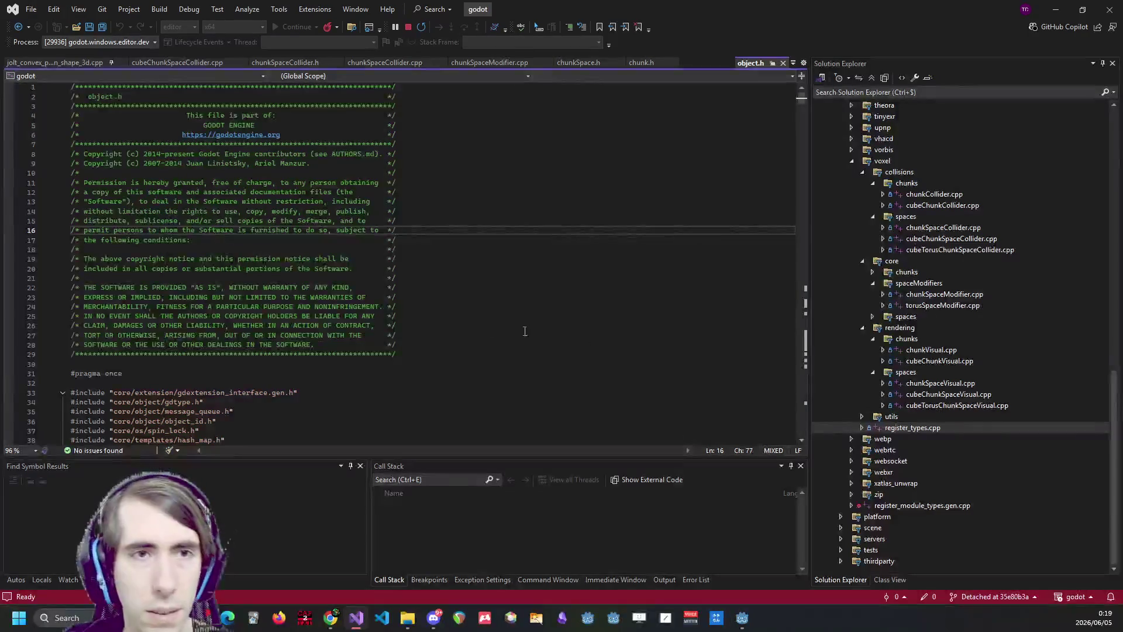
Step: Switch to chunk.h among the open files in Visual Studio
key("ctrl+Tab")
key("ctrl+Tab")
key("ctrl+Tab")
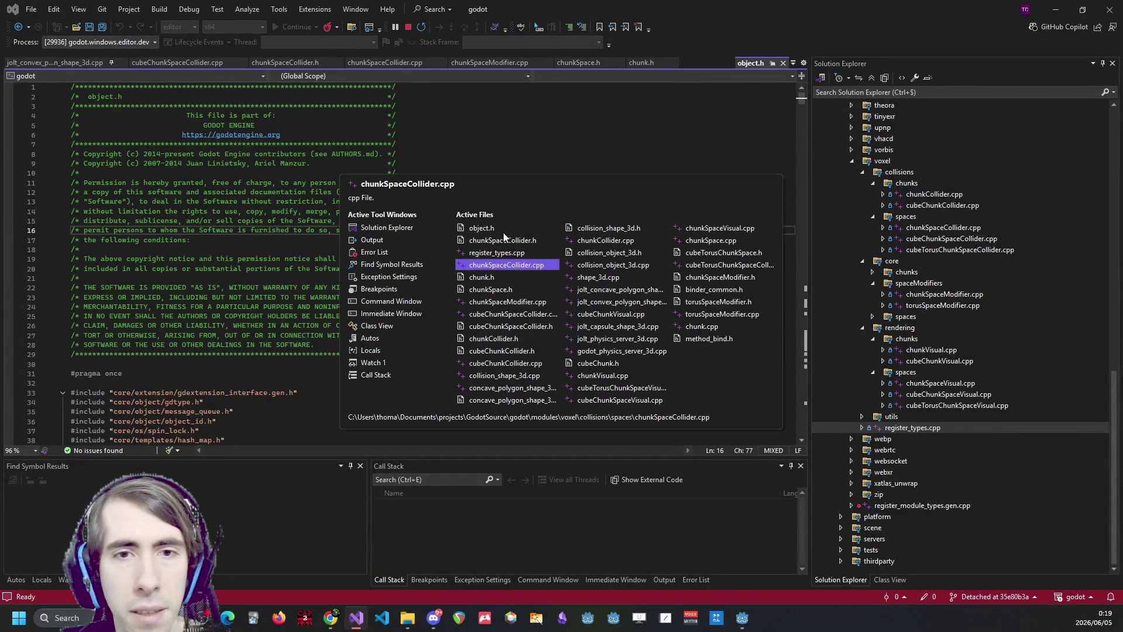
key("ctrl+Tab")
key("ctrl+Tab")
key("ctrl+shift+Tab")
key("ctrl+shift+Tab")
key("ctrl+shift+Tab")
key("ctrl+shift+Tab")
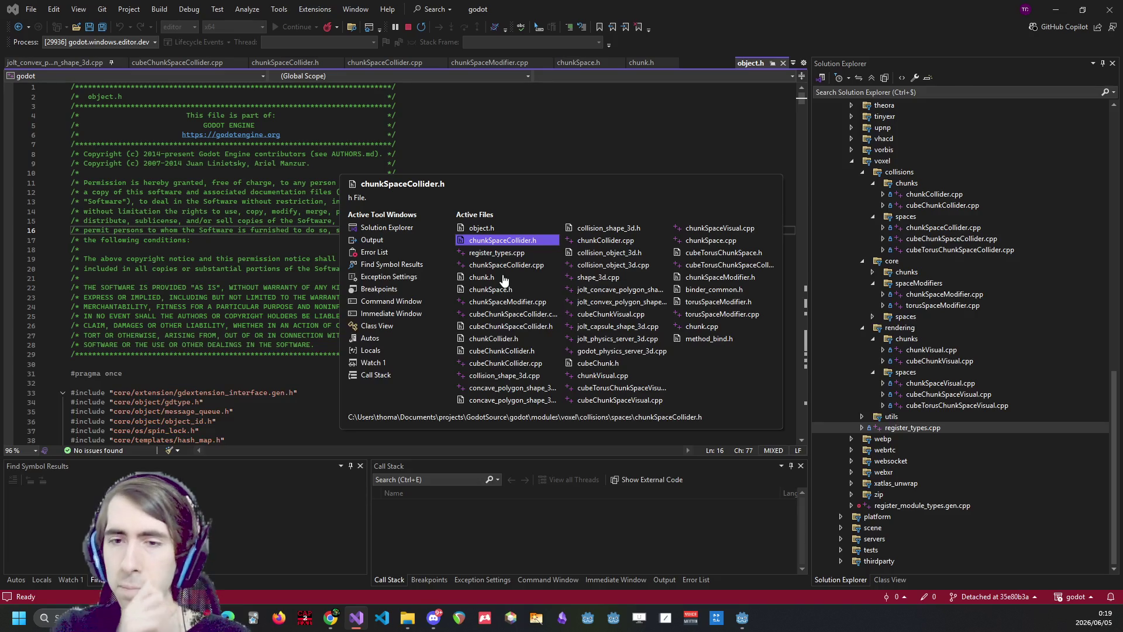
left_click(504, 278)
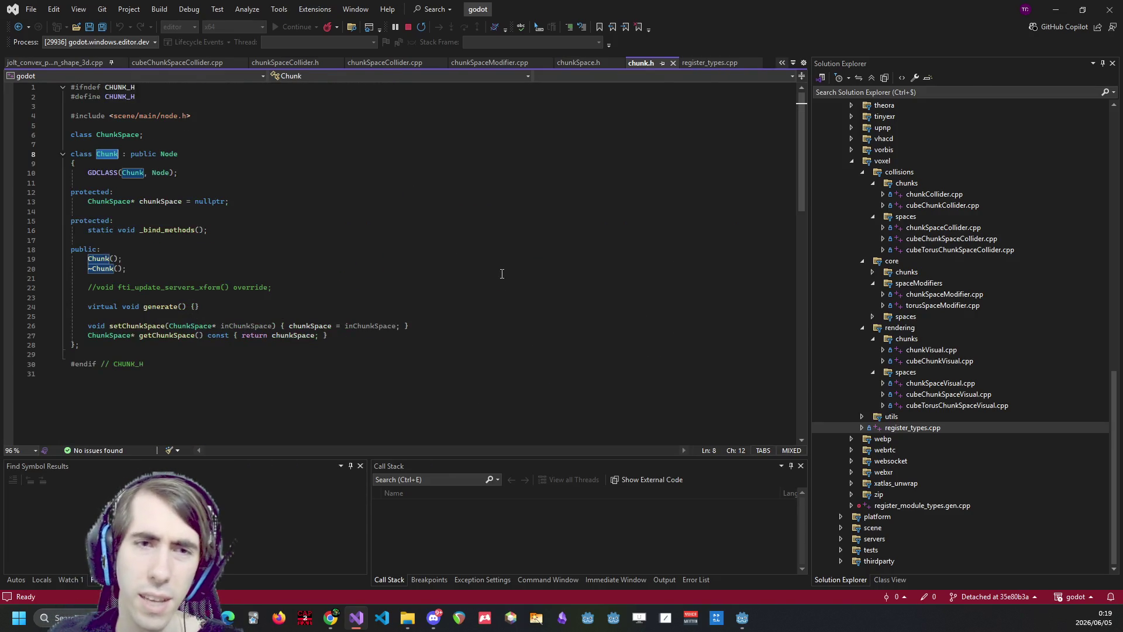
Step: Add 'Object* collider = nullptr;' and 'Object* visual = nullptr;' below chunkSpace, and save
left_click(288, 201)
key("Left")
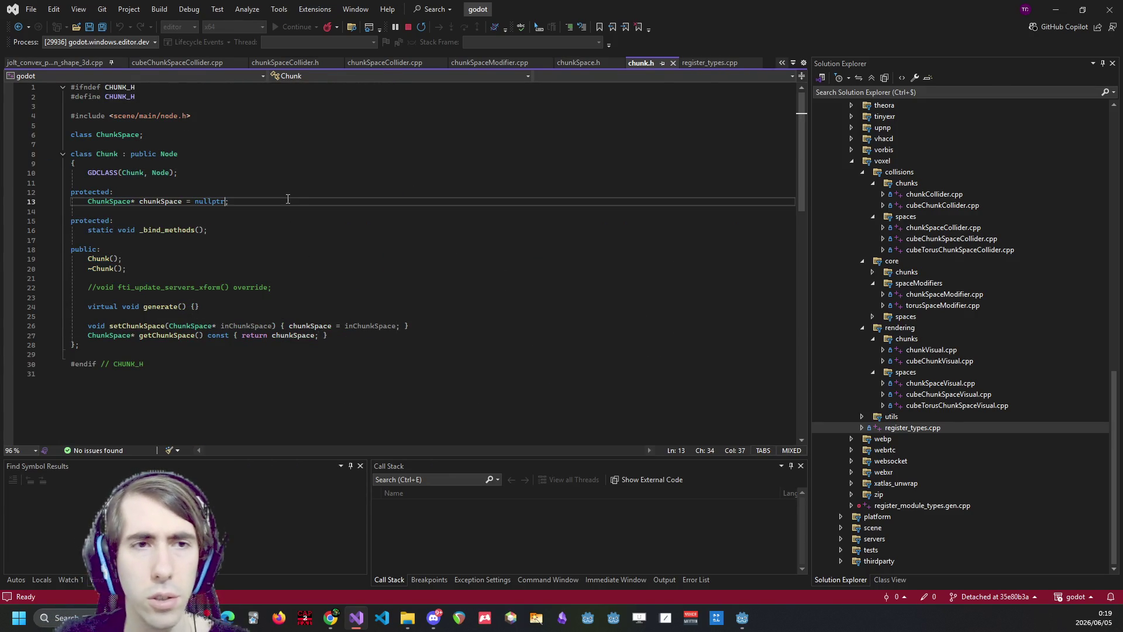
key("Return")
type("Object*")
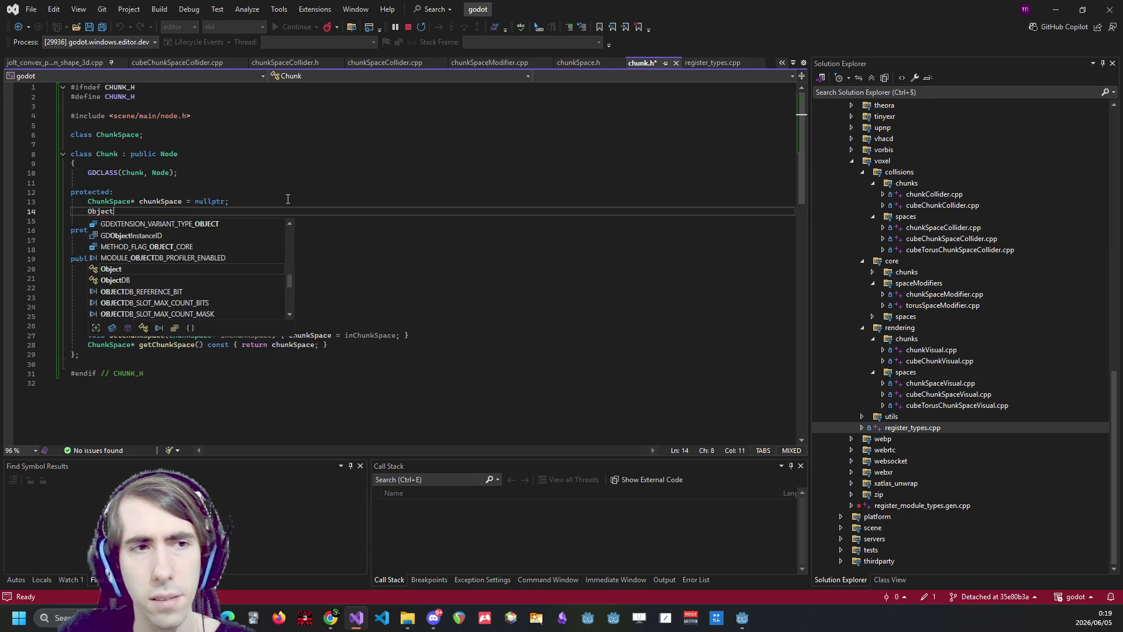
type(" colli")
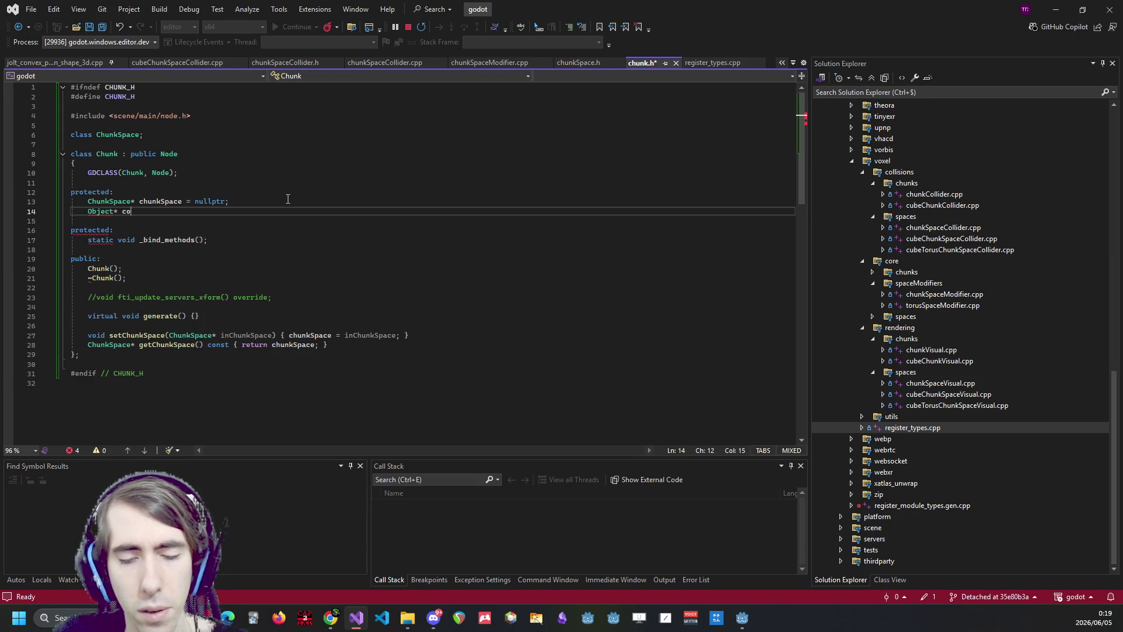
type("der =")
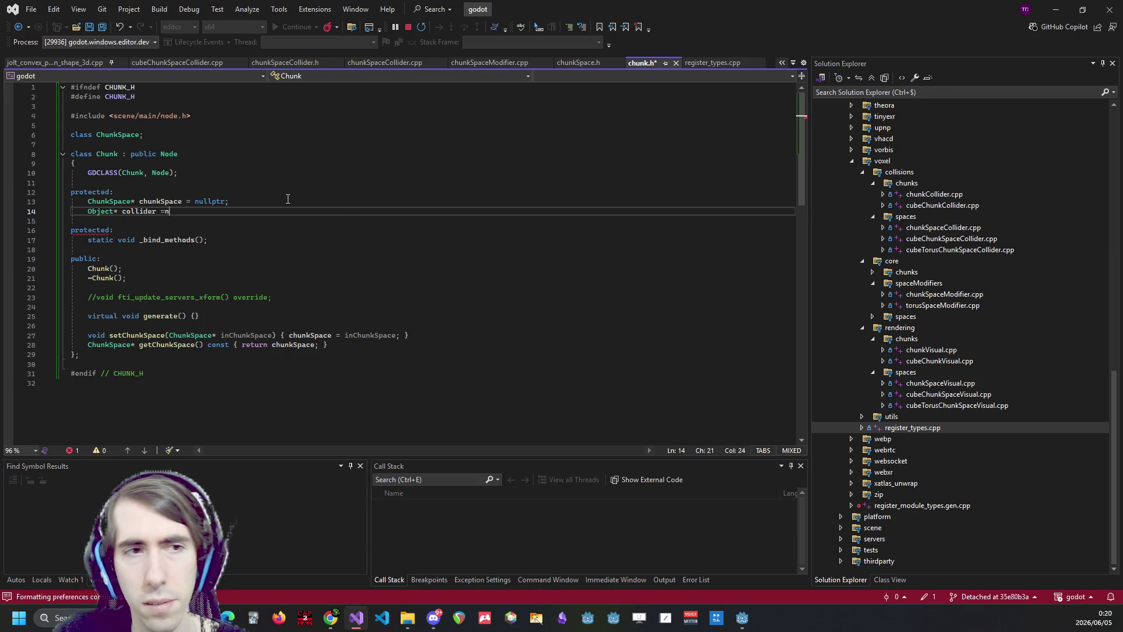
type(" nullptr;")
key("Return")
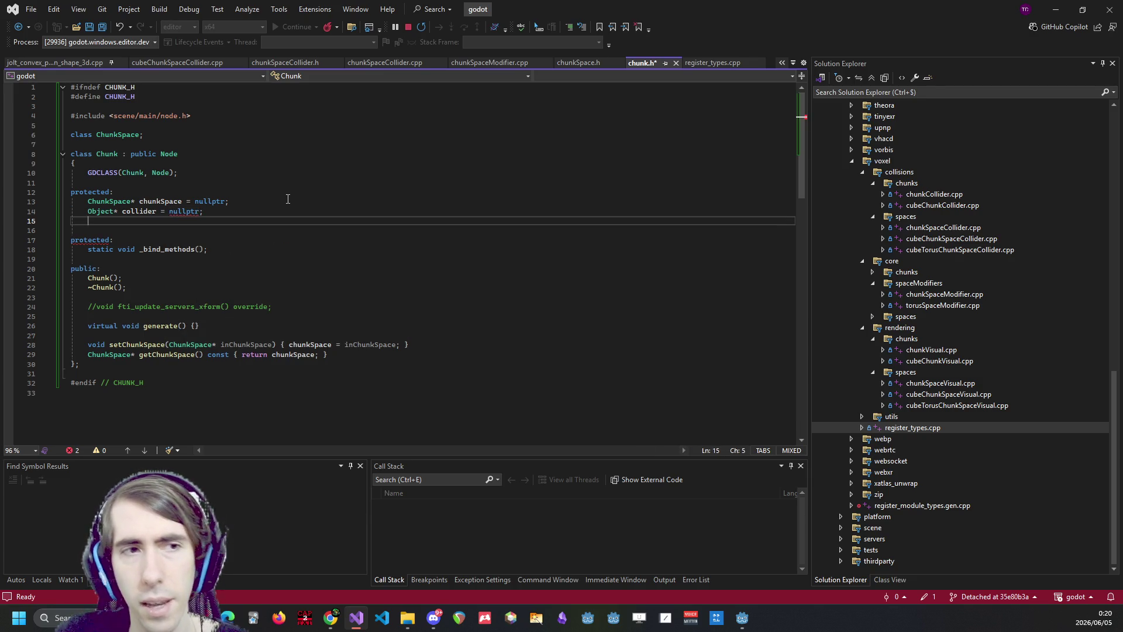
type("Object* ")
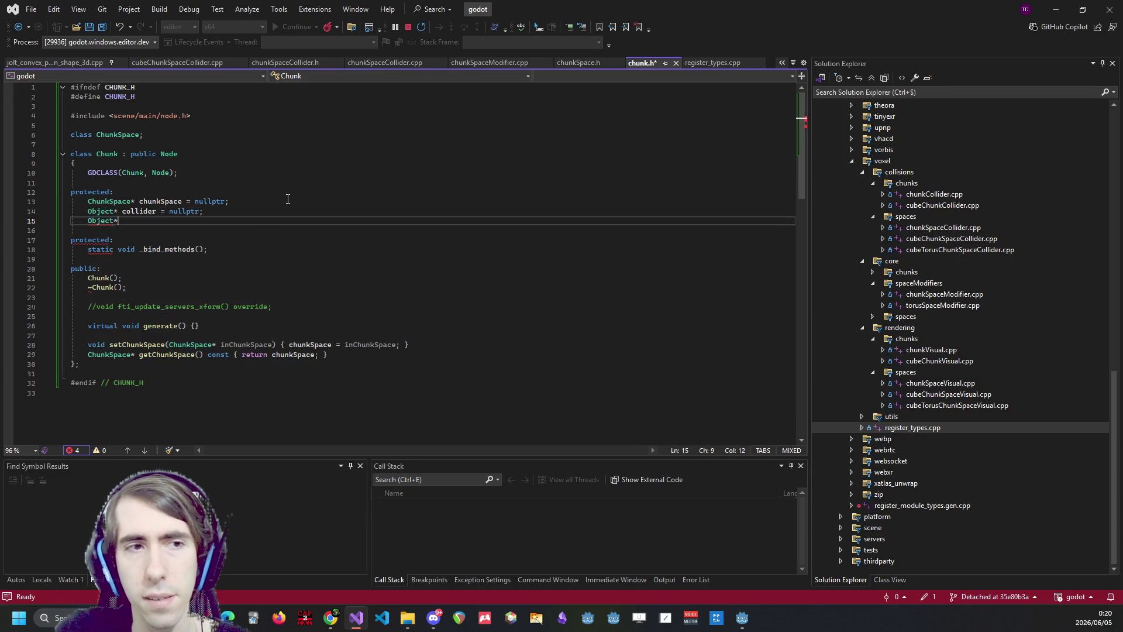
type("visual = nullptr")
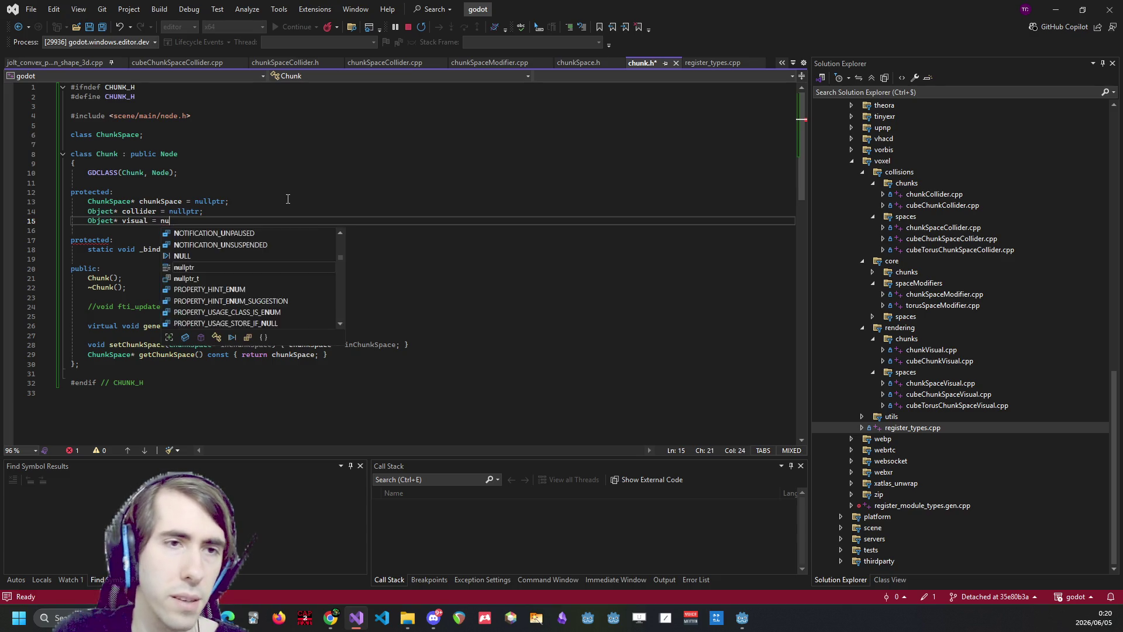
type(";")
key("ctrl+s")
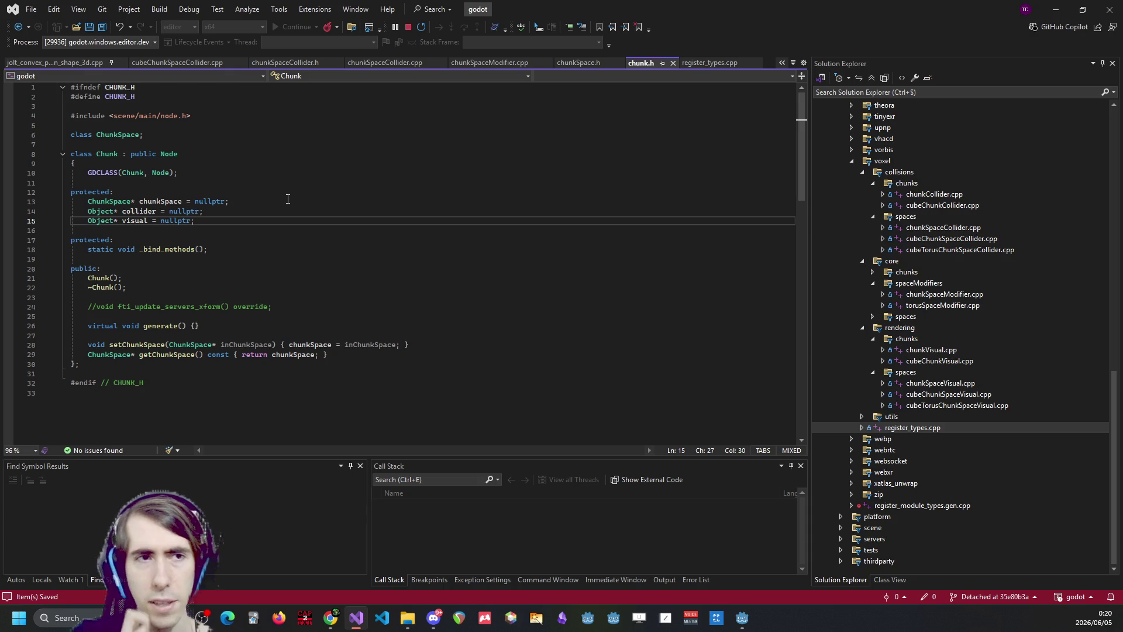
left_click_drag(216, 223, 5, 212)
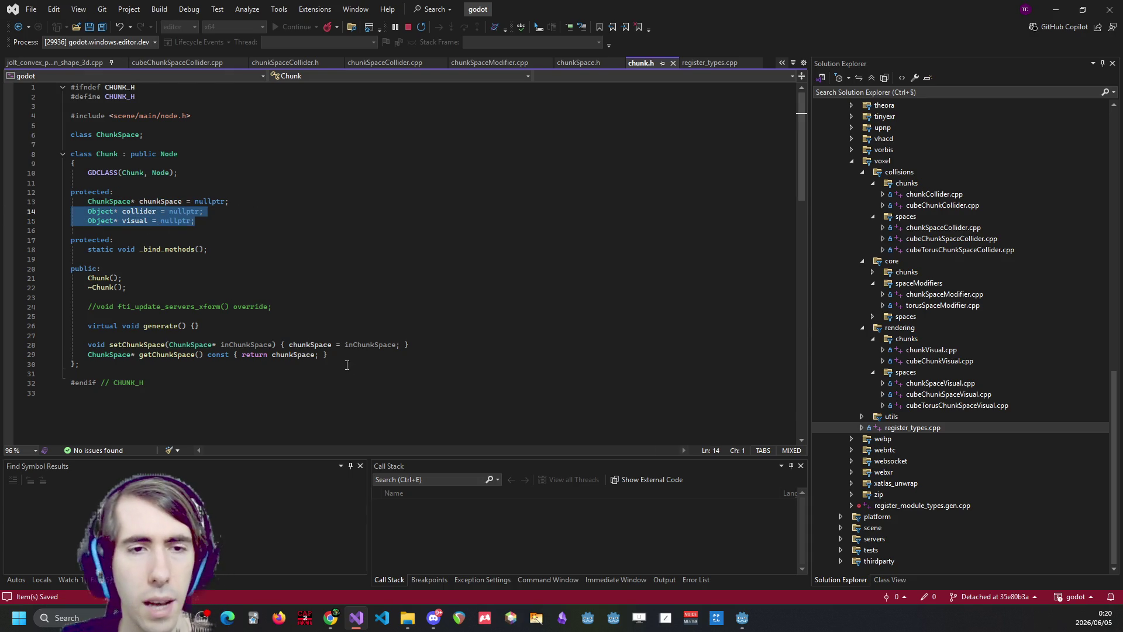
Step: Duplicate the setChunkSpace/getChunkSpace accessor pair twice below the originals
left_click_drag(347, 356, 3, 345)
key("ctrl+c")
key("Right")
key("Return")
key("Return")
key("ctrl+v")
key("Return")
key("Return")
key("ctrl+v")
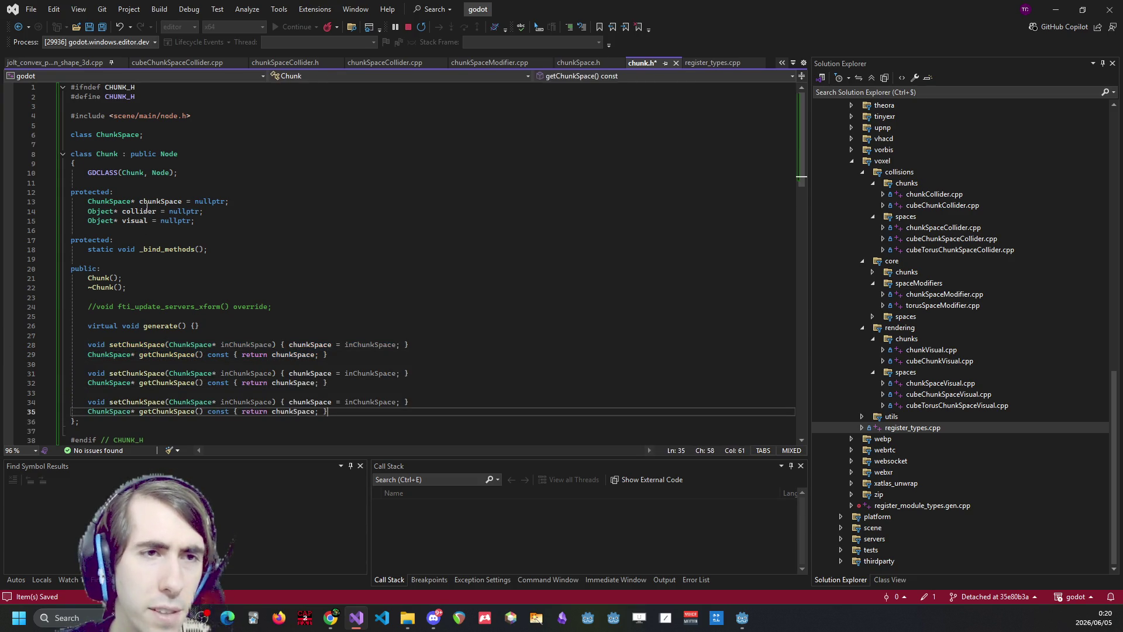
Step: Check the collider and visual member names, then cut and re-paste the two duplicated accessor pairs
left_click(146, 204)
left_click(142, 211)
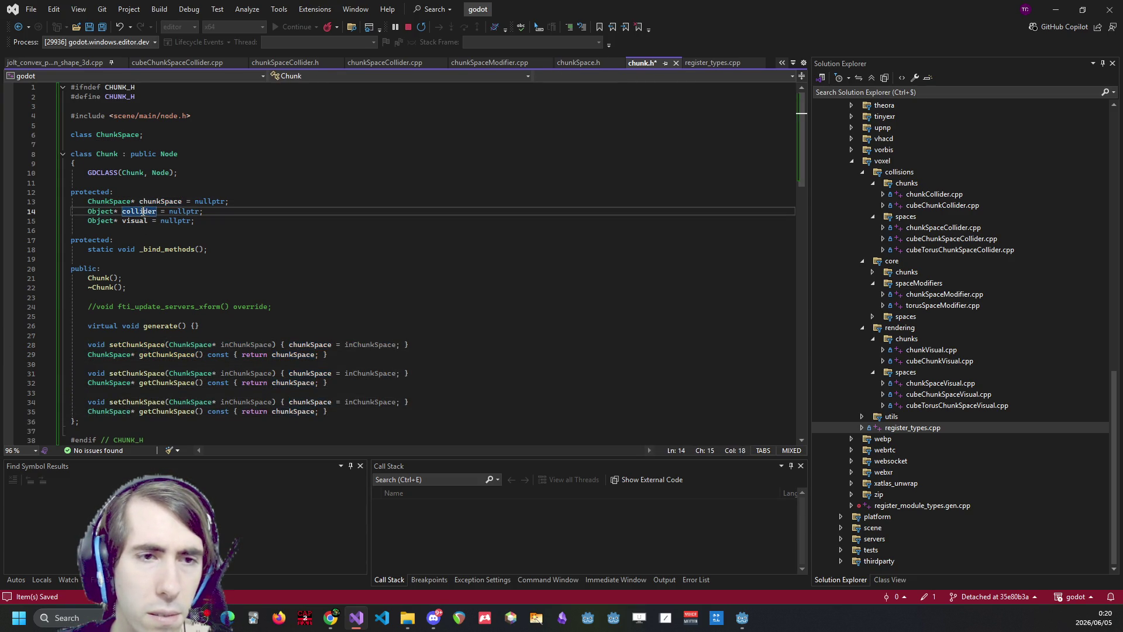
left_click(141, 221)
scroll(126, 353, "down", 2)
left_click(137, 315)
double_click(137, 315)
key("Left")
key("shift+alt+period")
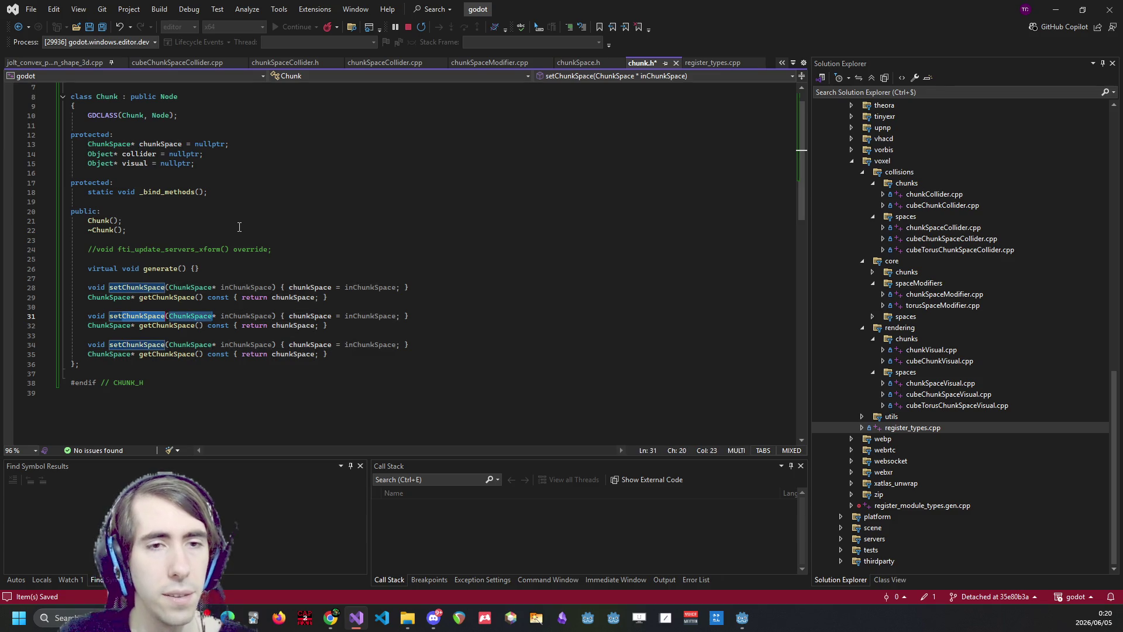
key("shift+alt+period")
key("shift+alt+period")
key("shift+alt+period")
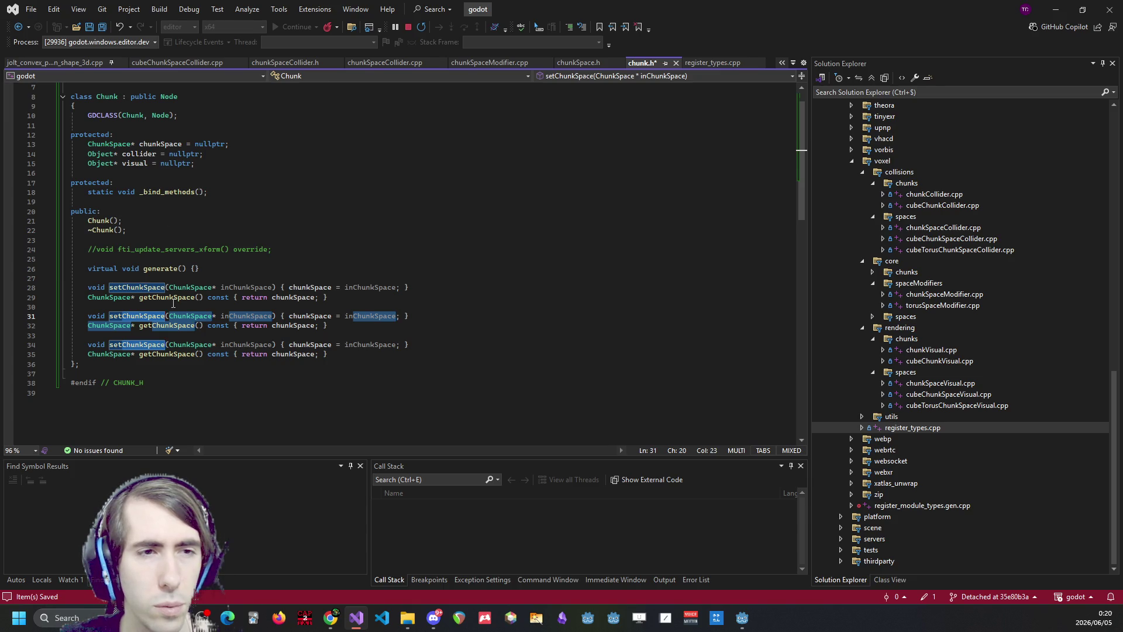
key("Escape")
key("ctrl+x")
key("ctrl+x")
key("ctrl+x")
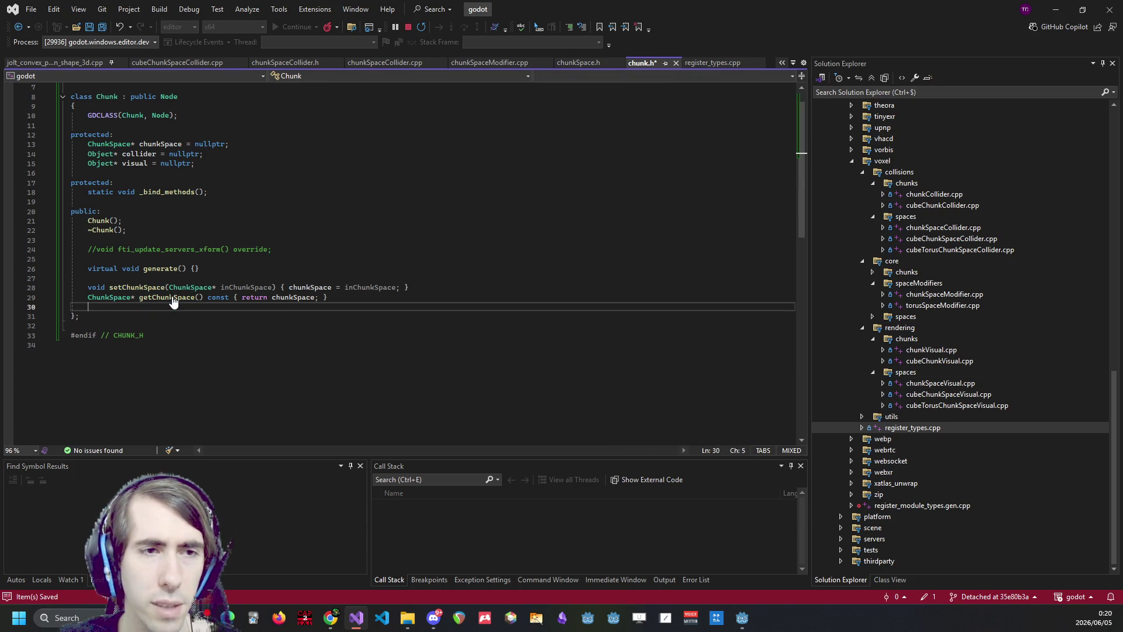
key("ctrl+v")
key("ctrl+v")
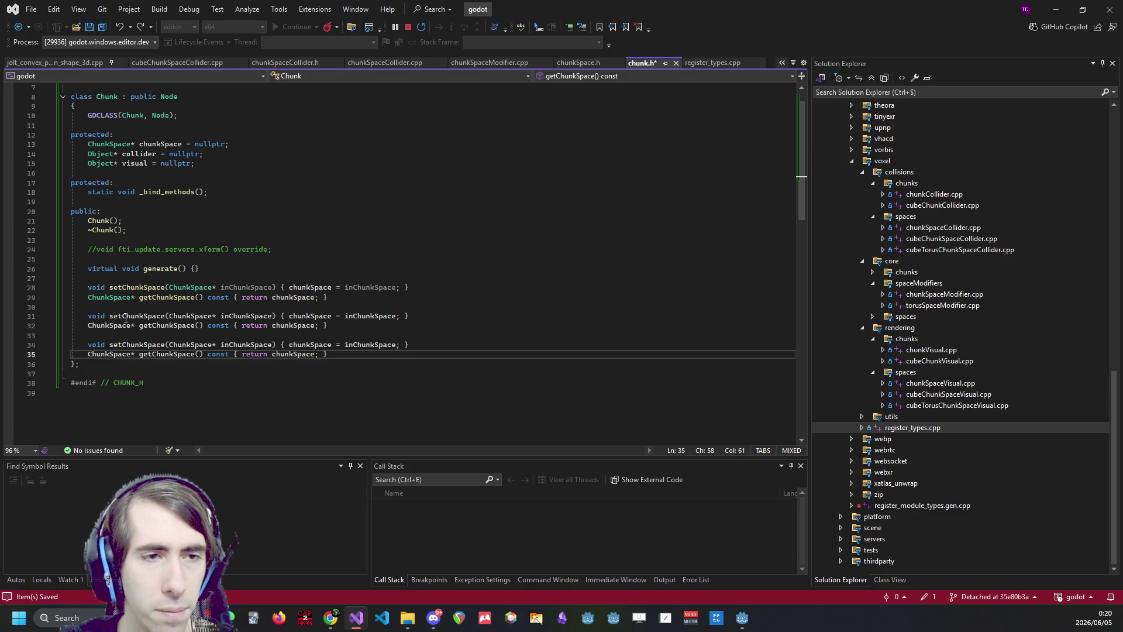
Step: Turn the first duplicate into setCollider/getCollider reading and writing the collider member
double_click(126, 316)
key("alt+shift+period")
key("alt+shift+period")
key("alt+shift+period")
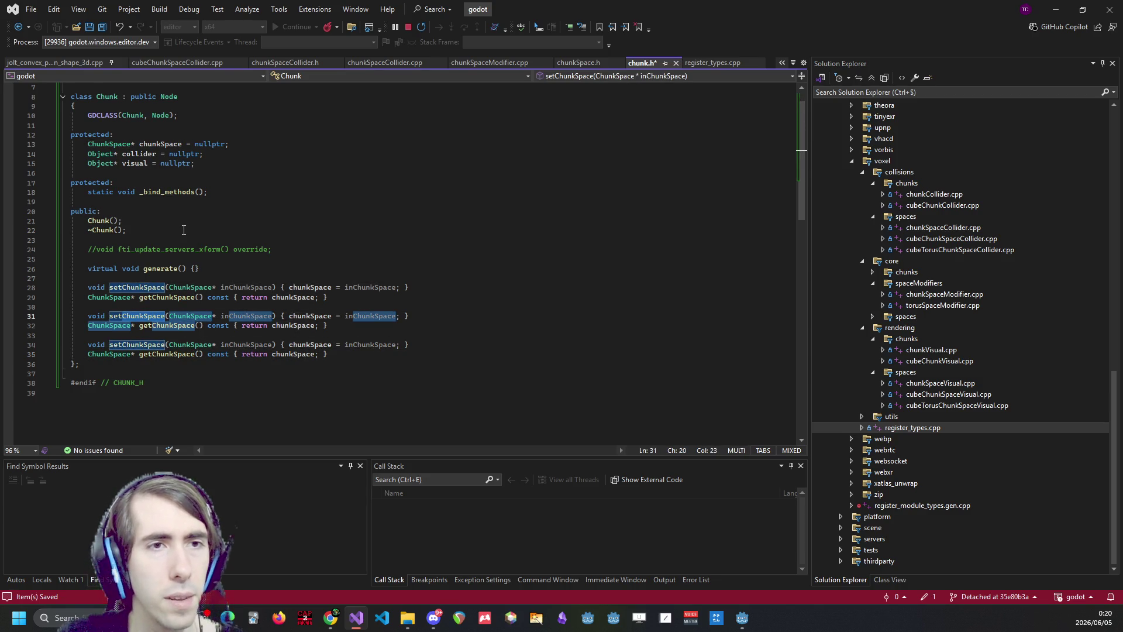
type("Collider")
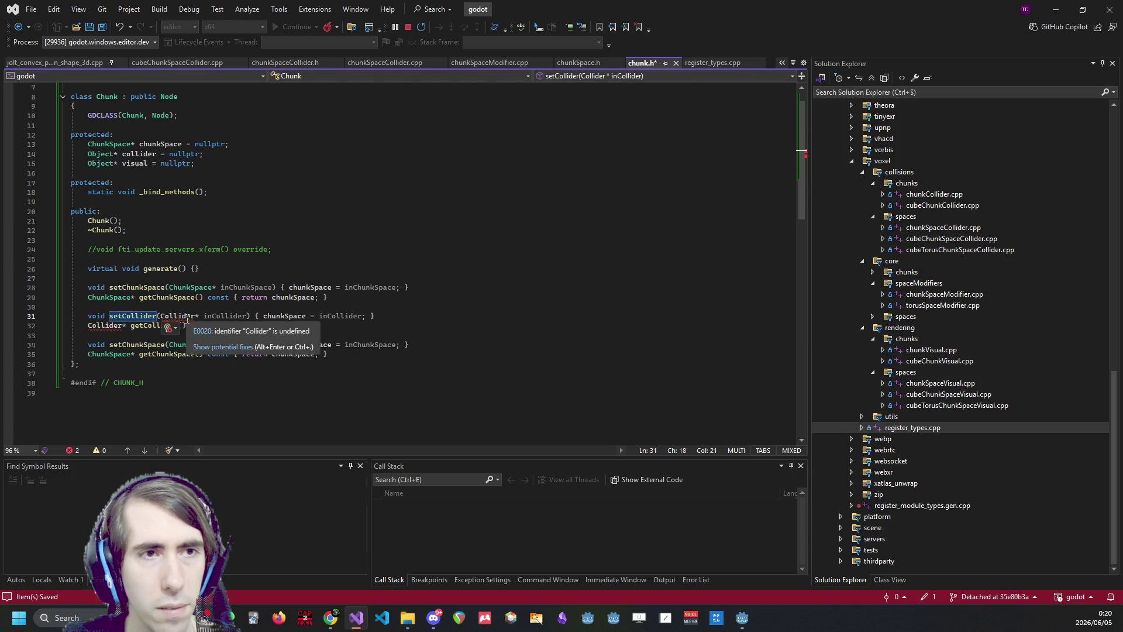
left_click(161, 316)
type("Chu")
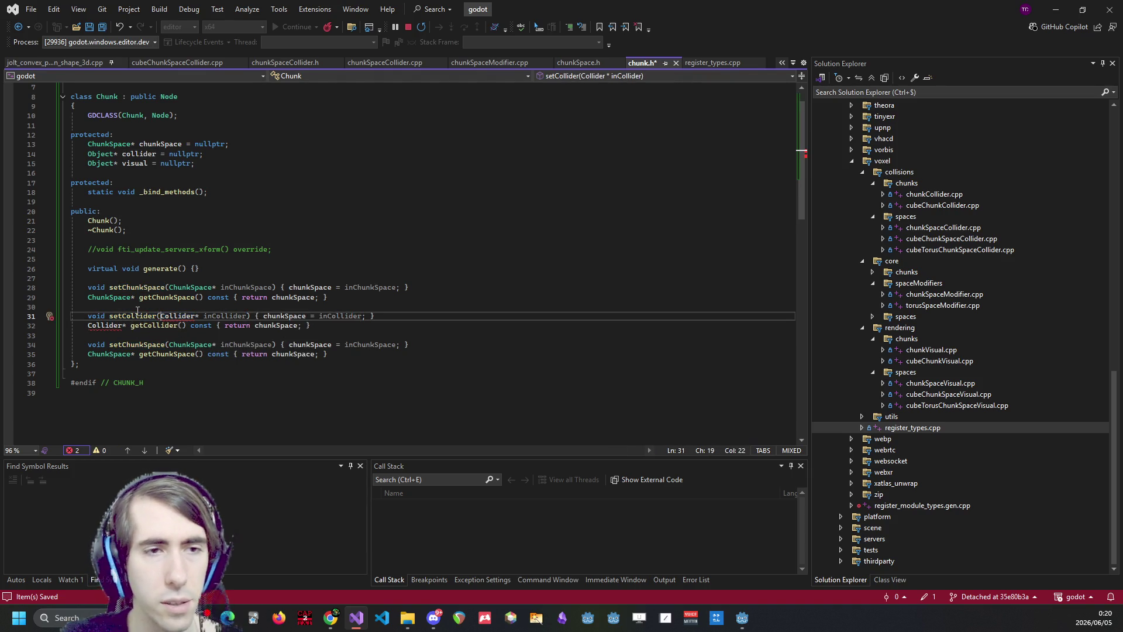
type("un")
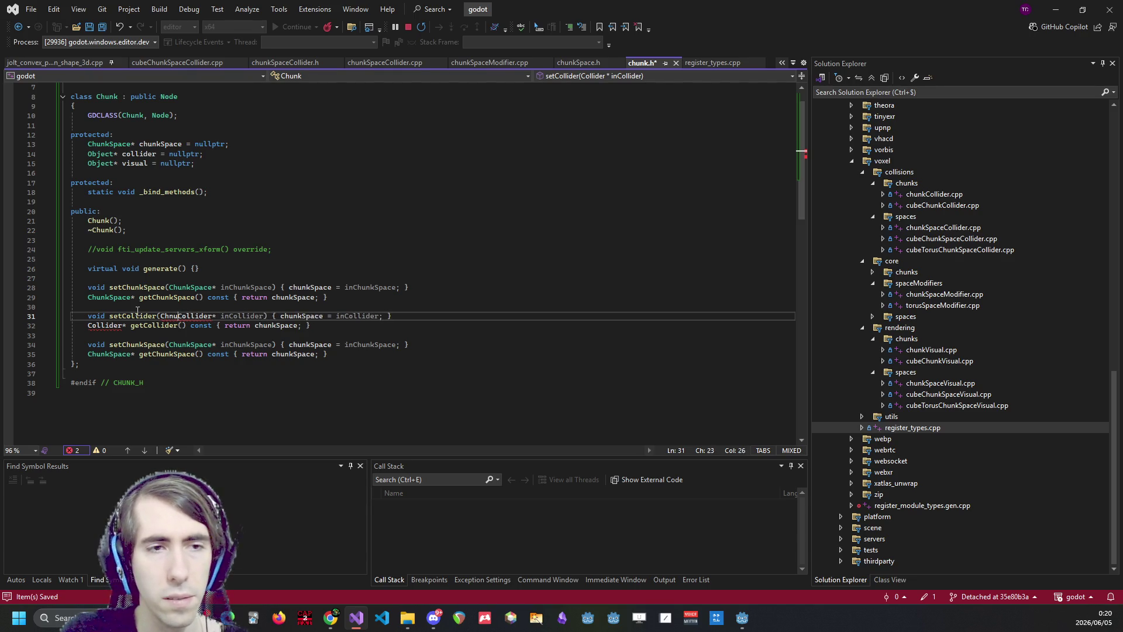
type("k")
double_click(104, 325)
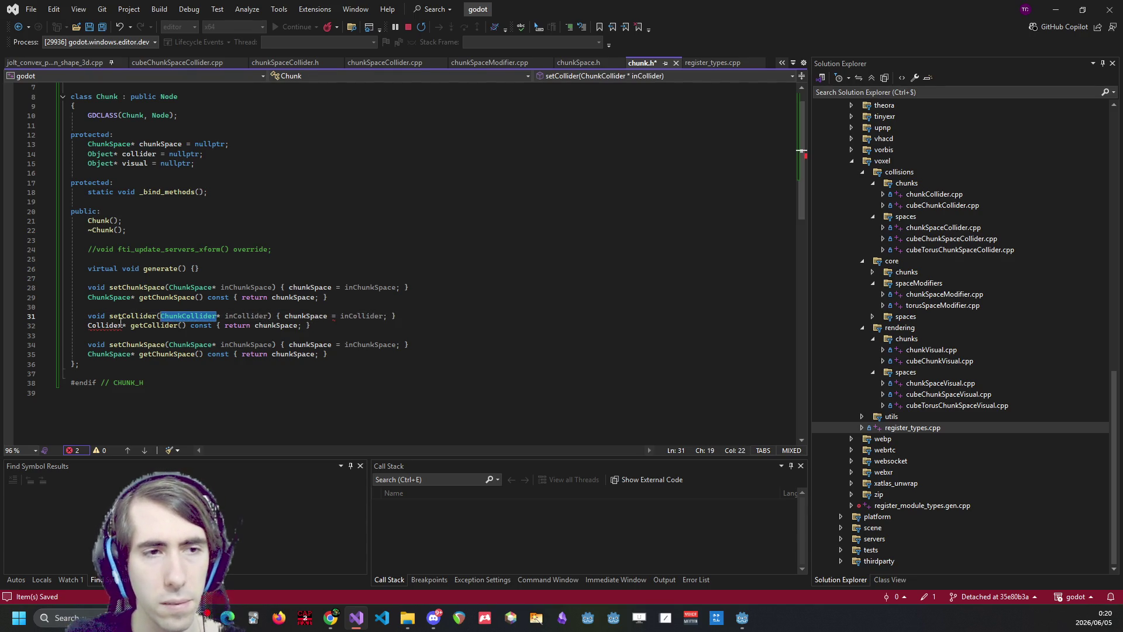
type("ChunkCollider")
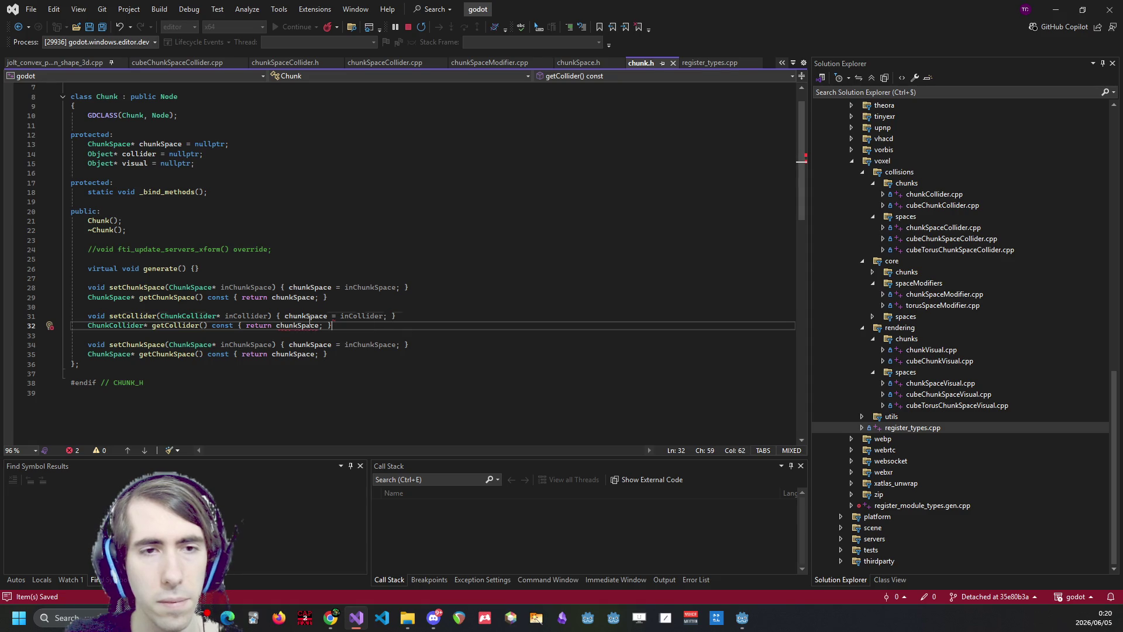
double_click(305, 316)
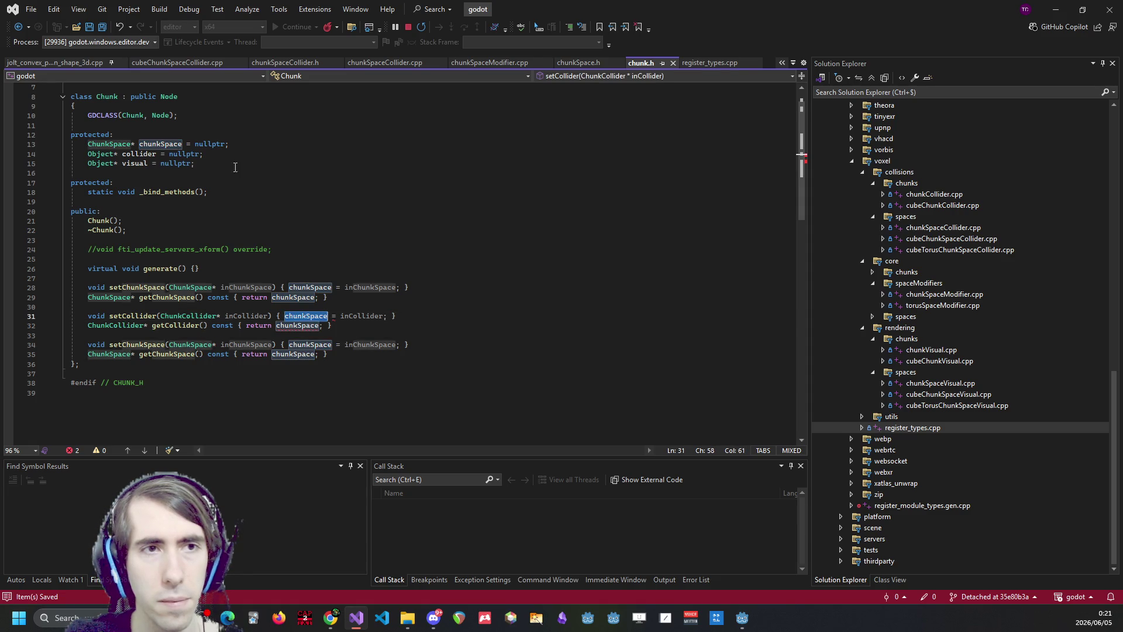
double_click(139, 154)
double_click(305, 317)
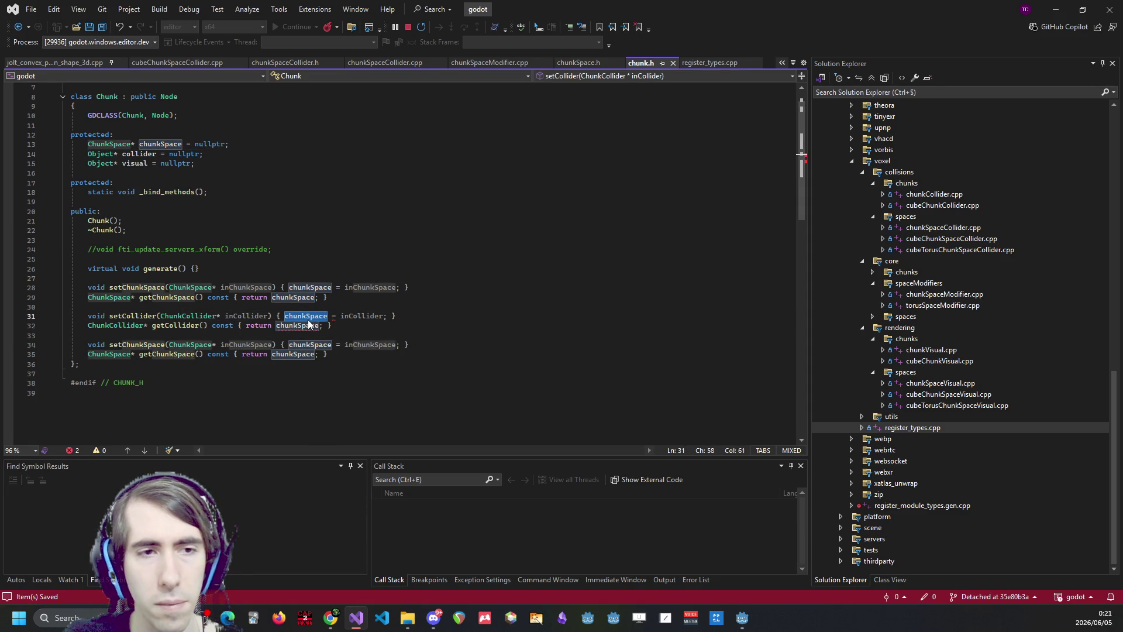
key("ctrl+v")
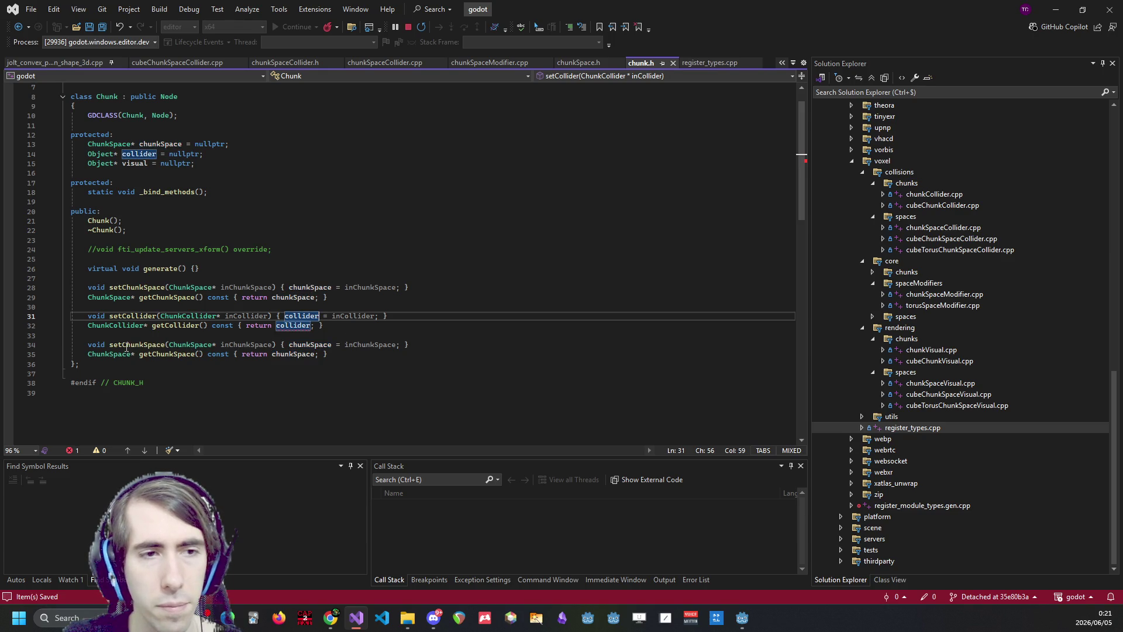
Step: Rename the second duplicate pair to setVisual/getVisual
double_click(137, 346)
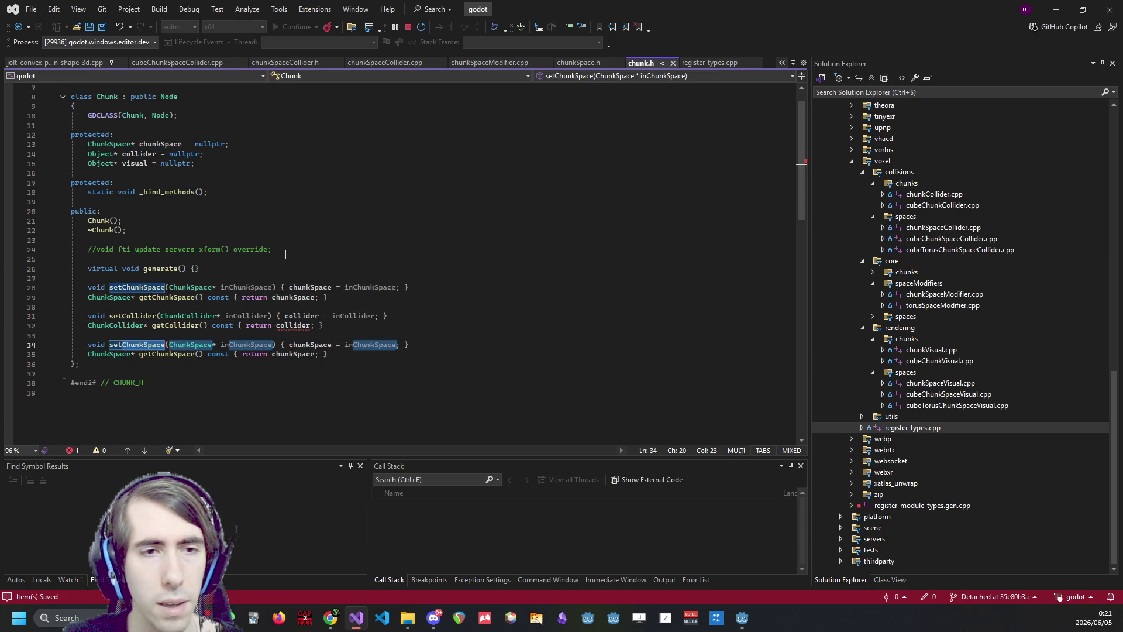
type("Visual")
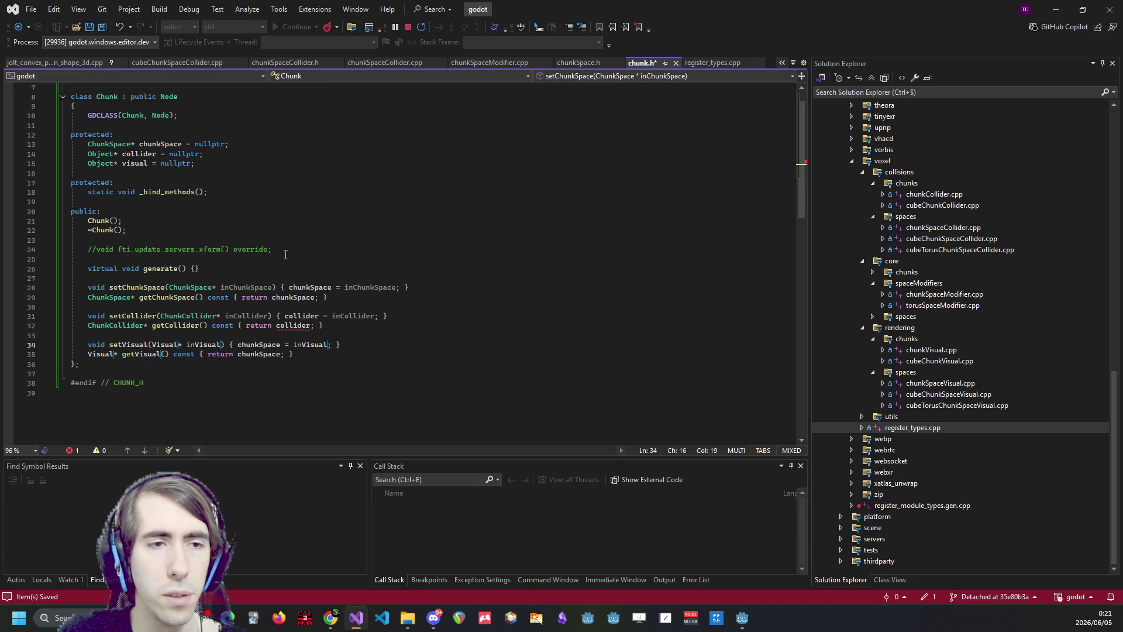
double_click(170, 344)
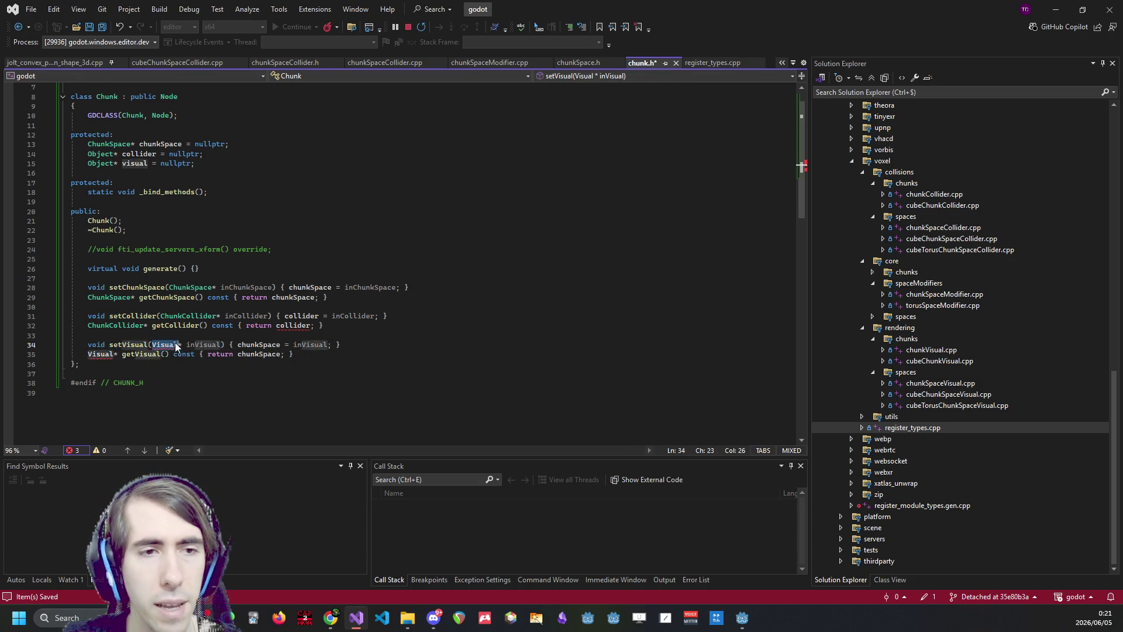
scroll(173, 348, "up", 2)
scroll(177, 356, "down", 1)
Step: Change the collider and visual accessor parameter and return types to Object, then save chunk.h
left_click(191, 344)
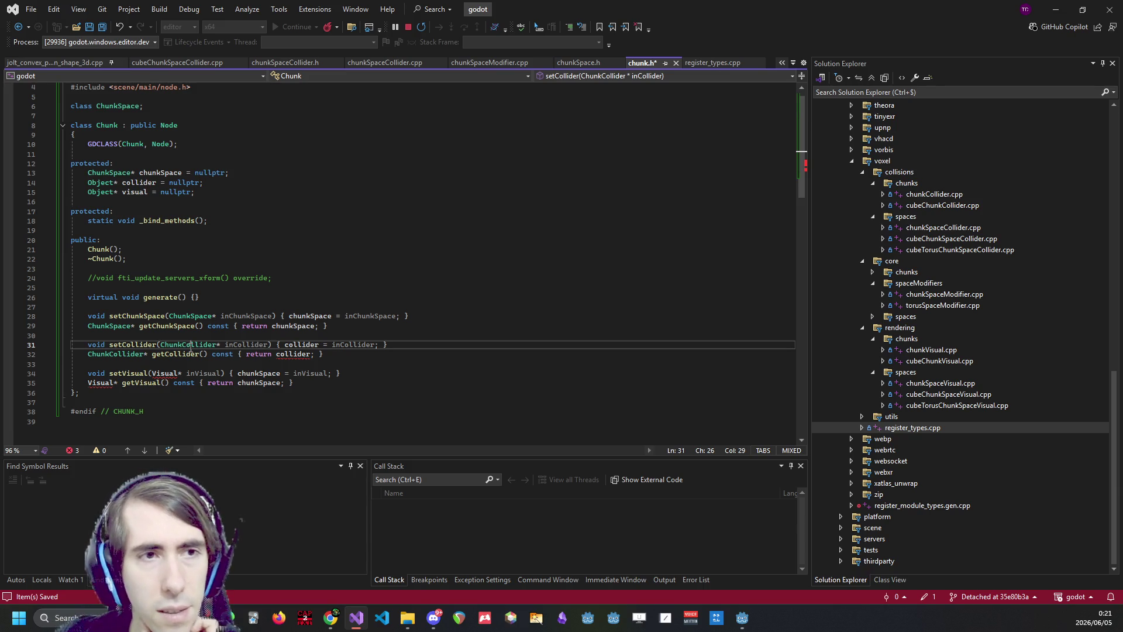
double_click(190, 345)
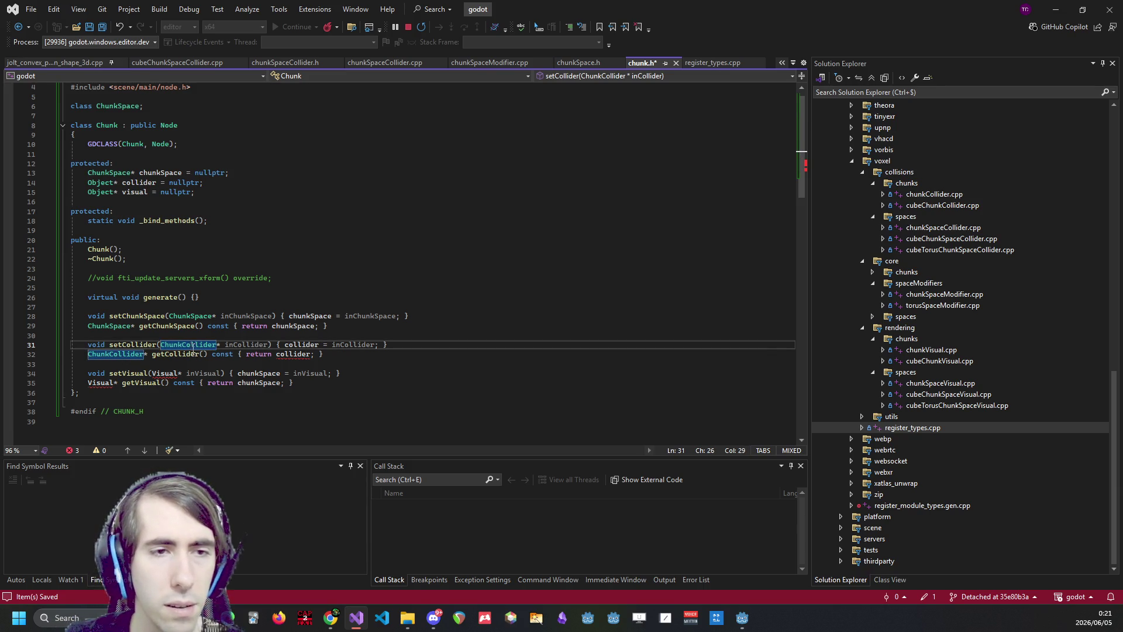
key("alt+shift+period")
type("Object")
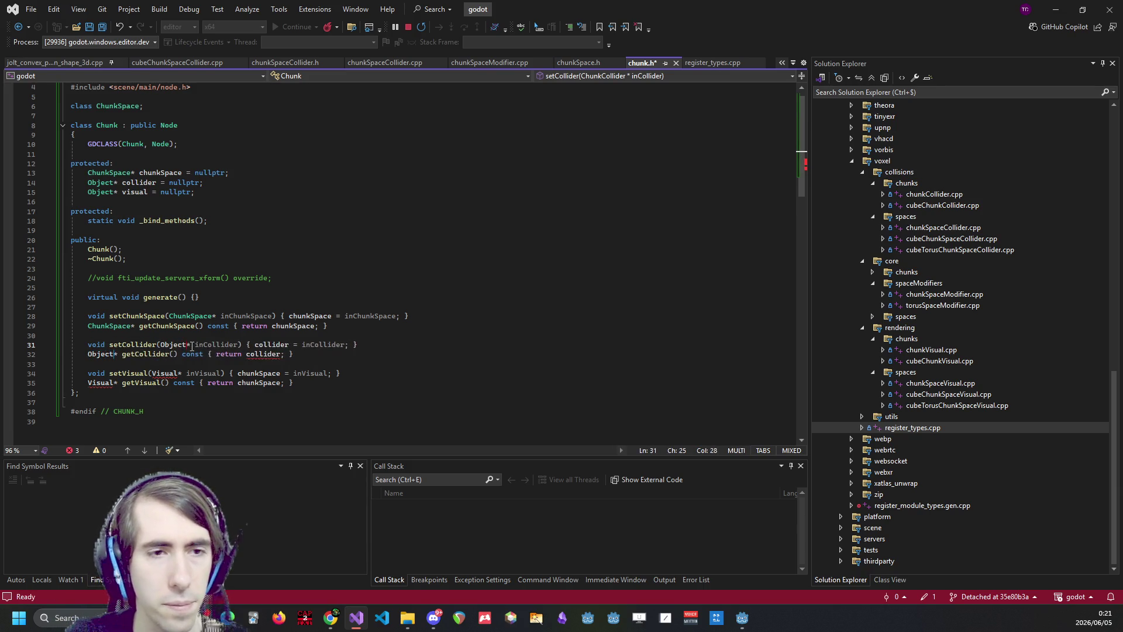
double_click(169, 374)
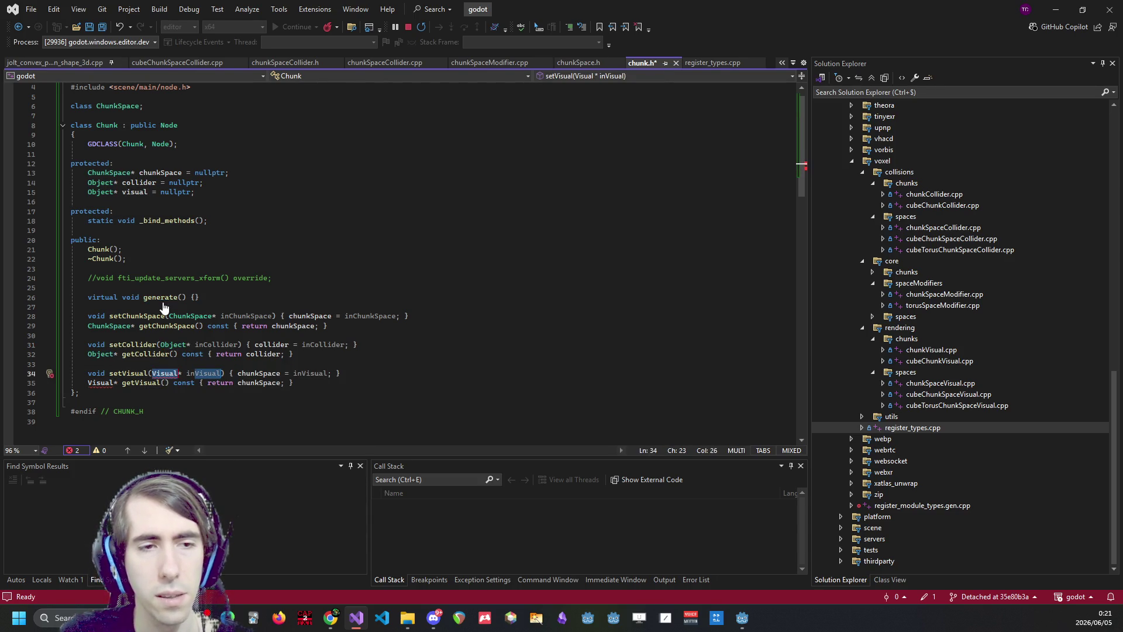
type("Object")
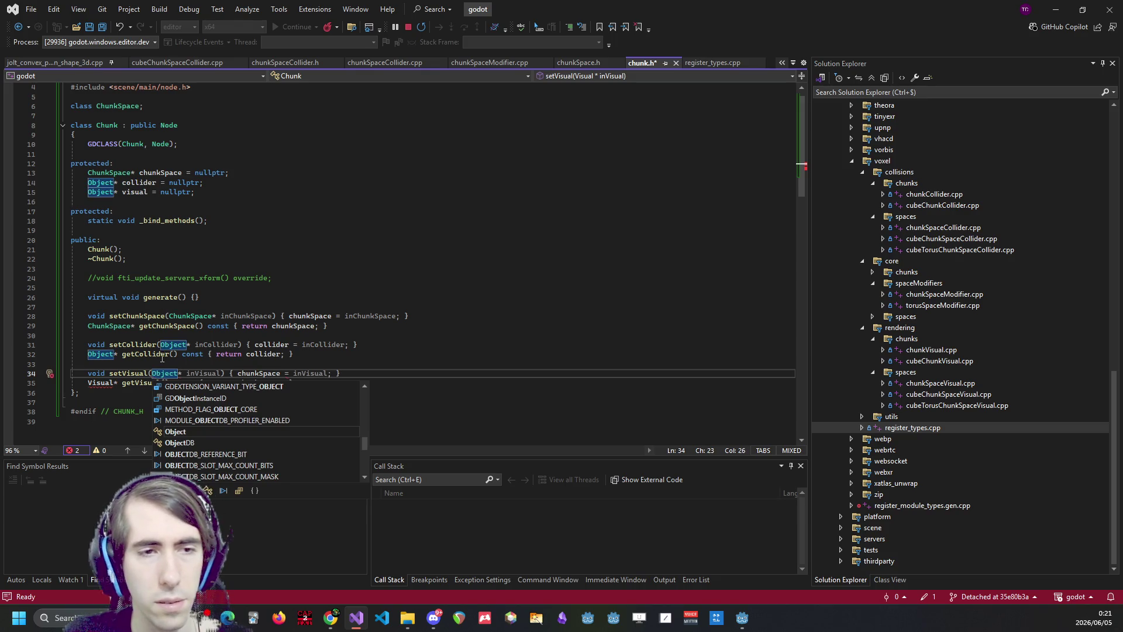
key("Tab")
double_click(99, 383)
type("Object")
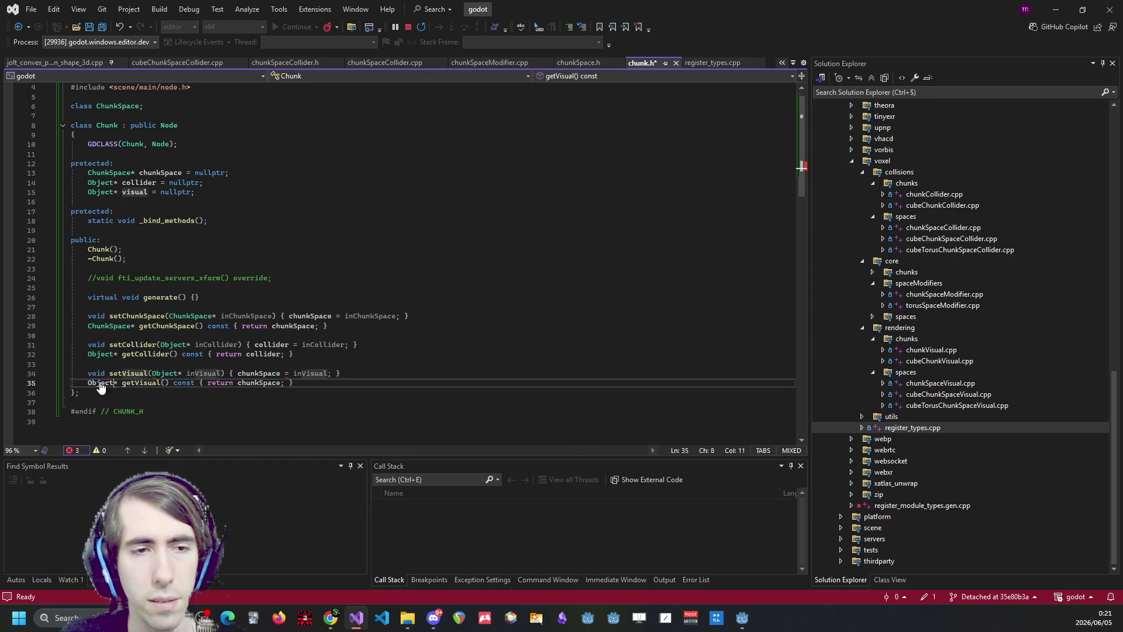
key("ctrl+s")
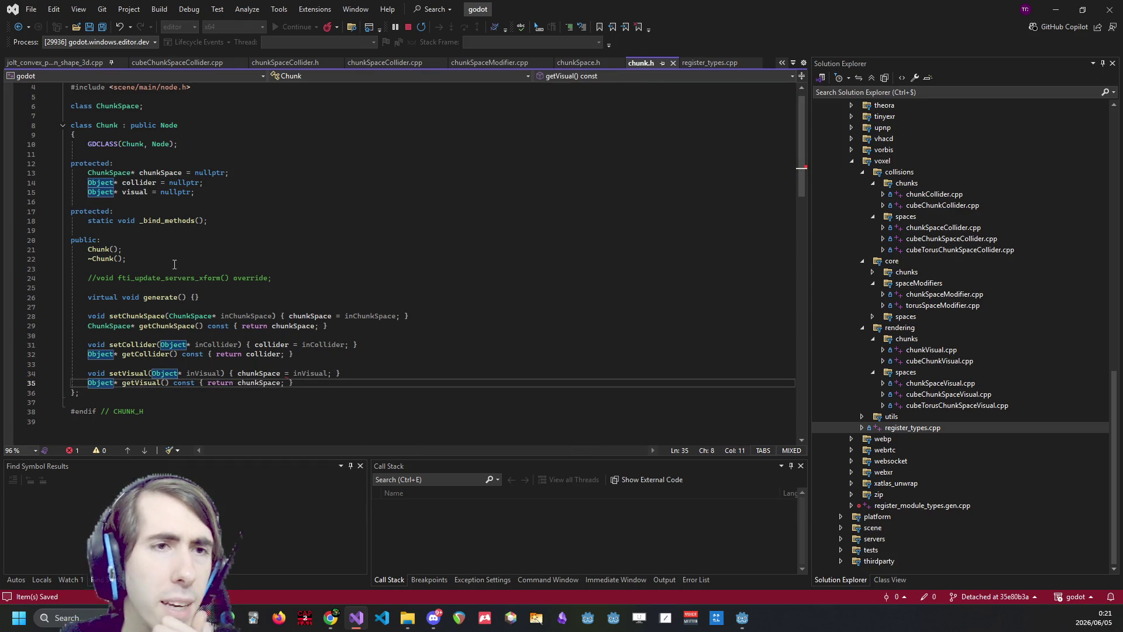
Step: Make setVisual and getVisual write and return the visual member instead of chunkSpace
double_click(136, 192)
key("ctrl+c")
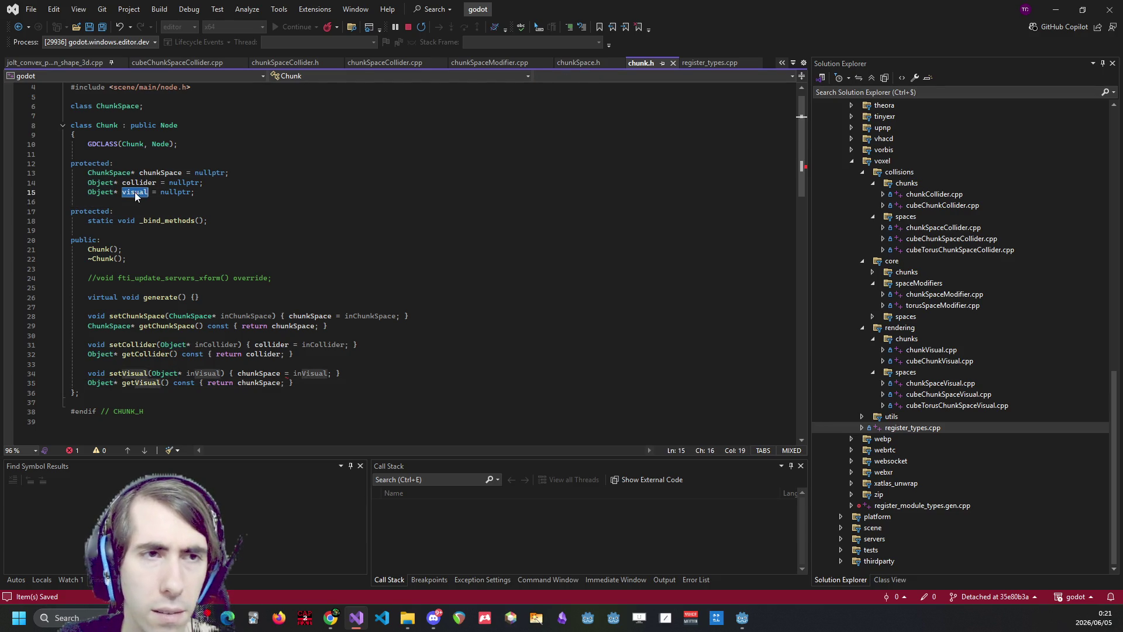
double_click(259, 383)
key("ctrl+v")
double_click(258, 373)
key("ctrl+v")
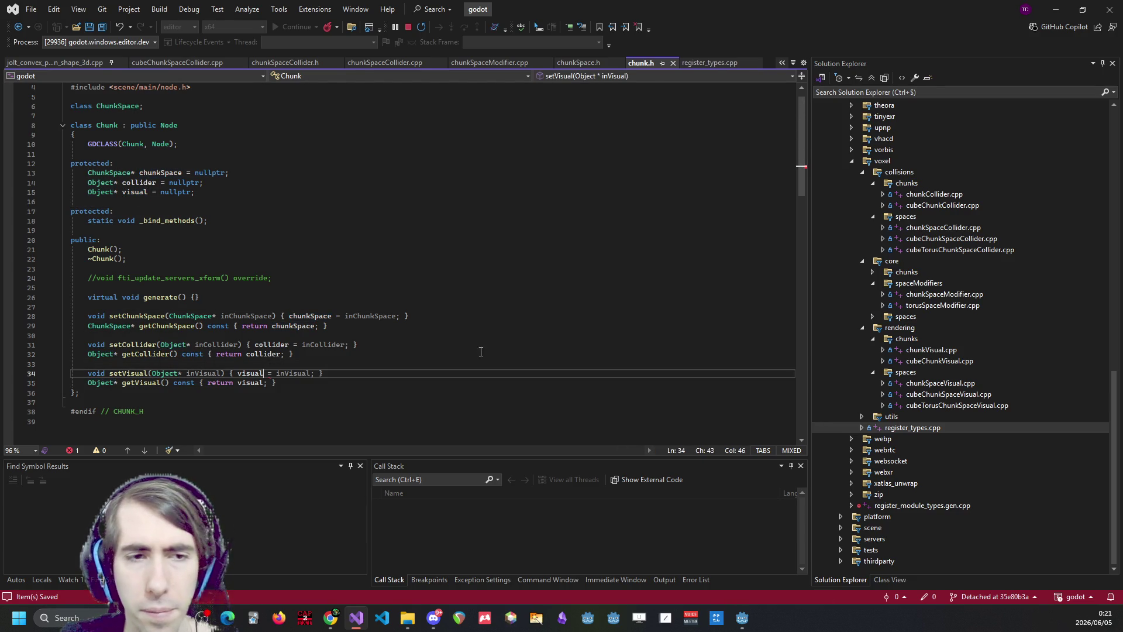
key("alt+Tab")
key("alt+Tab")
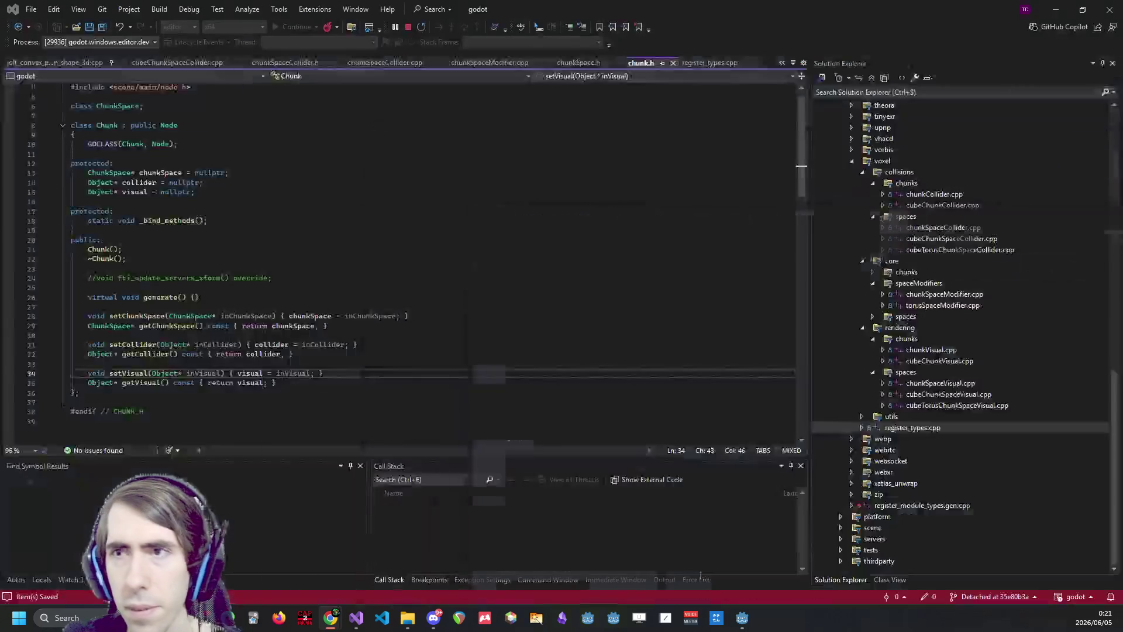
Step: Switch to chunk.cpp with Ctrl+K, Ctrl+O and review the chunkSpace ADD_PROPERTY binding in _bind_methods
left_click(472, 297)
key("ctrl+k")
key("ctrl+o")
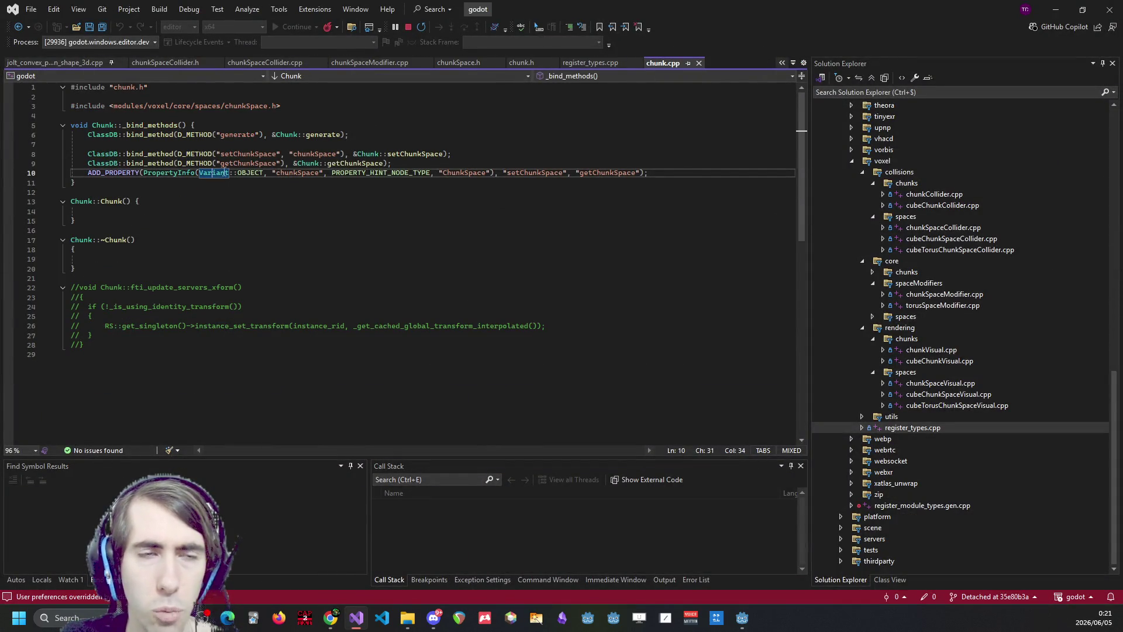
left_click_drag(217, 135, 416, 186)
left_click(416, 189)
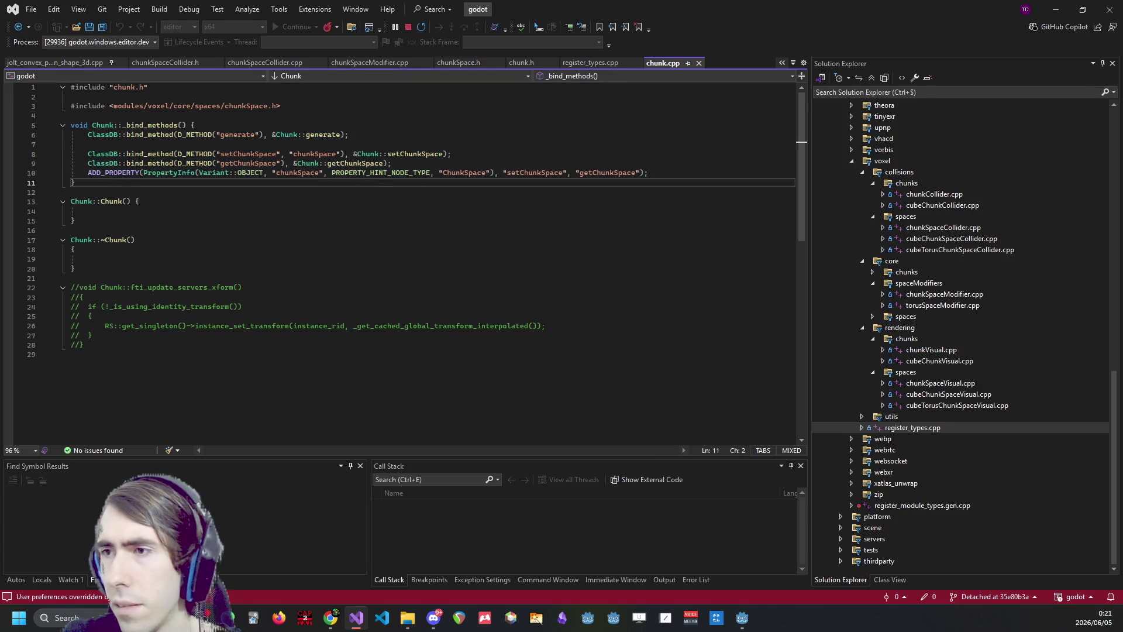
key("alt+Tab")
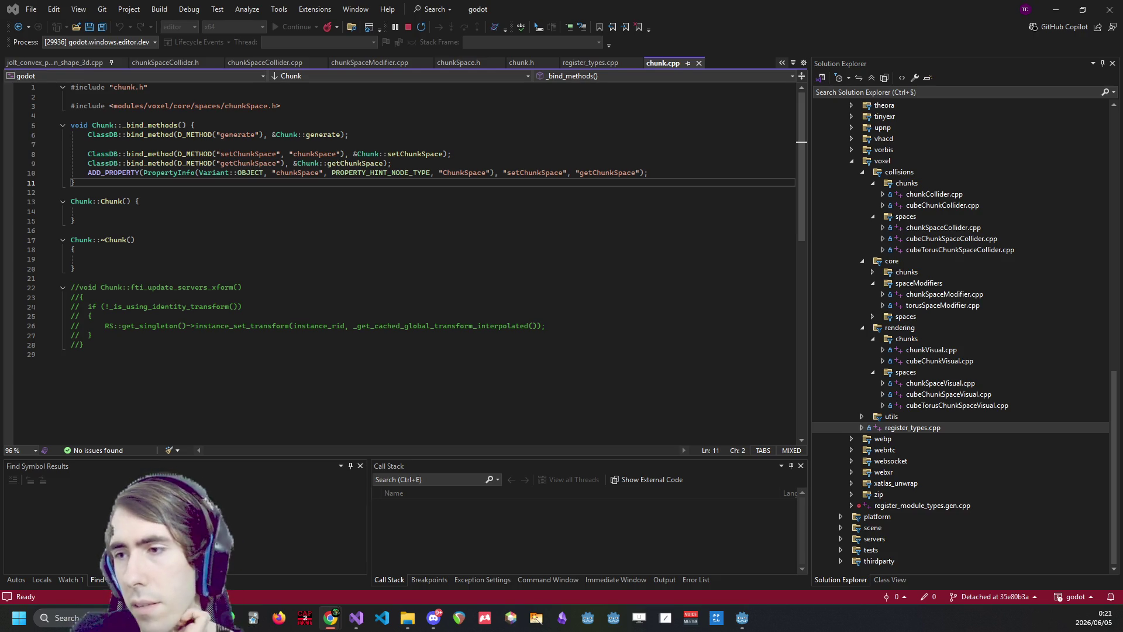
key("alt+Tab")
Step: Expand the AI answer and study its ADD_PROPERTY example and Method 2 explanation
left_click(353, 335)
scroll(351, 327, "down", 5)
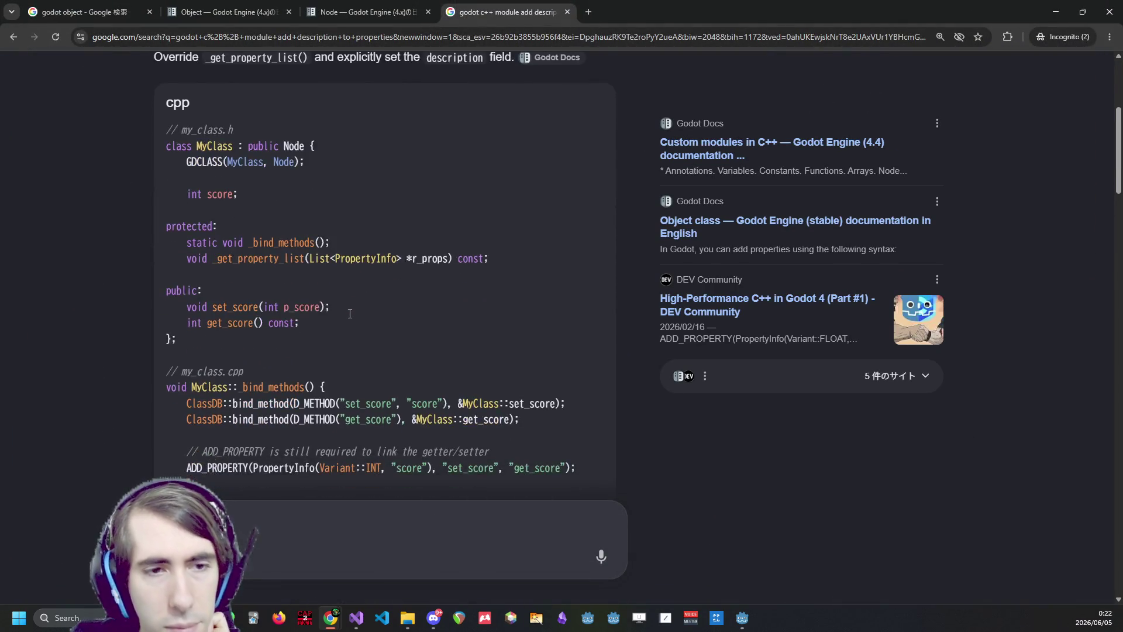
scroll(350, 319, "down", 2)
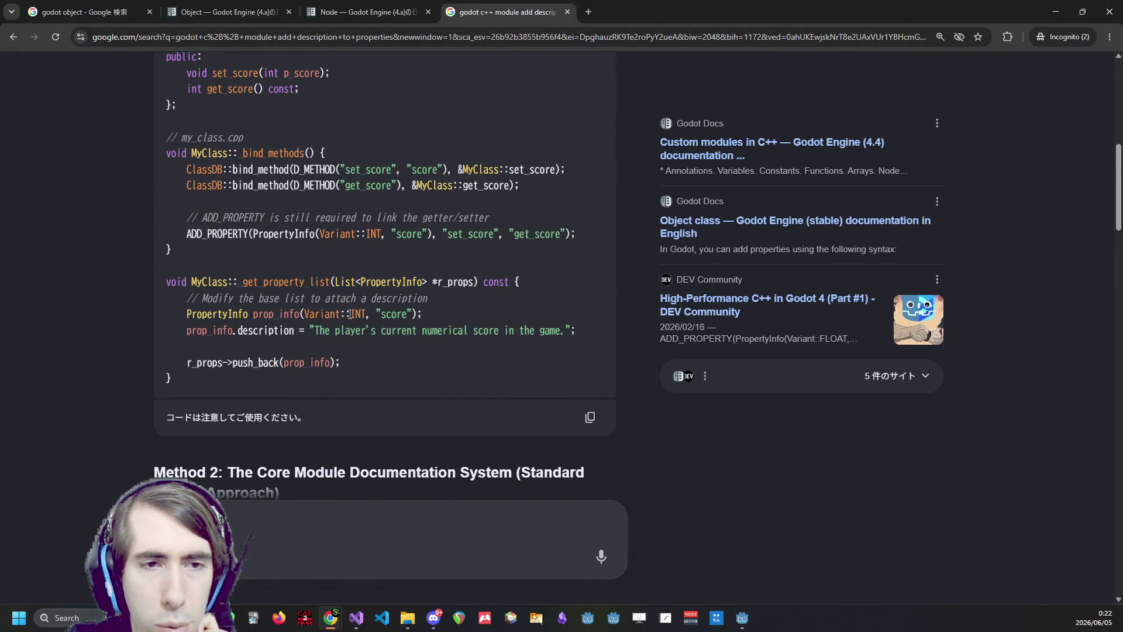
scroll(349, 314, "up", 2)
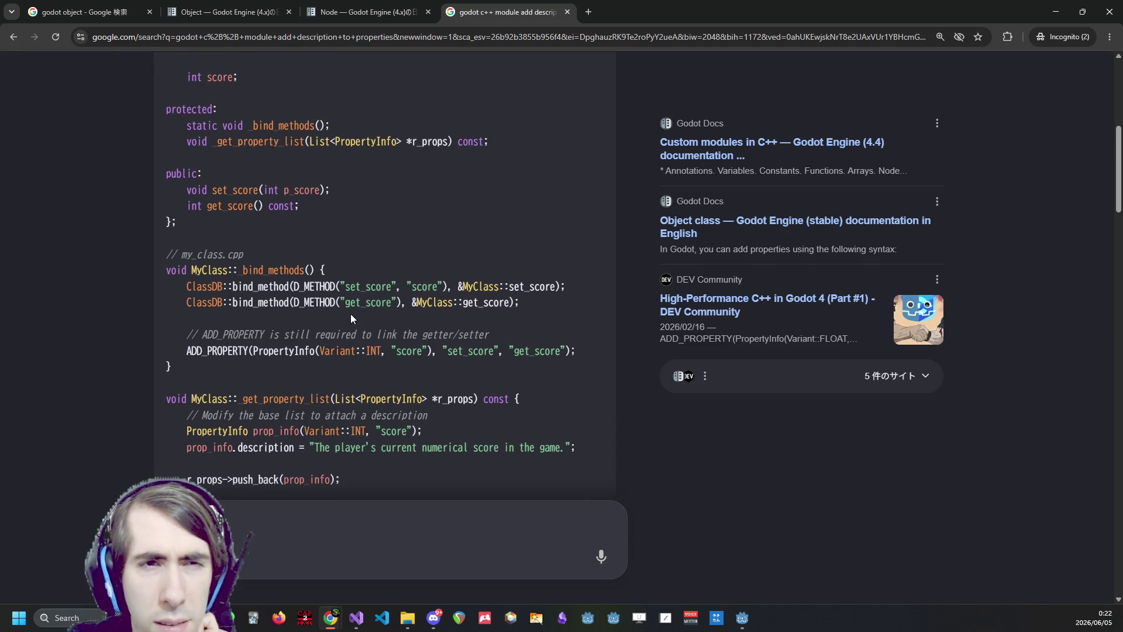
scroll(361, 317, "down", 1)
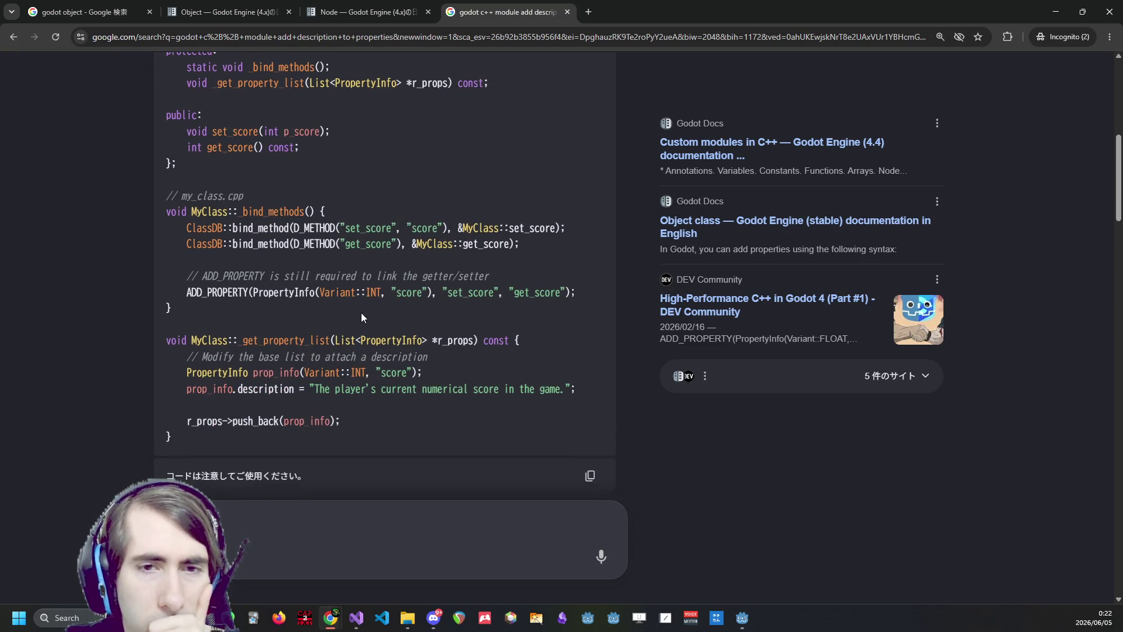
scroll(365, 310, "up", 1)
mouse_move(412, 351)
left_mouse_down()
mouse_move(576, 351)
mouse_move(212, 309)
left_mouse_up()
left_click(213, 308)
scroll(213, 307, "up", 3)
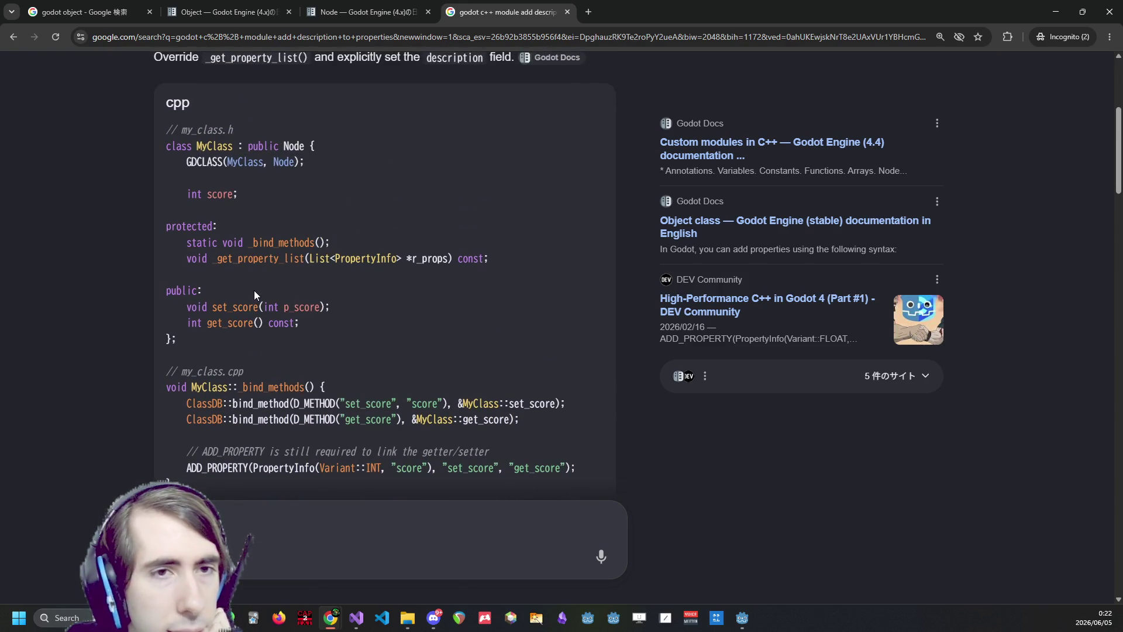
scroll(254, 290, "down", 3)
scroll(253, 290, "up", 2)
scroll(253, 290, "down", 7)
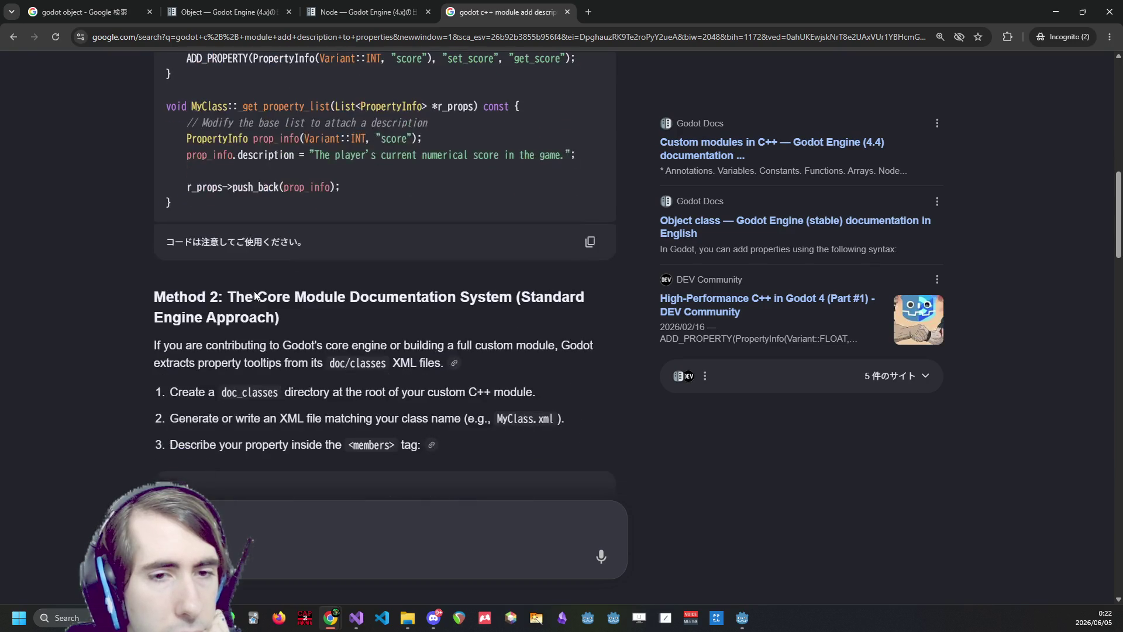
scroll(254, 290, "down", 2)
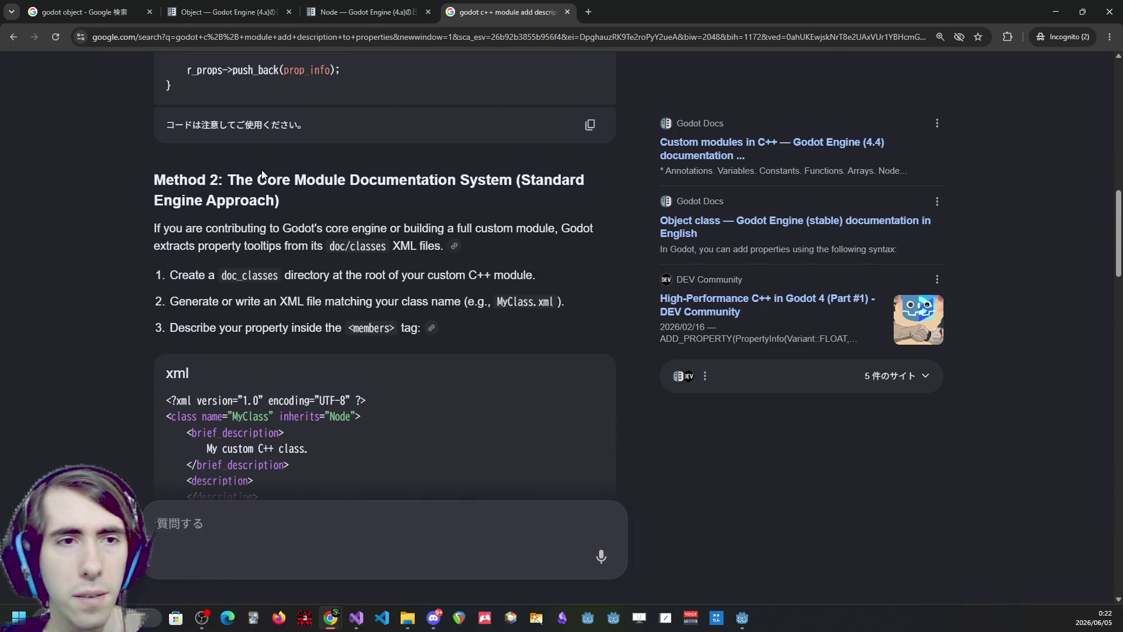
scroll(299, 211, "up", 12)
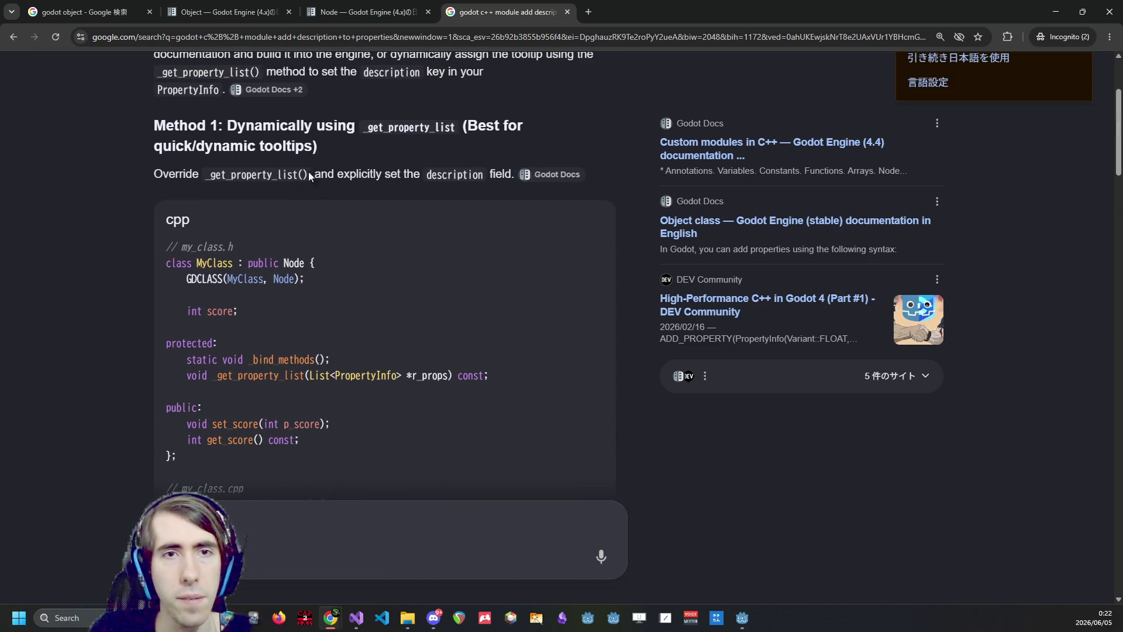
scroll(349, 128, "up", 1)
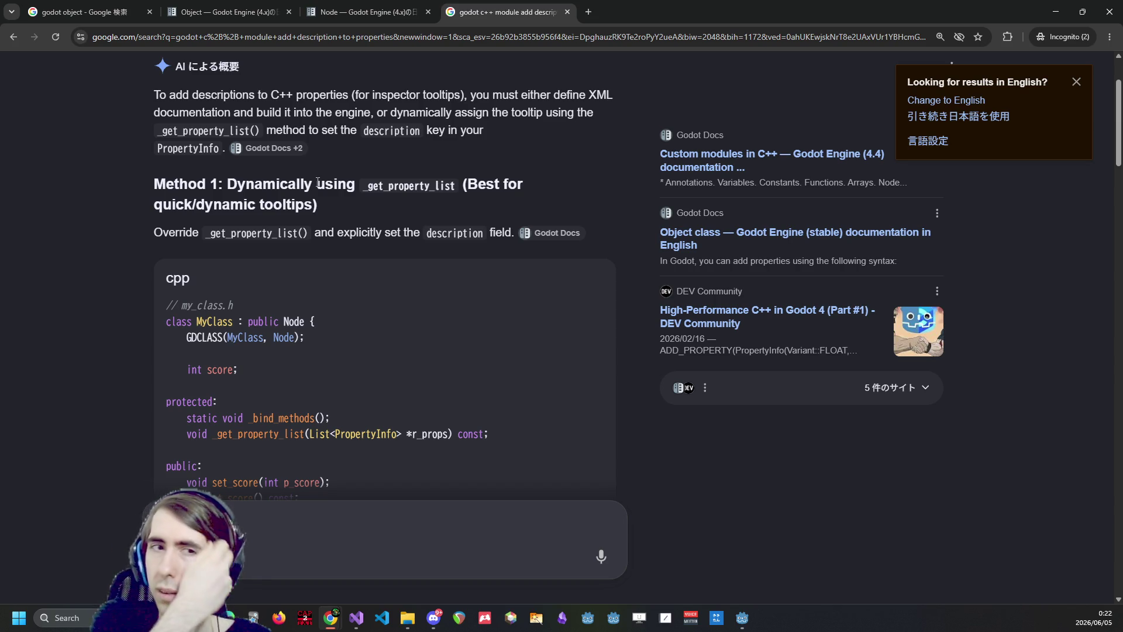
scroll(303, 258, "down", 13)
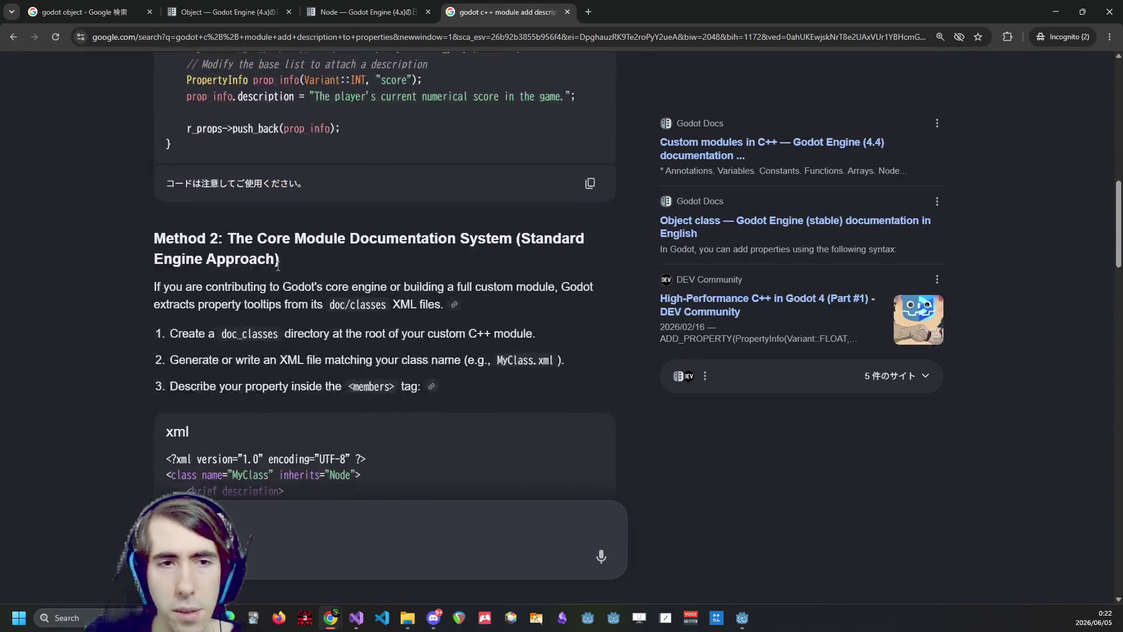
left_click_drag(350, 229, 485, 229)
left_click_drag(323, 229, 419, 229)
left_click(410, 228)
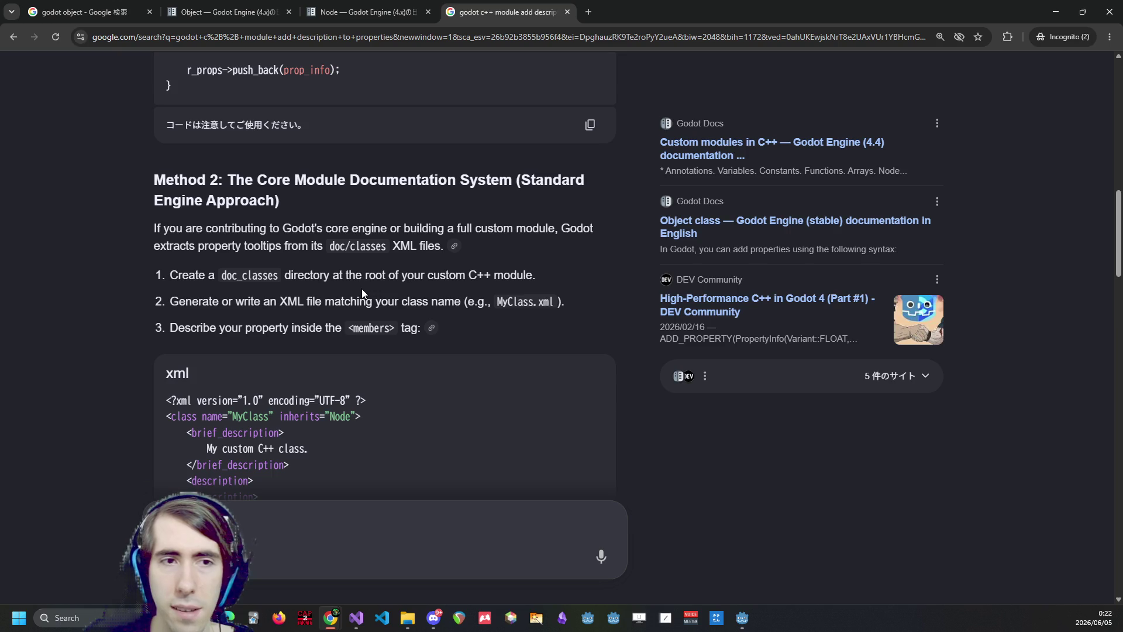
Step: Read the GDExtension note on the _get_property_list() alternative and SCons, then close Chrome
scroll(359, 285, "down", 2)
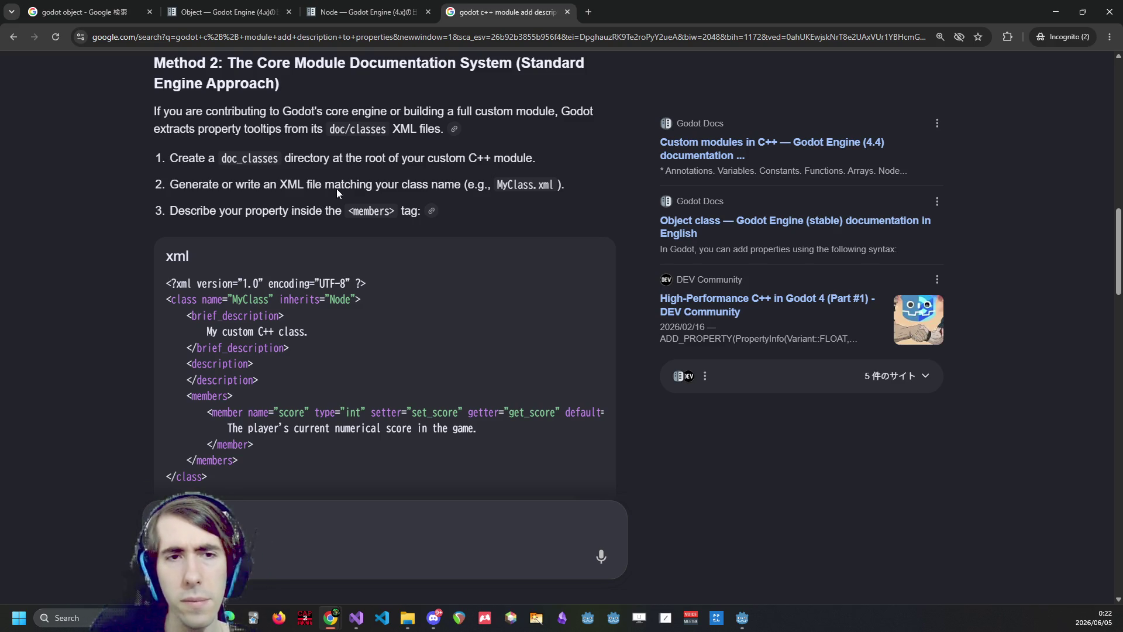
scroll(376, 139, "down", 3)
scroll(377, 139, "up", 1)
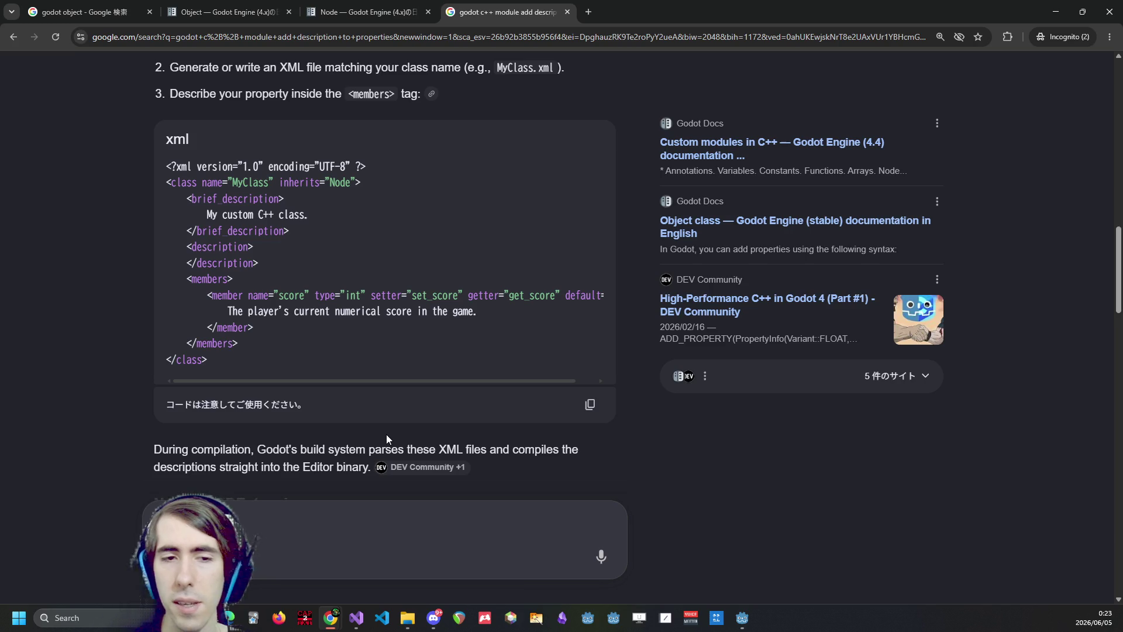
scroll(386, 436, "down", 3)
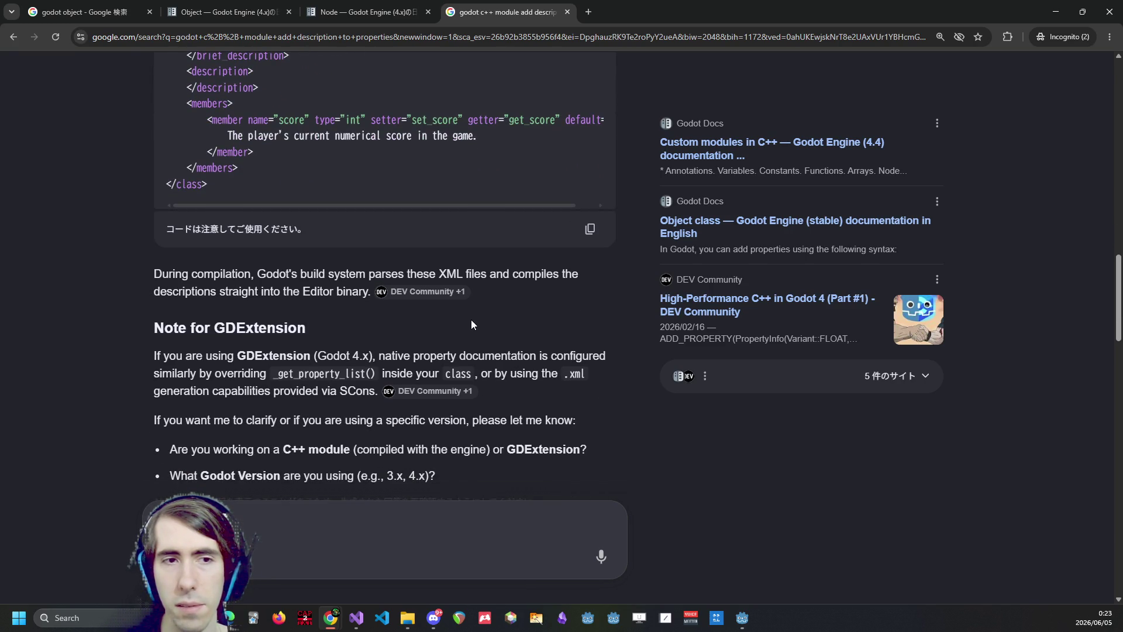
scroll(465, 319, "down", 1)
left_click_drag(424, 297, 542, 295)
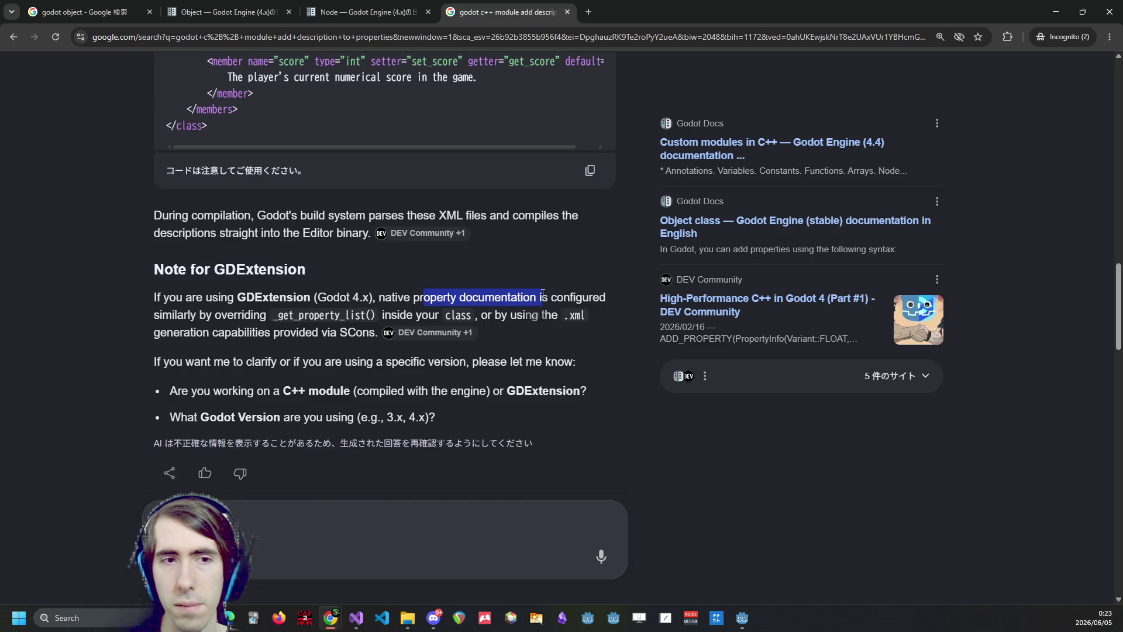
left_click(543, 295)
left_click_drag(284, 315, 491, 316)
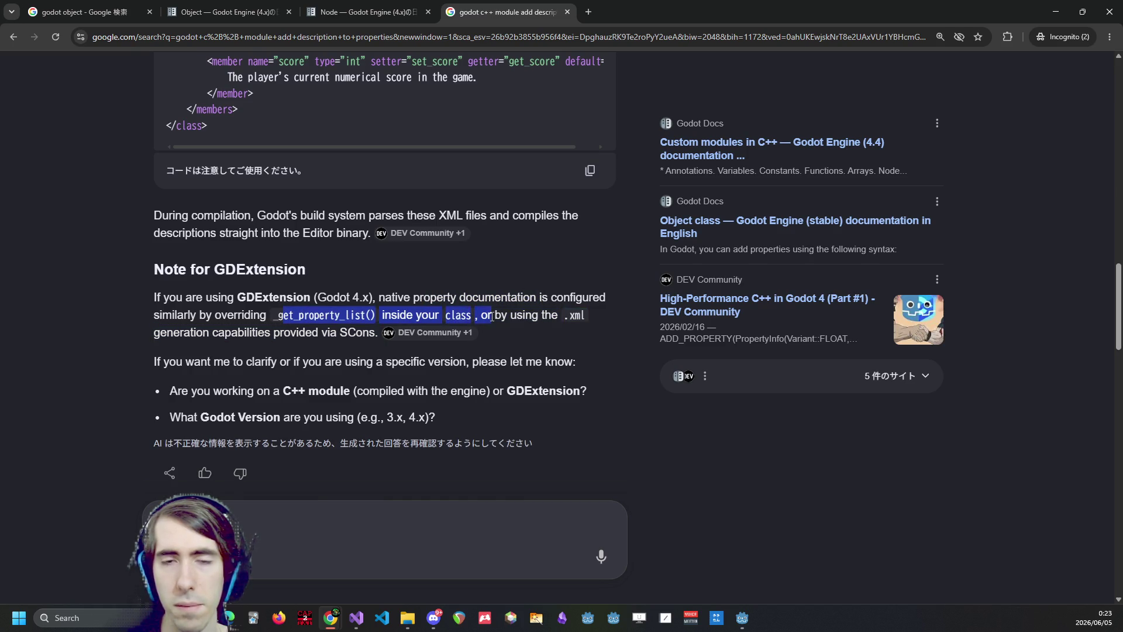
left_click(492, 316)
left_click_drag(248, 333, 363, 333)
left_click(262, 360)
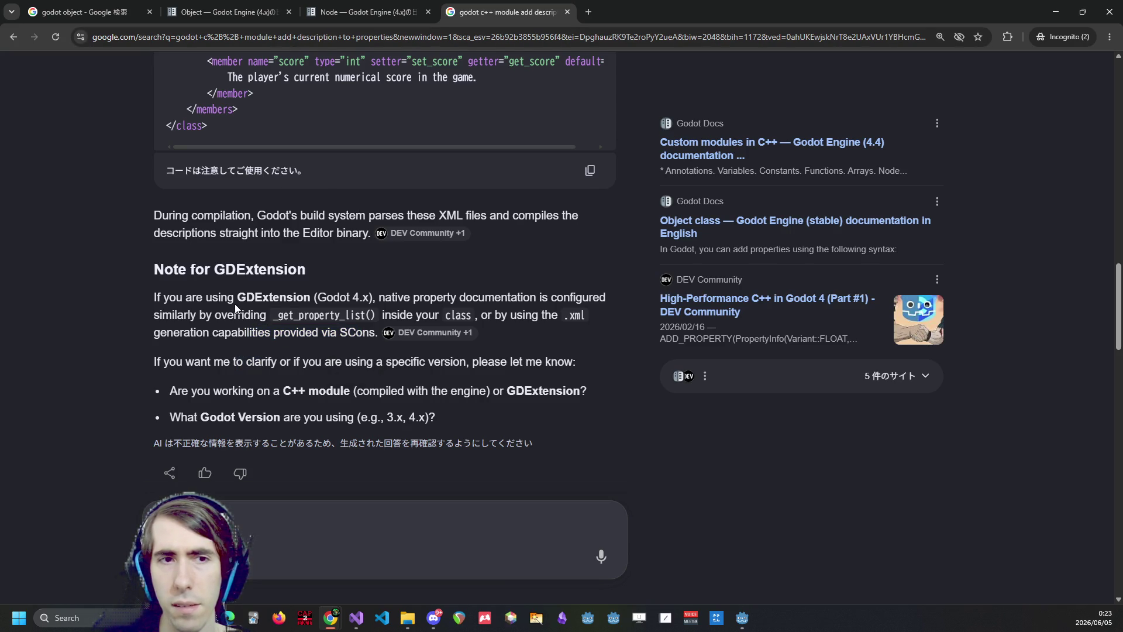
scroll(264, 294, "down", 3)
scroll(263, 295, "up", 3)
left_click(1110, 11)
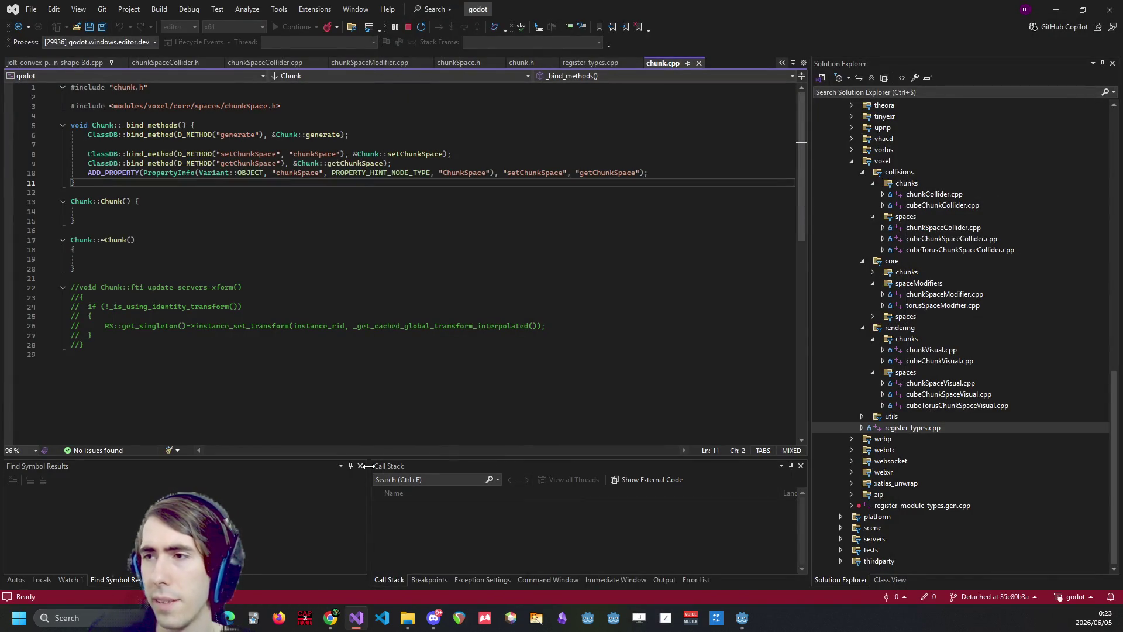
Step: In chunk.h, add '// Used for fast access instead of using hashmaps' above collider and visual, and save
left_click(327, 232)
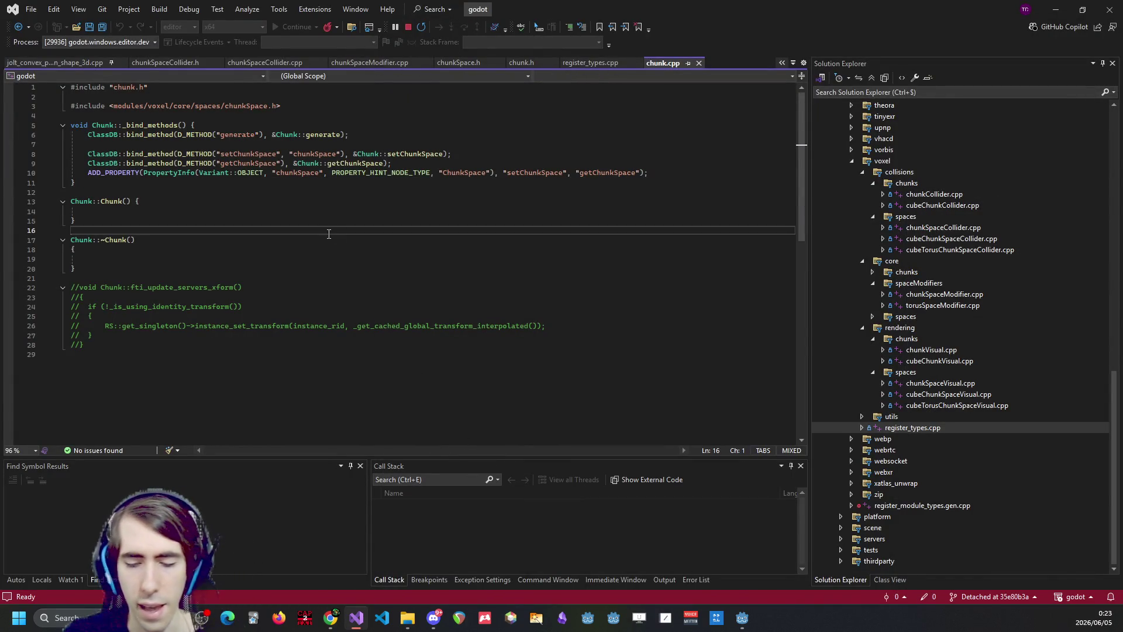
key("ctrl+k")
key("ctrl+o")
left_click(257, 173)
key("Return")
key("Return")
type("// ")
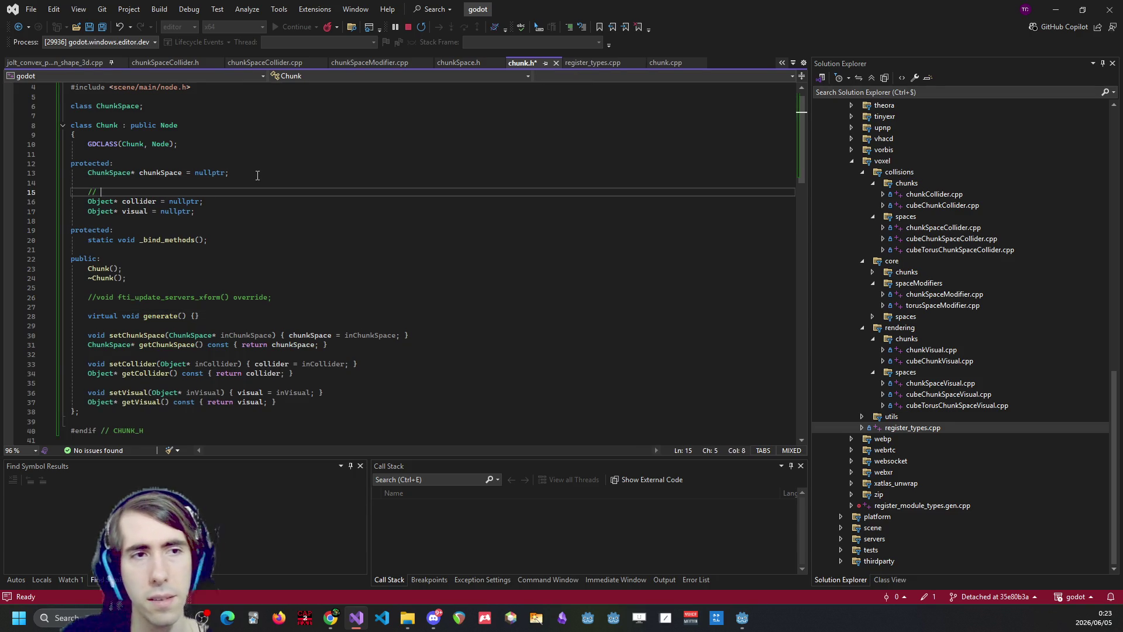
type("Used for l")
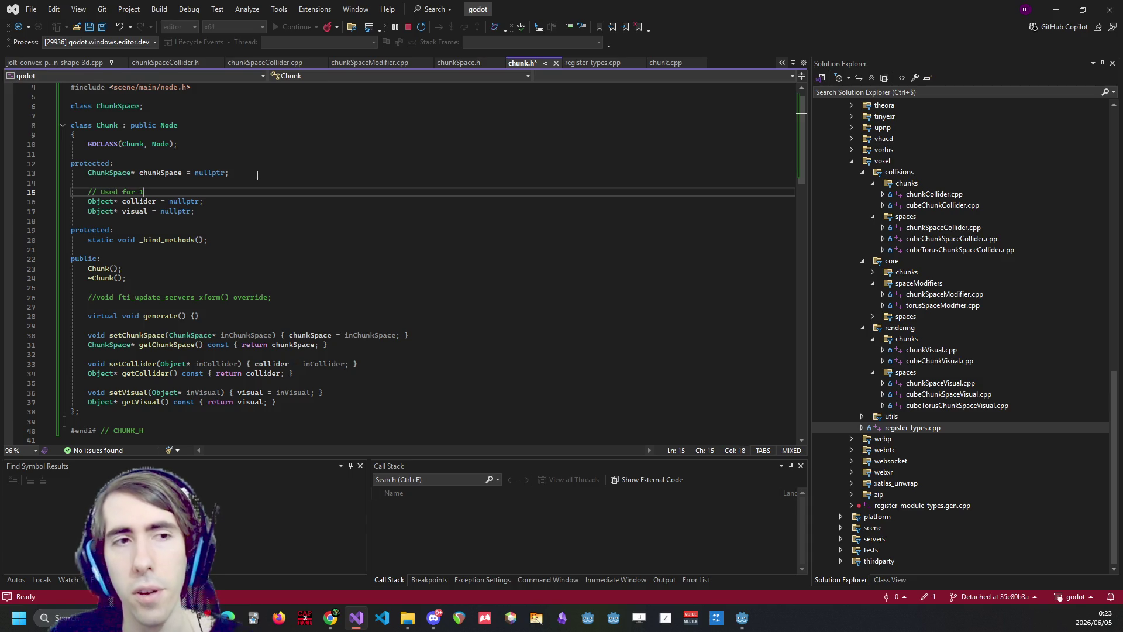
type("coll")
key("BackSpace")
key("BackSpace")
key("BackSpace")
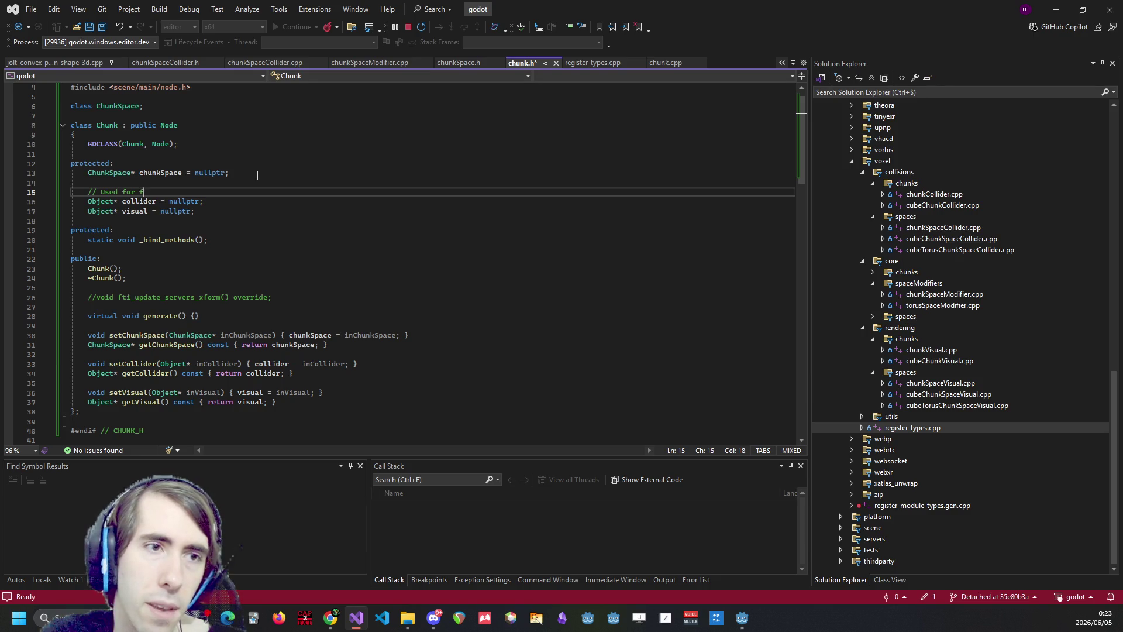
type("fast access")
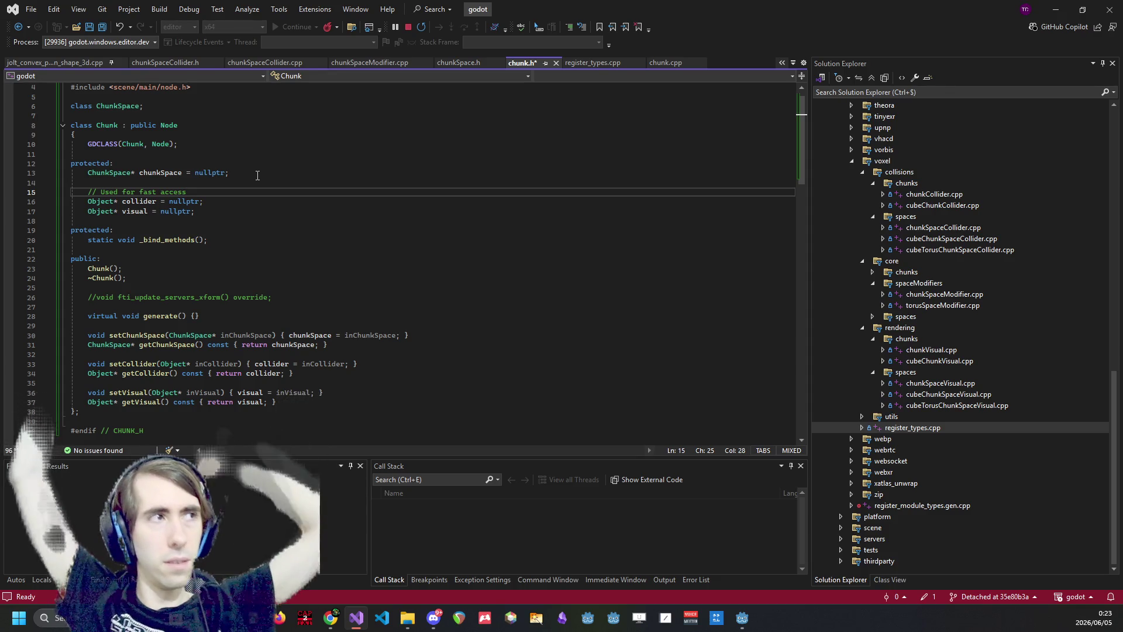
type("instead of using di")
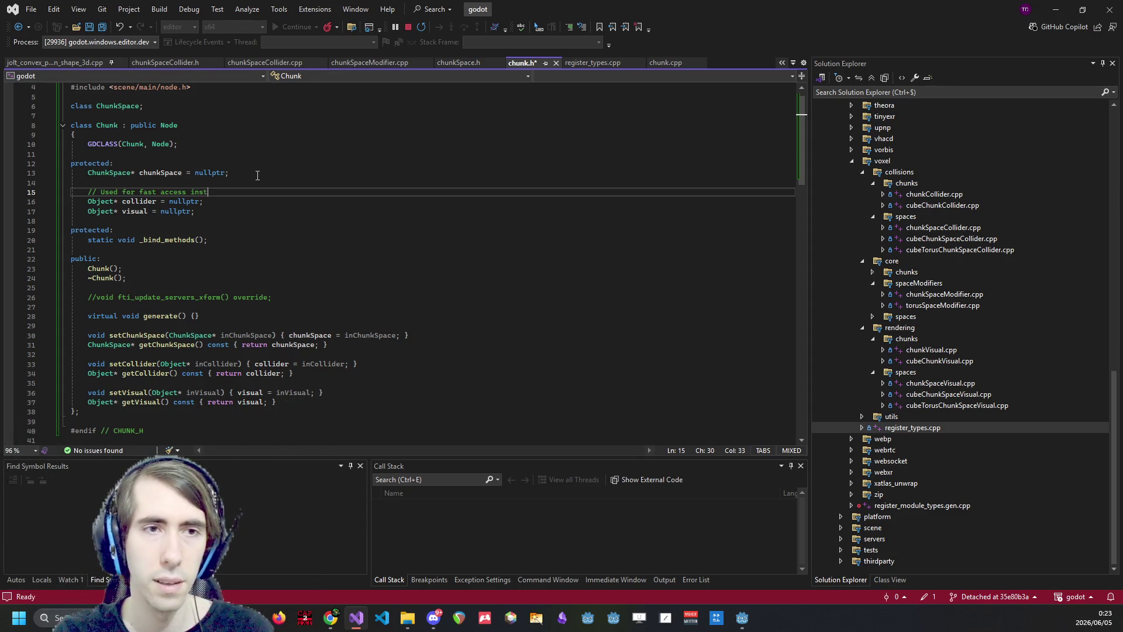
type("ctionaries")
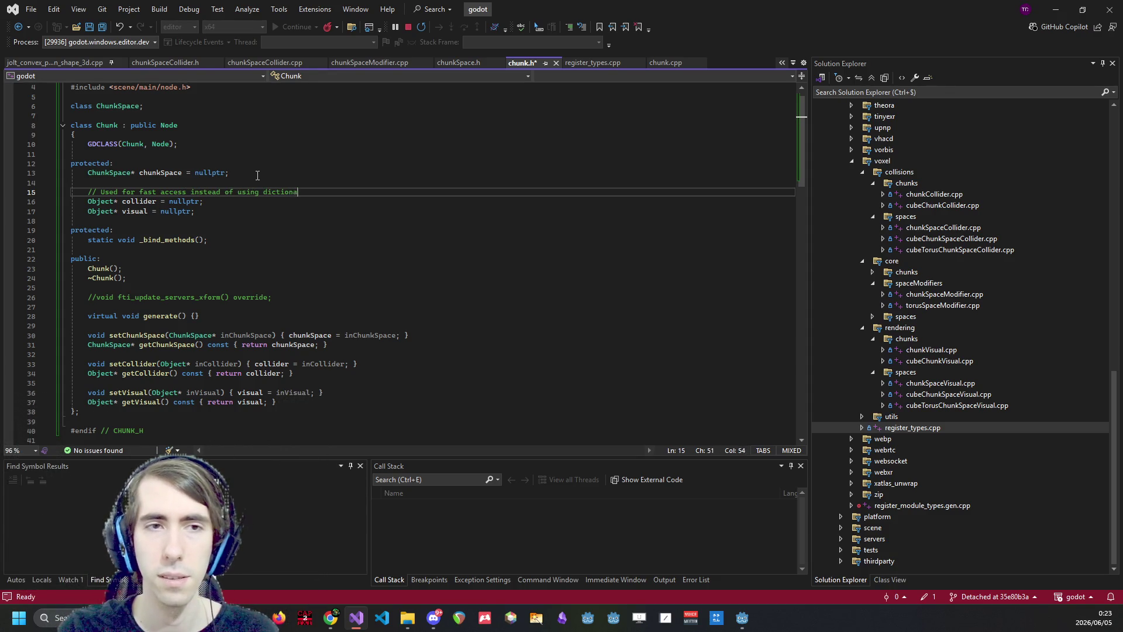
key("ctrl+BackSpace")
type("hashmaps")
key("ctrl+s")
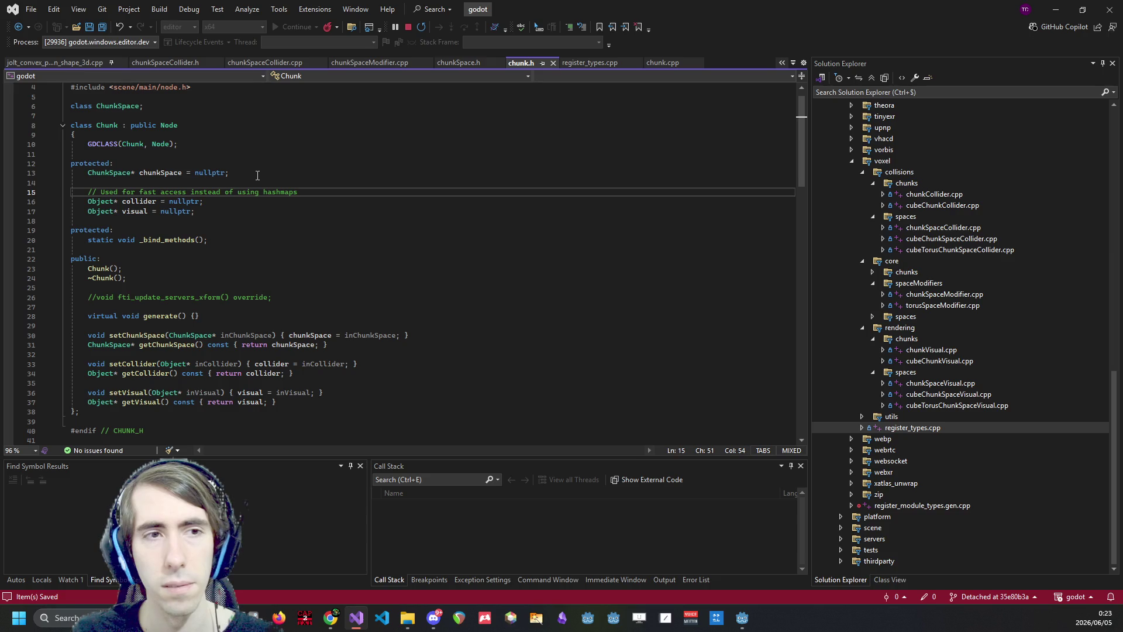
left_click(232, 210)
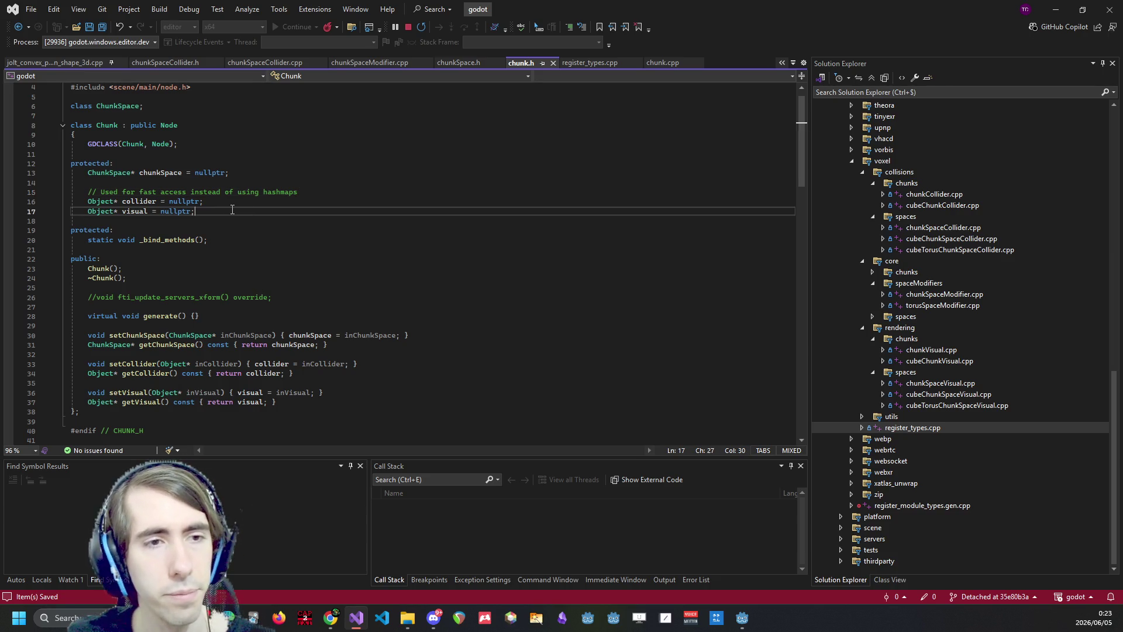
key("ctrl+Tab")
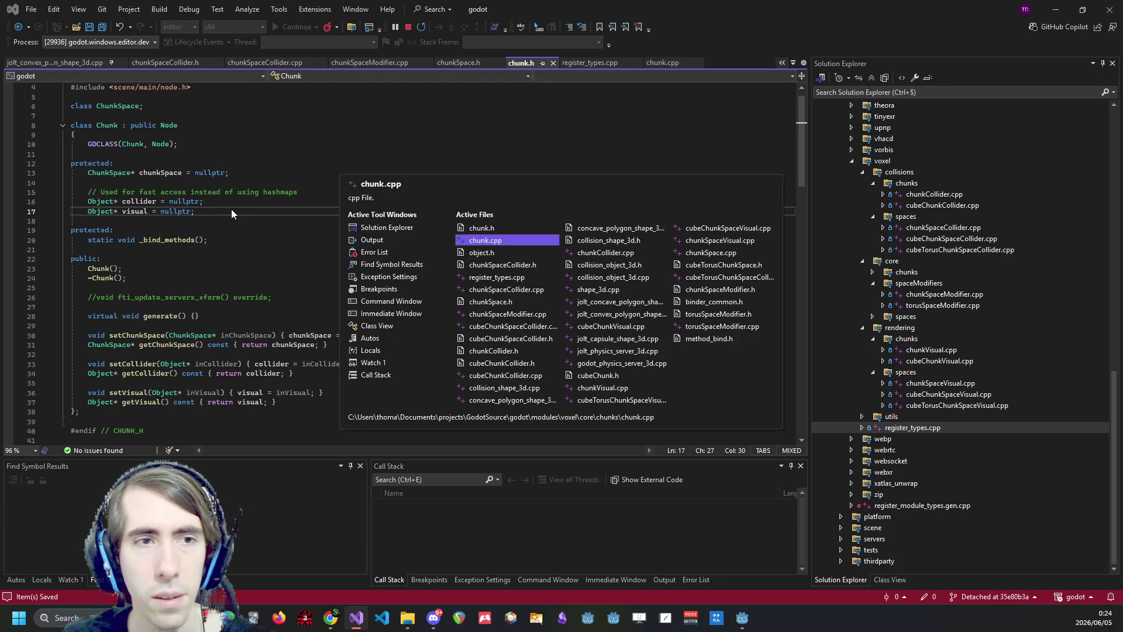
Step: Browse the list of open files and stay on chunk.h
key("ctrl+Tab")
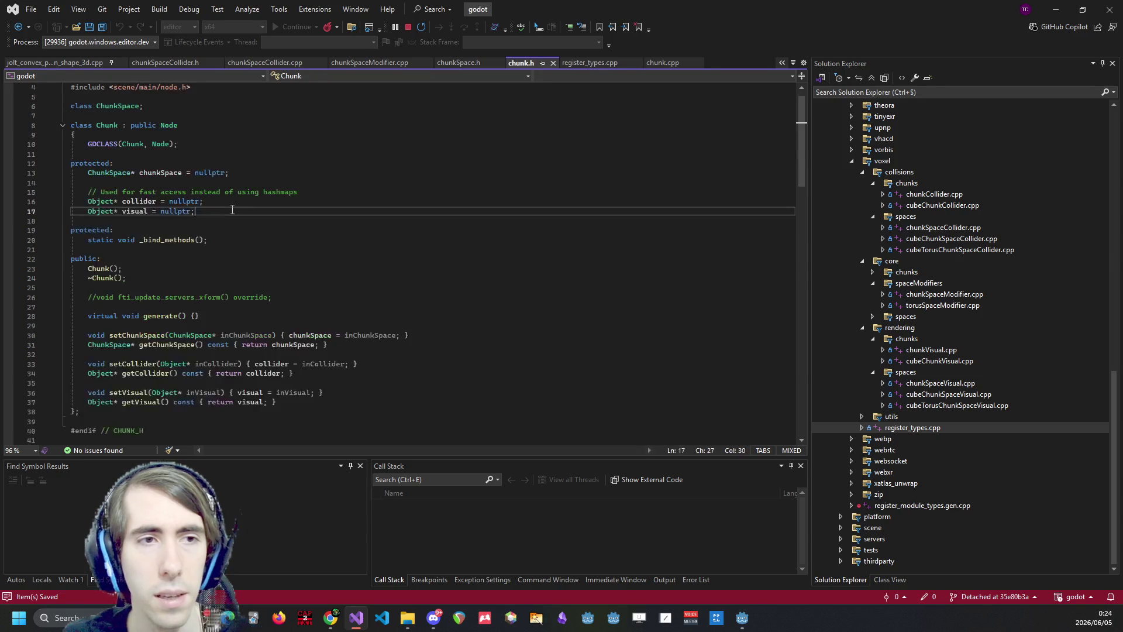
key("ctrl+Tab")
key("Tab")
key("Tab")
key("Tab")
key("shift+Tab")
key("shift+Tab")
key("Tab")
key("Tab")
key("shift+Tab")
key("shift+Tab")
key("shift+Tab")
key("shift+Tab")
key("ctrl+Tab")
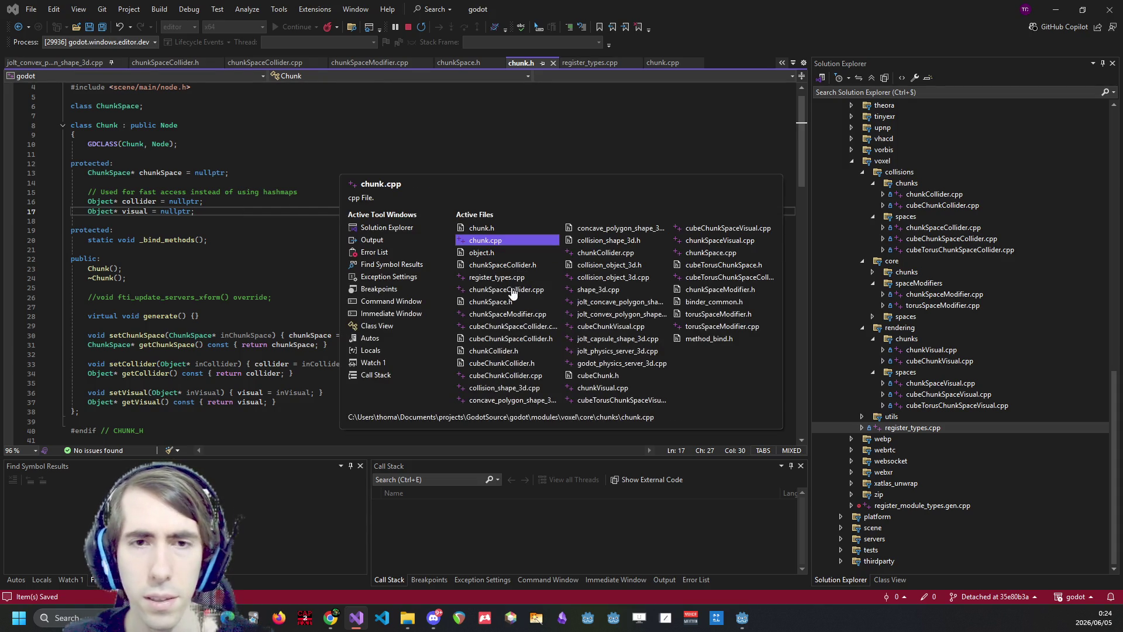
key("Escape")
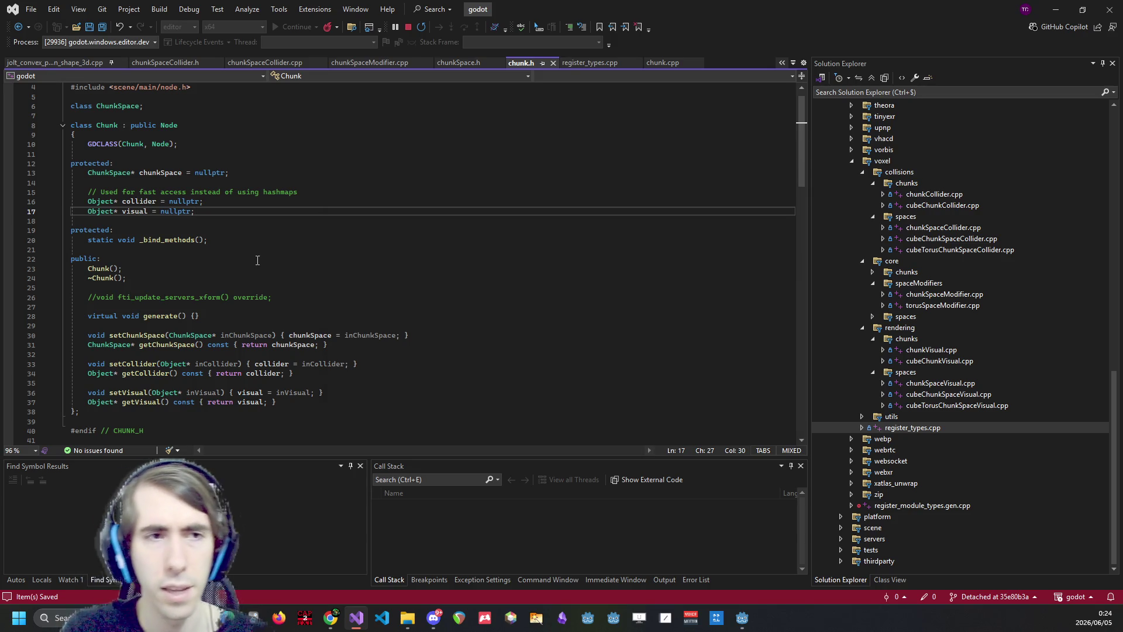
Step: Search 'chunkspacevis' to open and review chunkSpaceVisual.h, then return to chunk.h
key("ctrl+shift+t")
type("chunkspace")
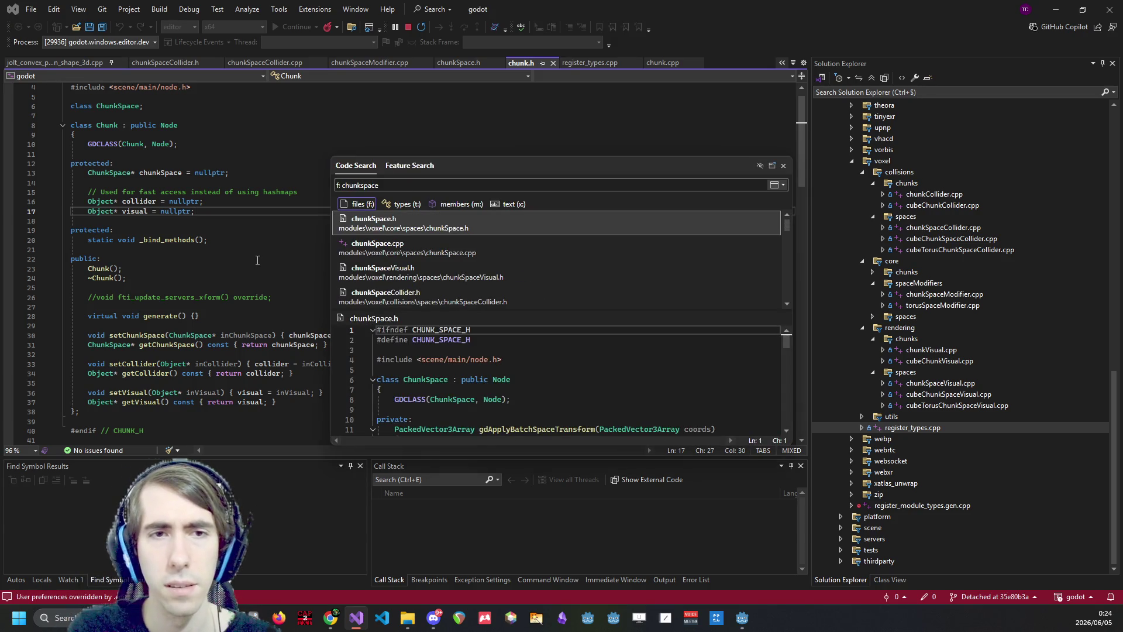
type("vis")
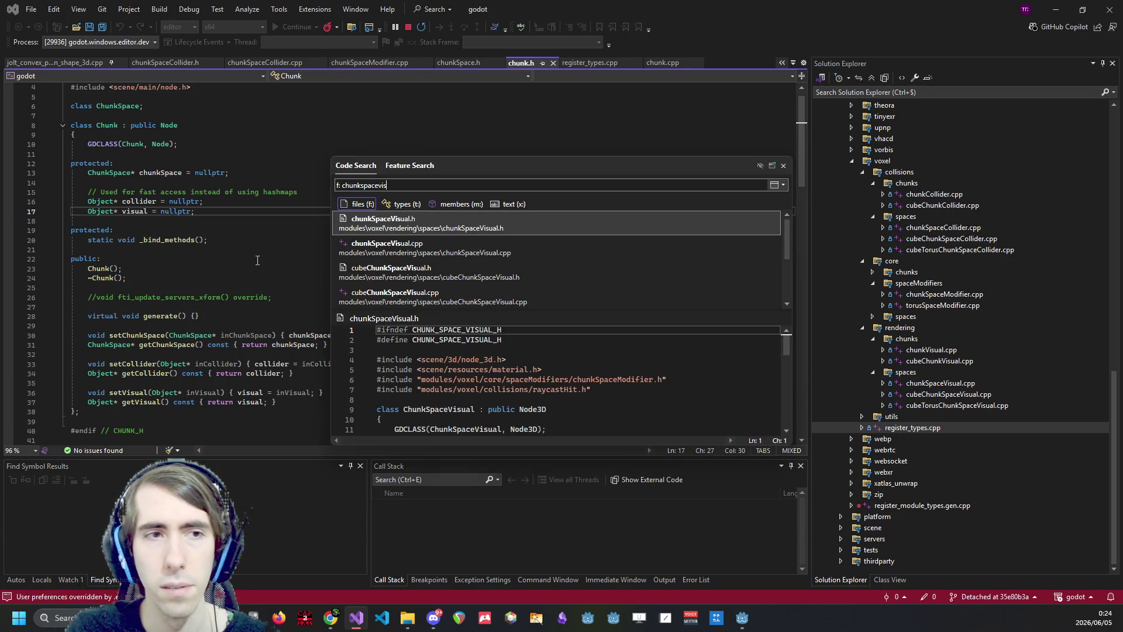
key("Return")
scroll(227, 264, "down", 1)
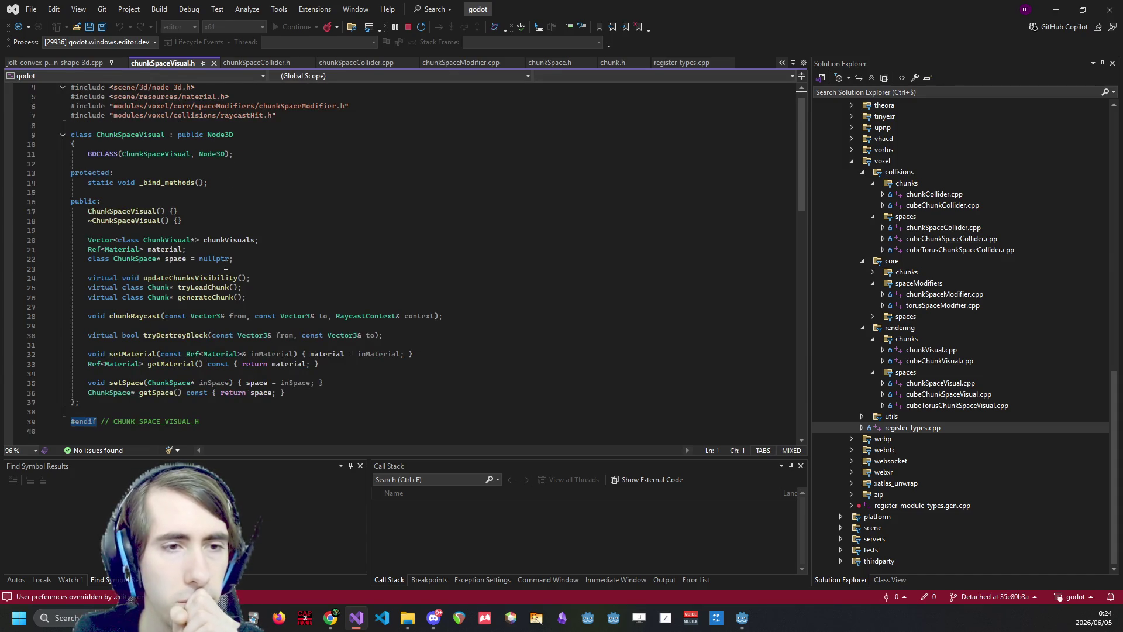
scroll(182, 396, "down", 1)
scroll(177, 383, "up", 1)
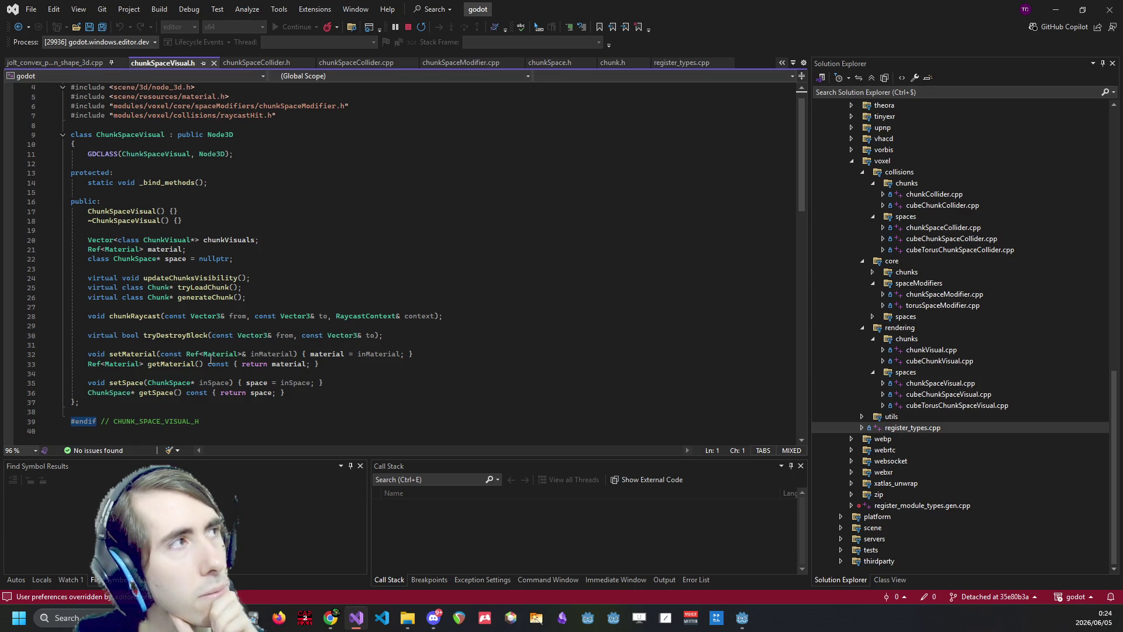
left_click(257, 287)
key("ctrl+Tab")
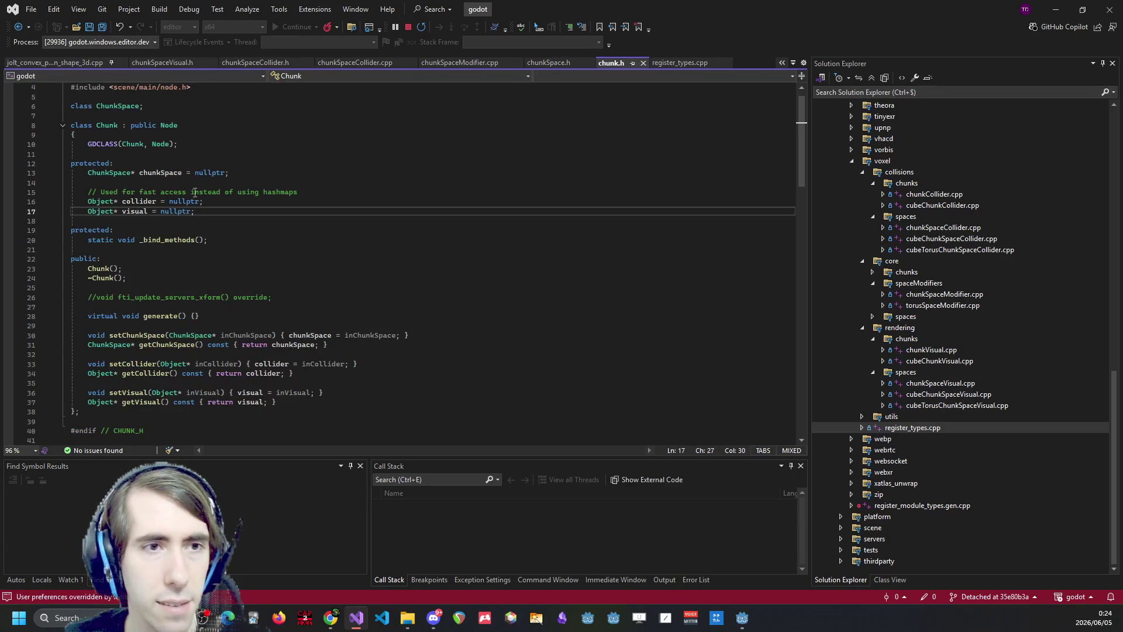
Step: Cut the setVisual setter lines from chunk.h, remove the leftover blank line, and save
left_click(319, 403)
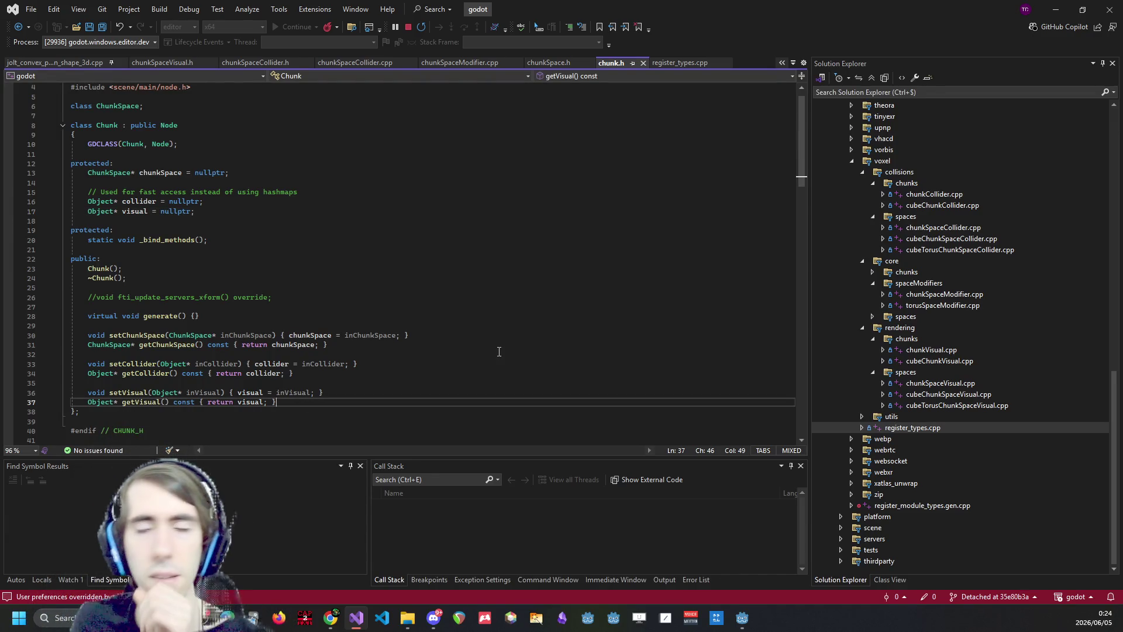
key("alt+Tab")
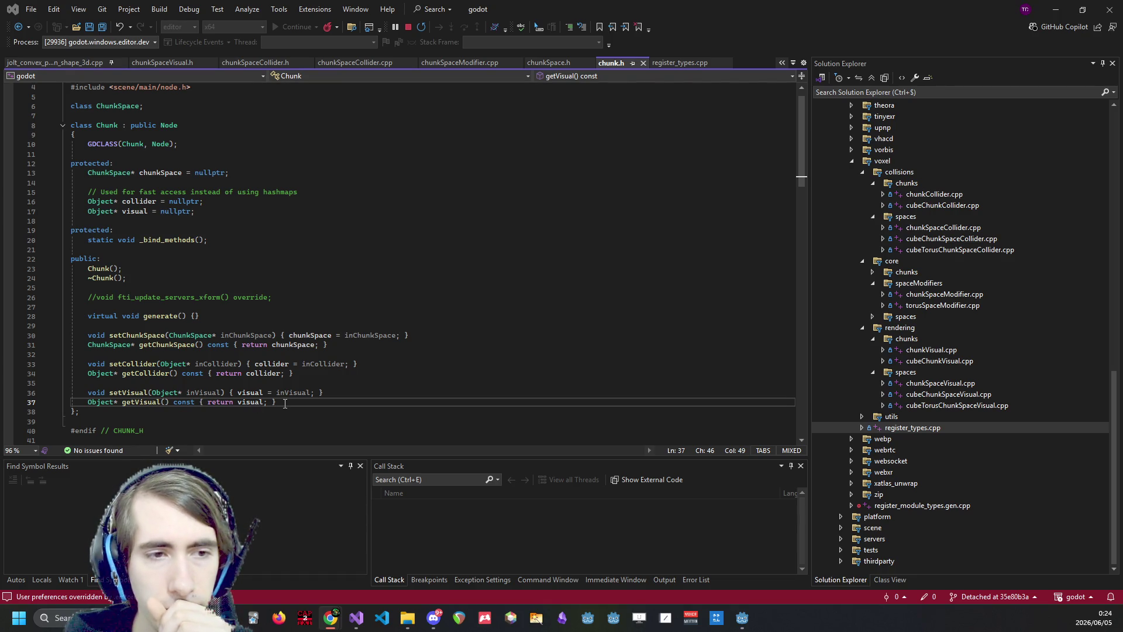
left_click_drag(18, 403, 44, 393)
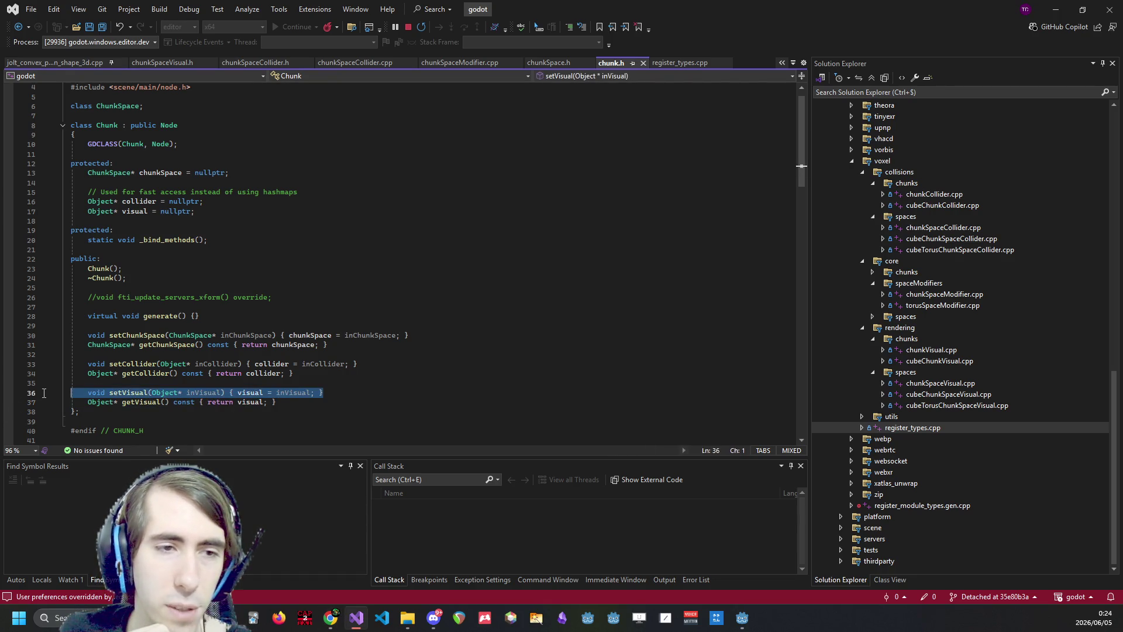
key("Delete")
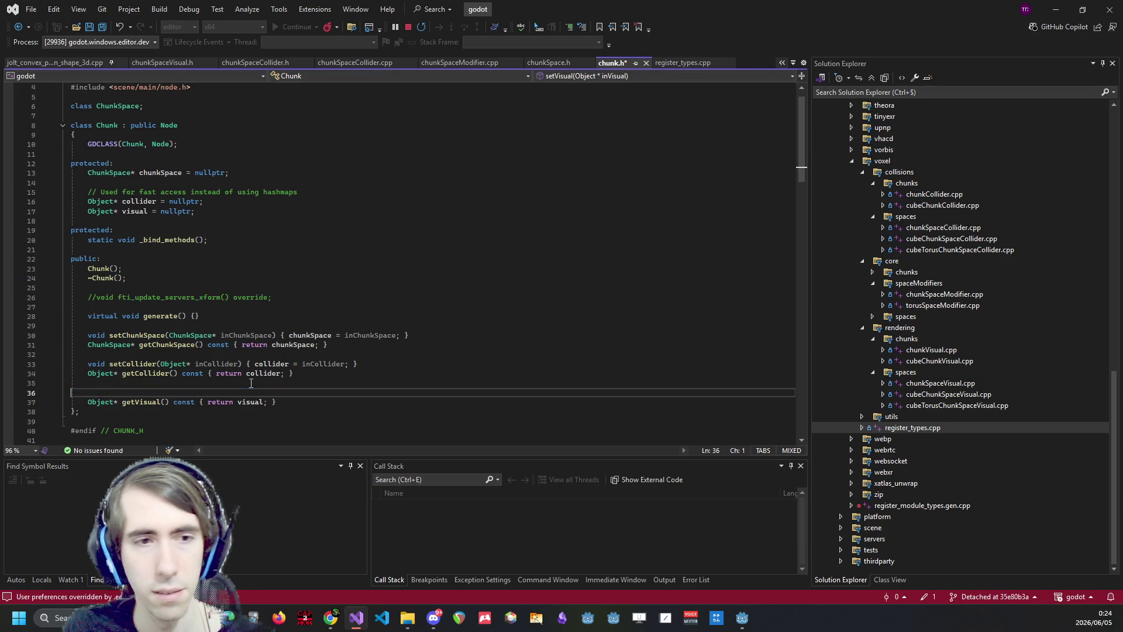
key("Up")
key("Up")
key("Up")
key("ctrl+x")
key("Down")
key("BackSpace")
key("ctrl+s")
Step: Switch to chunk.cpp and back to chunk.h, then check the open-files list without switching
key("ctrl+k")
key("ctrl+o")
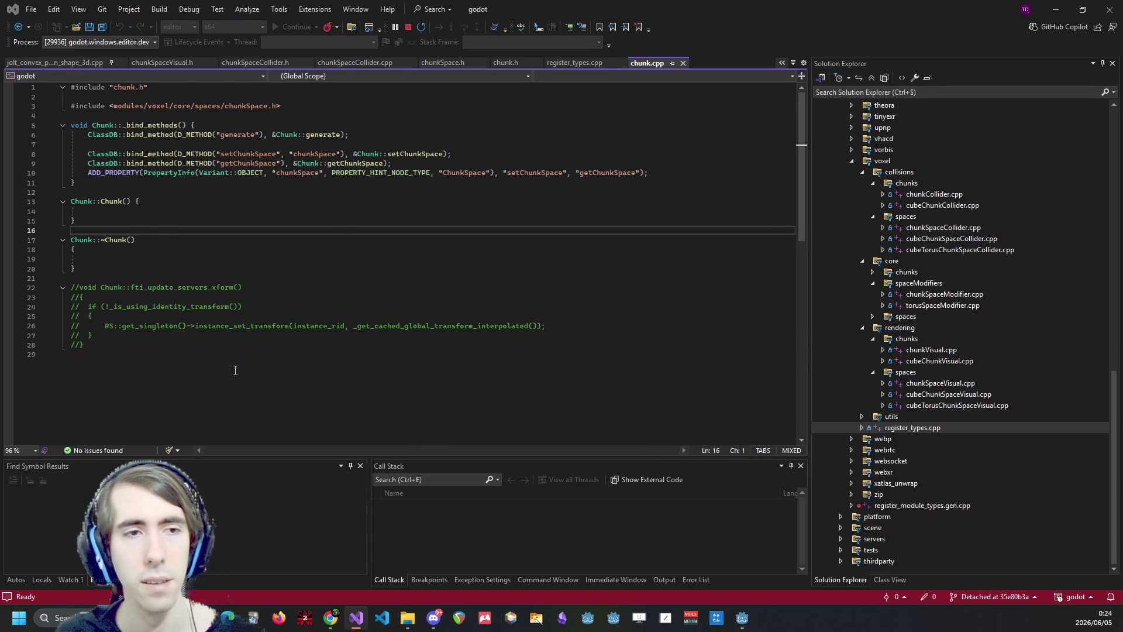
key("ctrl+k")
key("ctrl+o")
key("ctrl+Tab")
key("ctrl+Tab")
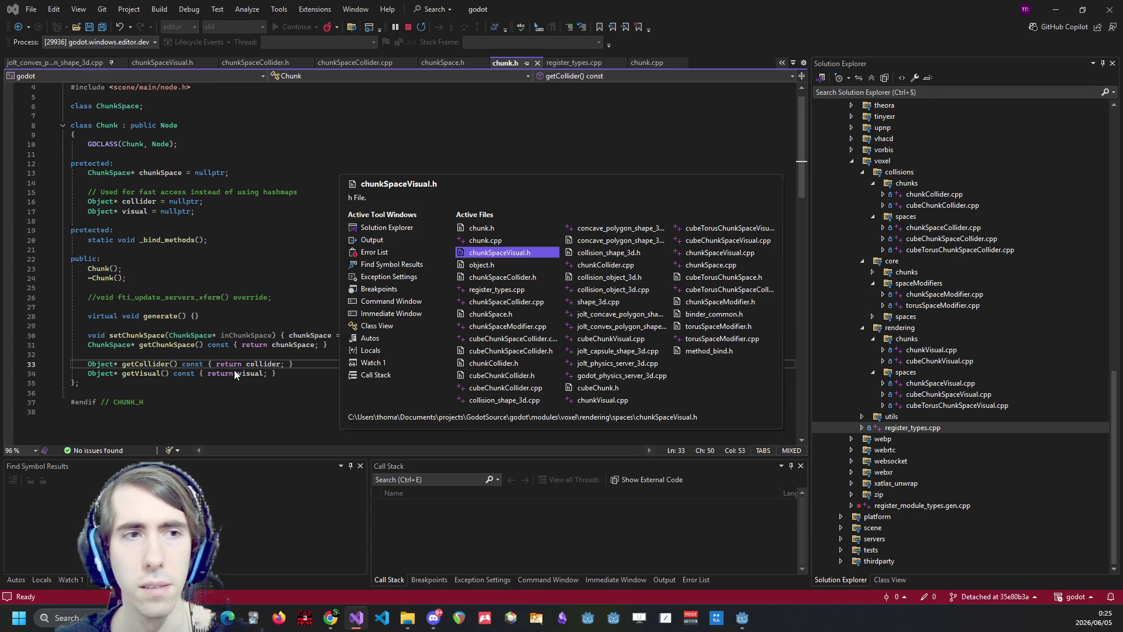
key("Escape")
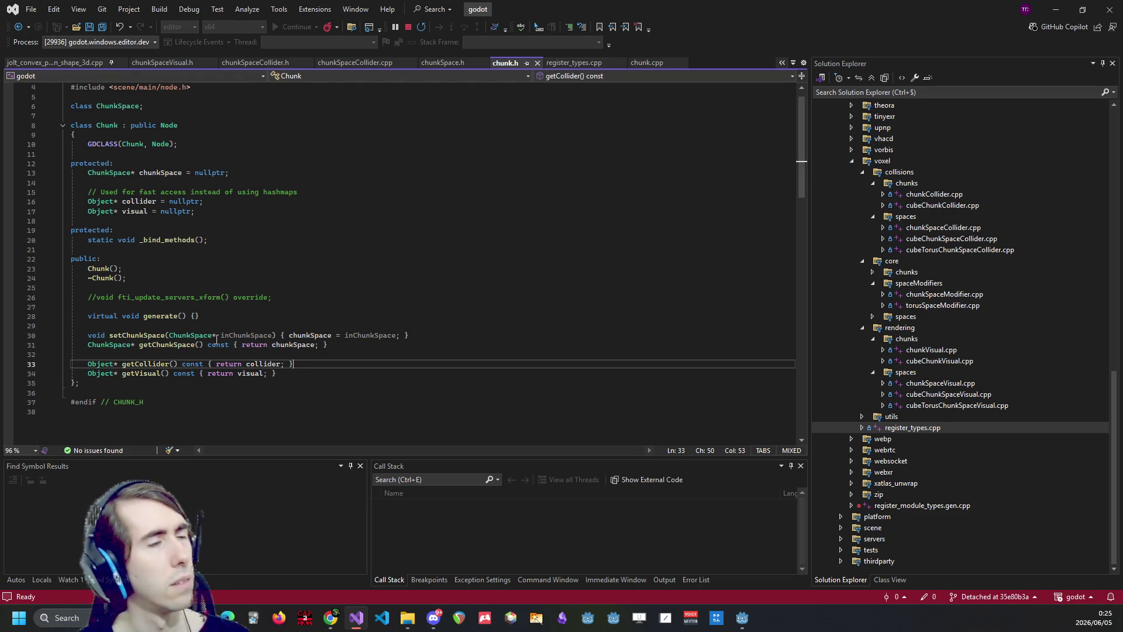
Step: Undo the removal to restore the setter lines in chunk.h and save the file
key("Tab")
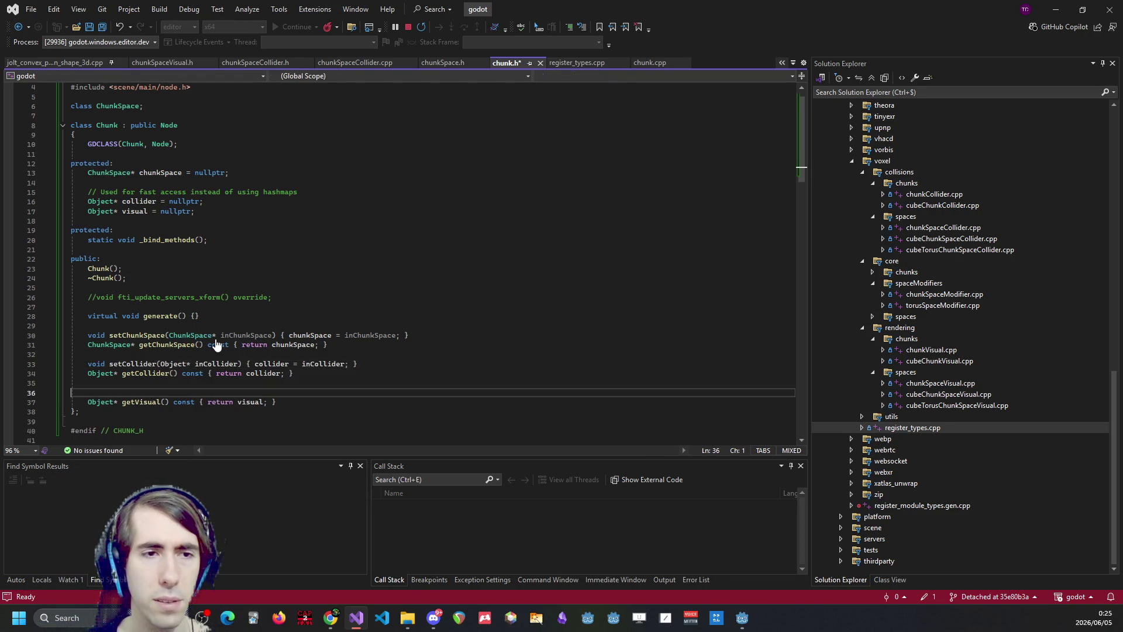
key("Tab")
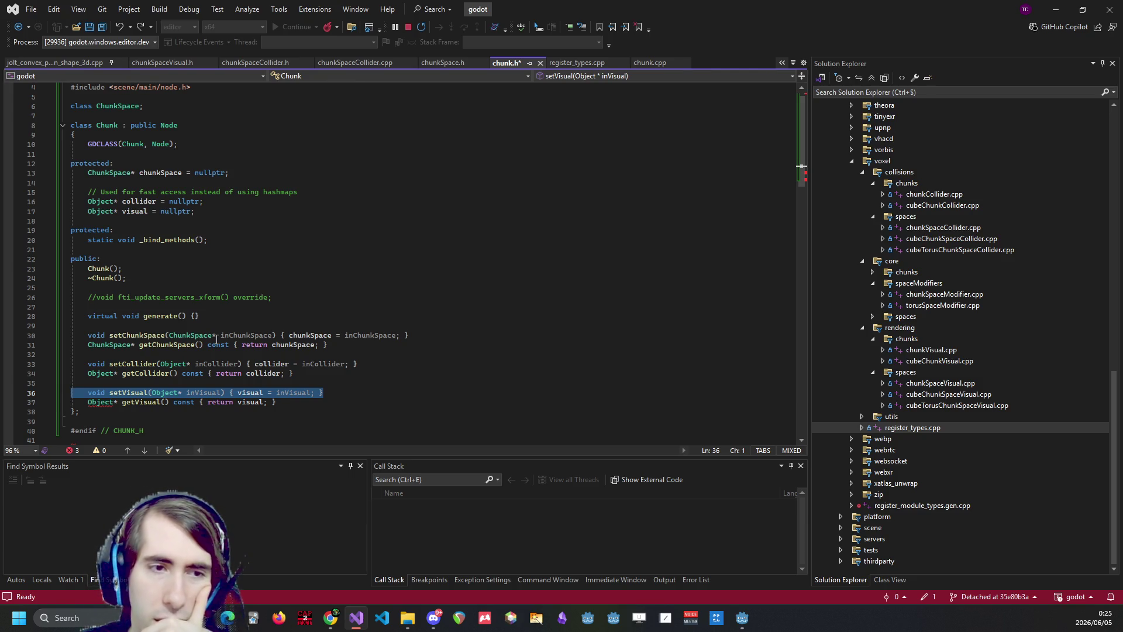
key("ctrl+z")
key("ctrl+s")
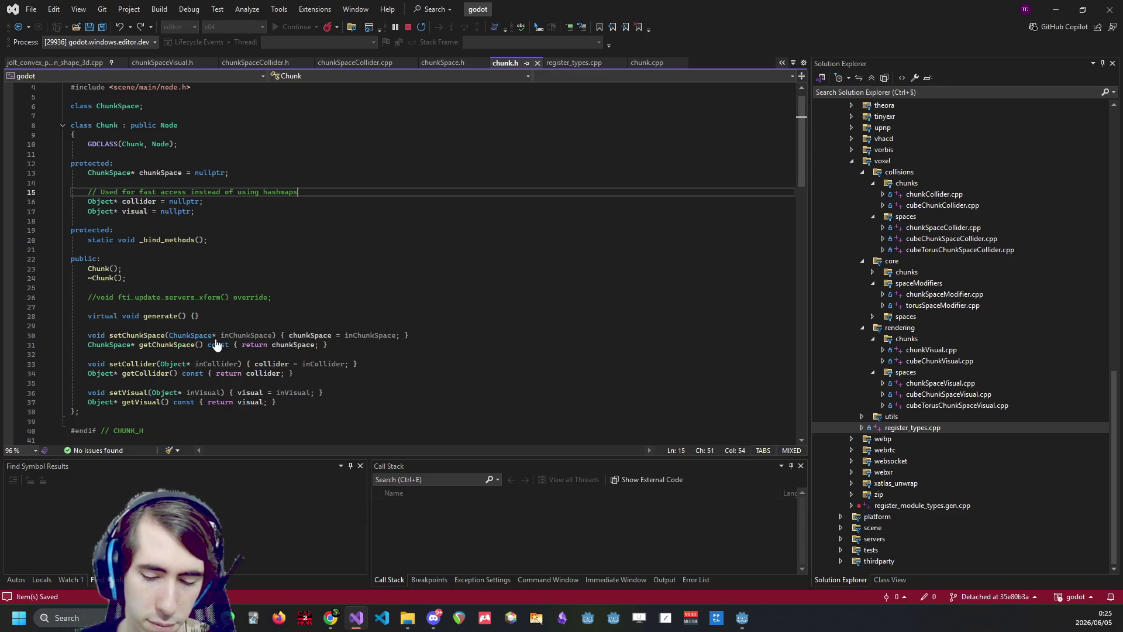
key("ctrl+shift+s")
key("Escape")
key("ctrl+k")
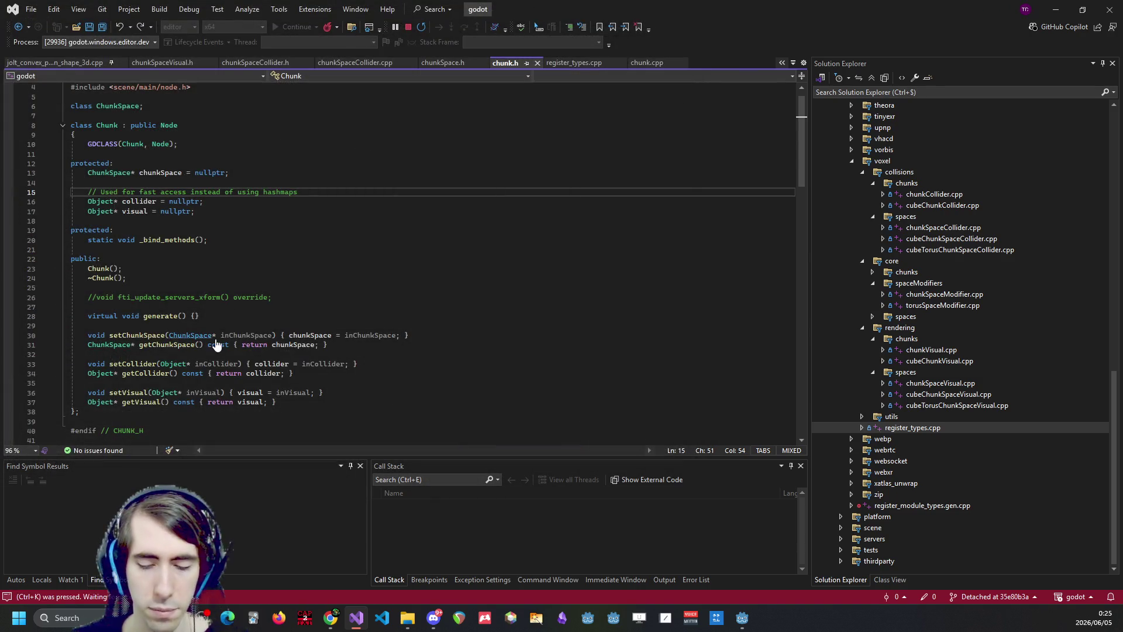
Step: Go from chunk.cpp to ADD_PROPERTY's definition in object.h and select ADD_PROPERTY_DEFAULT
key("ctrl+o")
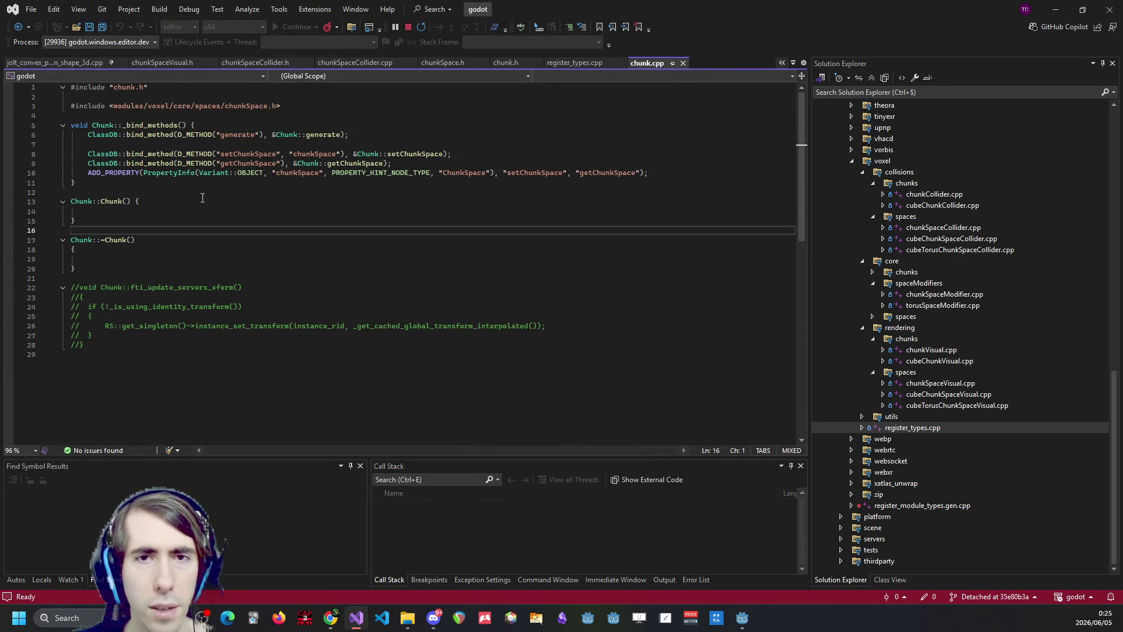
left_click(128, 174, "ctrl")
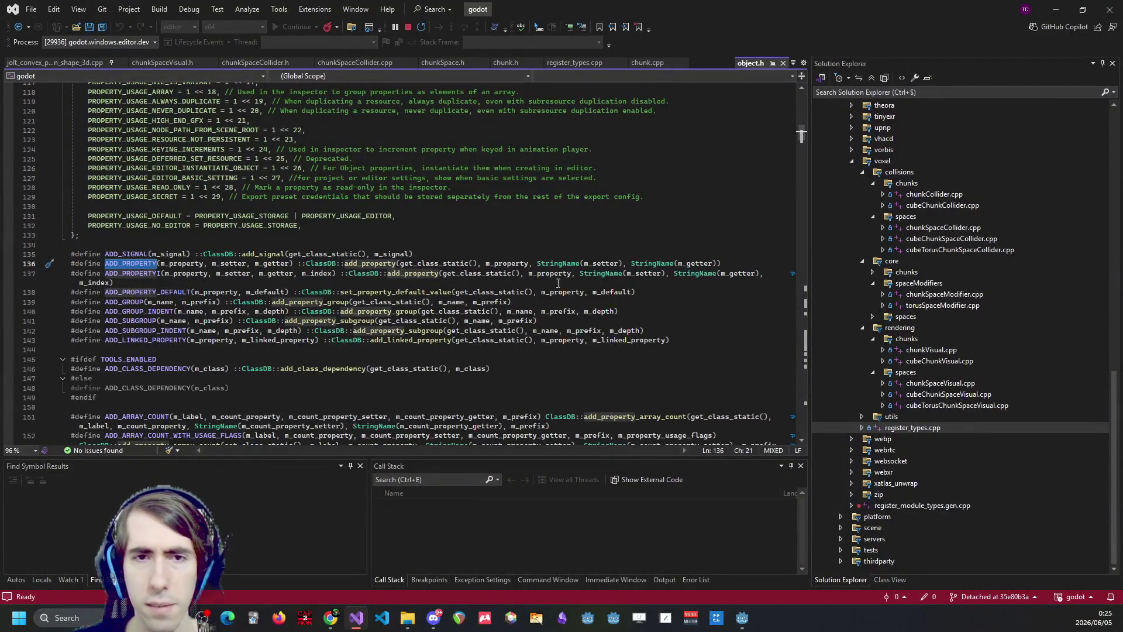
double_click(177, 291)
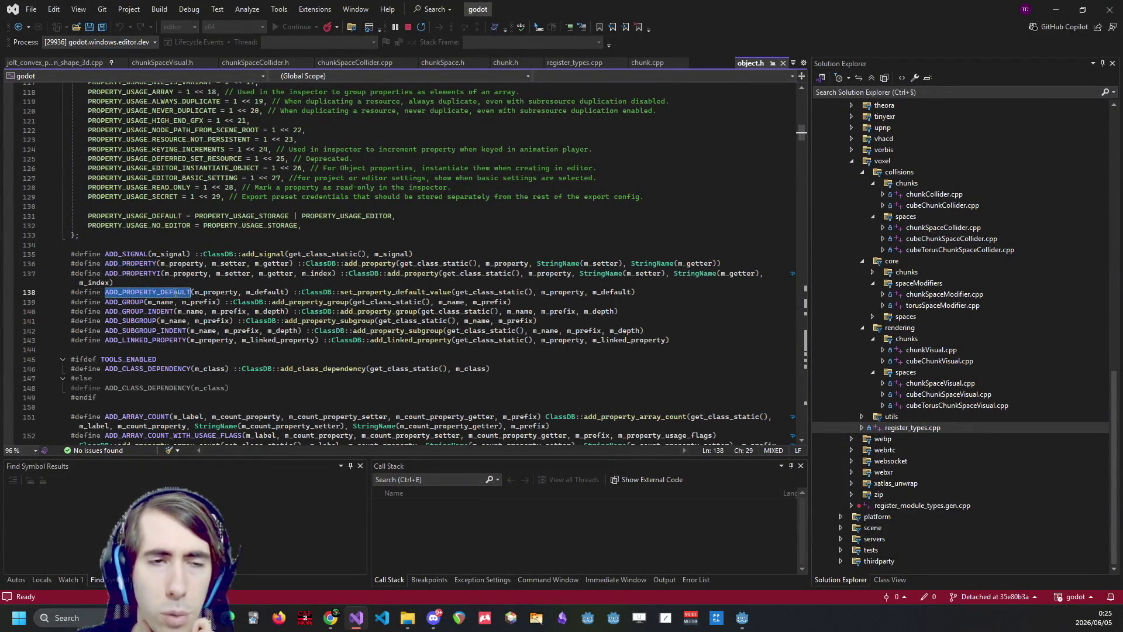
scroll(169, 306, "down", 1)
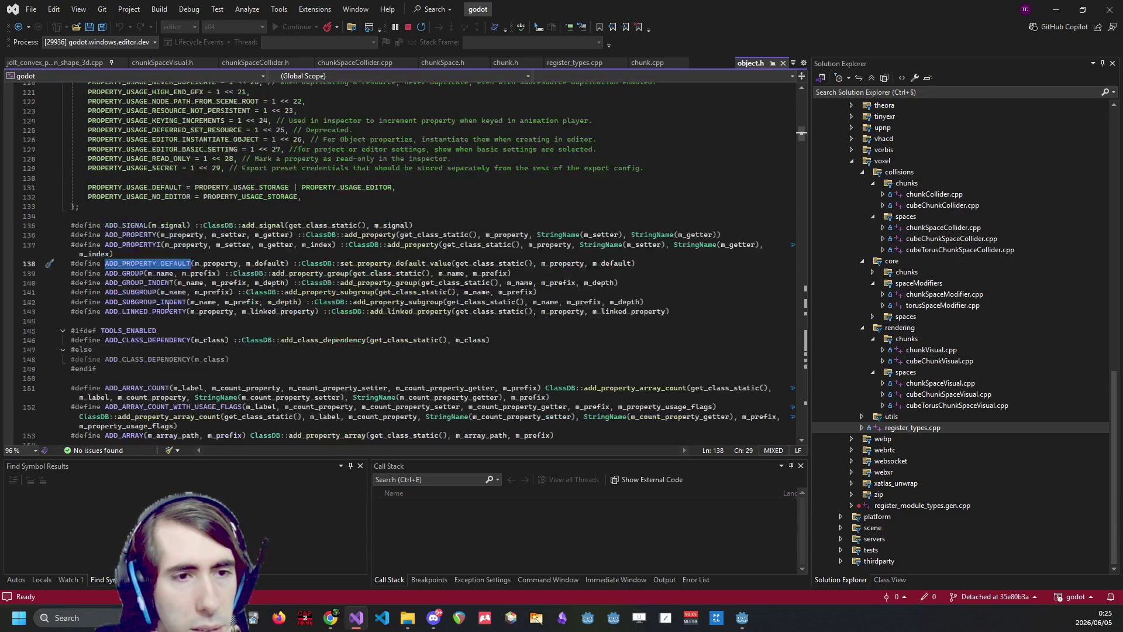
scroll(169, 305, "down", 3)
scroll(365, 290, "up", 4)
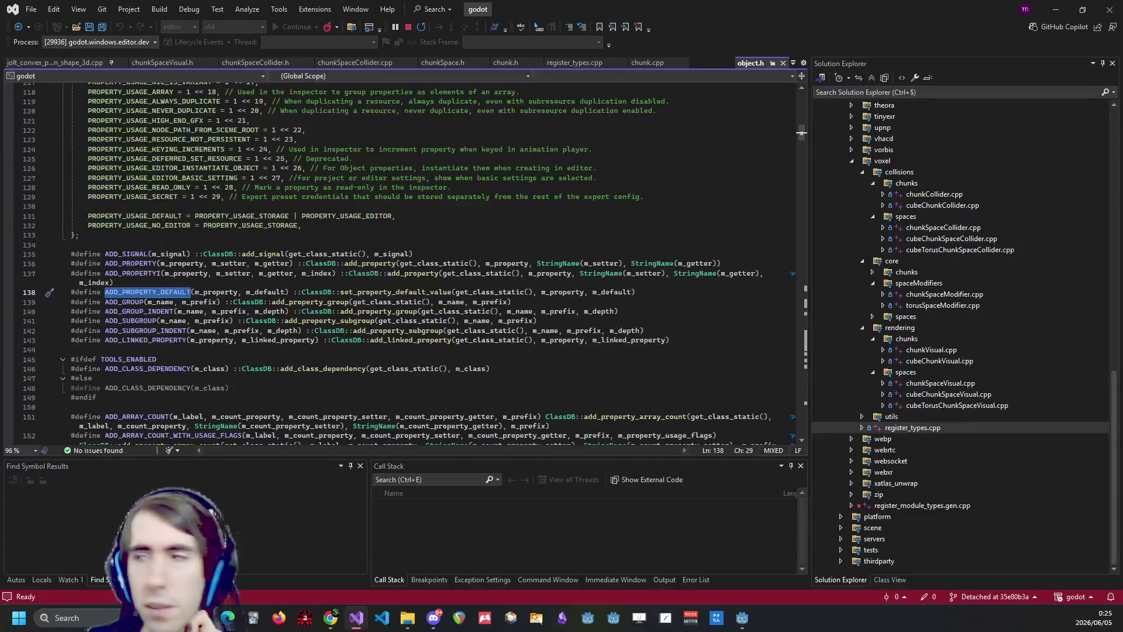
key("alt+Tab")
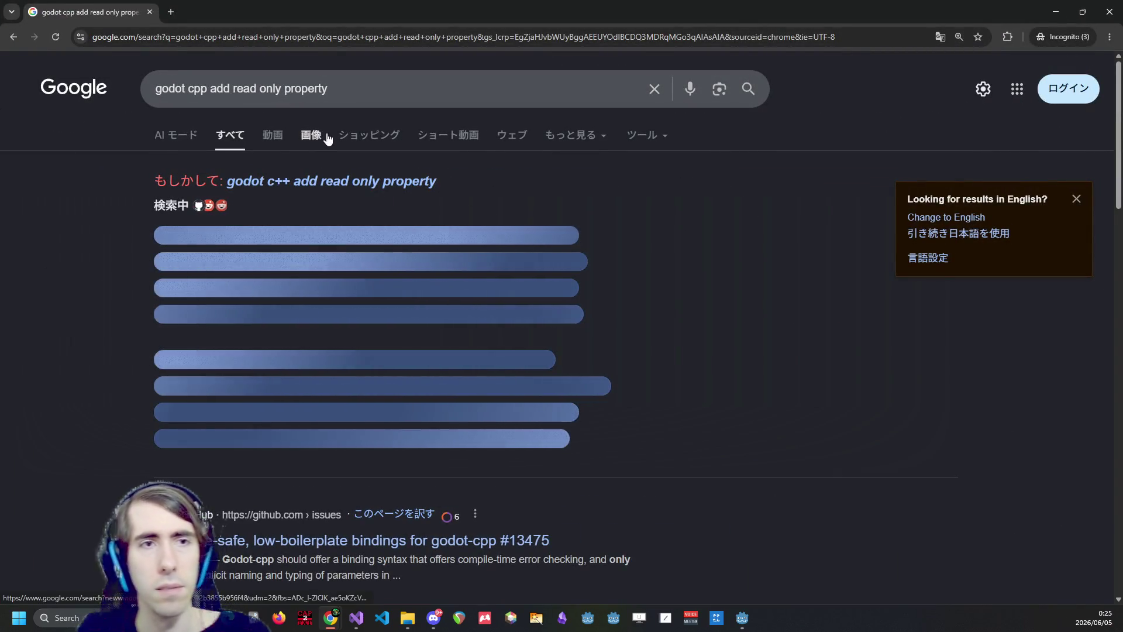
Step: Expand the full AI overview answer and scroll through its read-only property example
left_click(361, 450)
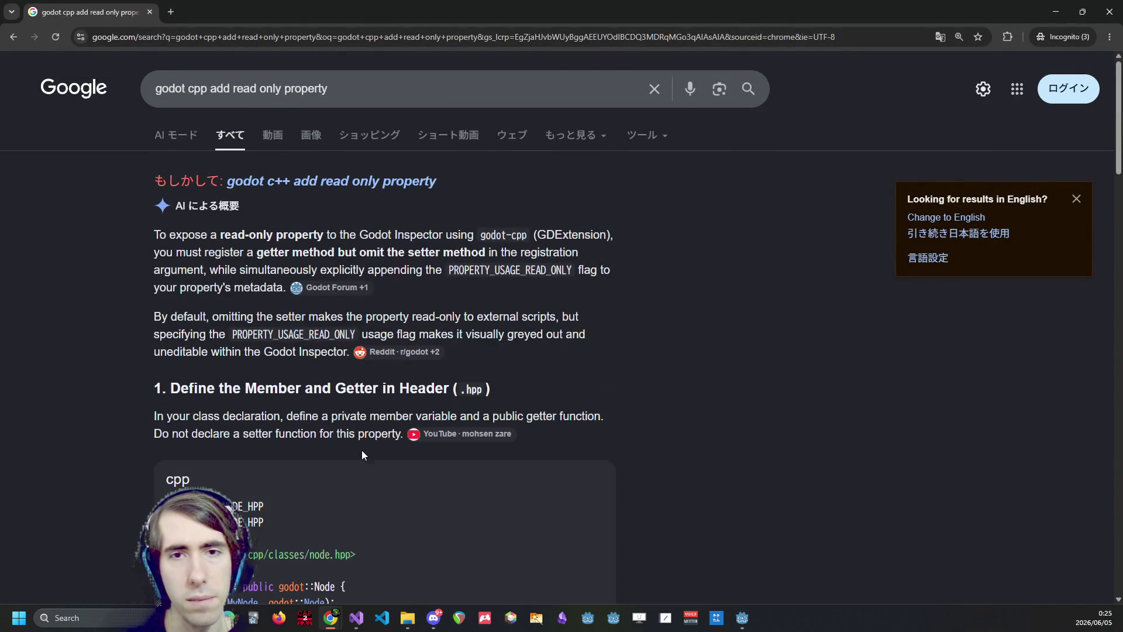
scroll(342, 423, "down", 7)
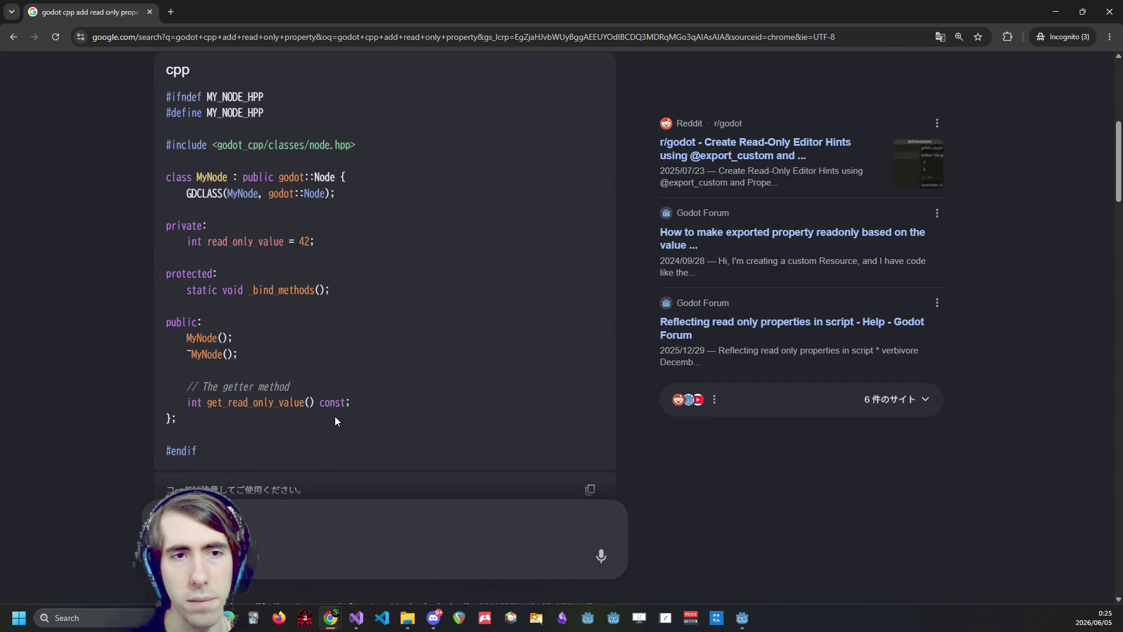
scroll(332, 412, "down", 4)
scroll(329, 413, "down", 6)
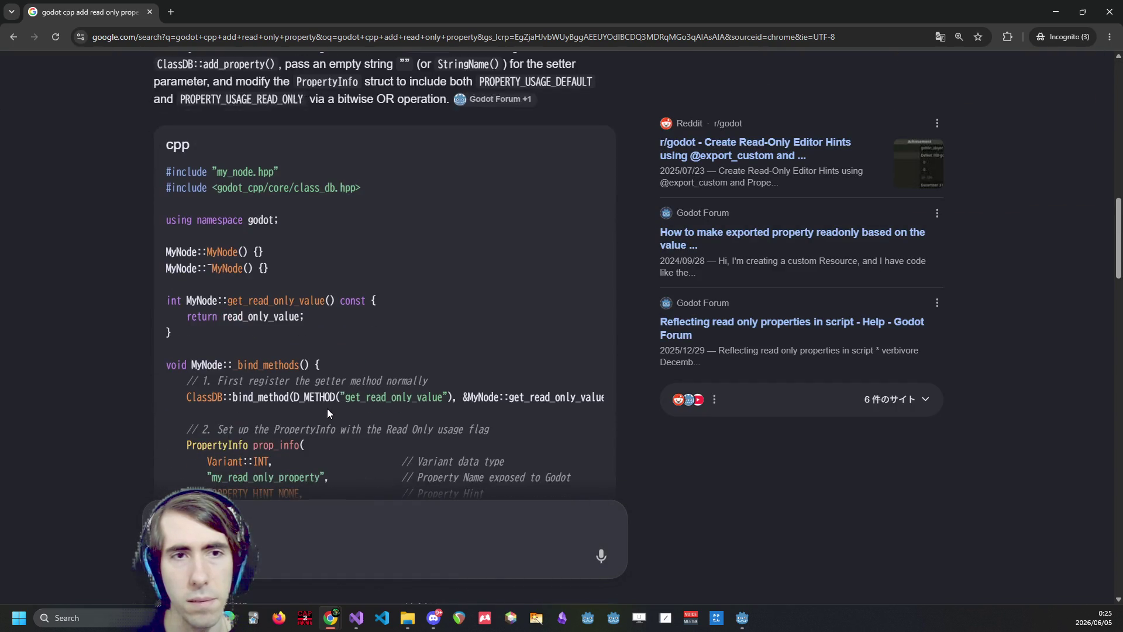
scroll(326, 411, "down", 3)
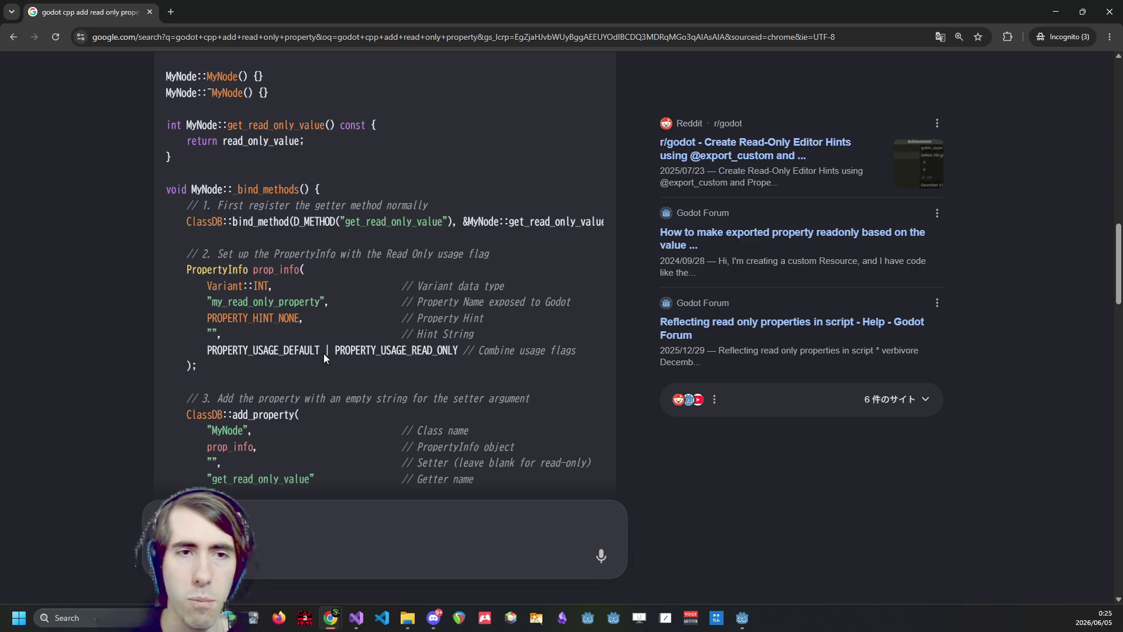
scroll(380, 226, "right", 1)
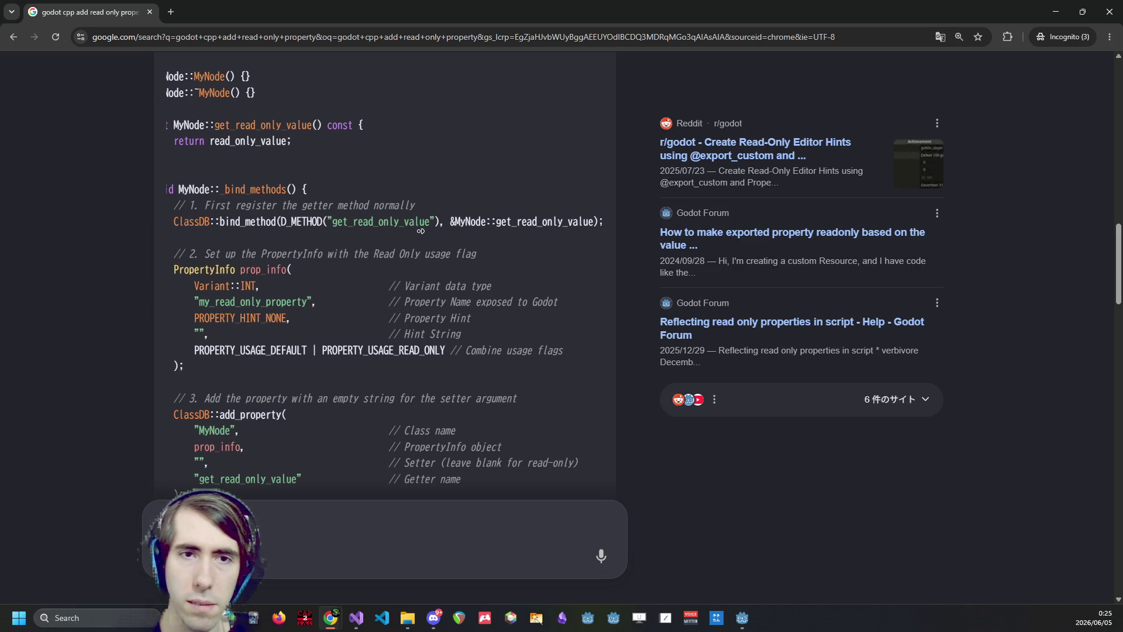
Step: Study get_read_only_value, INT, my_read_only_property and PROPERTY_HINT_NONE in the example, then return to Visual Studio
double_click(377, 221)
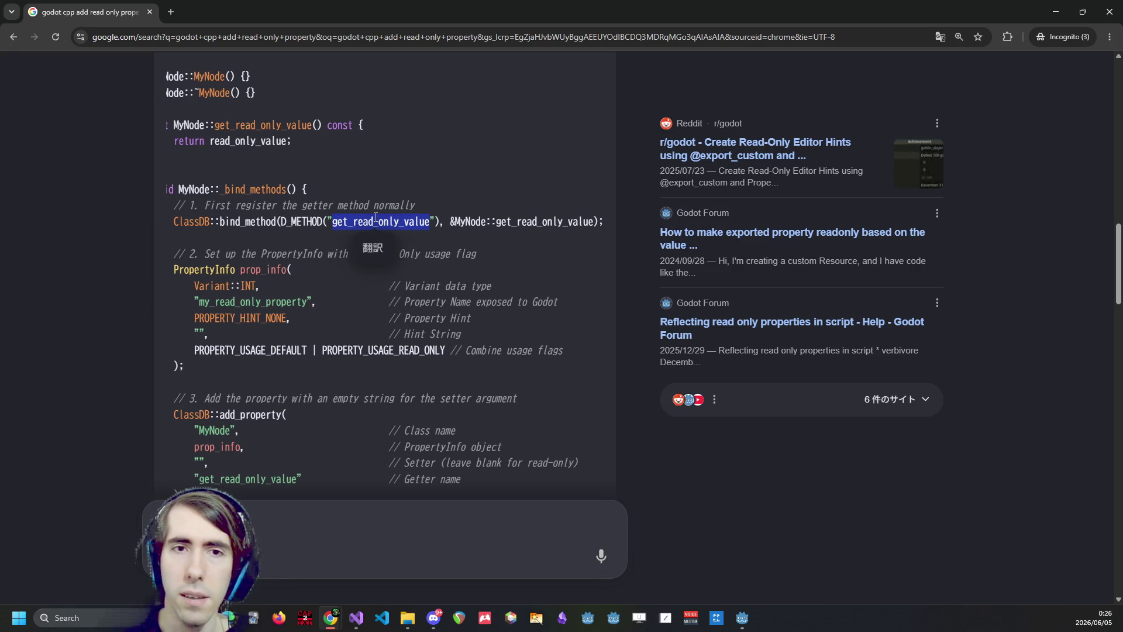
left_click(376, 218)
double_click(367, 222)
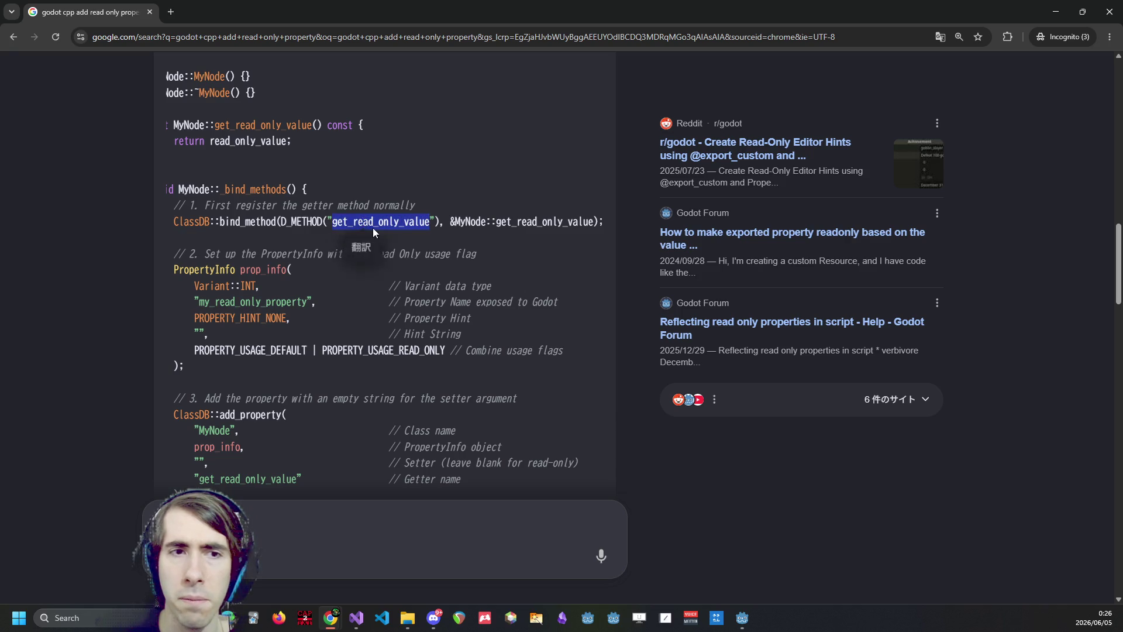
left_click_drag(336, 311, 158, 314)
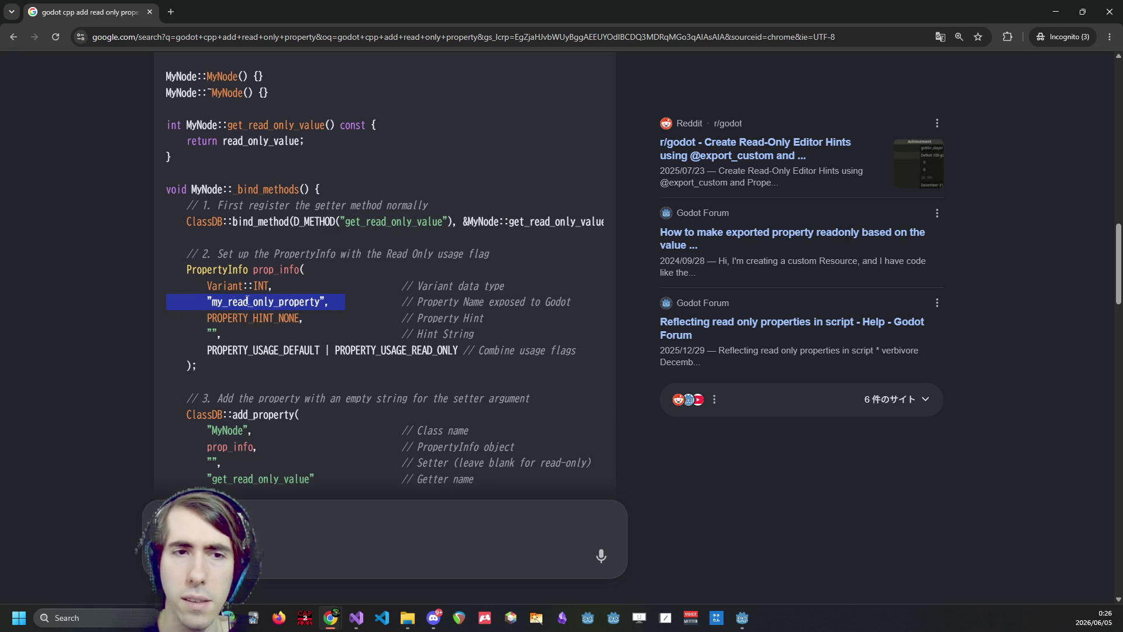
left_click(232, 301)
double_click(264, 288)
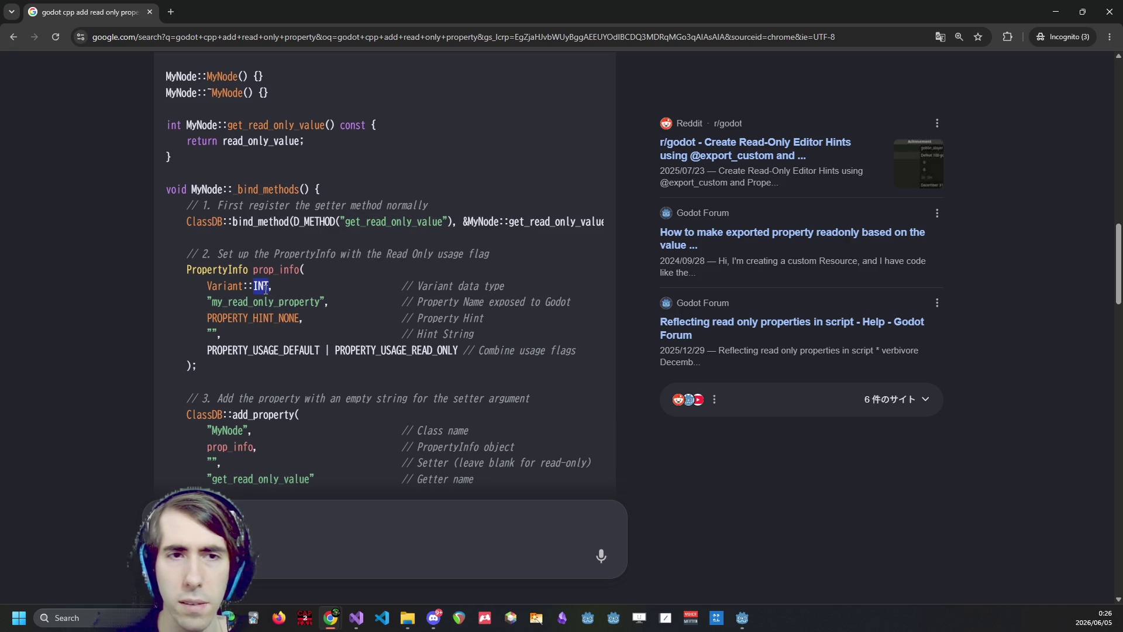
double_click(257, 301)
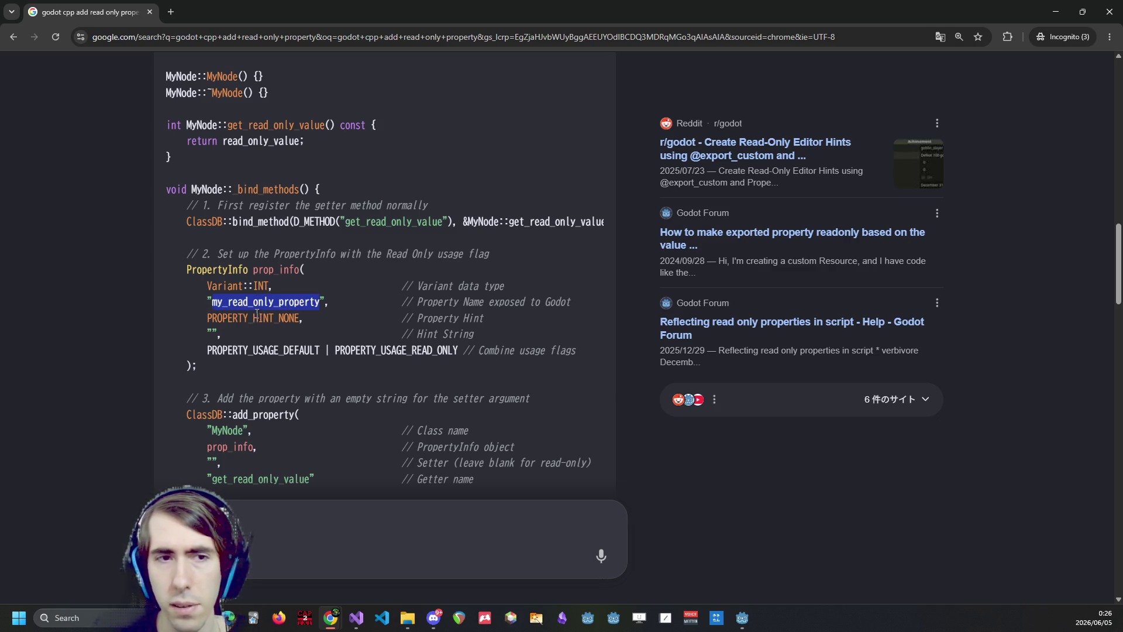
triple_click(258, 316)
left_click(257, 317)
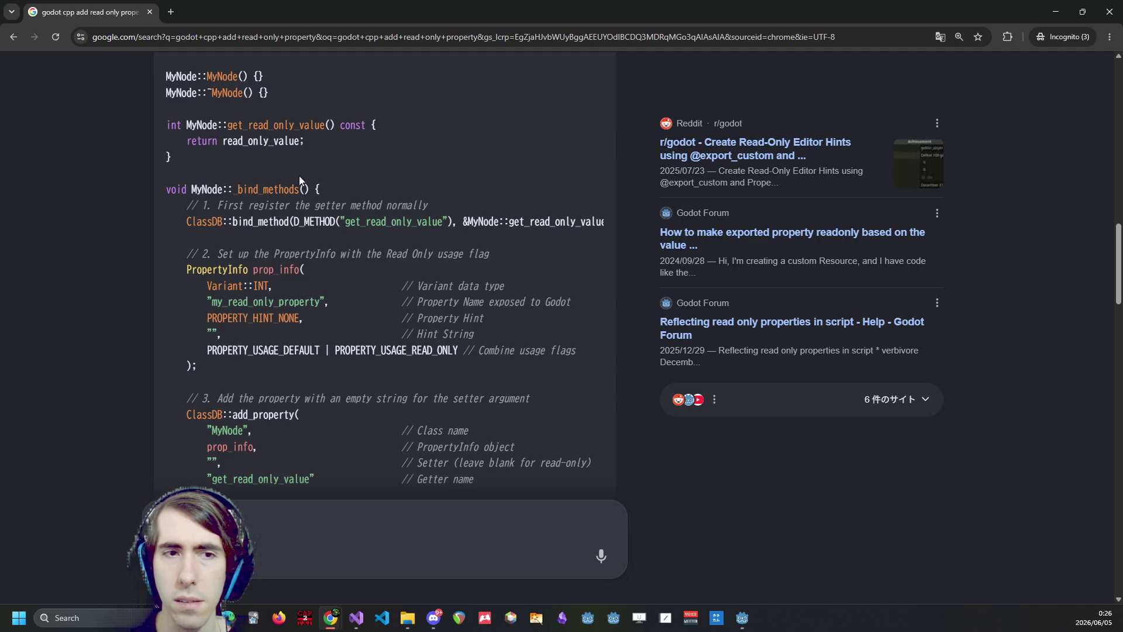
double_click(444, 9)
left_click(1023, 146)
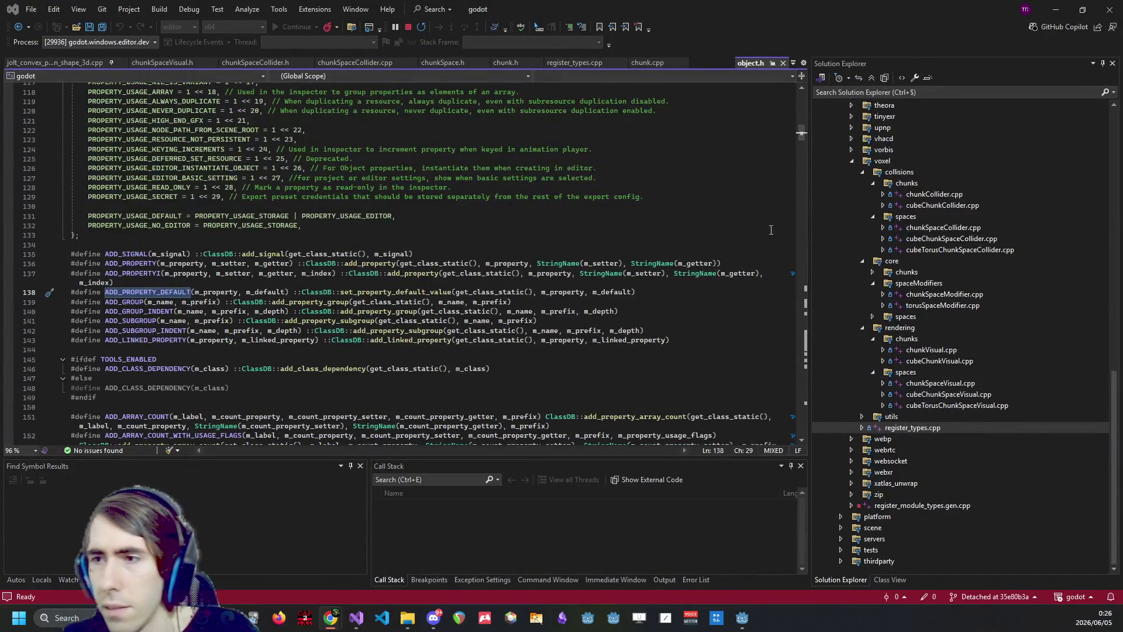
Step: Compare the browser example with chunk.cpp line 10's PropertyInfo arguments and PROPERTY_HINT_NODE_TYPE
left_click(607, 311)
key("alt+Tab")
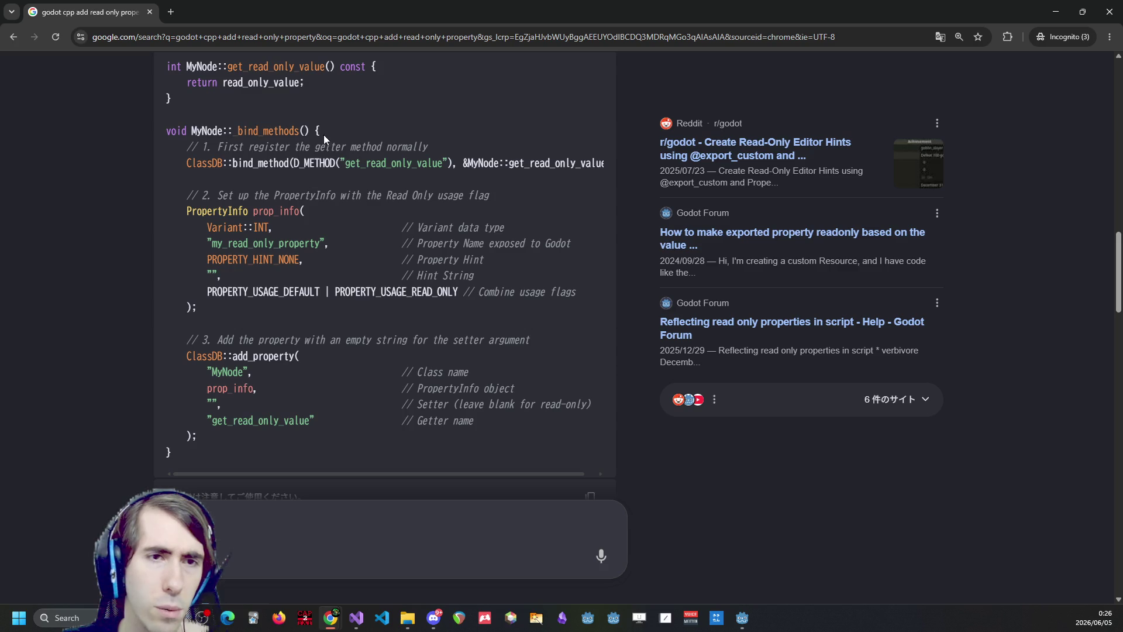
key("alt+Tab")
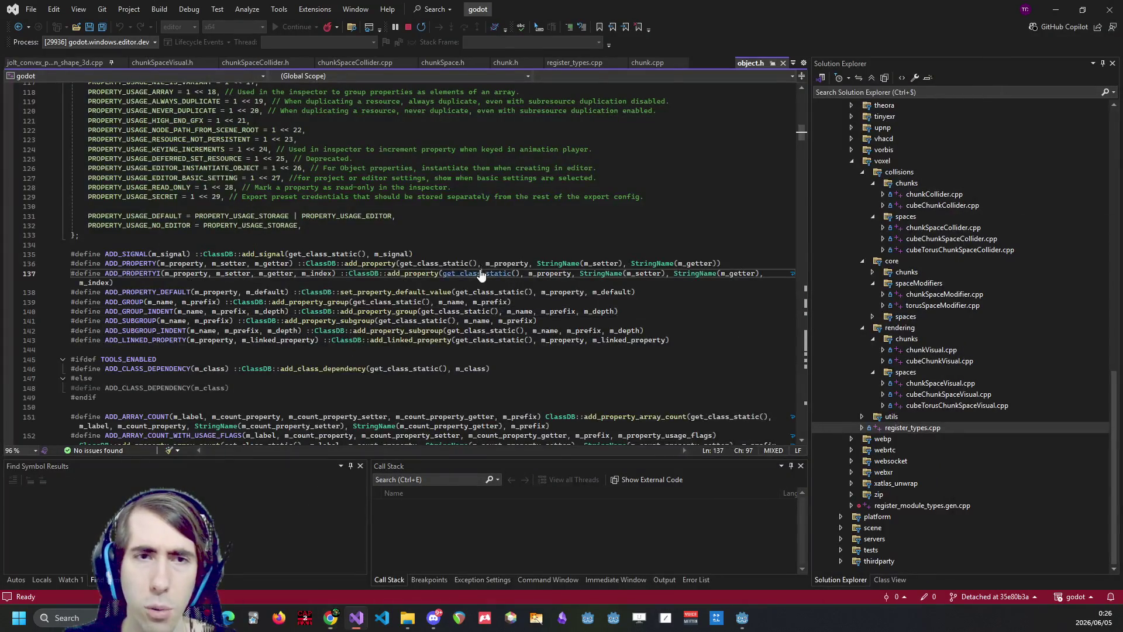
left_click_drag(153, 173, 390, 178)
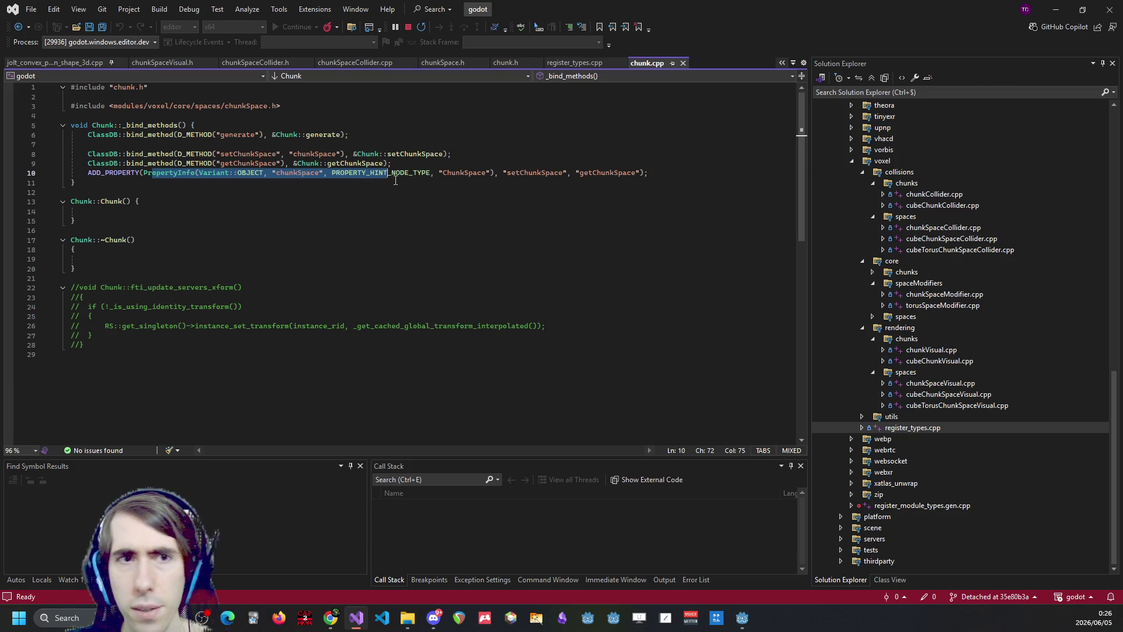
double_click(416, 174)
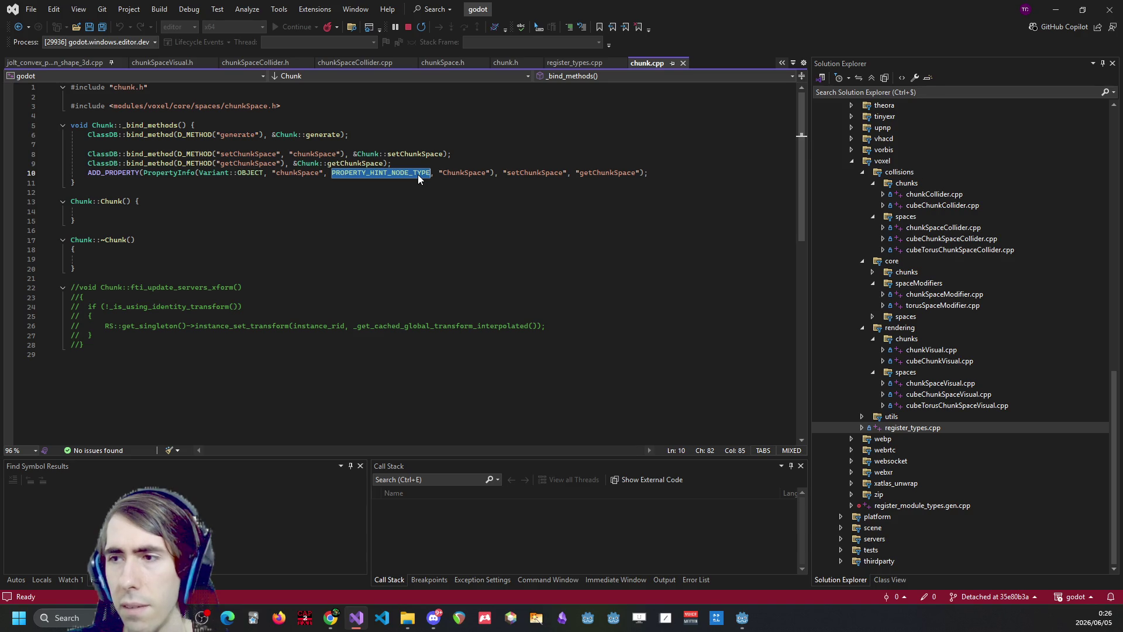
left_click(404, 173)
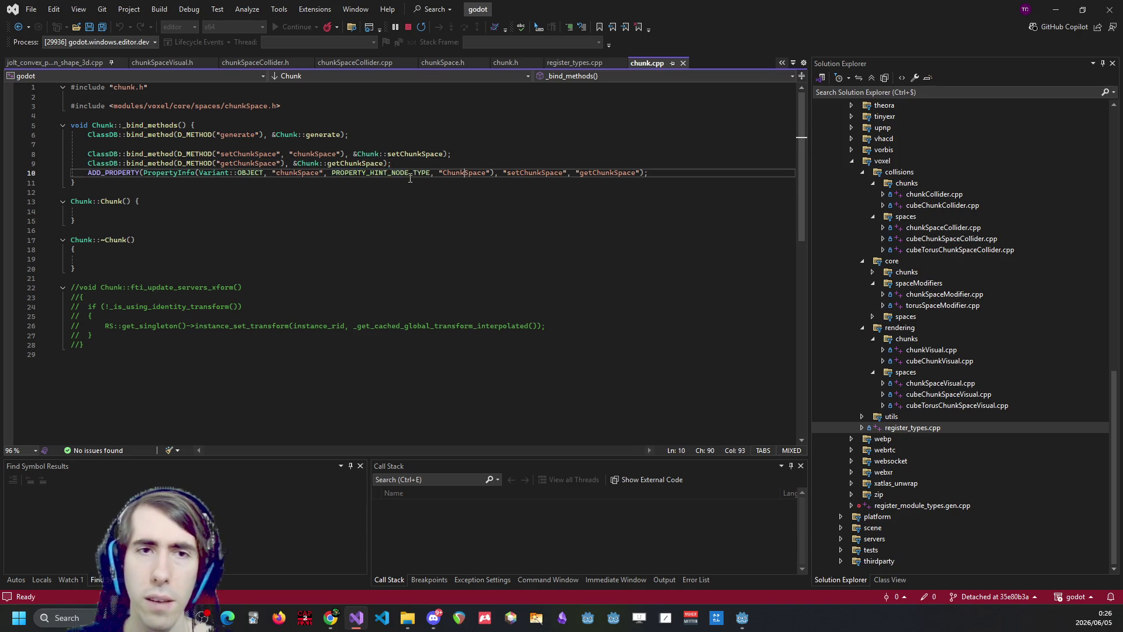